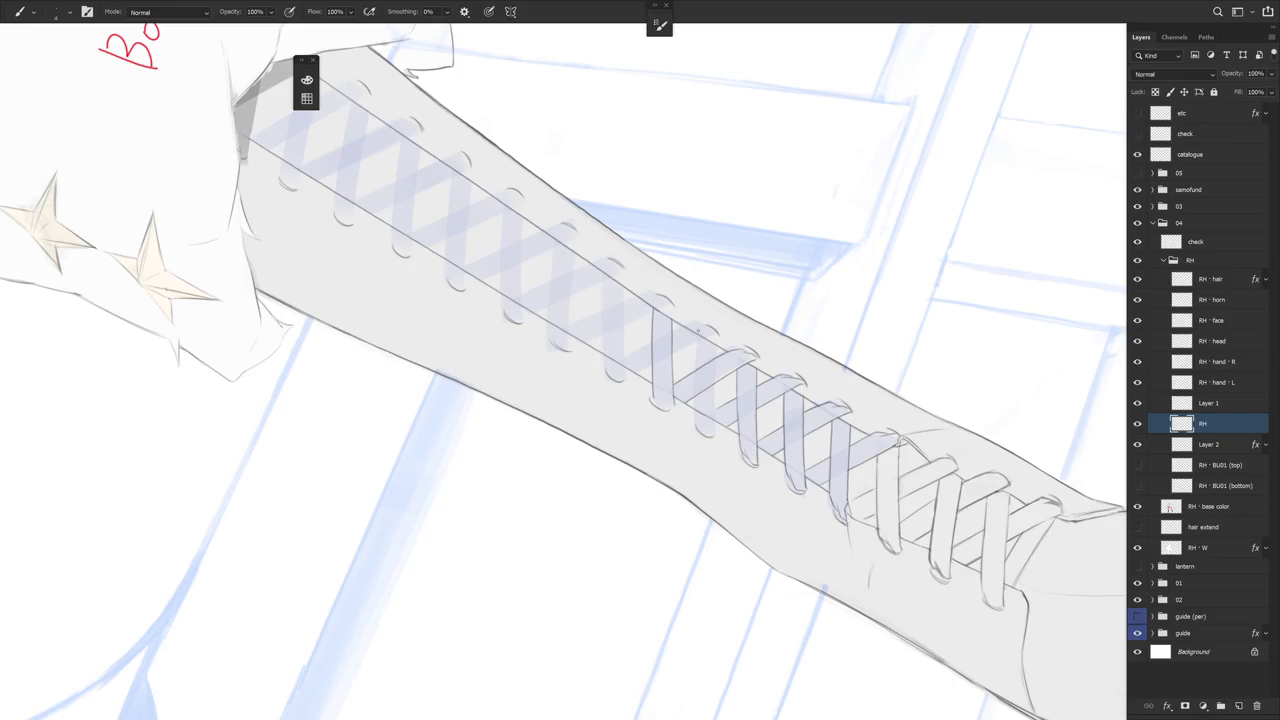
Redraw two short vertical lines down the lacing, undoing the first attempt
drag(697, 340, 695, 424)
key(ctrl+z)
key(ctrl+z)
drag(700, 350, 697, 396)
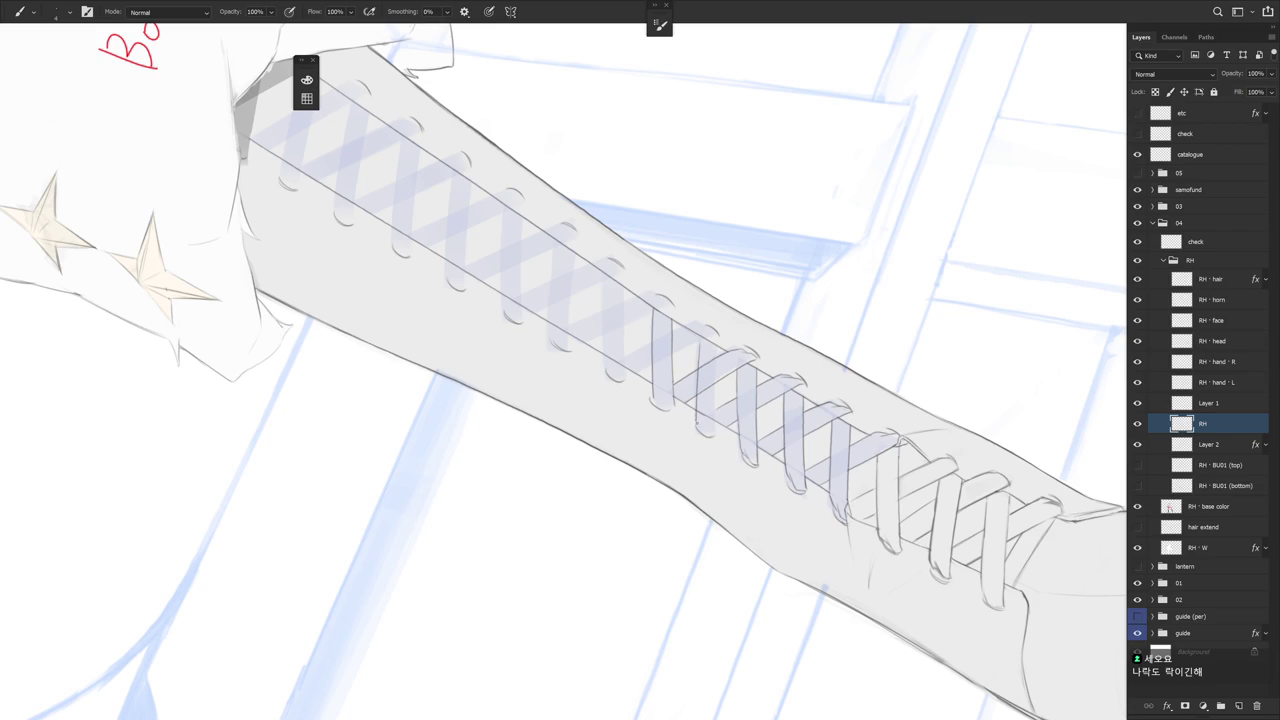
drag(720, 348, 715, 416)
Lasso a messy patch of lace and erase inside the selection
key(e)
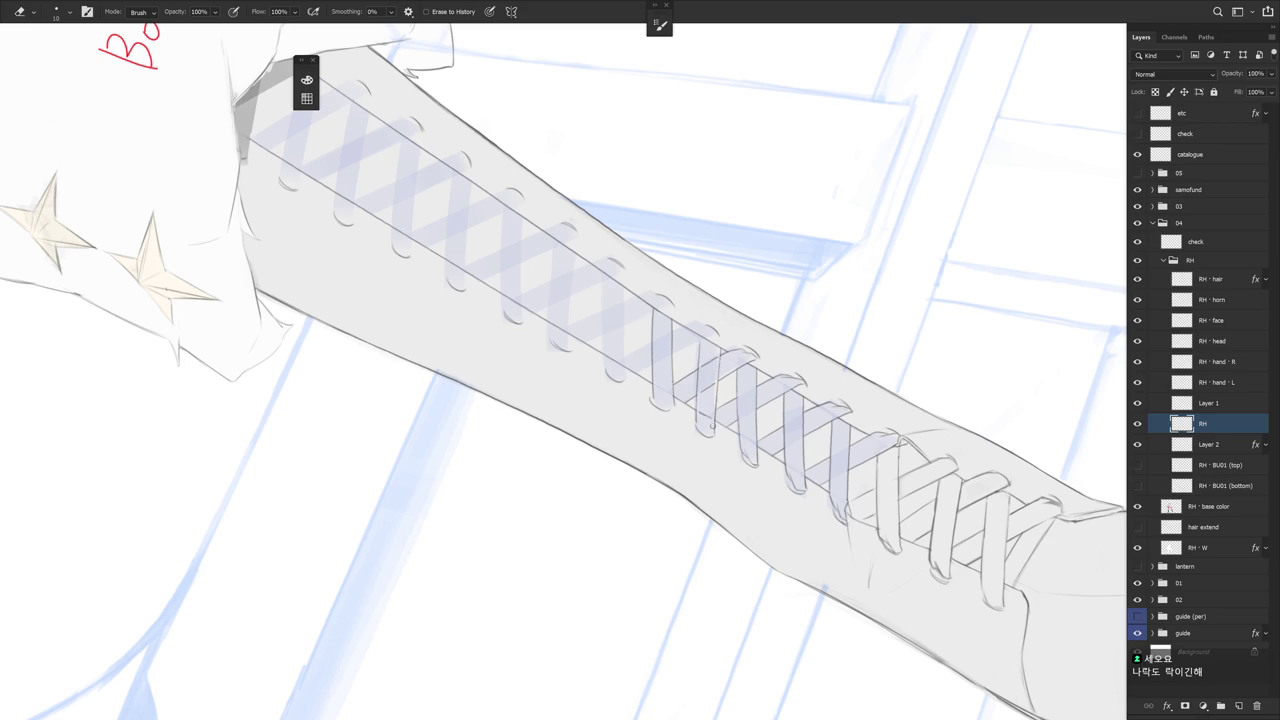
key(l)
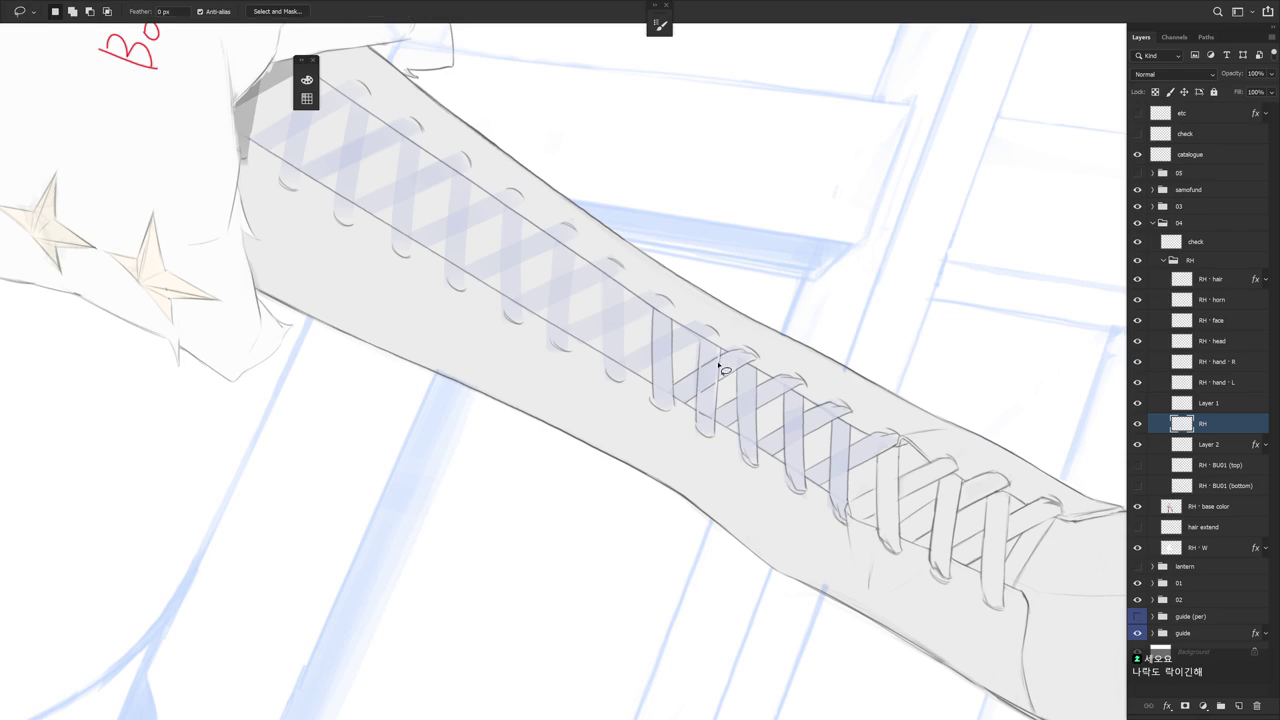
drag(706, 378, 704, 412)
drag(704, 412, 737, 369)
key(e)
key(b)
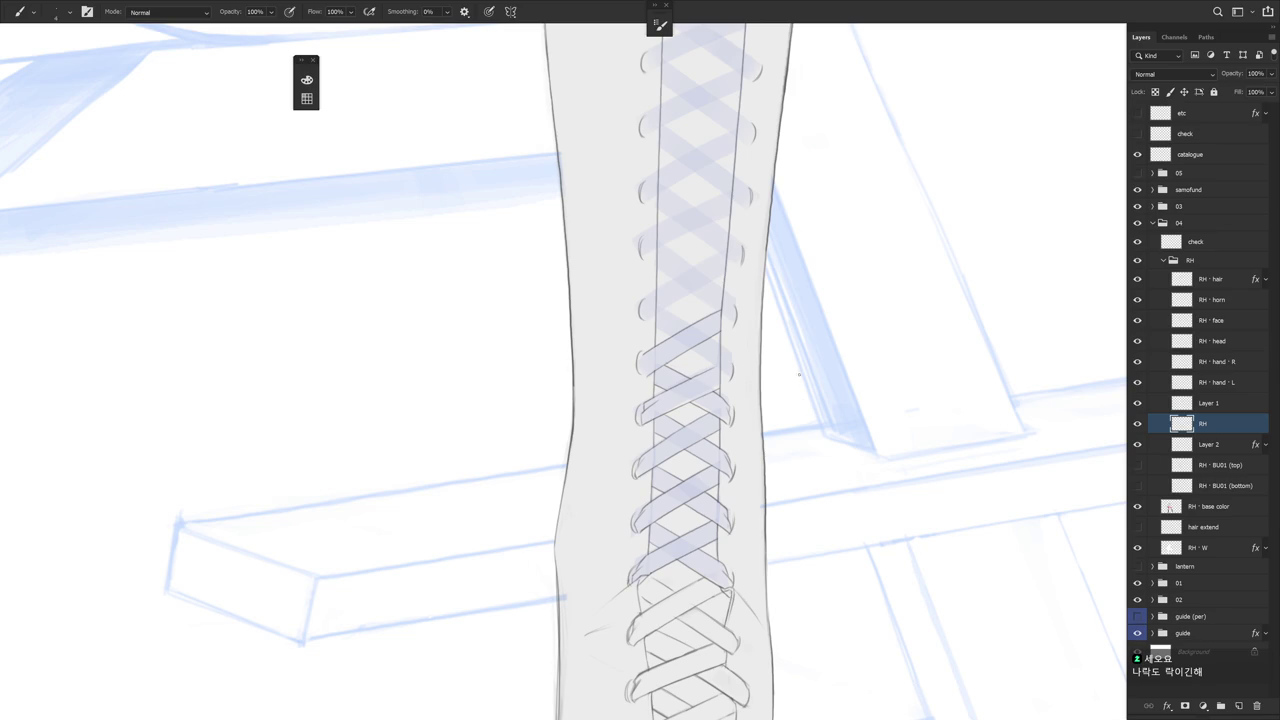
Rotate the canvas diagonally and add short lines at two lace ends
drag(795, 373, 644, 244)
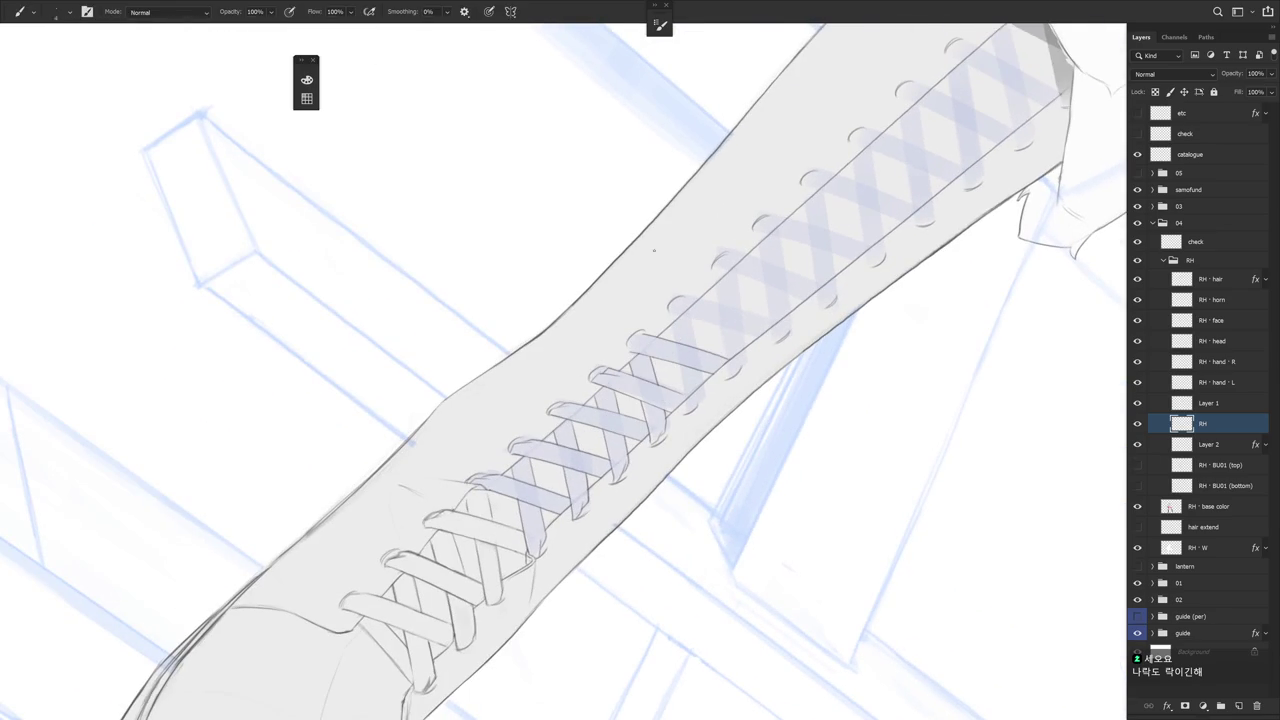
drag(676, 348, 688, 396)
key(ctrl+z)
drag(702, 370, 699, 390)
mouse_move(696, 316)
mouse_down()
mouse_move(690, 338)
mouse_move(671, 337)
mouse_up()
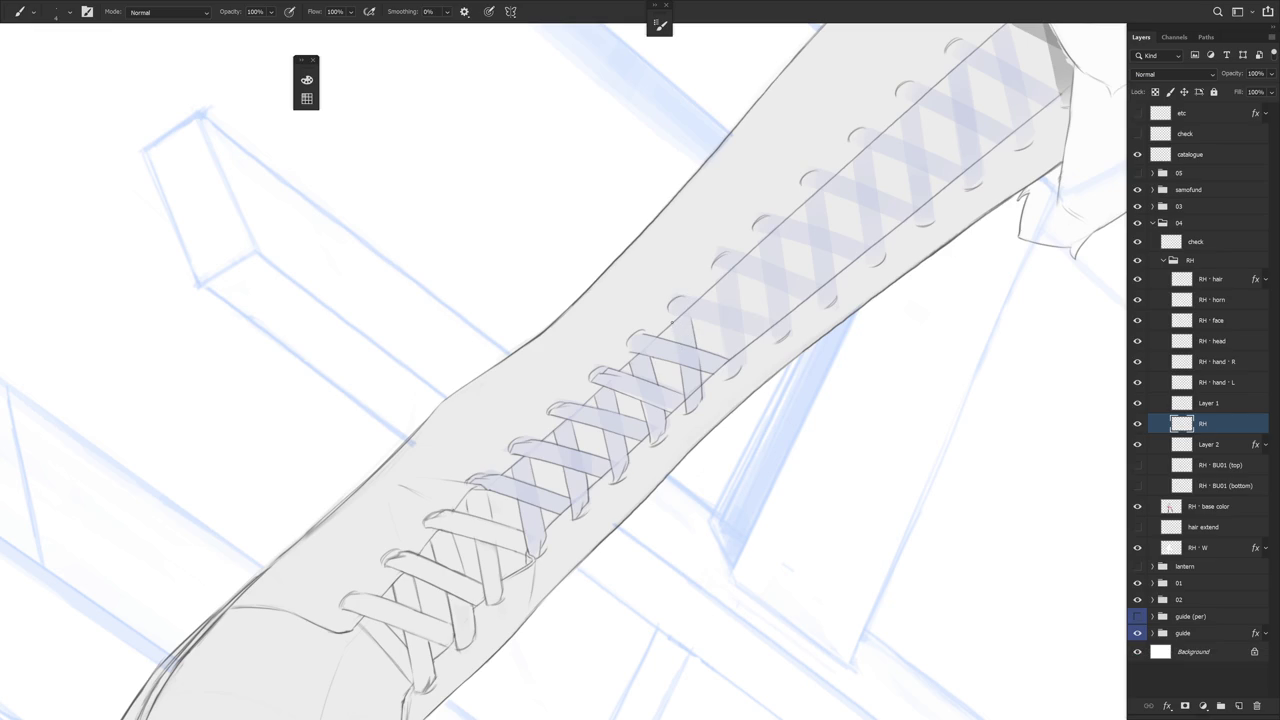
Erase unwanted marks near the lace ends and zoom out to see more of the boot
key(e)
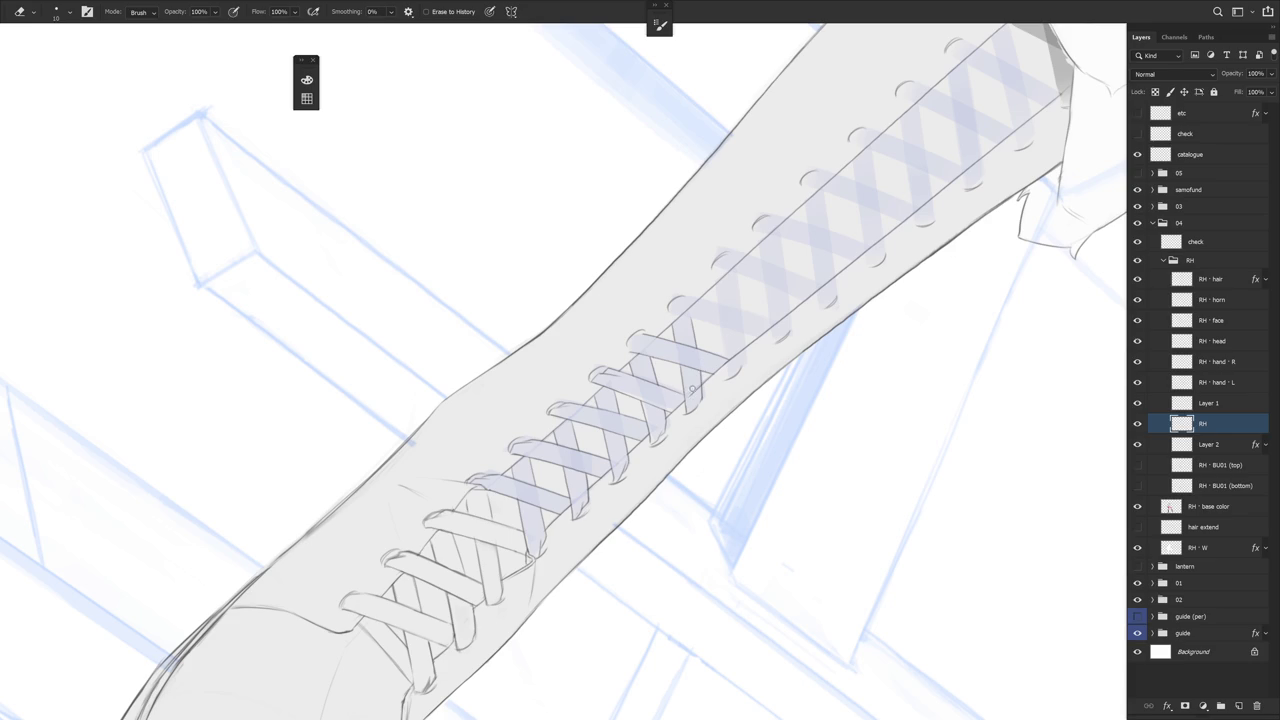
key(b)
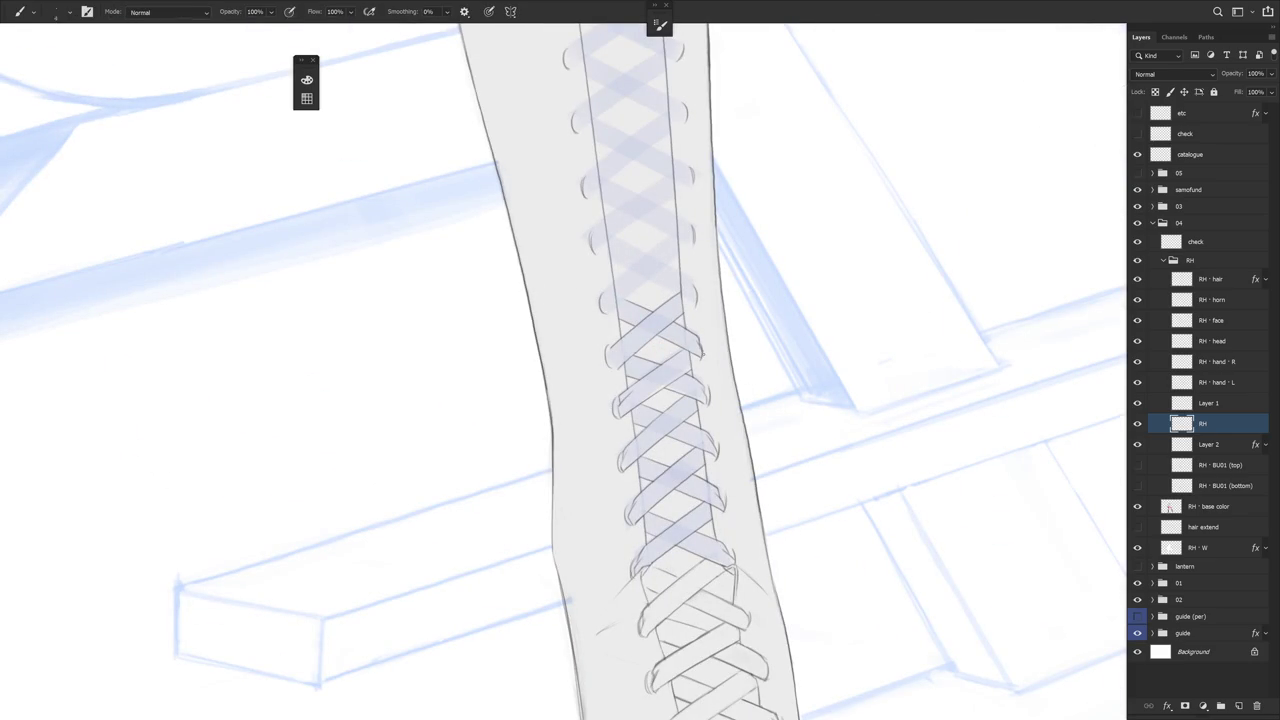
key(ctrl+minus)
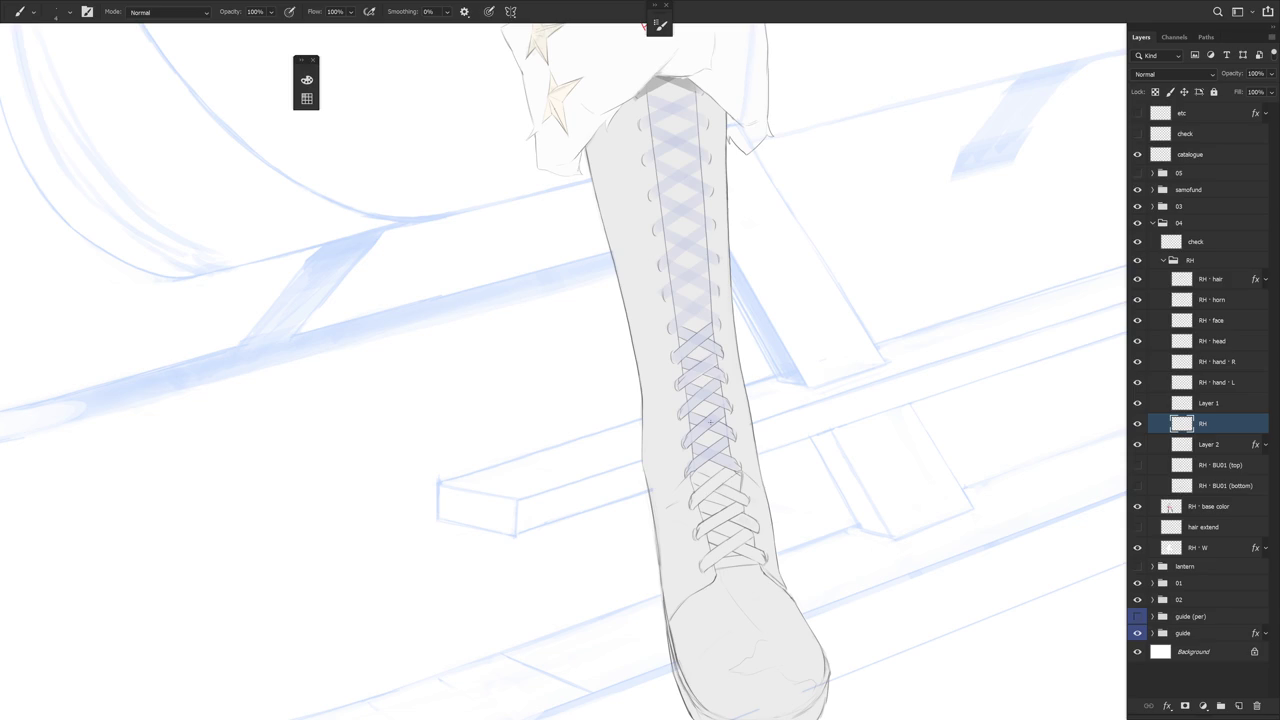
scroll(697, 423, up, 3)
Erase stray marks on the lower crisscross laces, alternating Brush and Eraser
key(e)
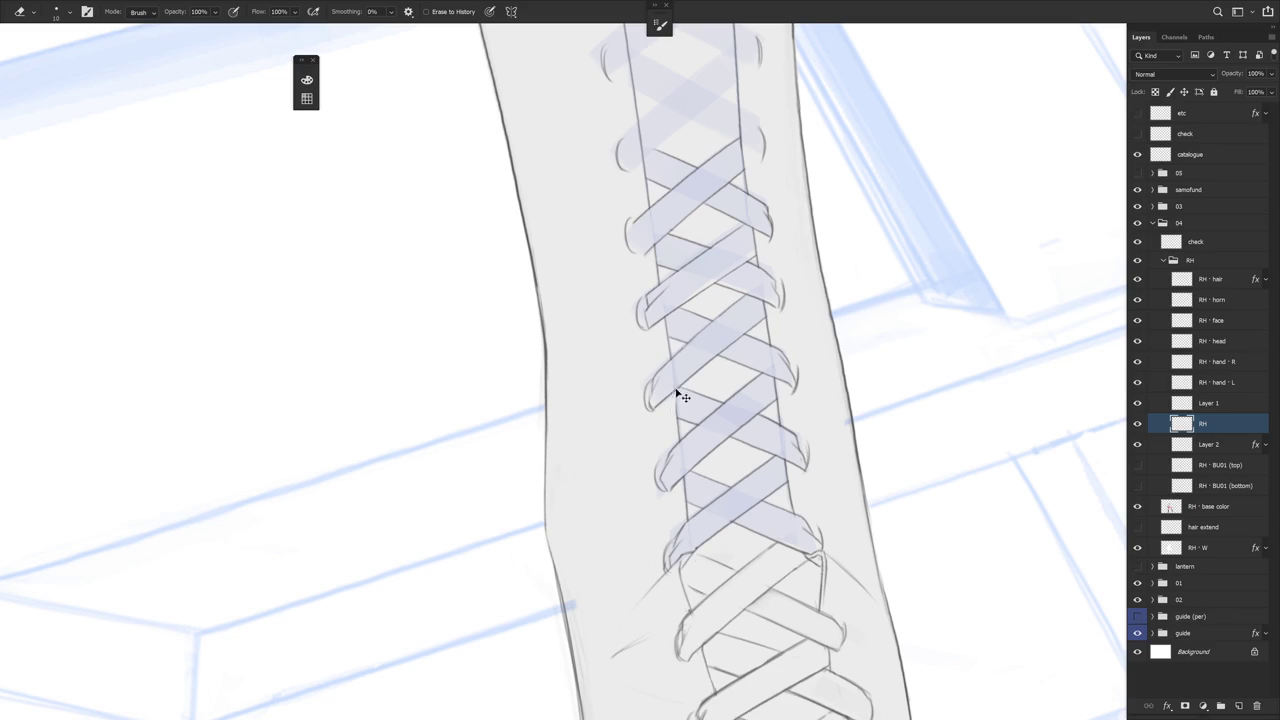
key(b)
key(e)
key(b)
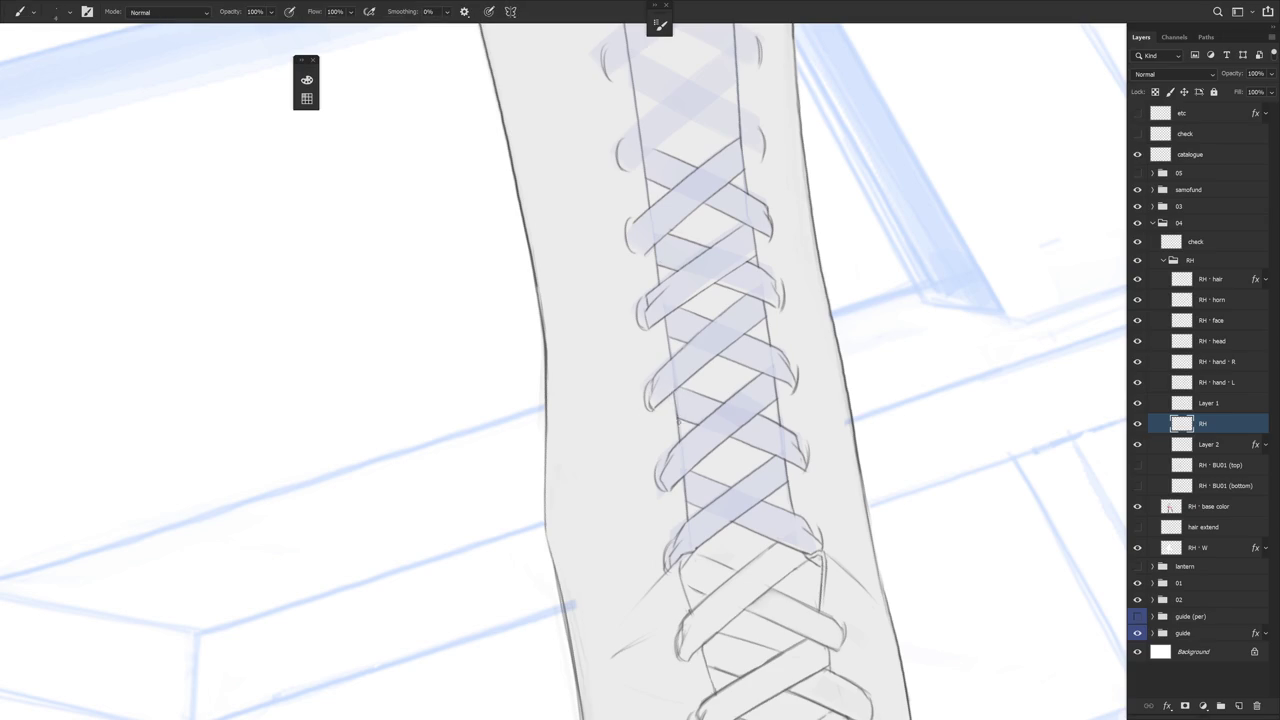
key(e)
key(b)
key(e)
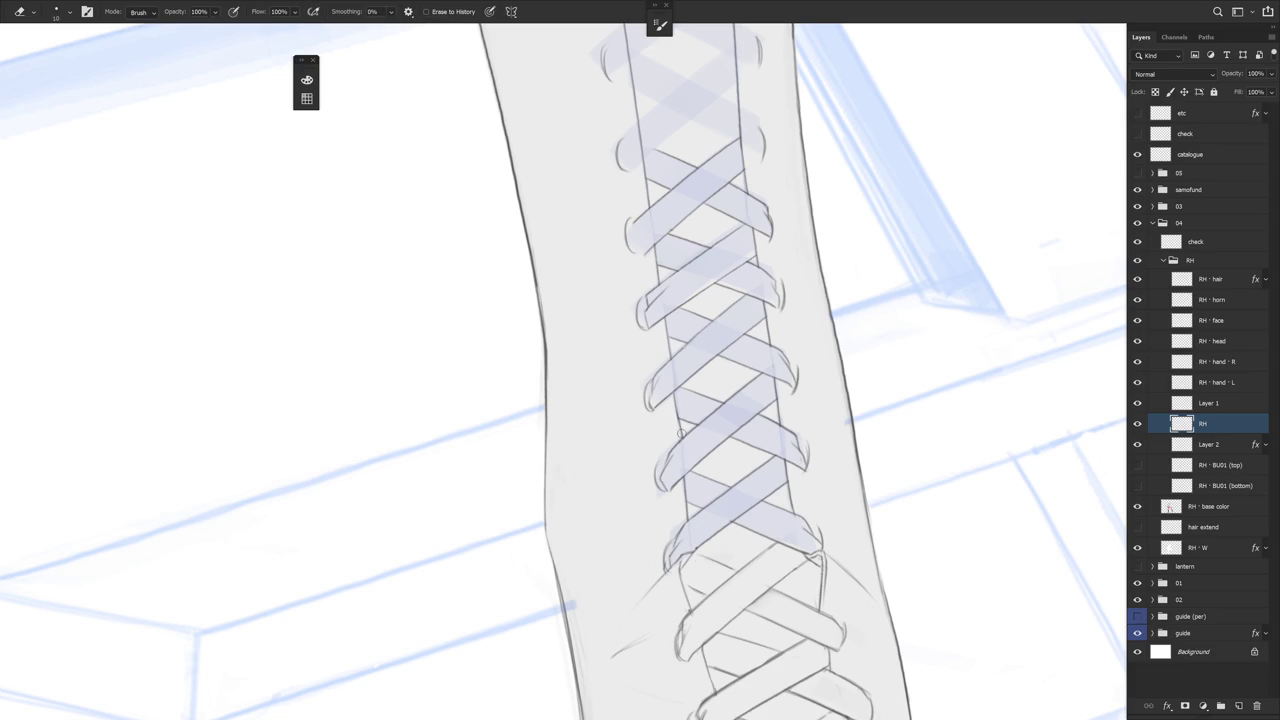
scroll(704, 401, down, 2)
key(b)
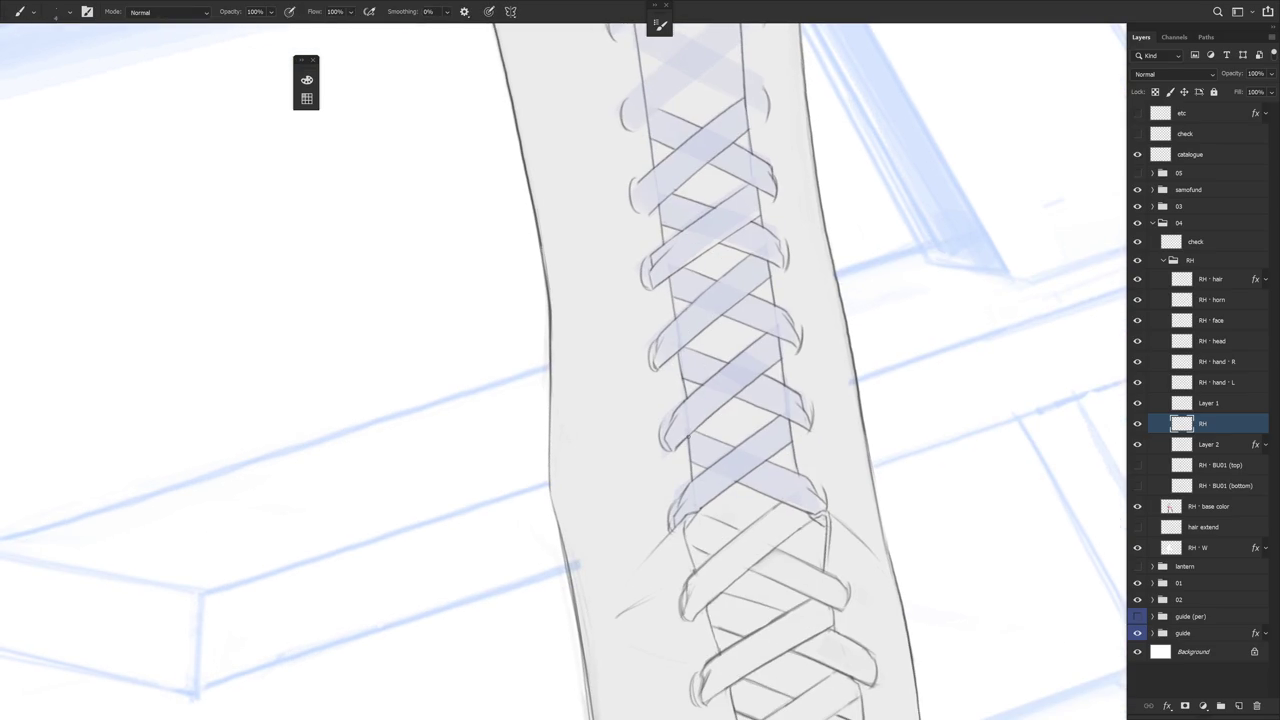
Try short strokes on the lower laces, undoing both attempts
drag(689, 436, 692, 476)
key(ctrl+z)
key(e)
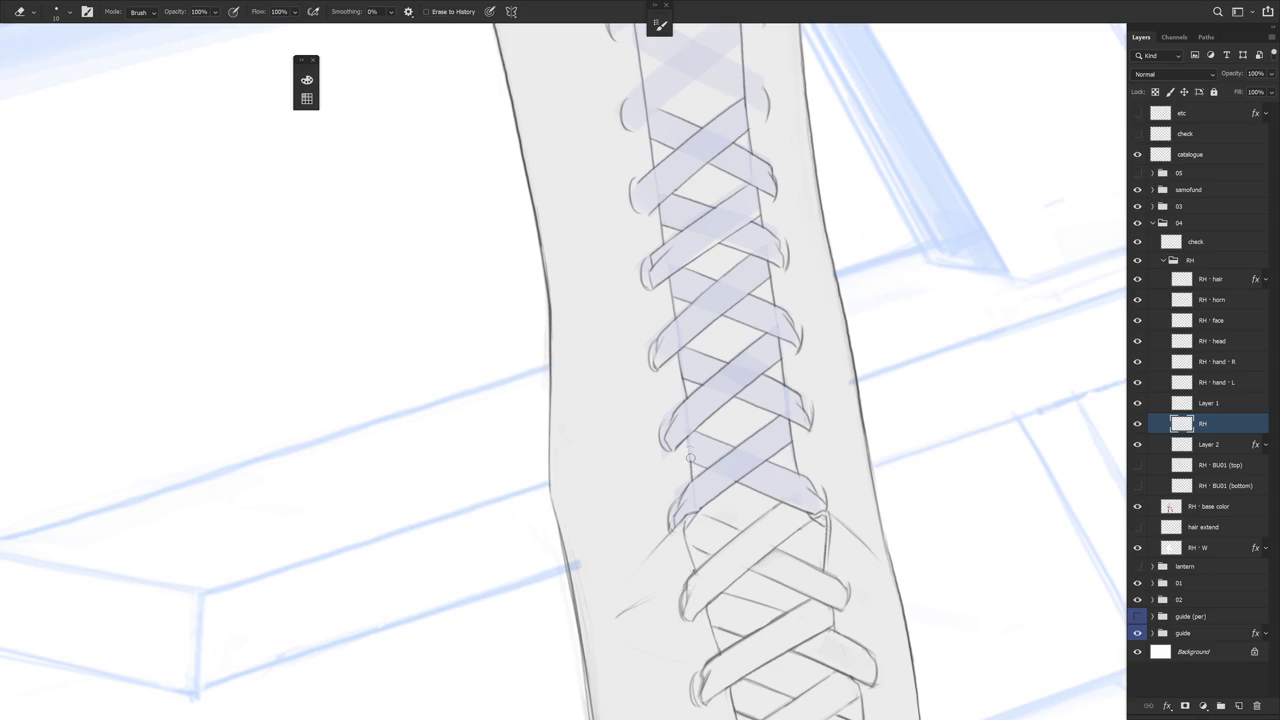
key(b)
drag(688, 434, 693, 478)
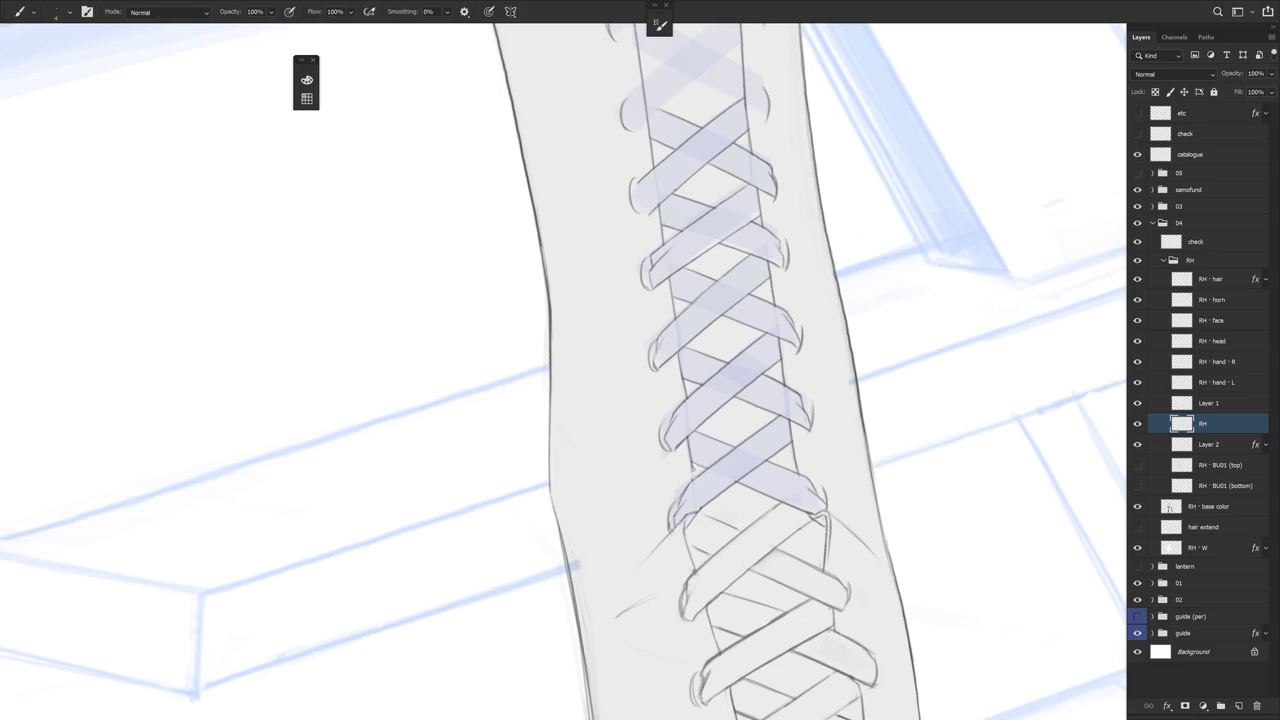
key(ctrl+z)
scroll(762, 395, down, 2)
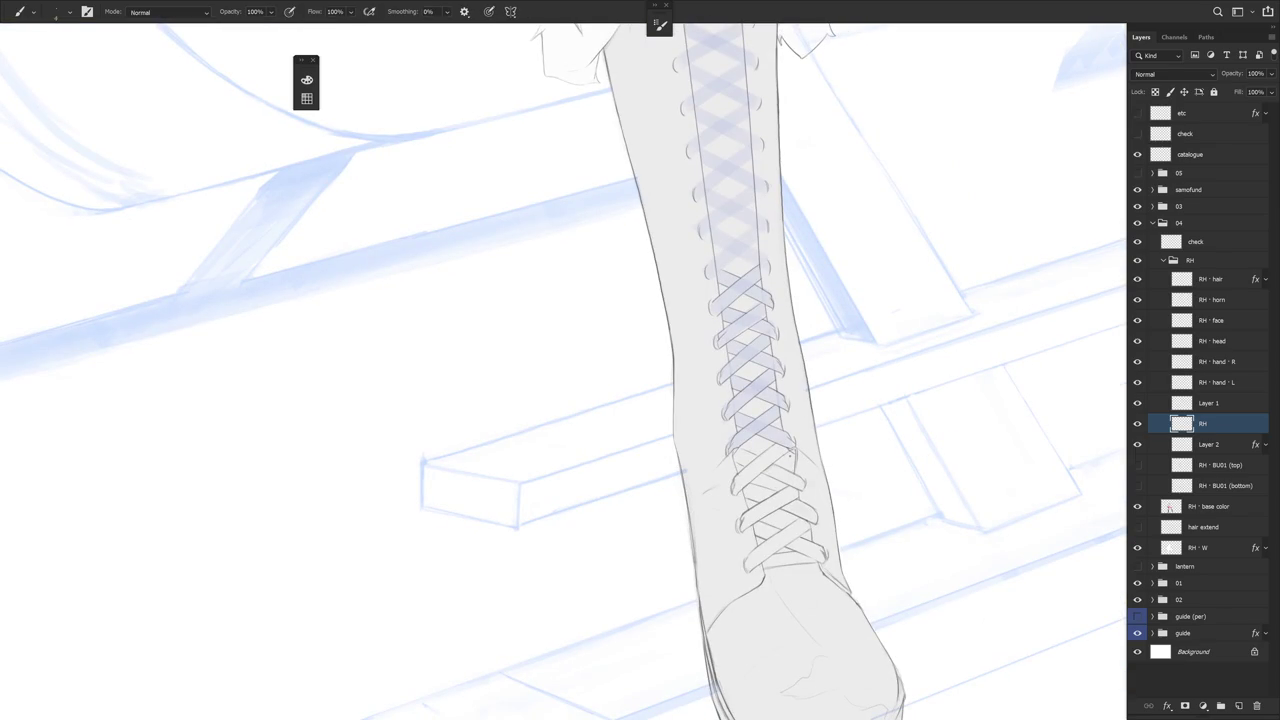
scroll(790, 440, up, 2)
Draw a short line along the right edge of the lacing and erase strays around it
key(e)
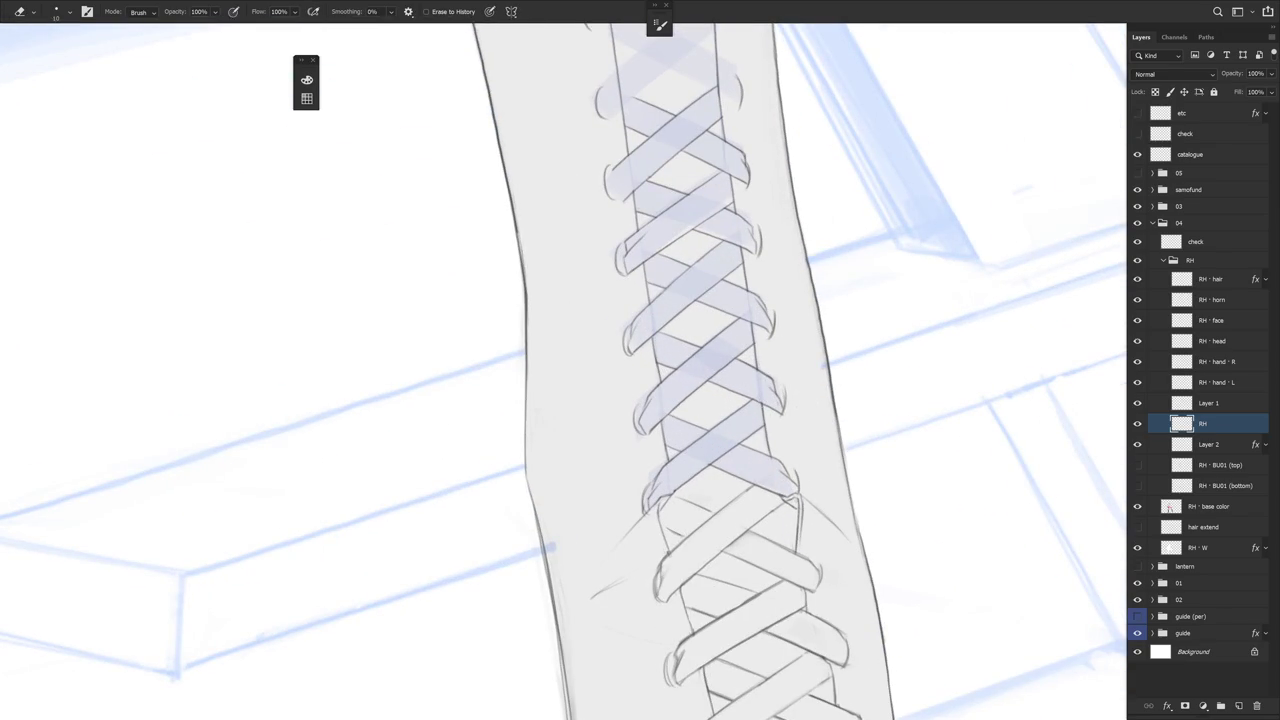
key(b)
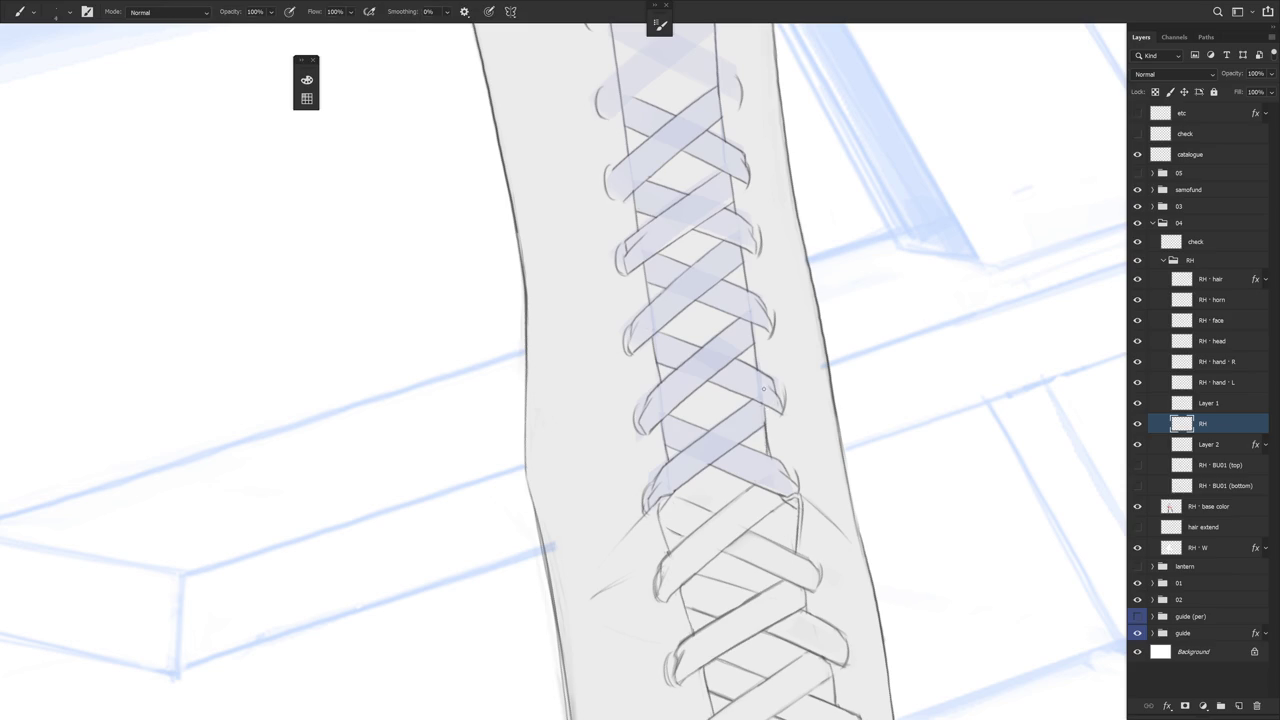
key(e)
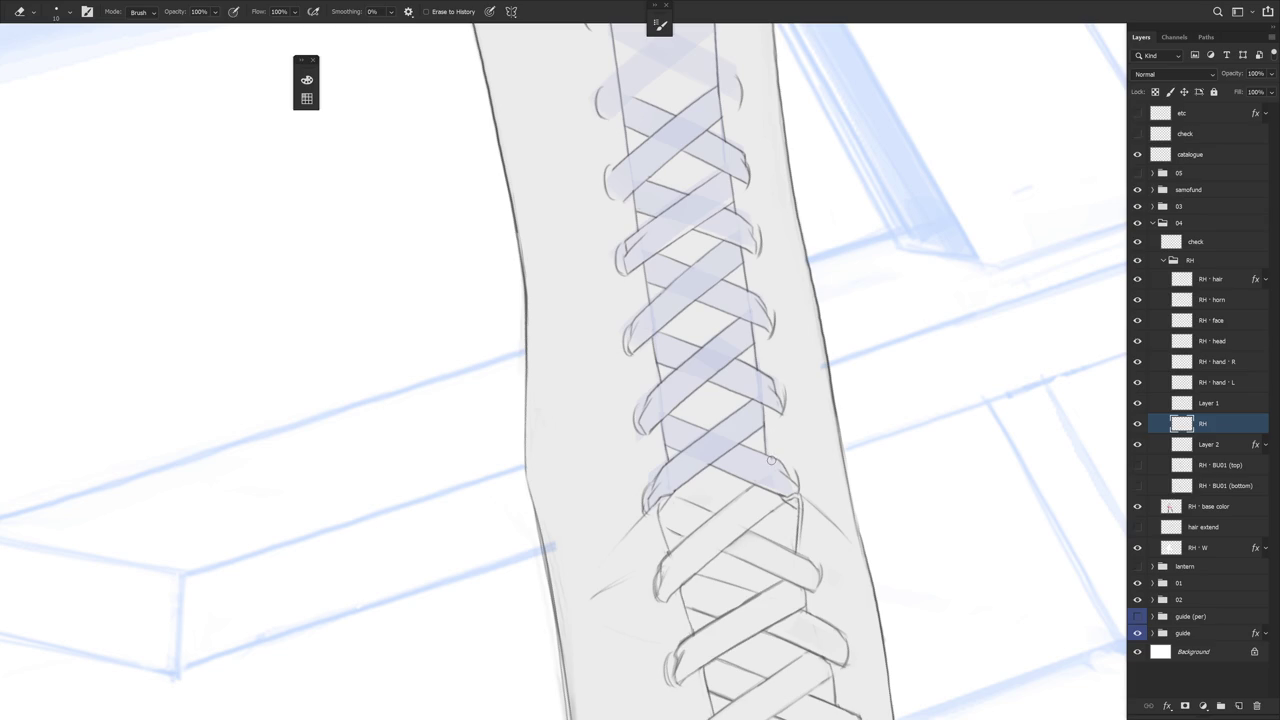
scroll(800, 410, up, 2)
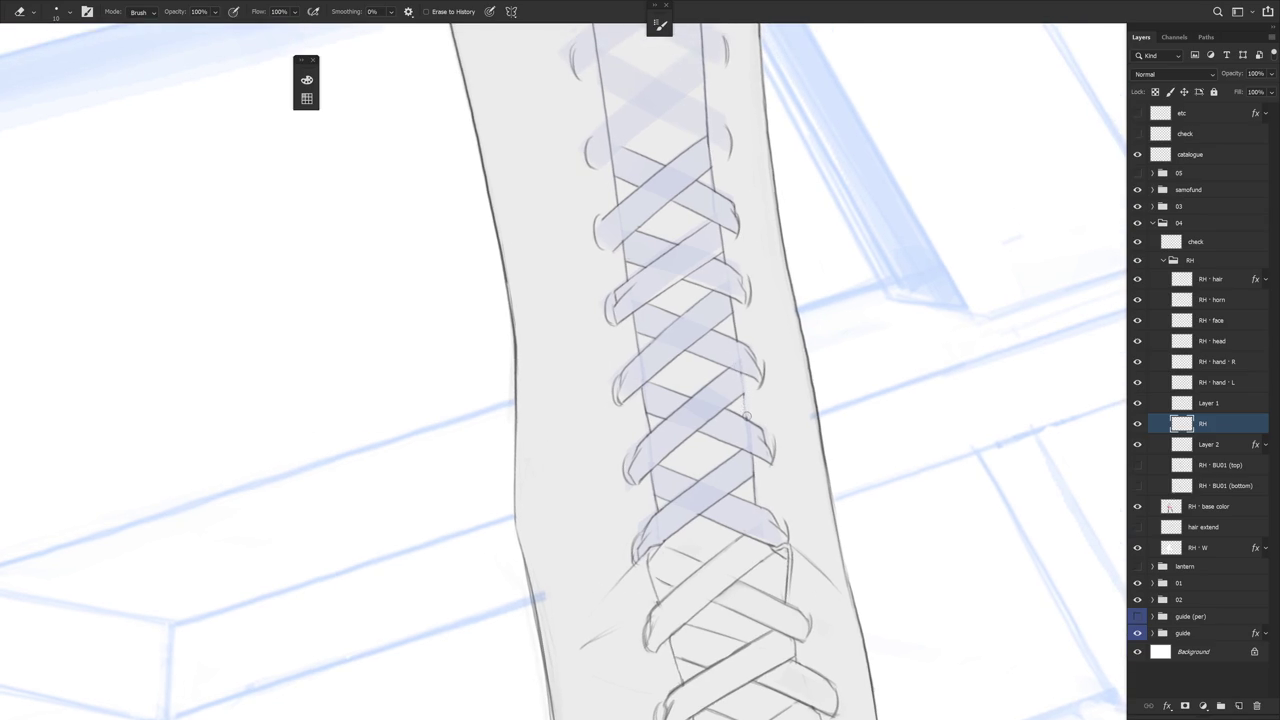
key(b)
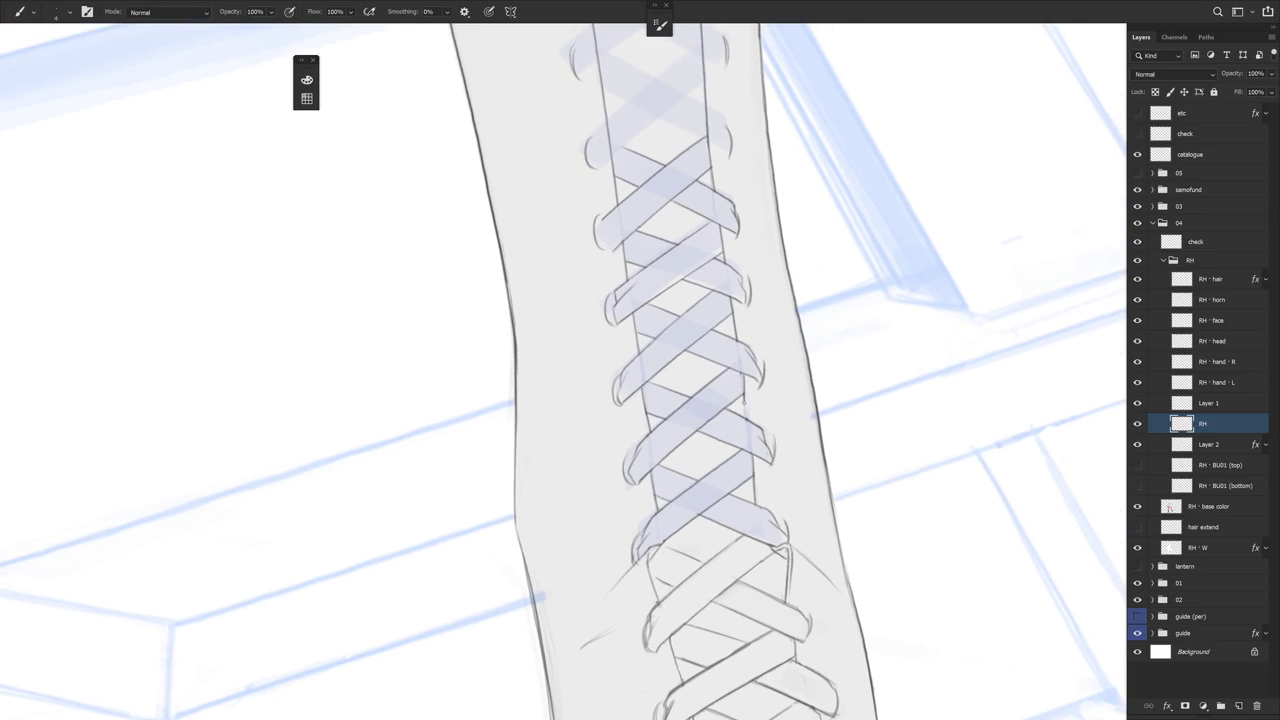
drag(746, 380, 744, 406)
key(e)
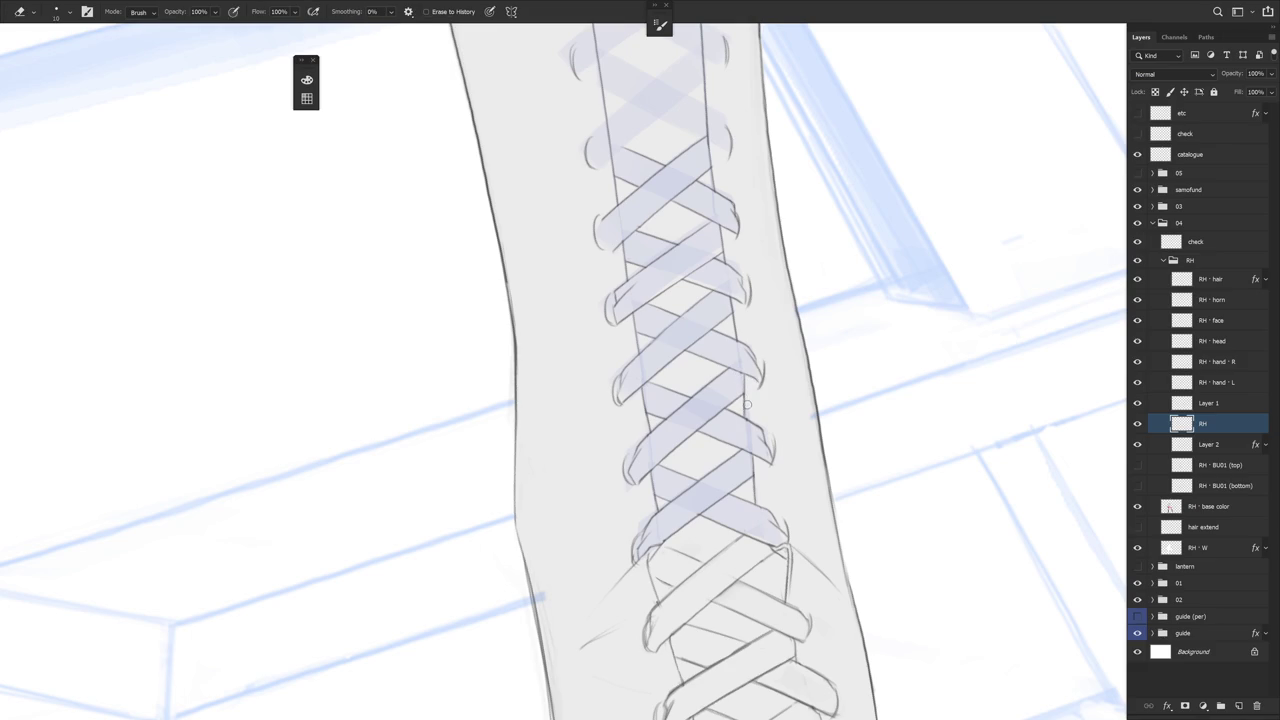
scroll(782, 461, down, 2)
scroll(782, 461, down, 2)
key(b)
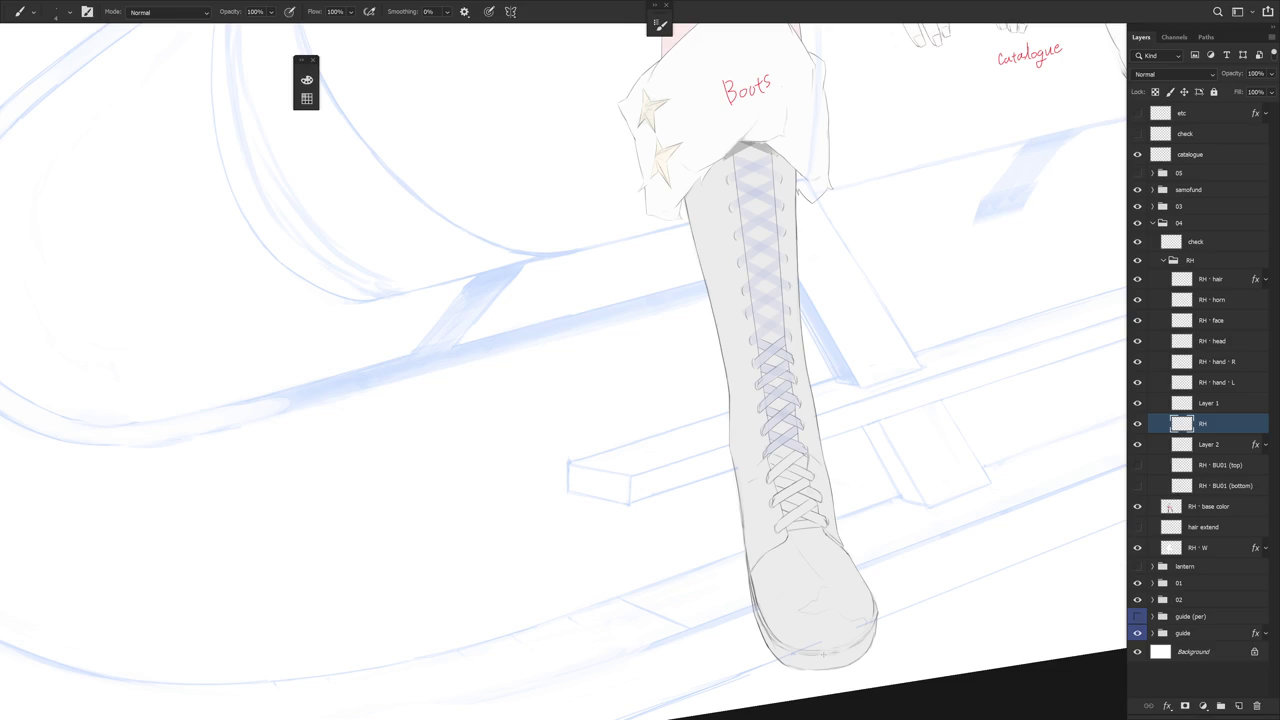
Rotate the boot upright and zoom in on the lacing, touching up with Brush and Eraser
drag(782, 461, 766, 493)
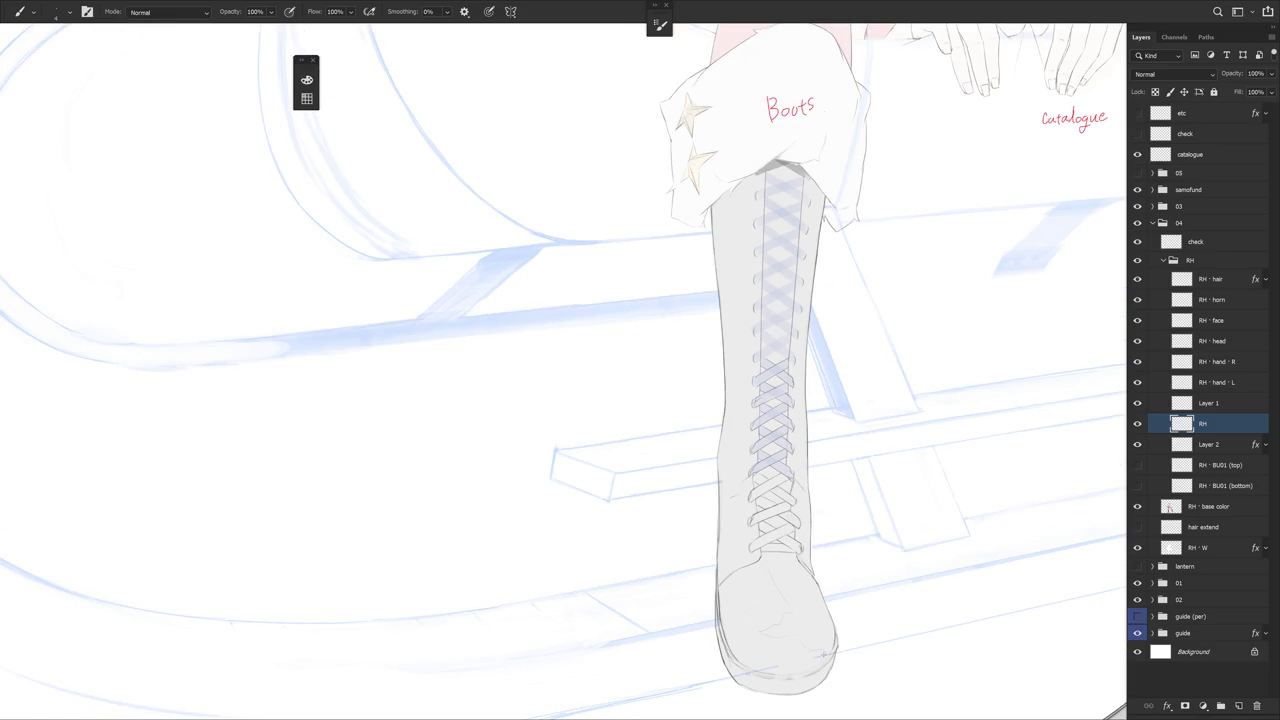
scroll(782, 409, up, 3)
drag(782, 409, 834, 363)
scroll(834, 363, up, 2)
key(e)
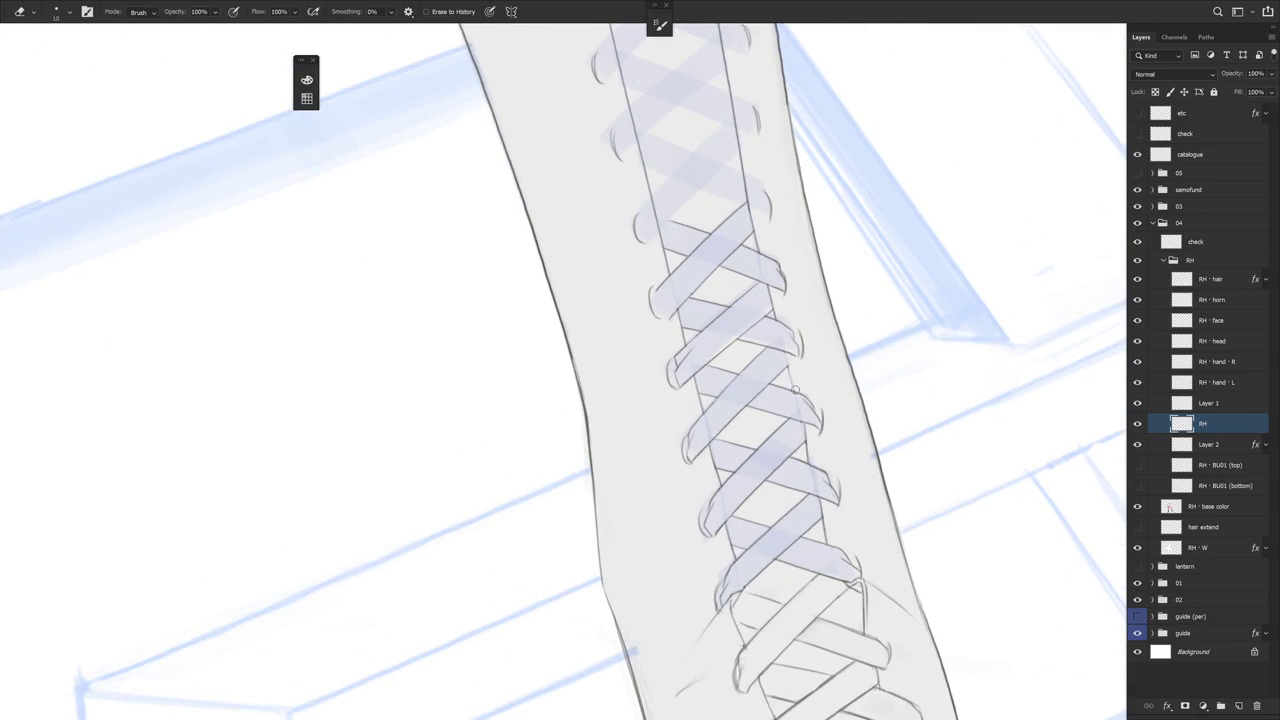
key(b)
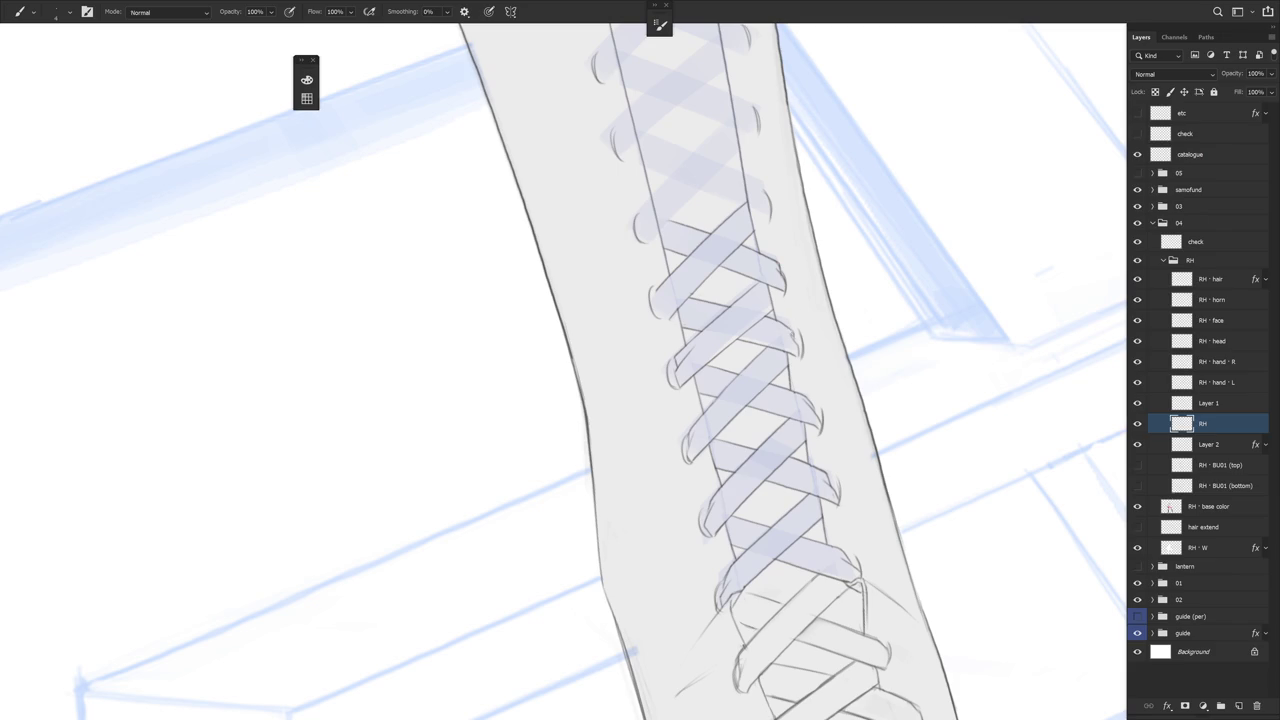
key(e)
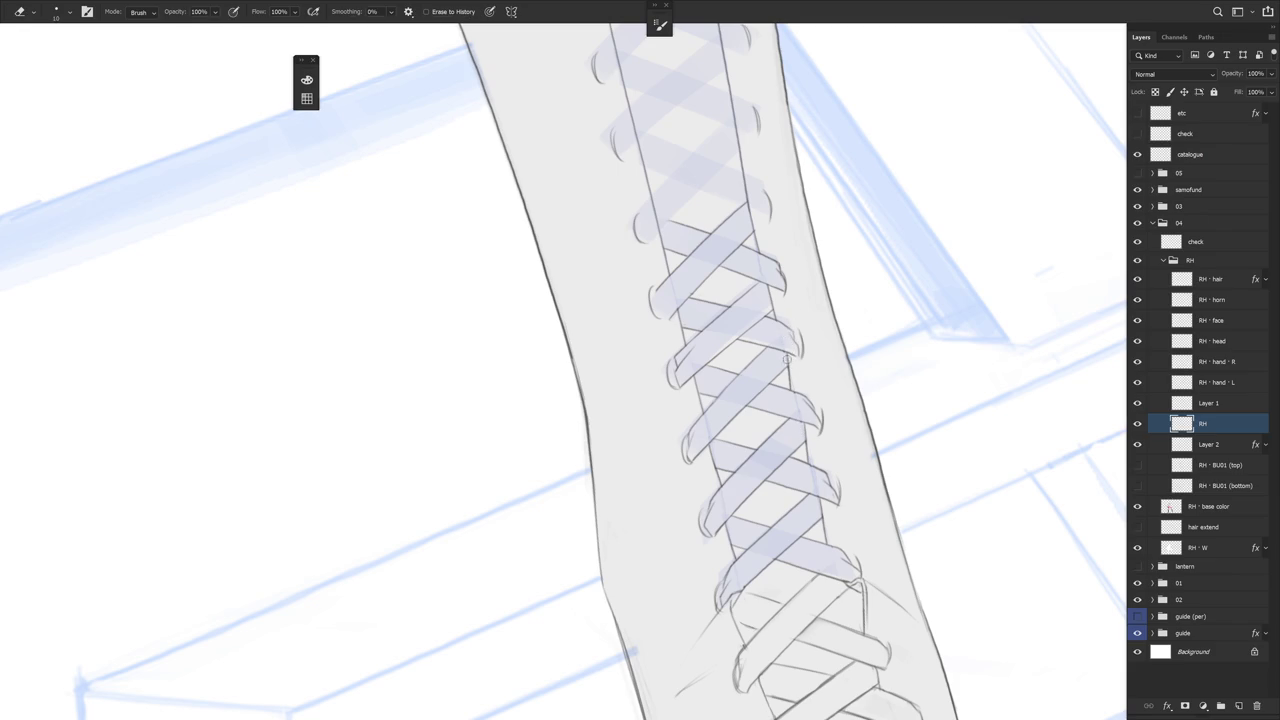
Turn the laces vertical and sketch eyelet strokes, erasing stray lines
drag(800, 339, 817, 399)
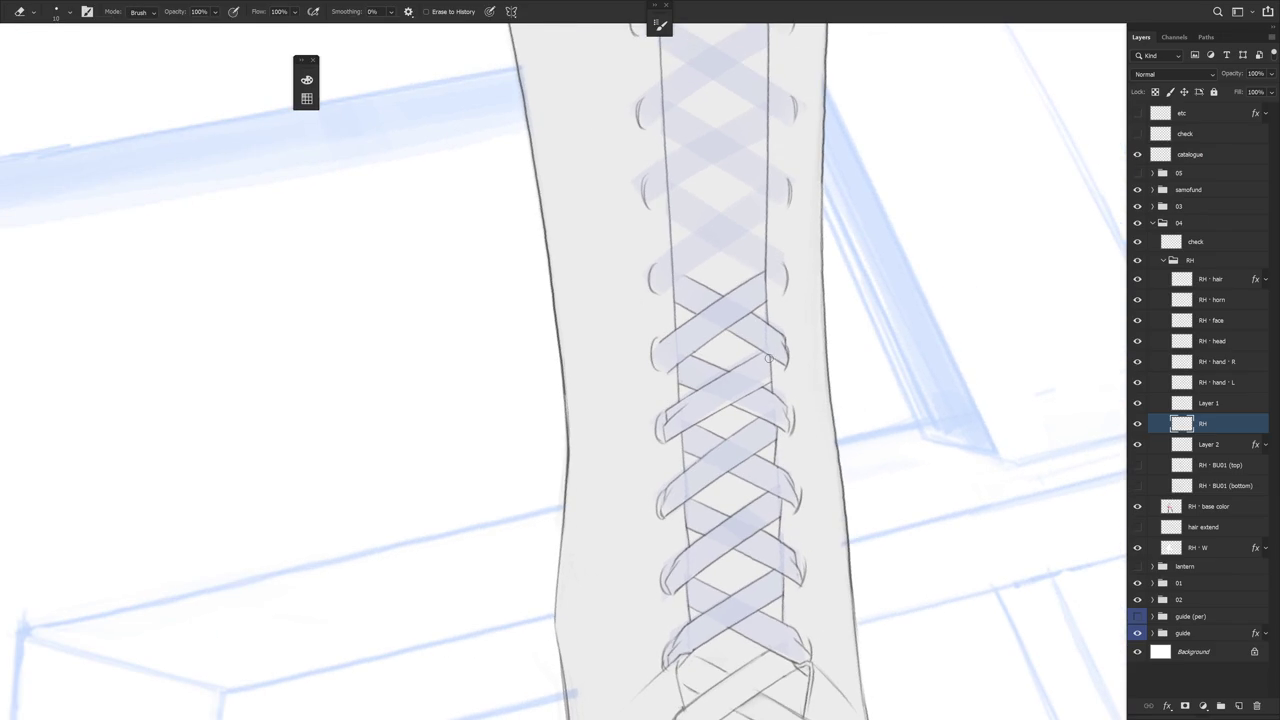
key(b)
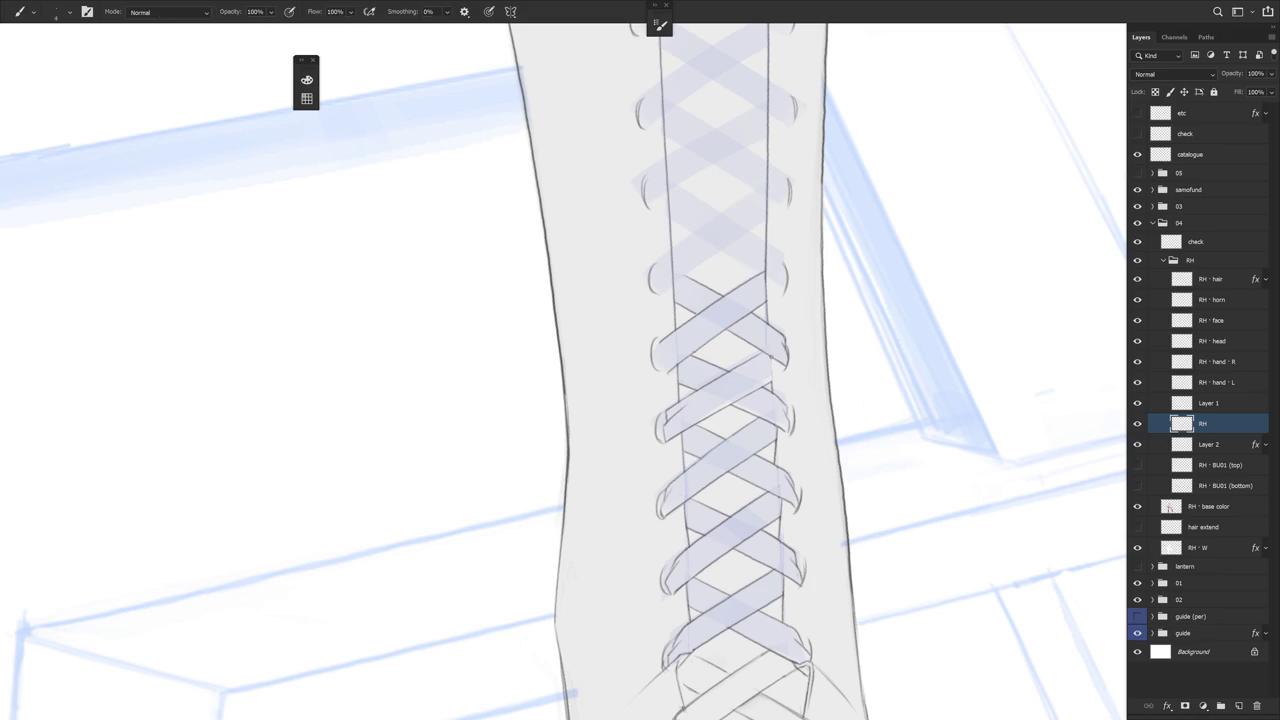
key(e)
key(b)
key(e)
drag(840, 395, 820, 473)
key(b)
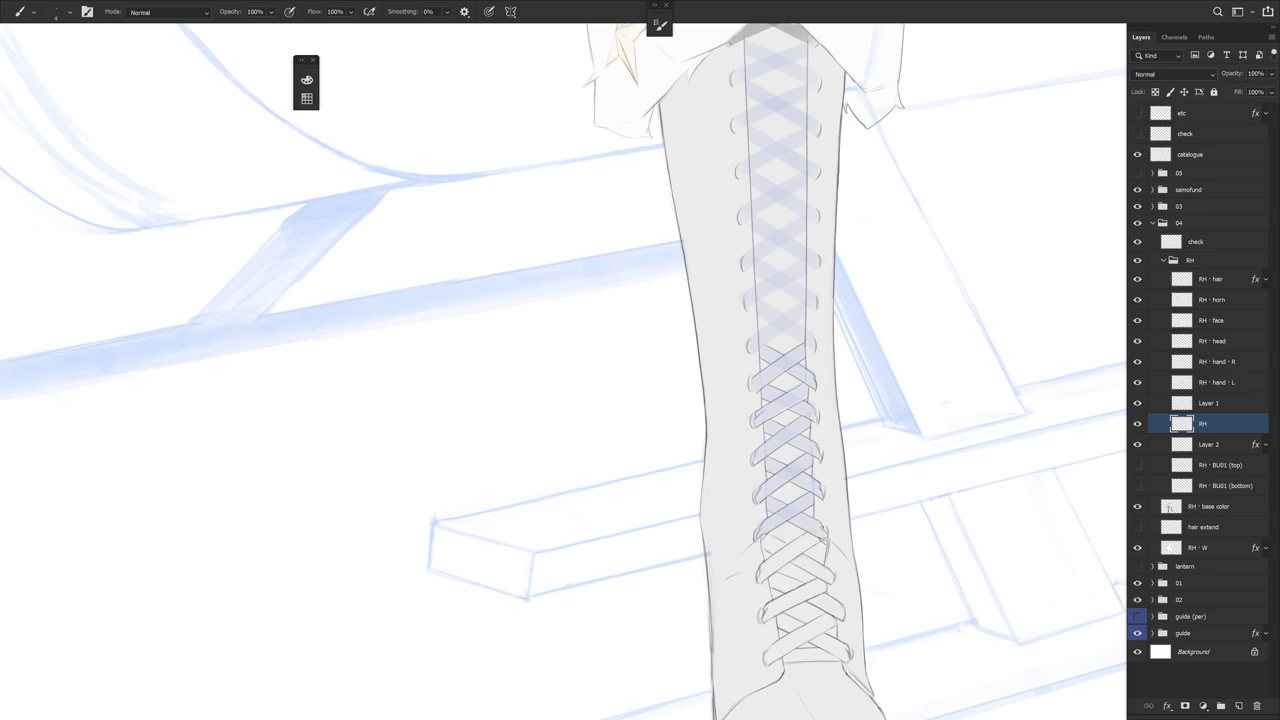
Pan along the boot's laces and tilt the view about 47°
drag(795, 525, 765, 483)
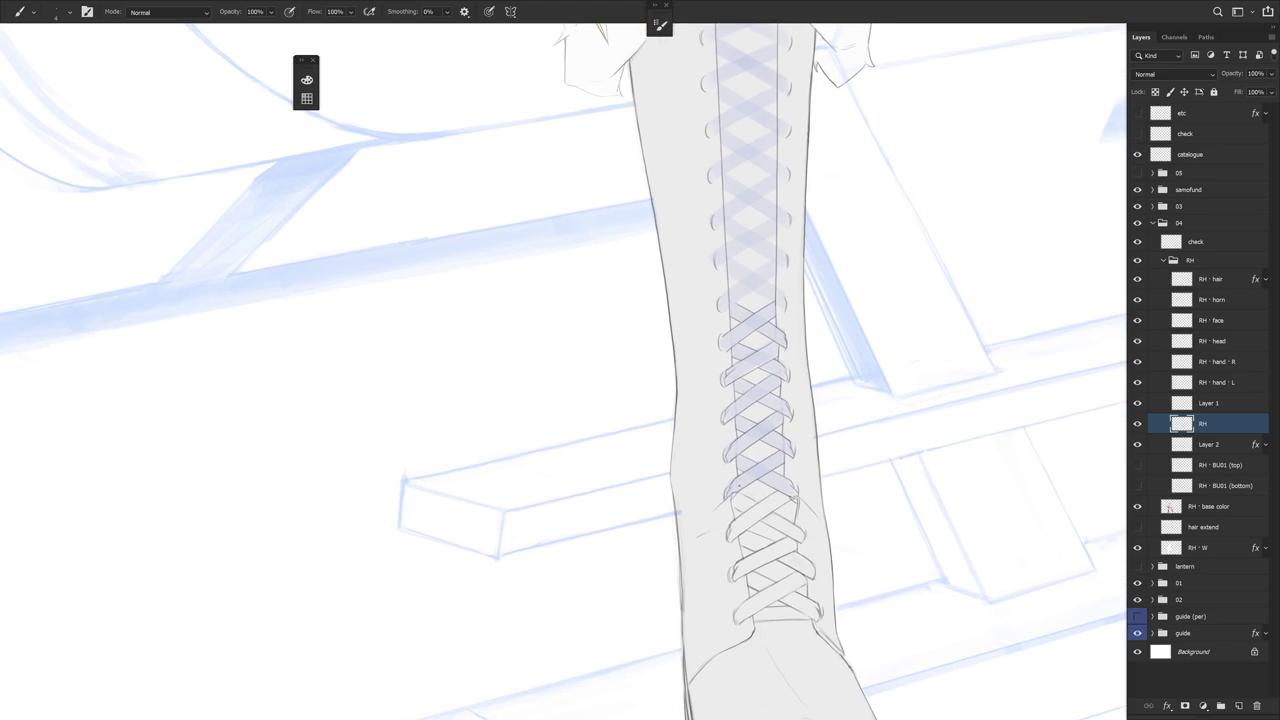
scroll(733, 496, up, 2)
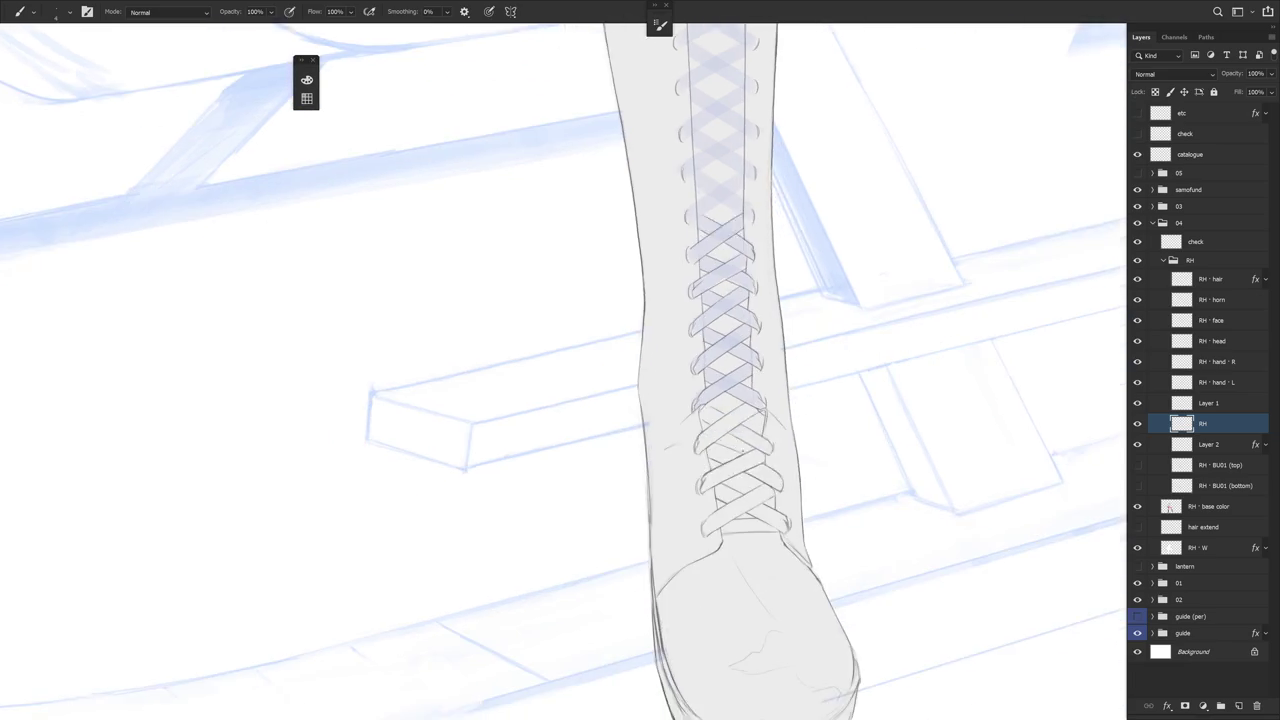
key(r)
drag(733, 496, 727, 476)
Touch up the lacing with Brush and Eraser and draw a short lace stroke
key(b)
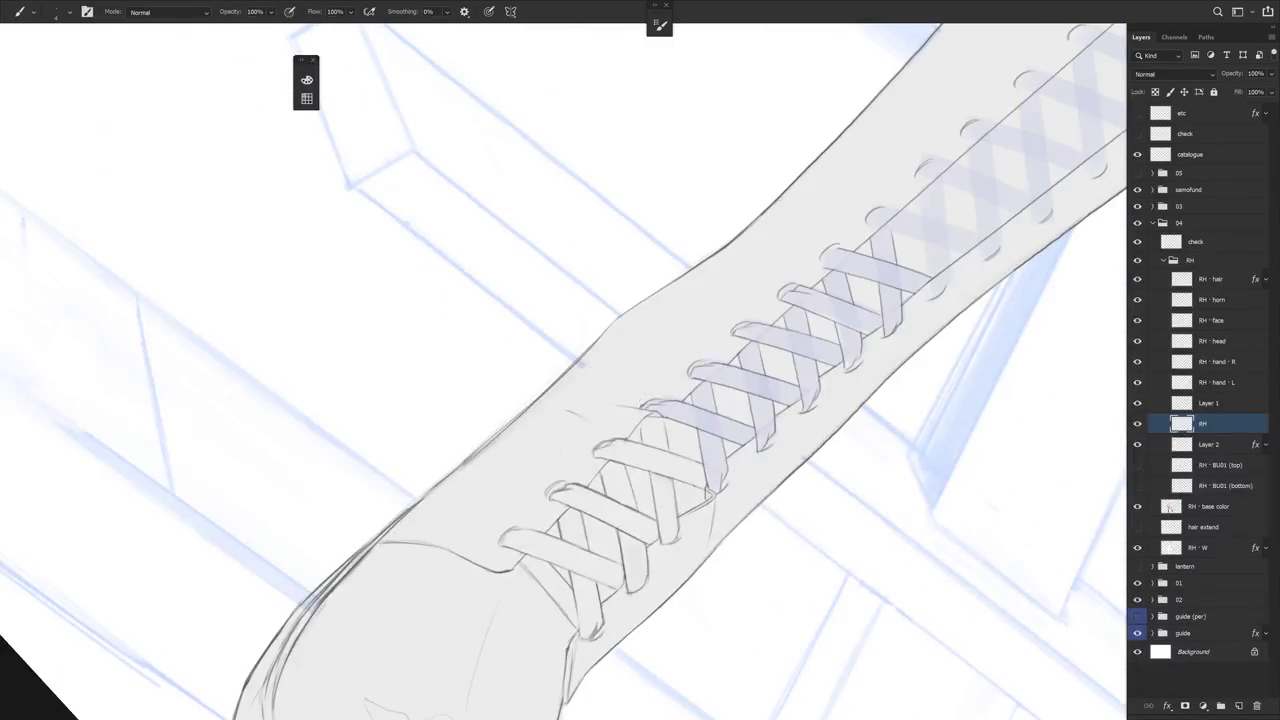
key(e)
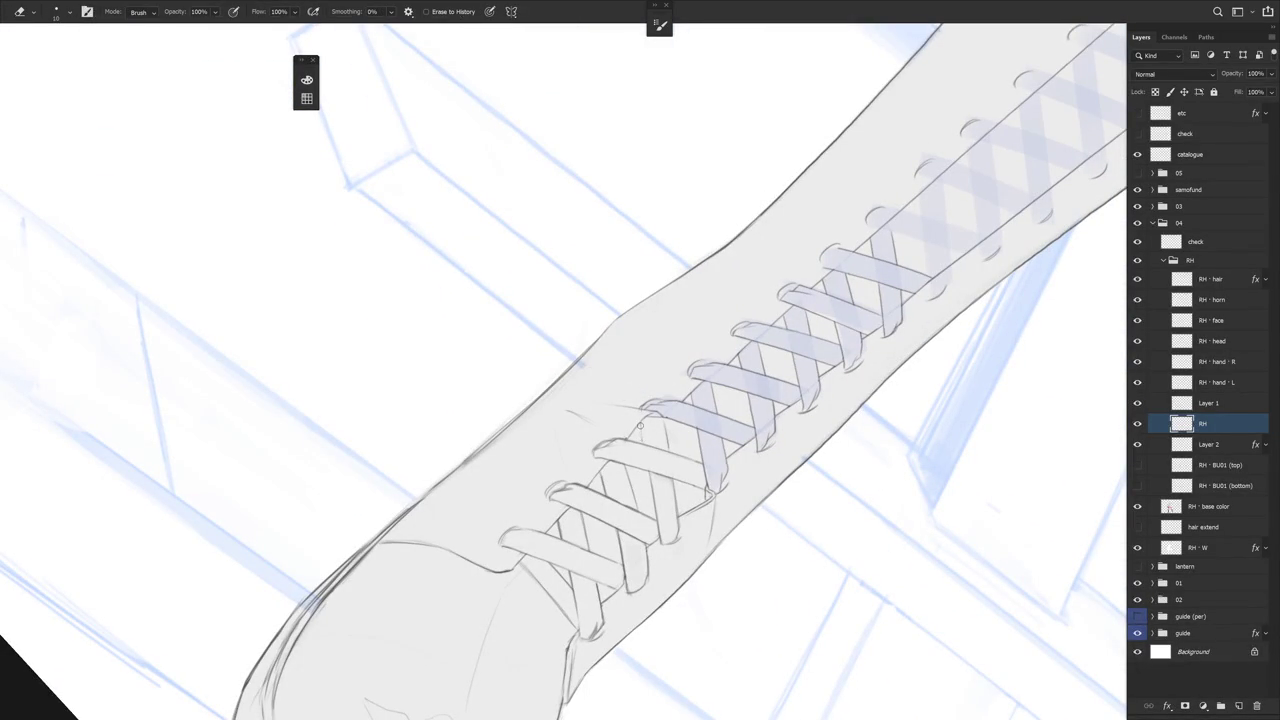
key(b)
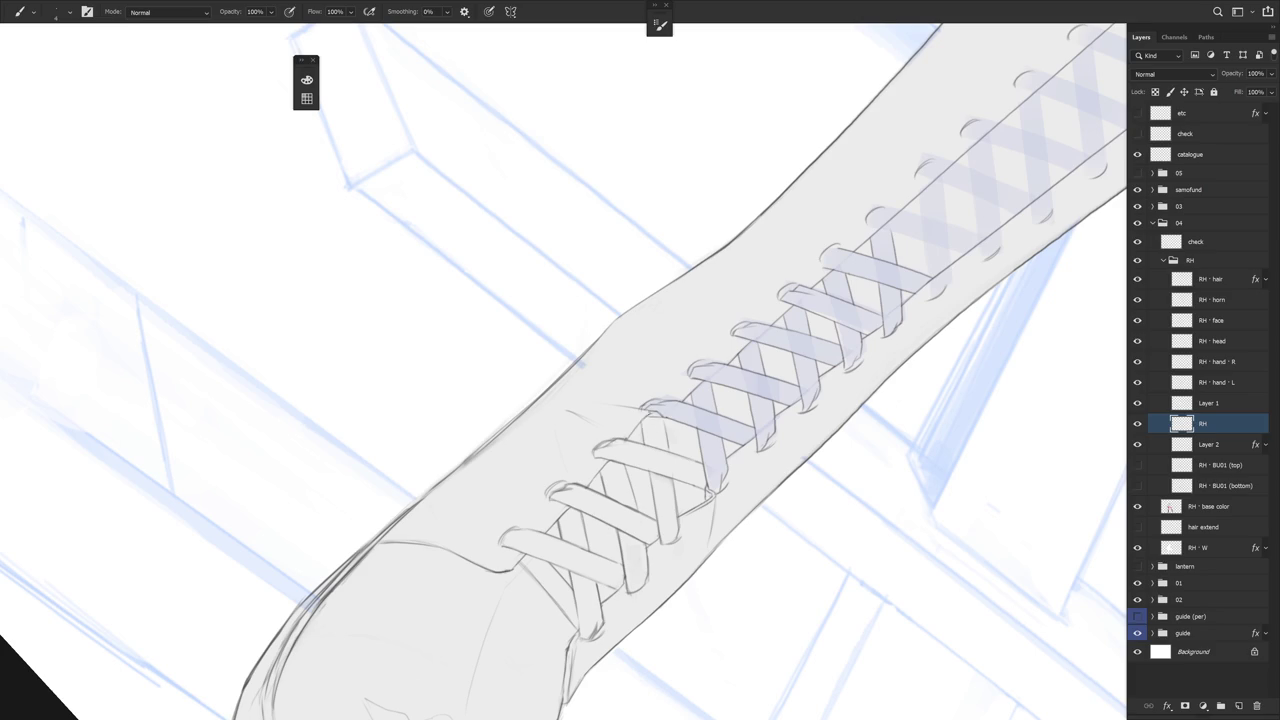
key(e)
key(b)
key(e)
key(b)
mouse_move(662, 421)
mouse_down()
mouse_move(667, 443)
mouse_move(708, 300)
mouse_up()
Rotate the view until the boot rises rightward
key(r)
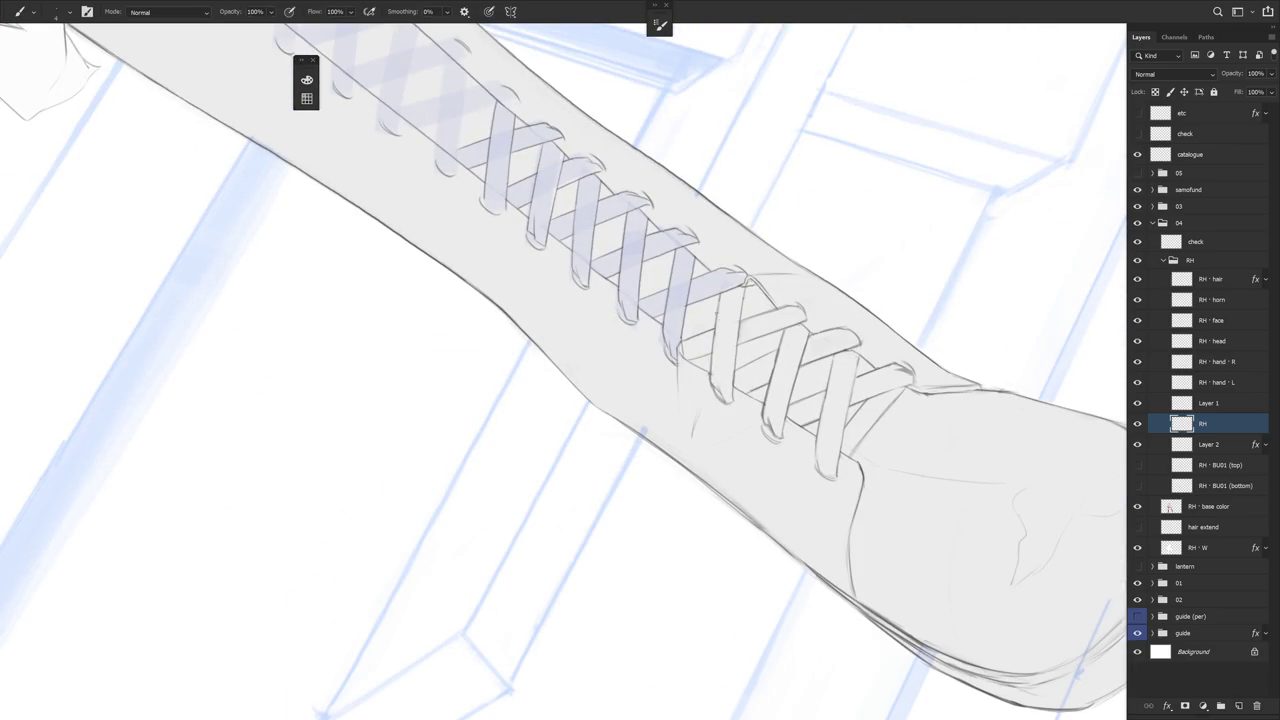
scroll(721, 323, down, 5)
scroll(733, 455, up, 2)
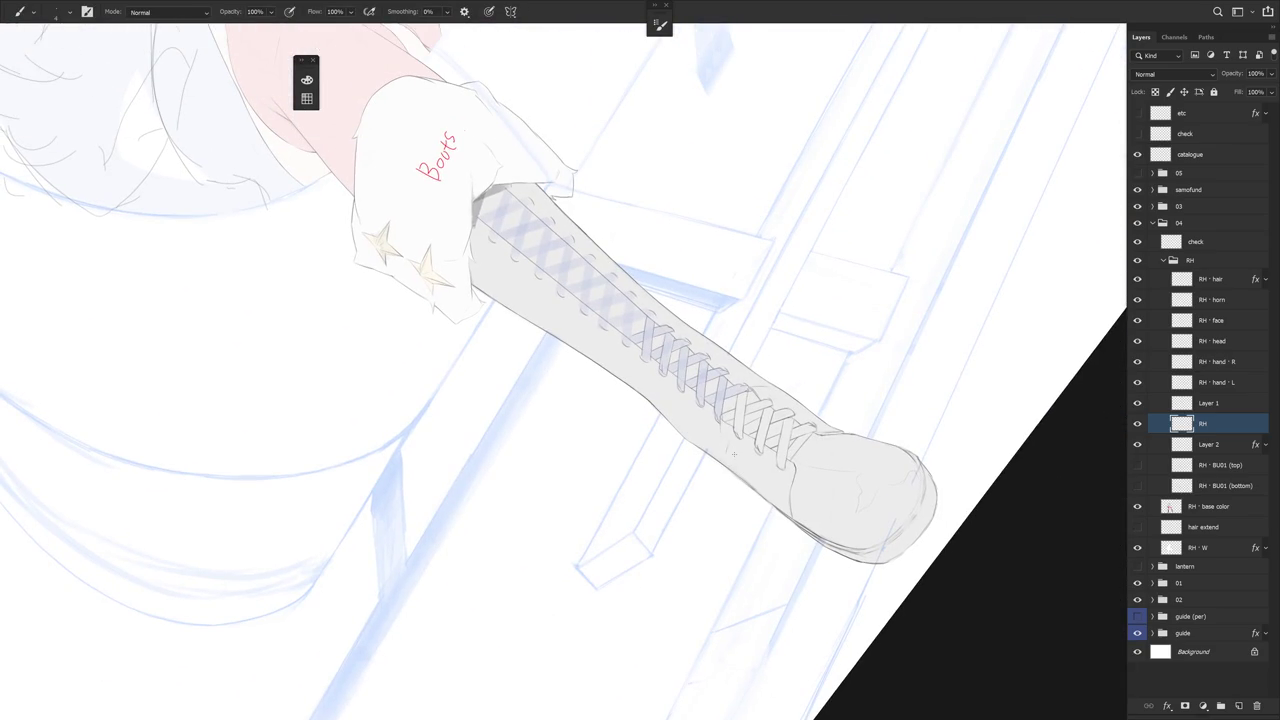
key(r)
drag(766, 529, 628, 314)
scroll(675, 395, up, 3)
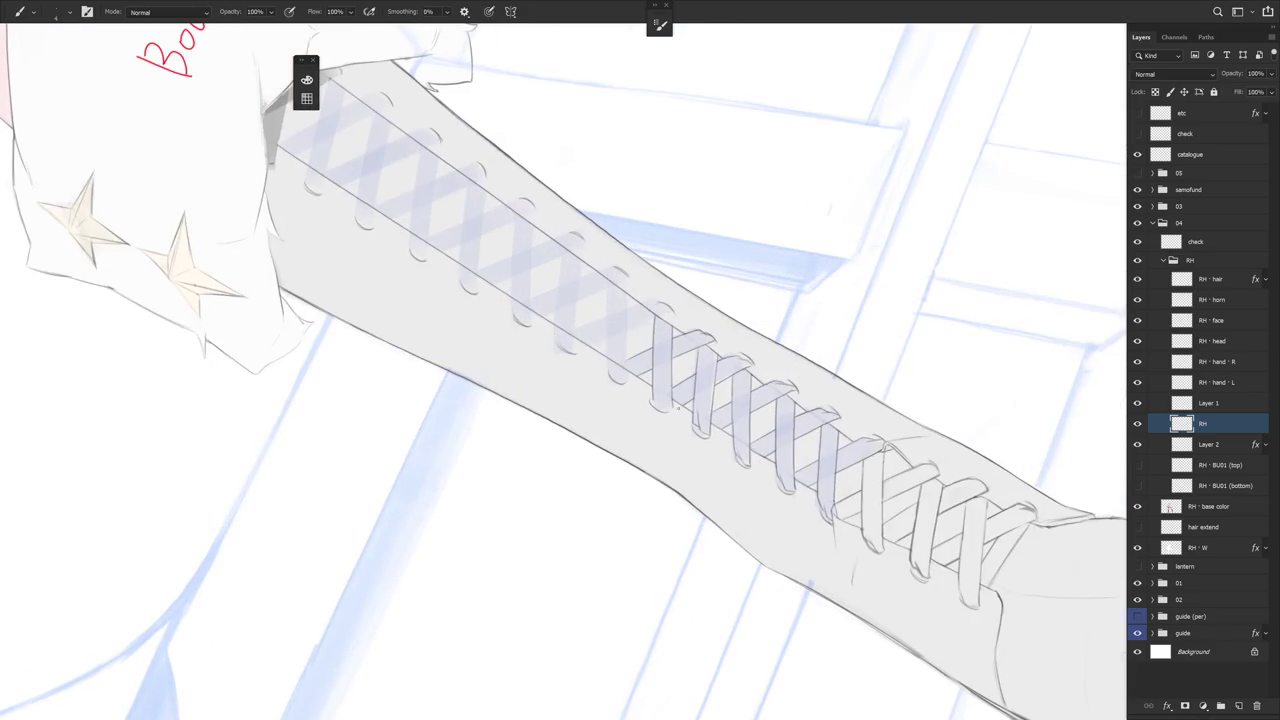
key(r)
drag(620, 228, 656, 508)
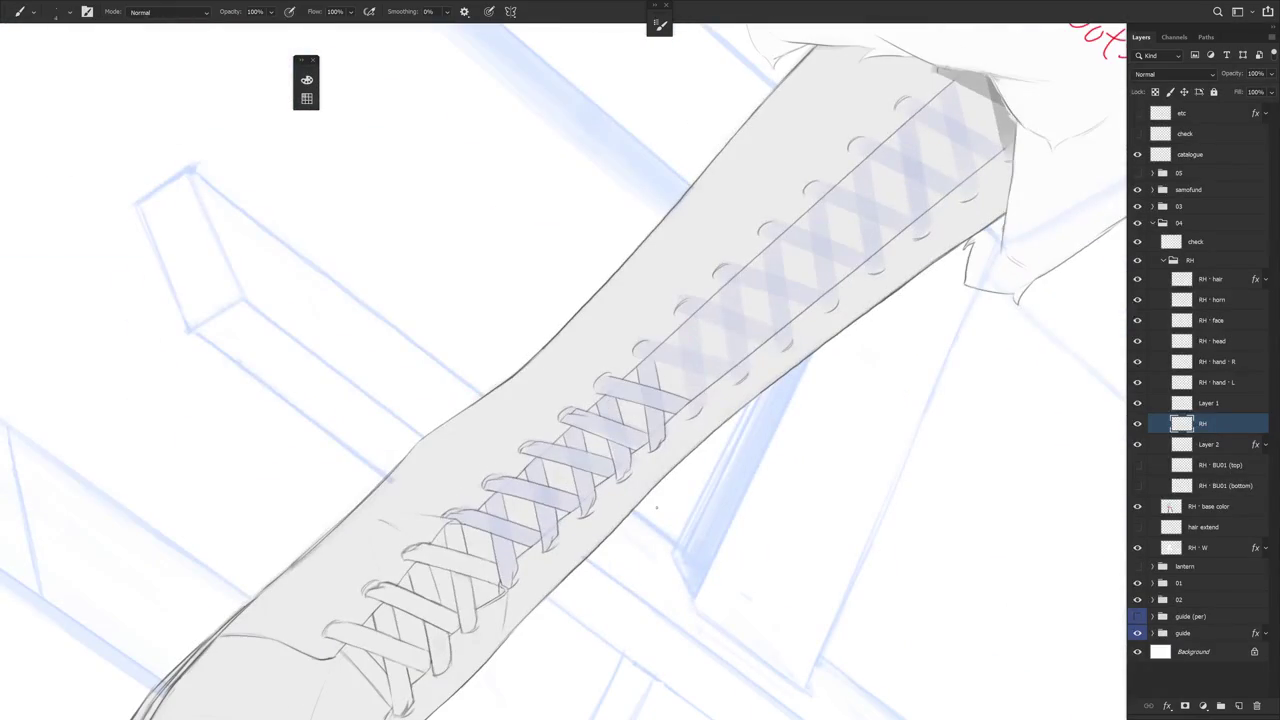
Redraw a lace stroke in the laced area after two undos, adding a short stroke below
drag(679, 338, 687, 396)
key(ctrl+z)
drag(679, 332, 689, 398)
key(ctrl+z)
drag(679, 330, 688, 402)
drag(701, 348, 704, 370)
Erase stray marks where the lace crosses the seam, then zoom out and reset the rotation
key(r)
mouse_move(749, 549)
mouse_down()
mouse_move(794, 457)
mouse_move(730, 331)
mouse_up()
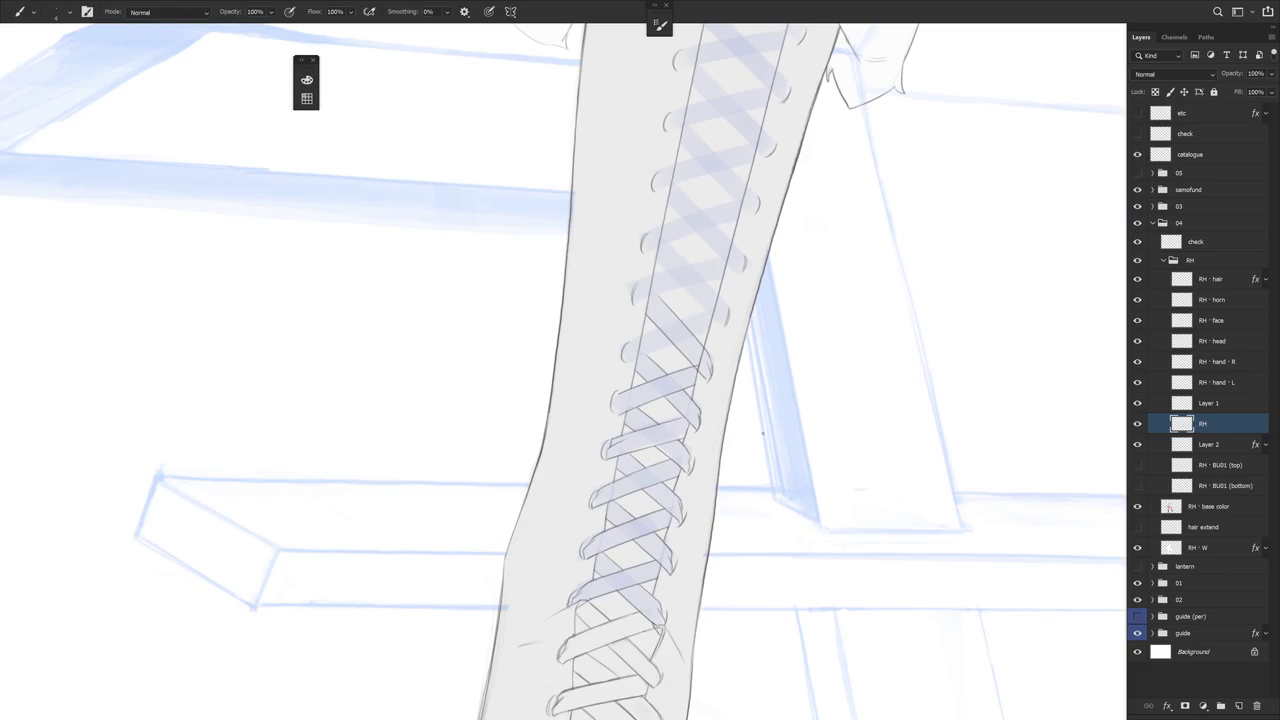
key(r)
drag(754, 431, 718, 519)
key(e)
drag(690, 393, 702, 388)
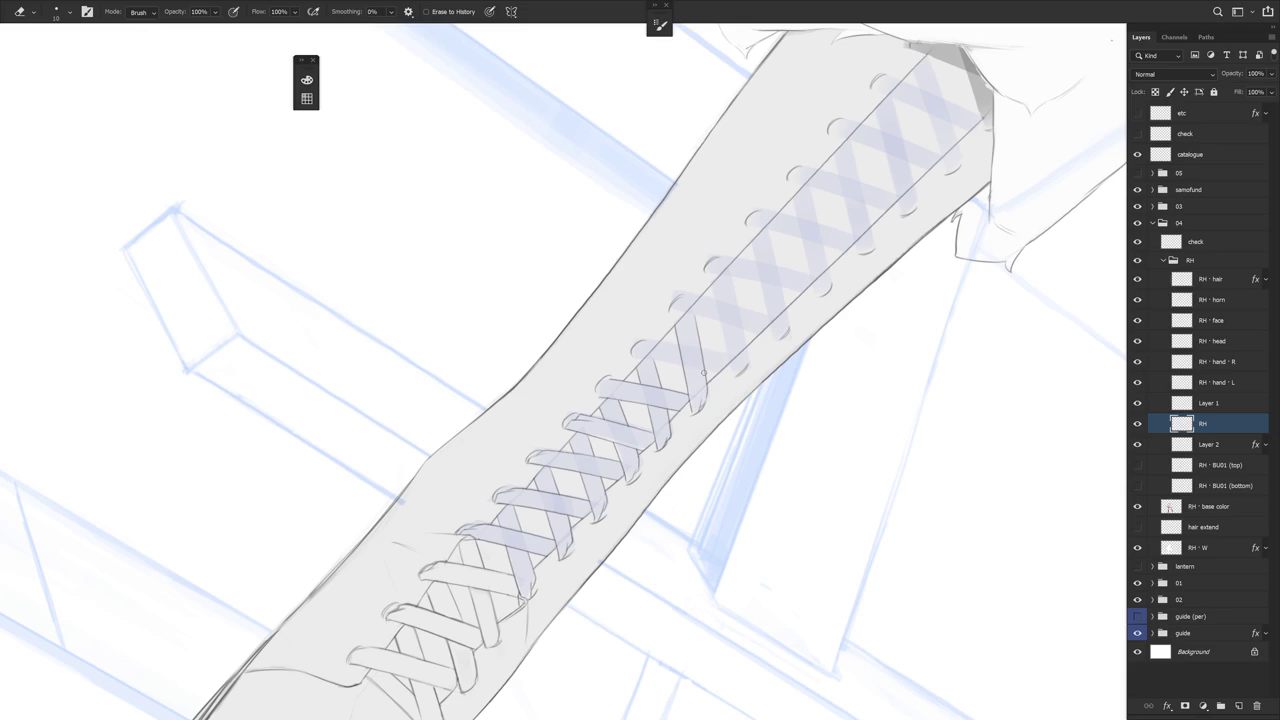
key(ctrl+minus)
key(b)
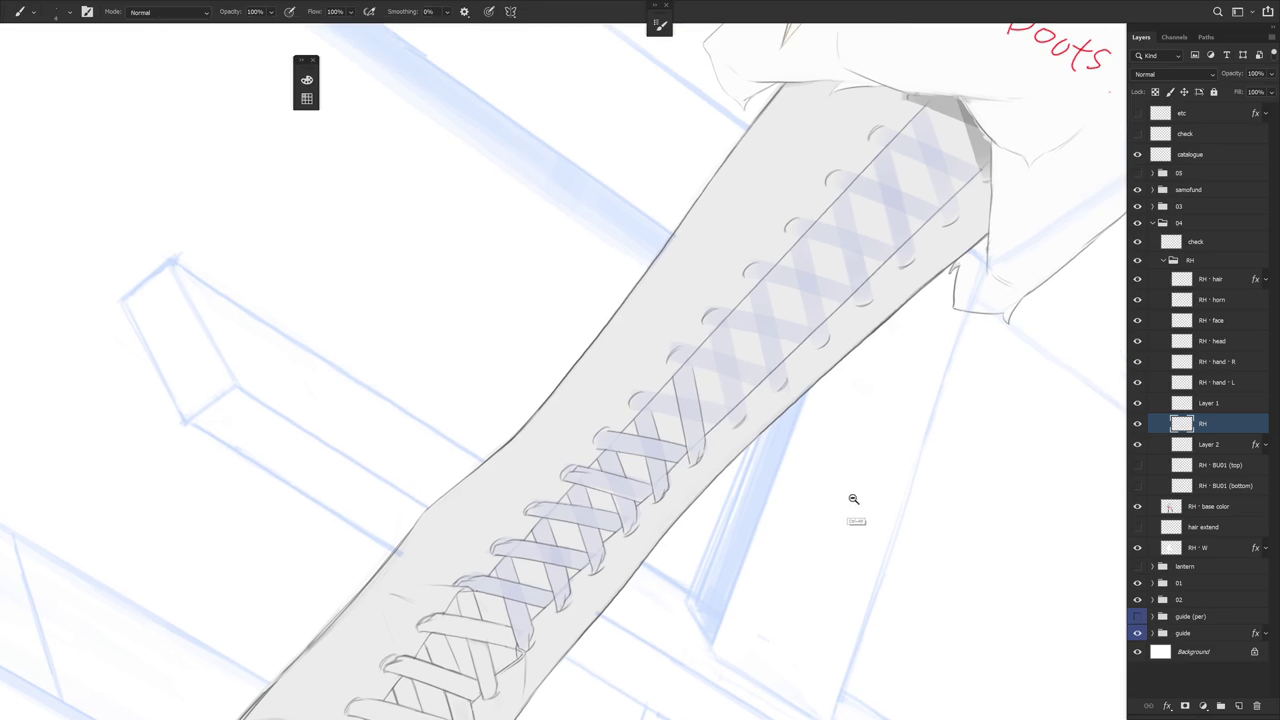
key(ctrl+minus)
key(Escape)
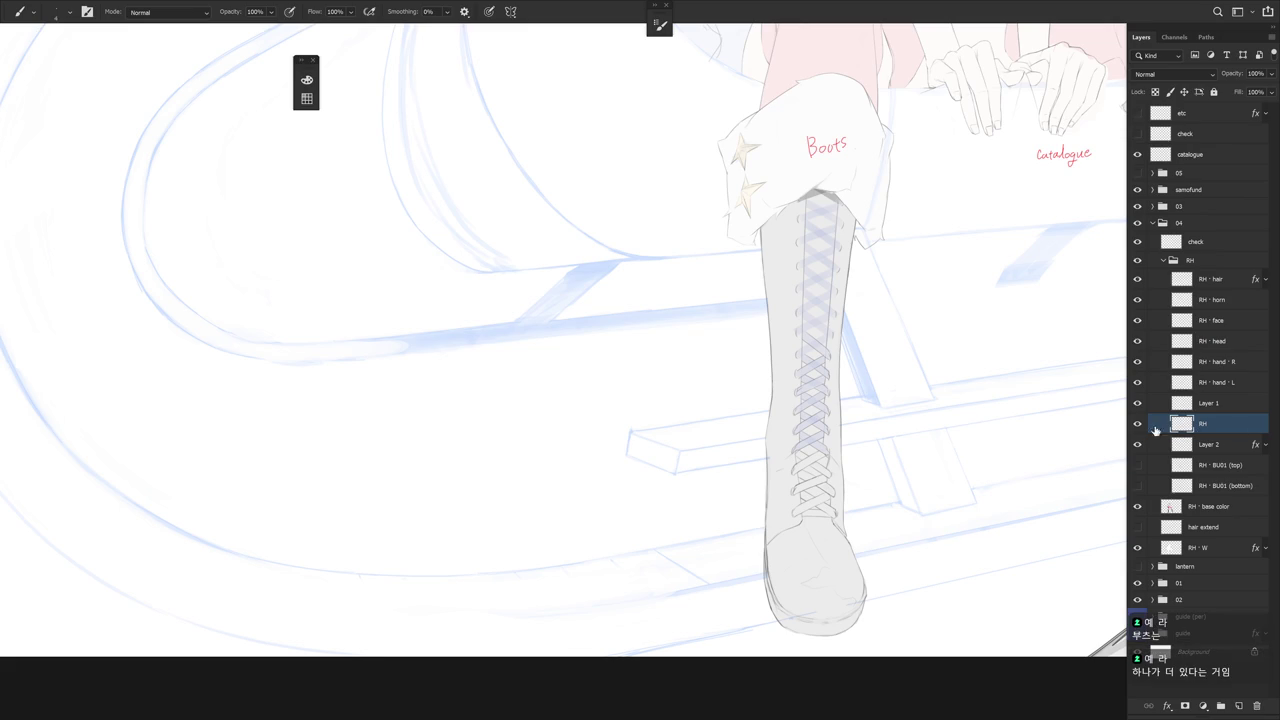
Pan, zoom and rotate the view onto the boot laces until the boot lies flatter
drag(868, 390, 822, 378)
scroll(744, 220, up, 1)
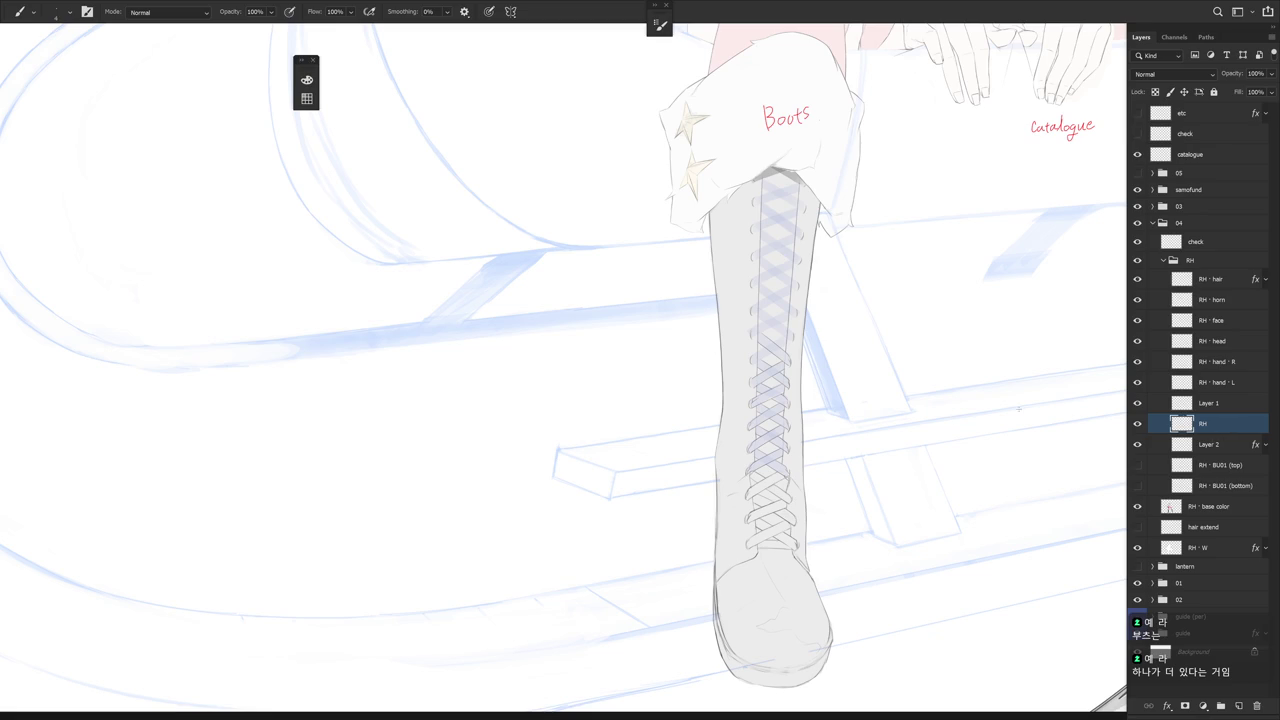
scroll(800, 392, up, 1)
drag(835, 437, 758, 433)
key(e)
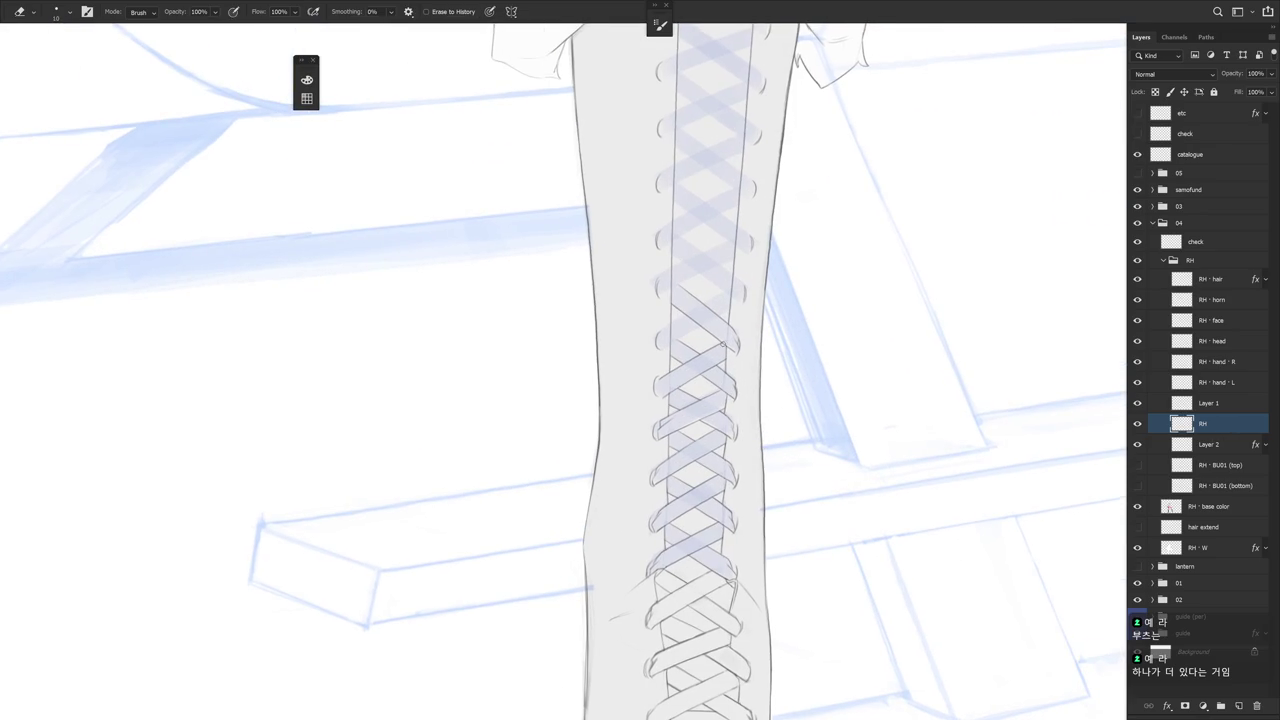
key(r)
drag(728, 366, 751, 477)
key(b)
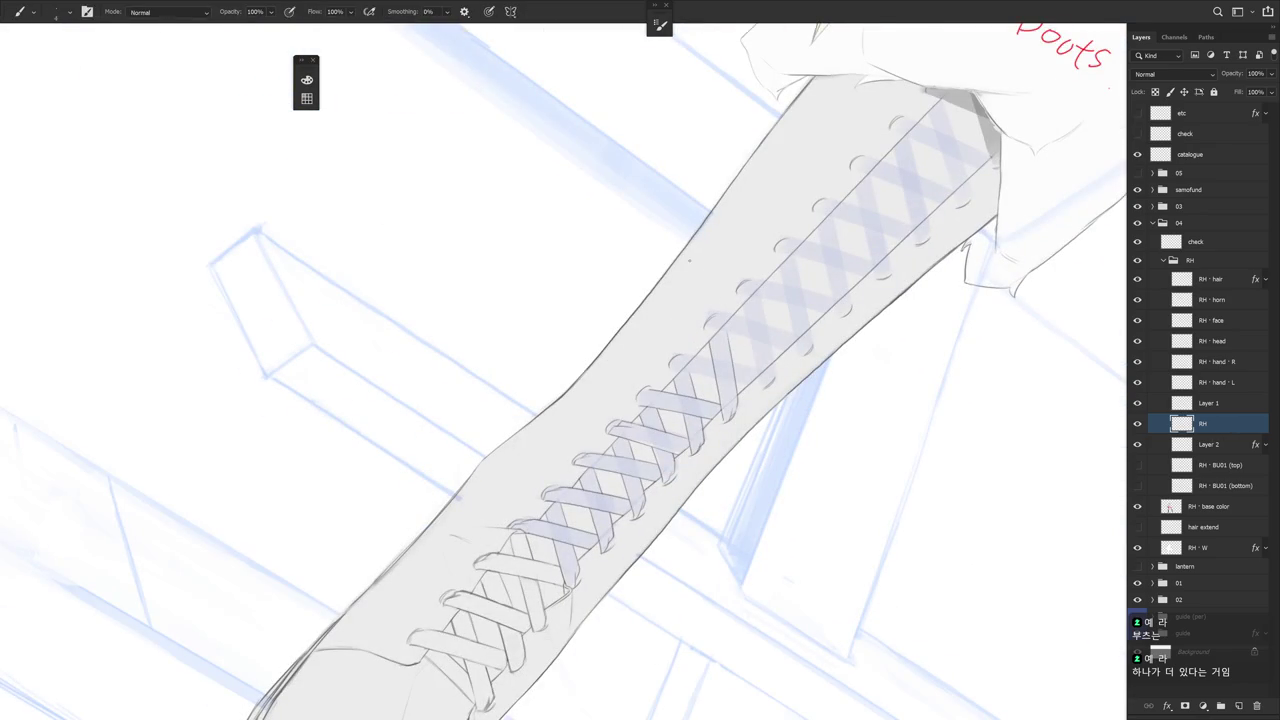
key(r)
drag(671, 563, 810, 270)
key(b)
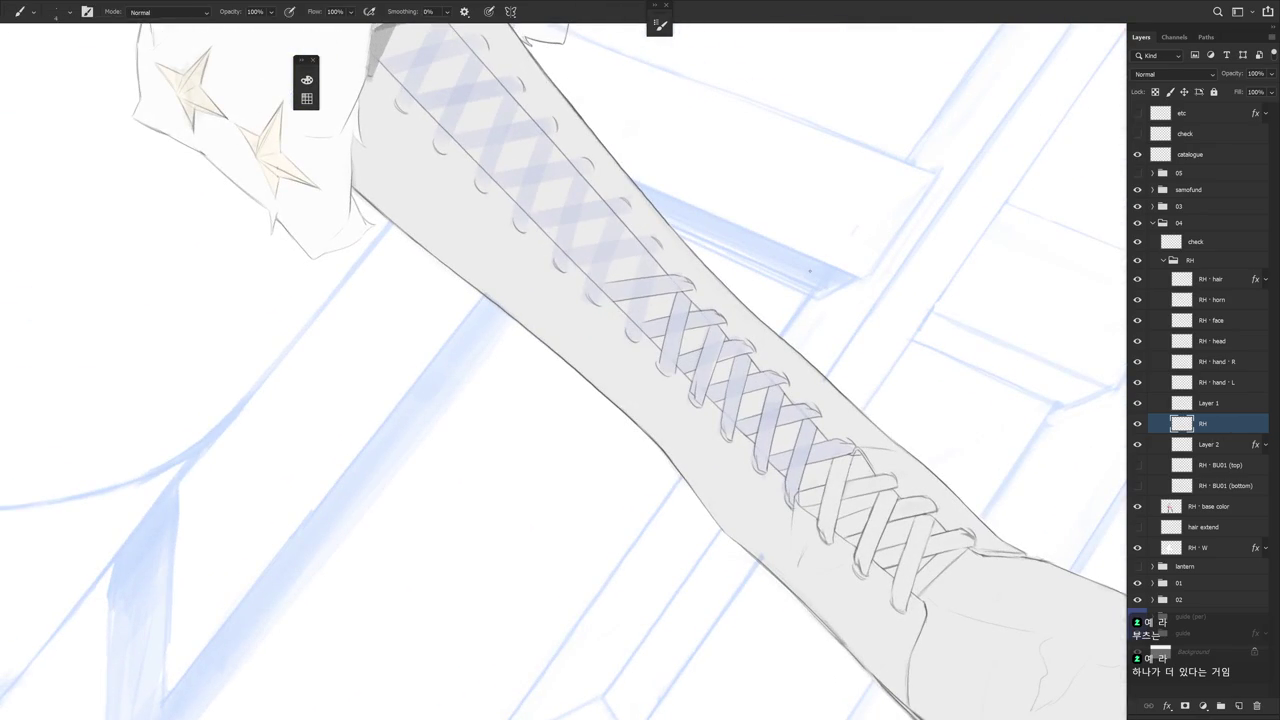
key(r)
drag(668, 348, 622, 228)
key(b)
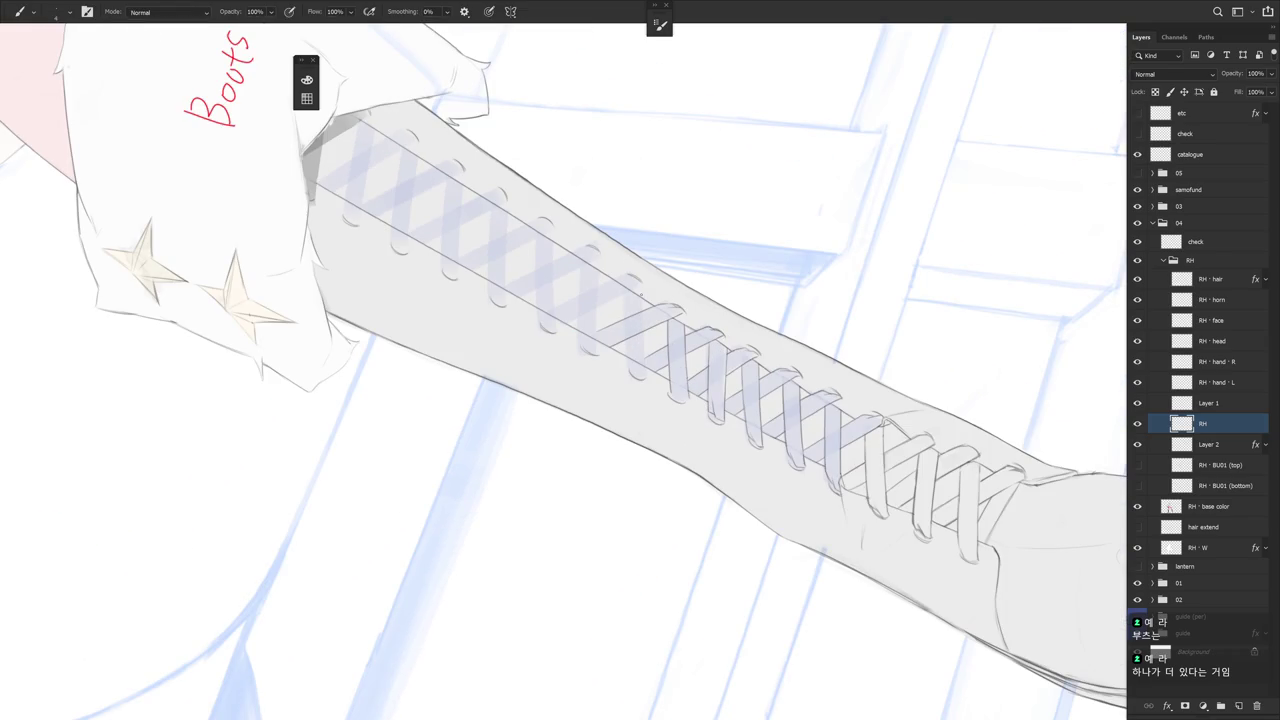
Draw two thin dark lines across the lacing, redoing the first one
drag(642, 296, 644, 366)
key(ctrl+z)
drag(643, 300, 644, 370)
key(e)
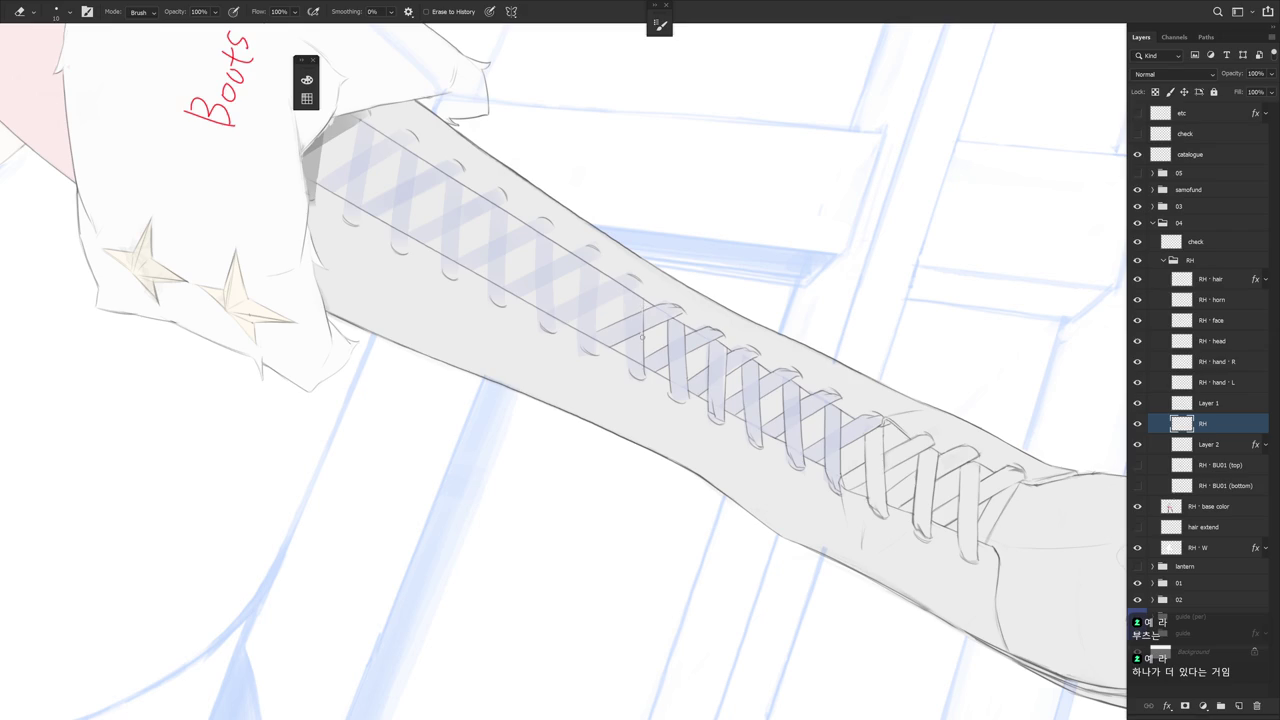
key(b)
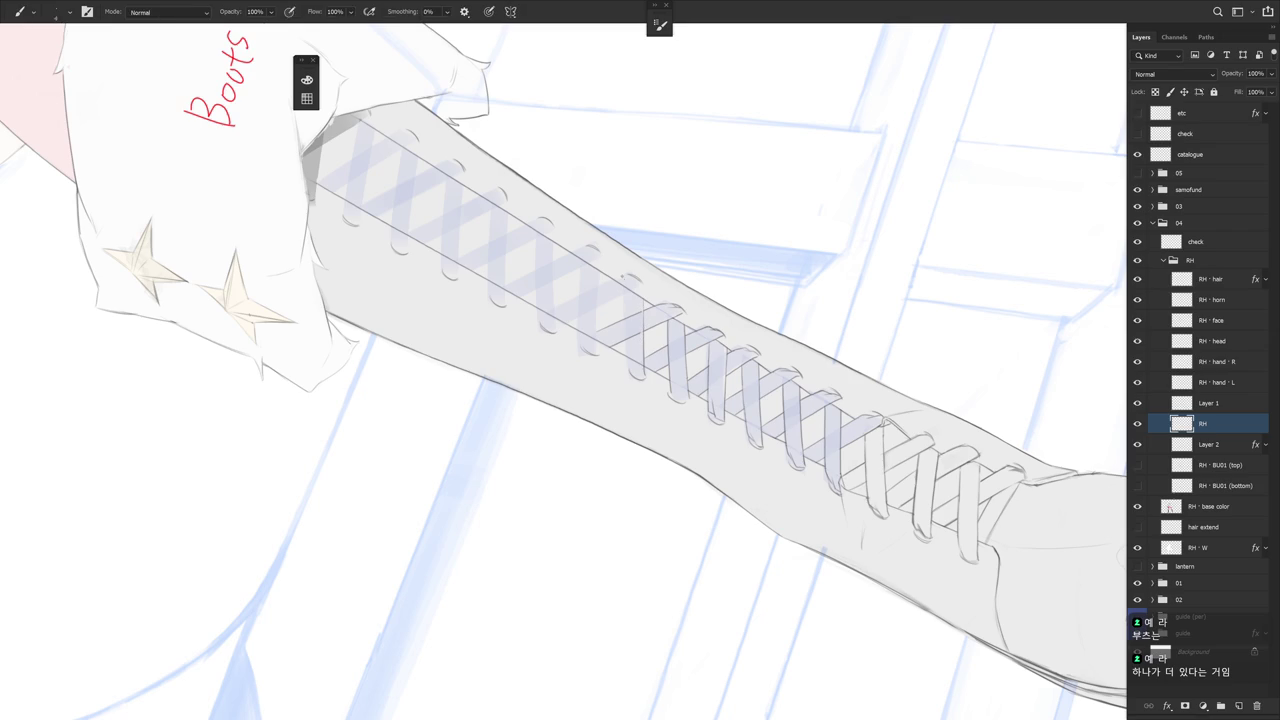
drag(626, 296, 618, 418)
Rotate the boot upright, touch up with the Eraser, then rotate about -83°
key(r)
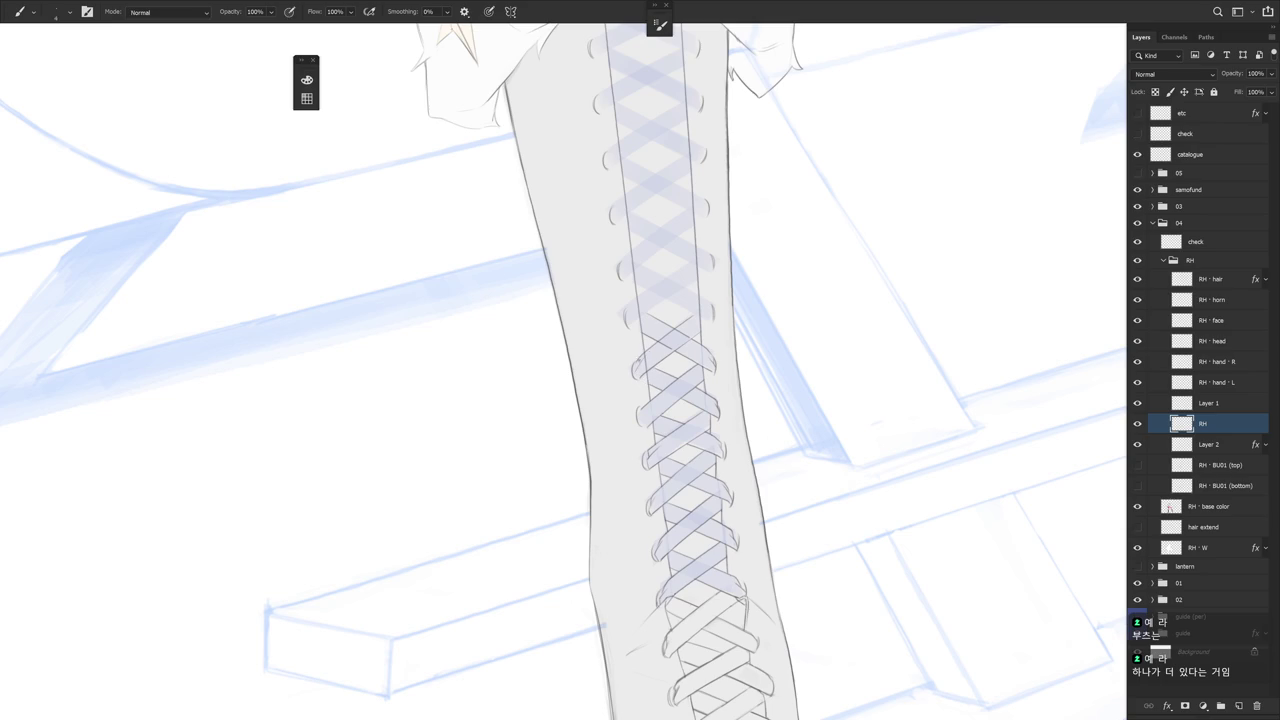
key(e)
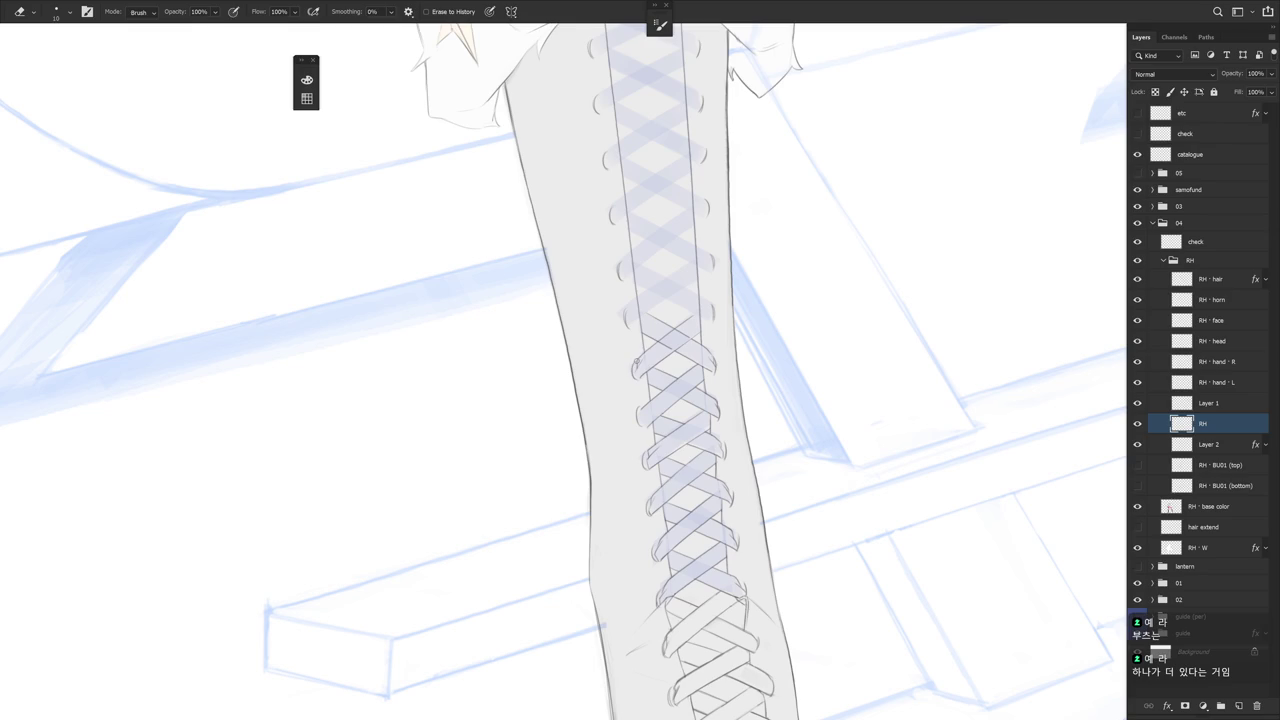
key(b)
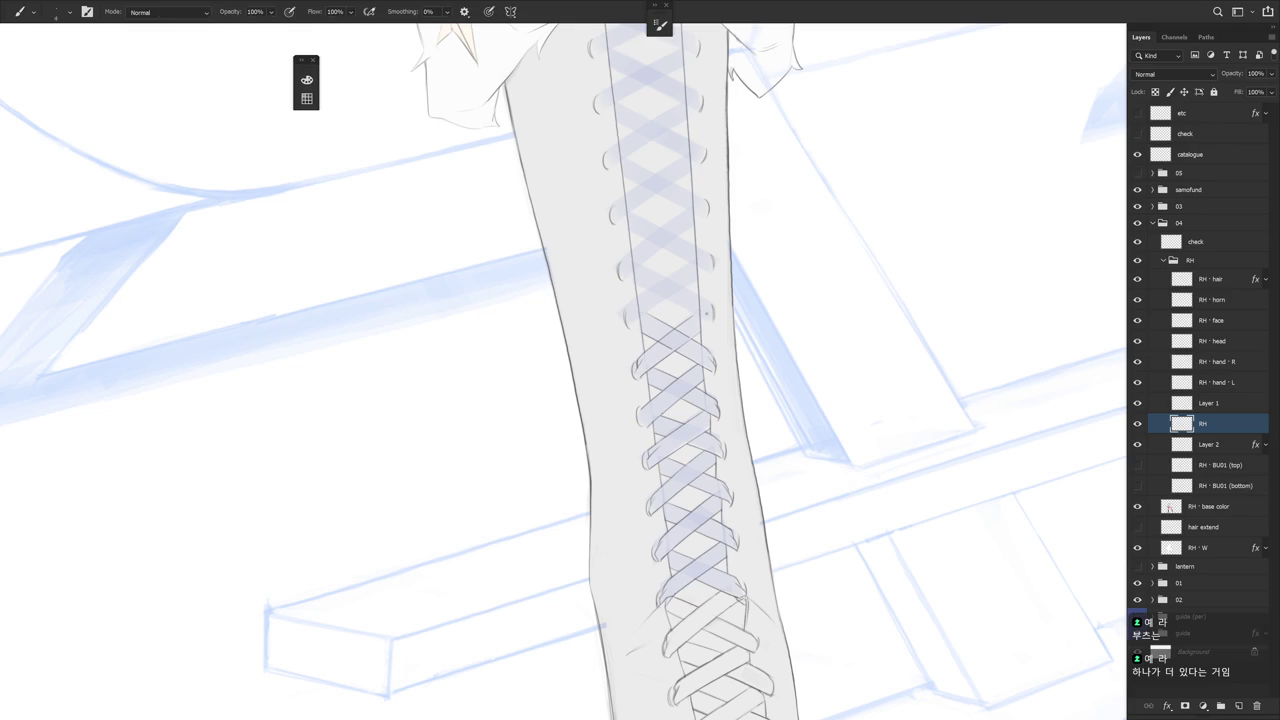
key(r)
drag(663, 491, 705, 297)
key(e)
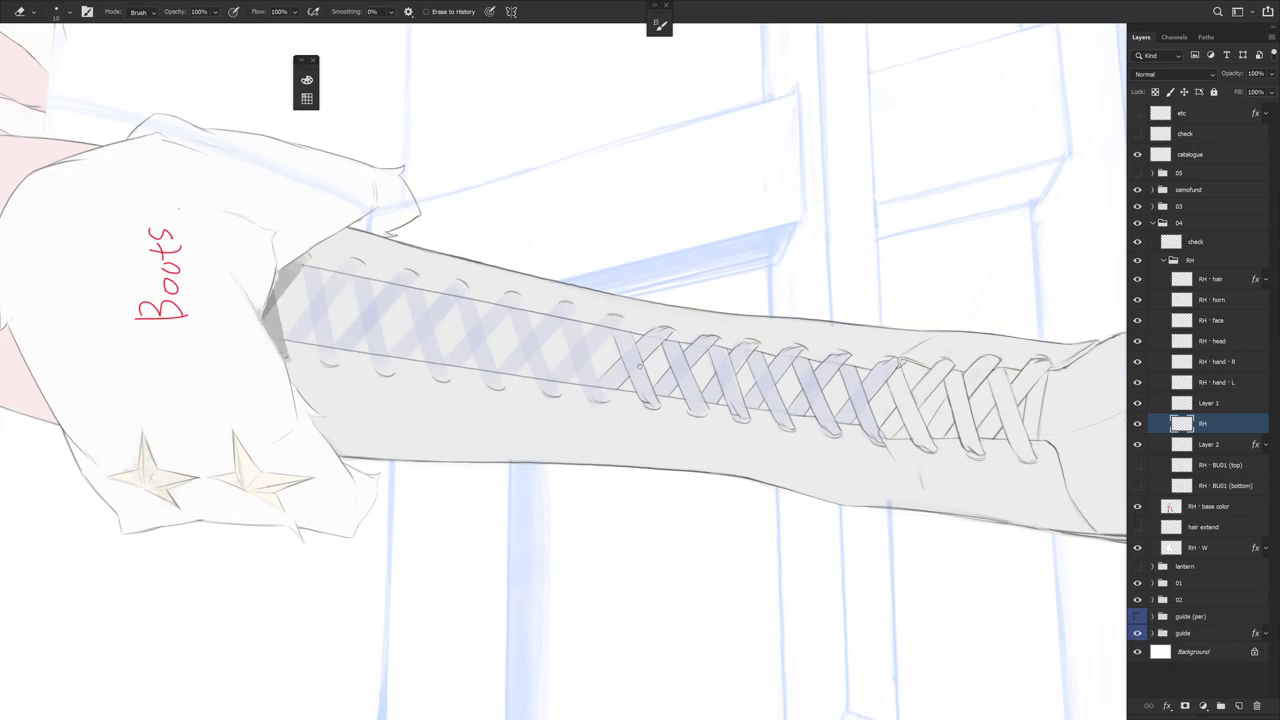
Rotate the view back until the boot stands vertical
key(r)
drag(641, 365, 700, 440)
key(b)
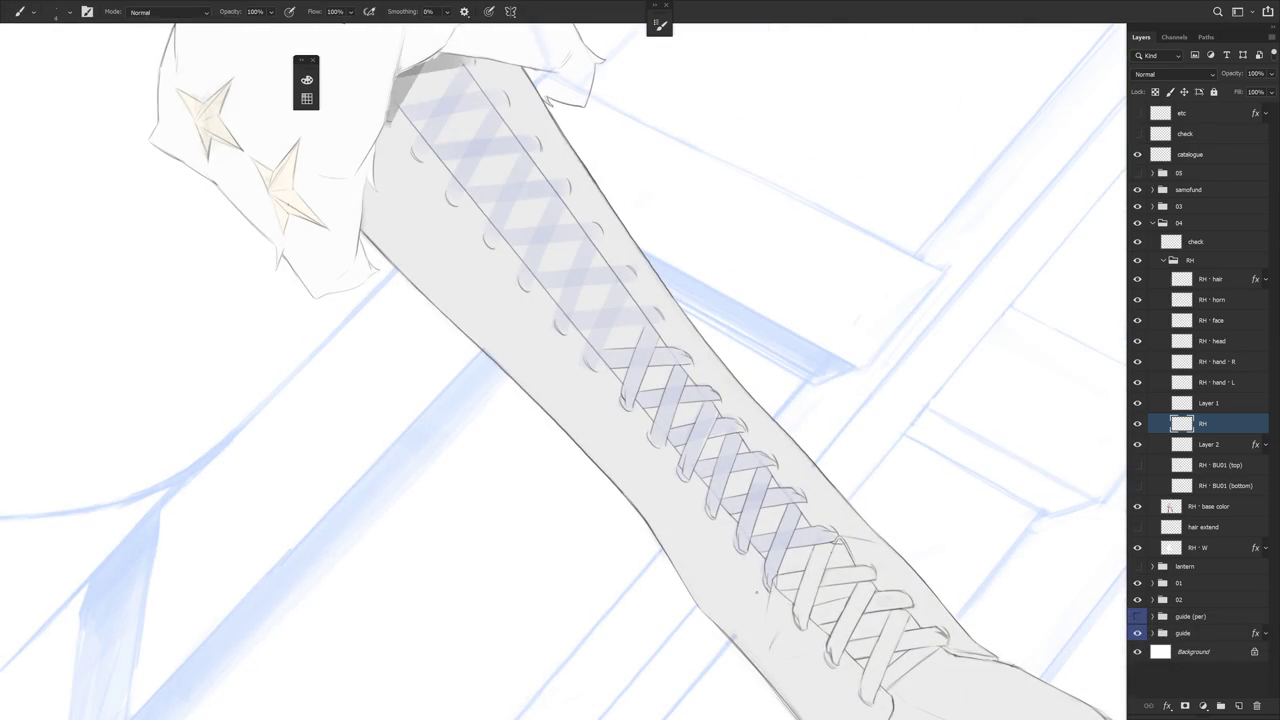
key(r)
drag(755, 592, 695, 478)
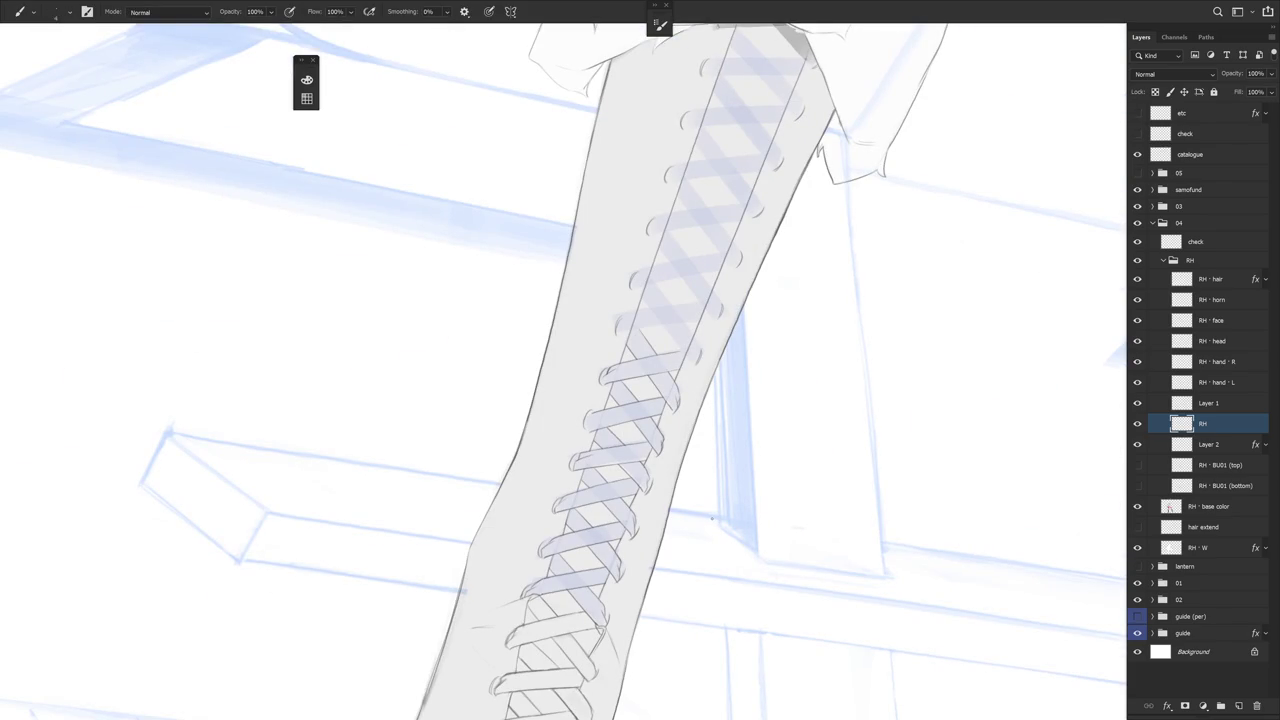
key(r)
drag(711, 518, 717, 440)
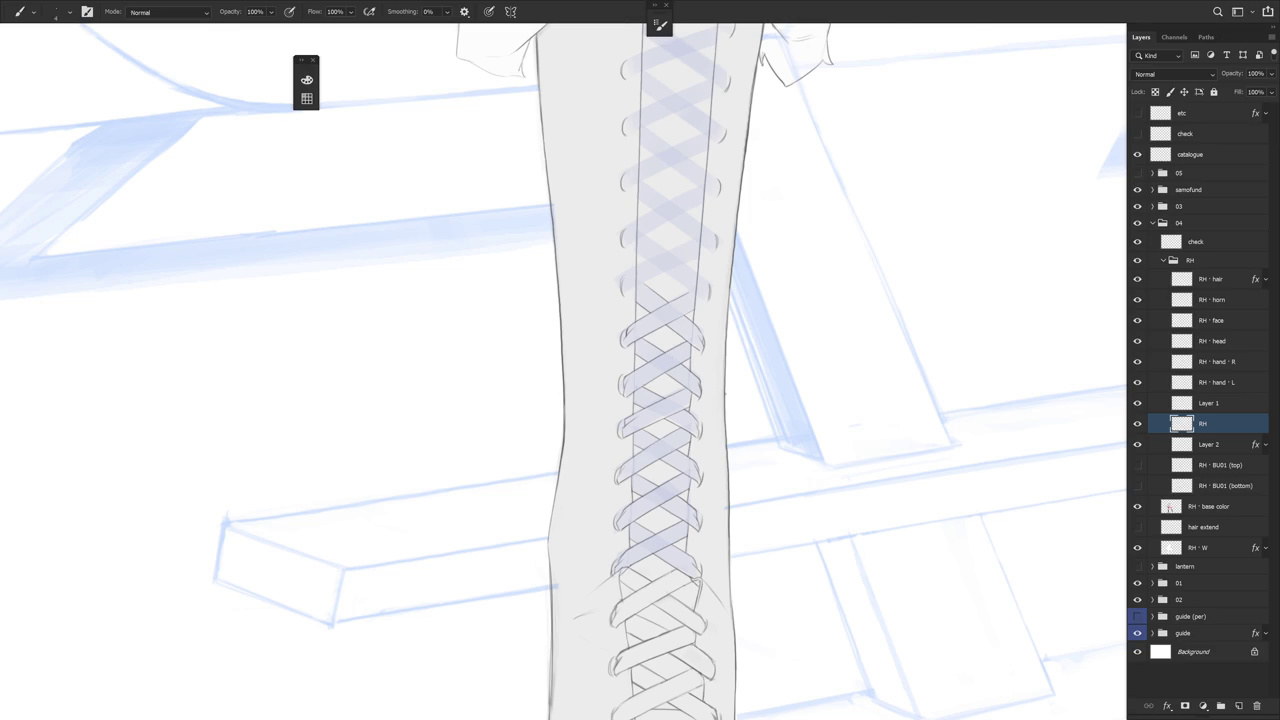
Zoom out to show the full multi-figure illustration
scroll(716, 387, down, 2)
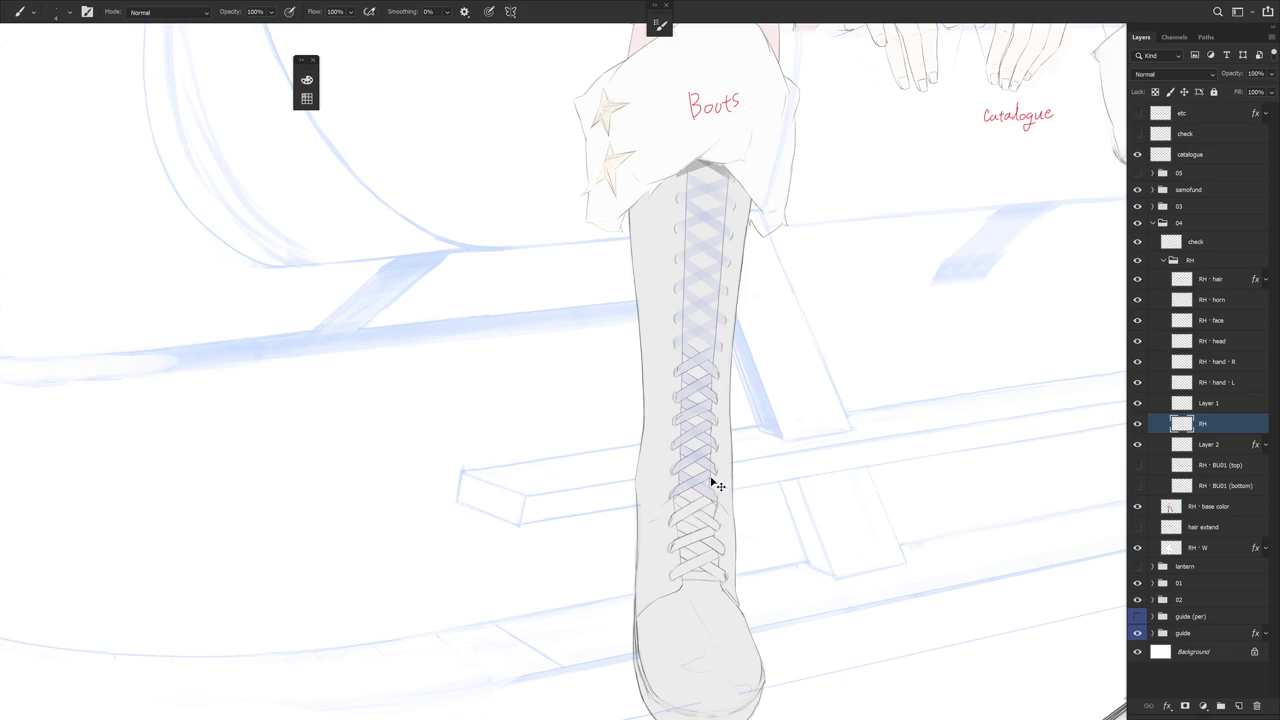
scroll(785, 519, down, 2)
scroll(810, 535, down, 1)
scroll(717, 588, down, 2)
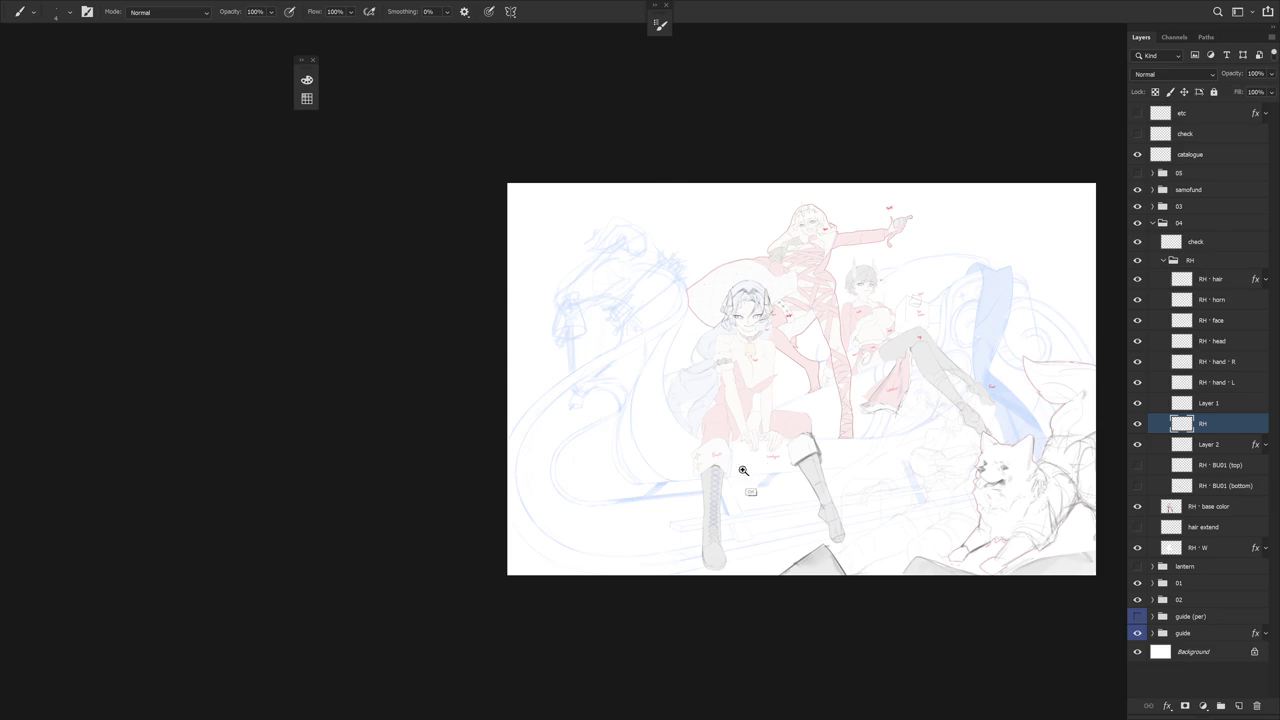
Zoom in close on the boot lacing and rotate the view diagonally
scroll(777, 500, up, 5)
drag(689, 517, 713, 441)
click(713, 441)
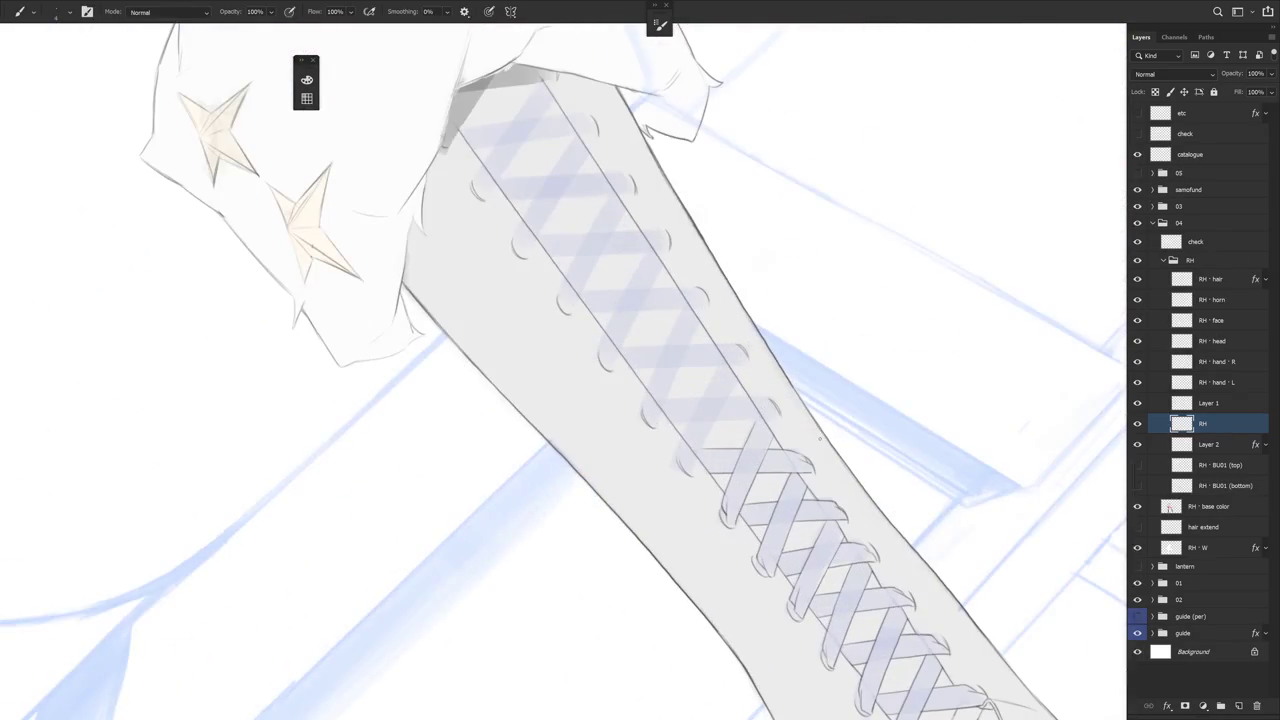
drag(808, 478, 700, 200)
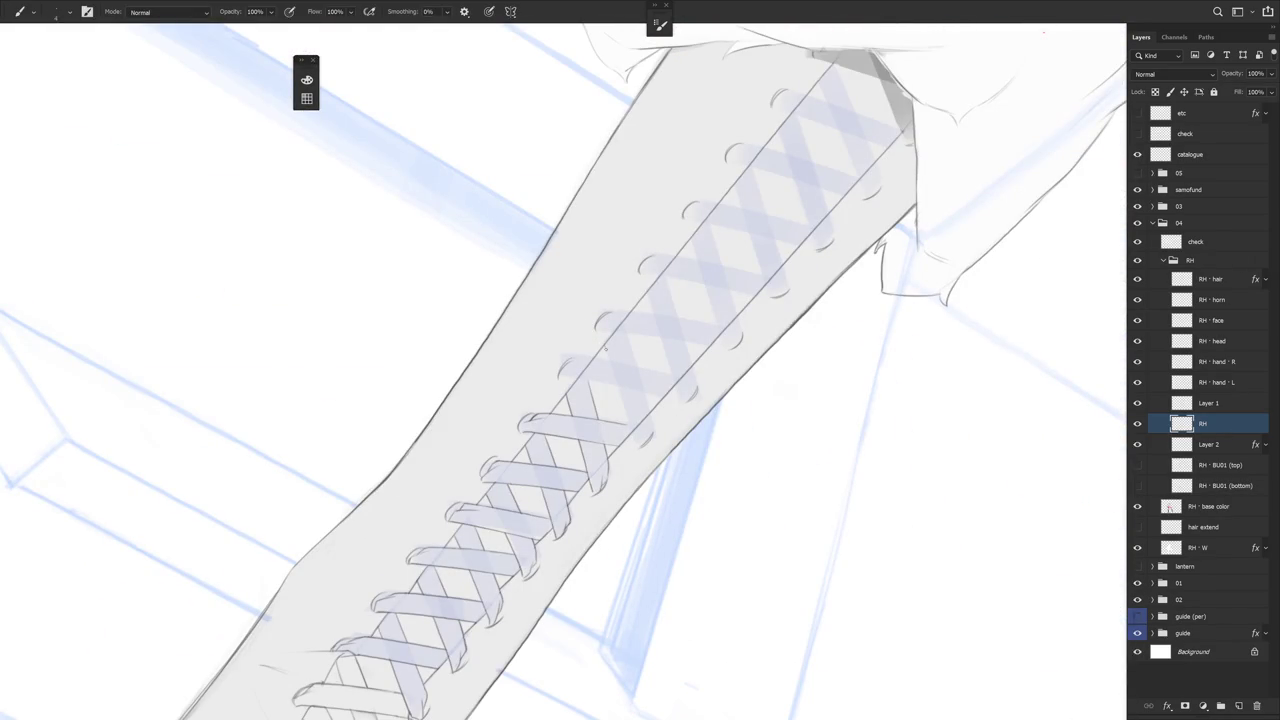
Draw two thin lines along the lacing edge, redoing the failed attempts
drag(616, 379, 634, 432)
key(ctrl+z)
drag(607, 354, 636, 440)
key(ctrl+z)
key(ctrl+z)
key(ctrl+z)
drag(608, 356, 638, 452)
drag(627, 332, 650, 426)
Rotate the view through several angles, erasing briefly, until the leg lies flatter
key(r)
drag(658, 559, 696, 370)
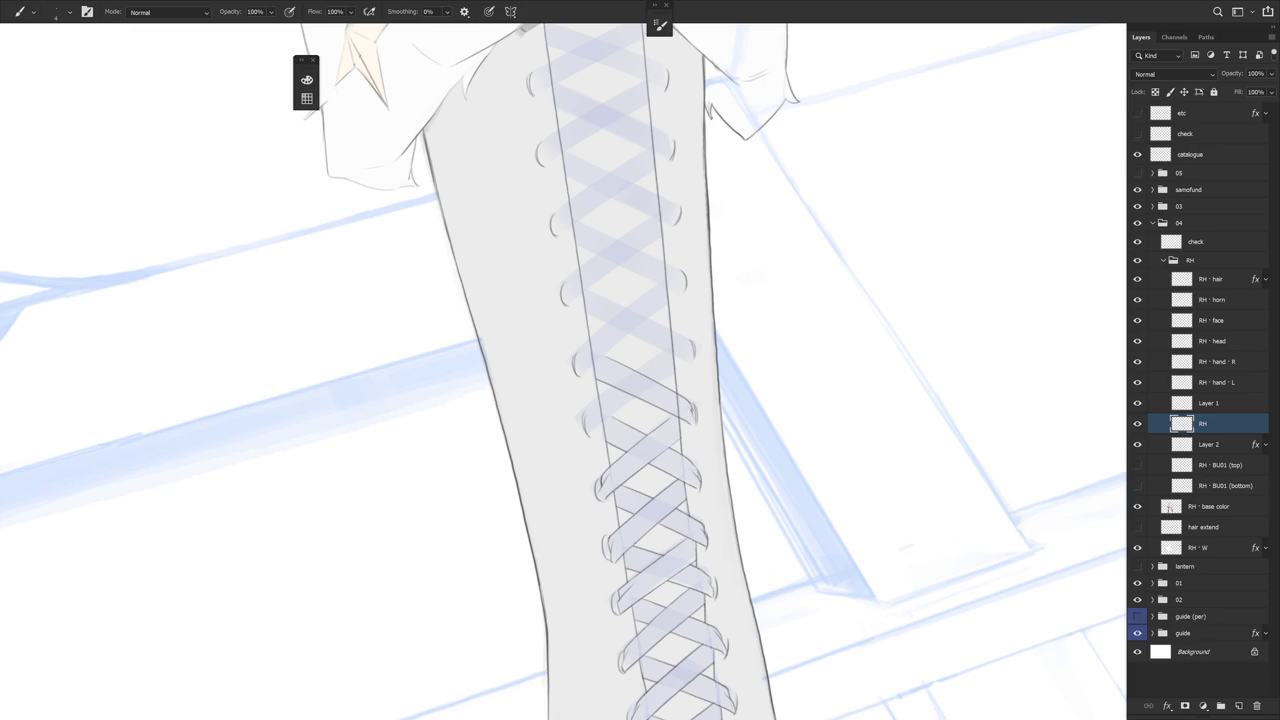
key(e)
key(r)
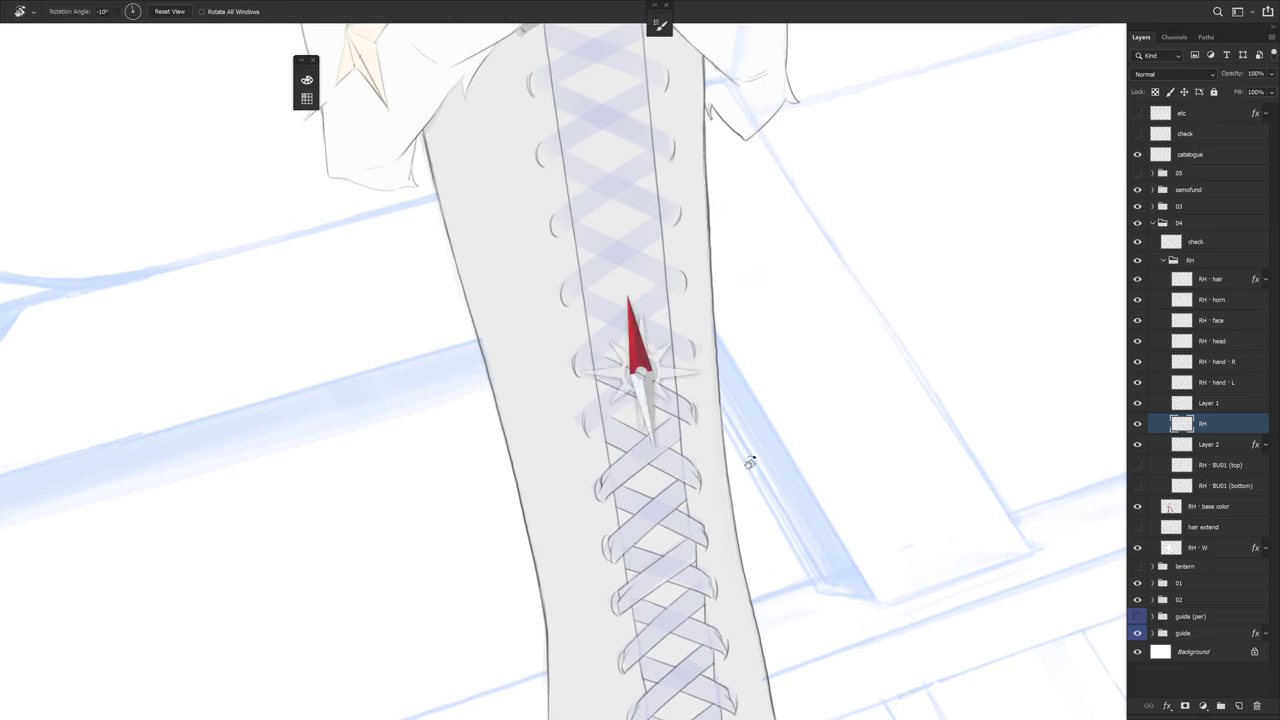
drag(645, 338, 651, 417)
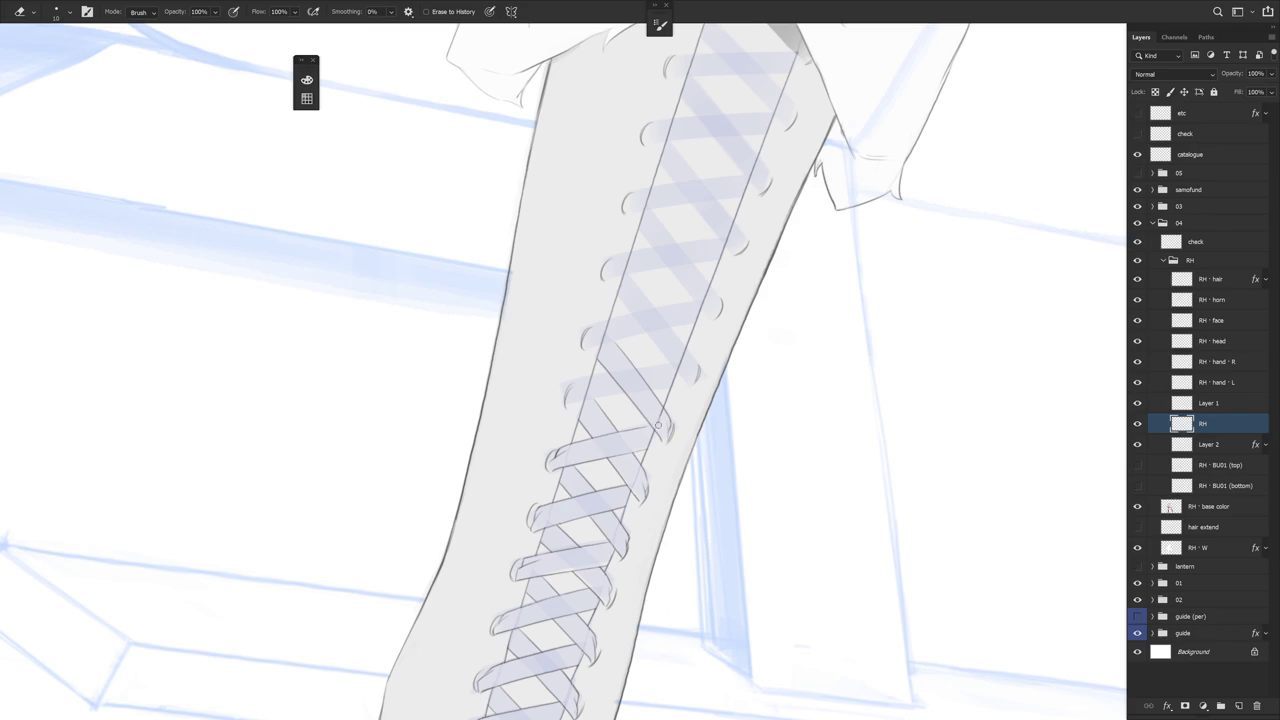
key(r)
drag(766, 474, 742, 229)
key(b)
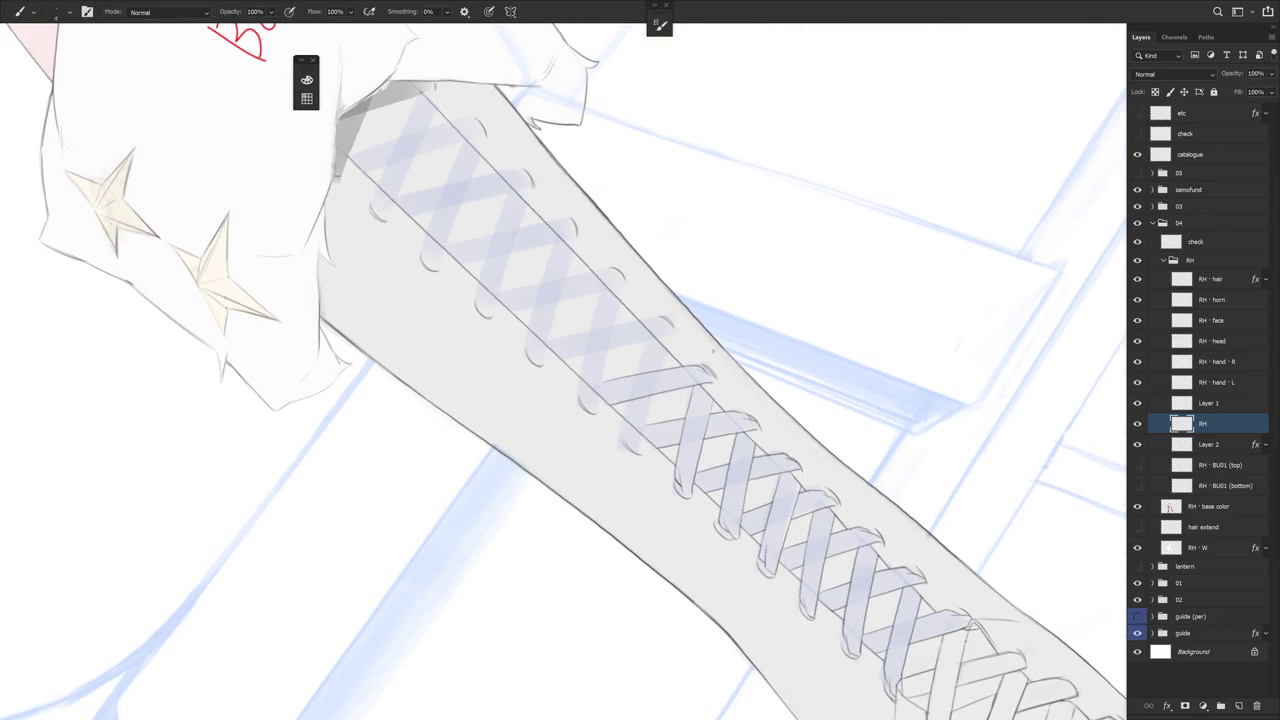
key(r)
drag(746, 410, 731, 350)
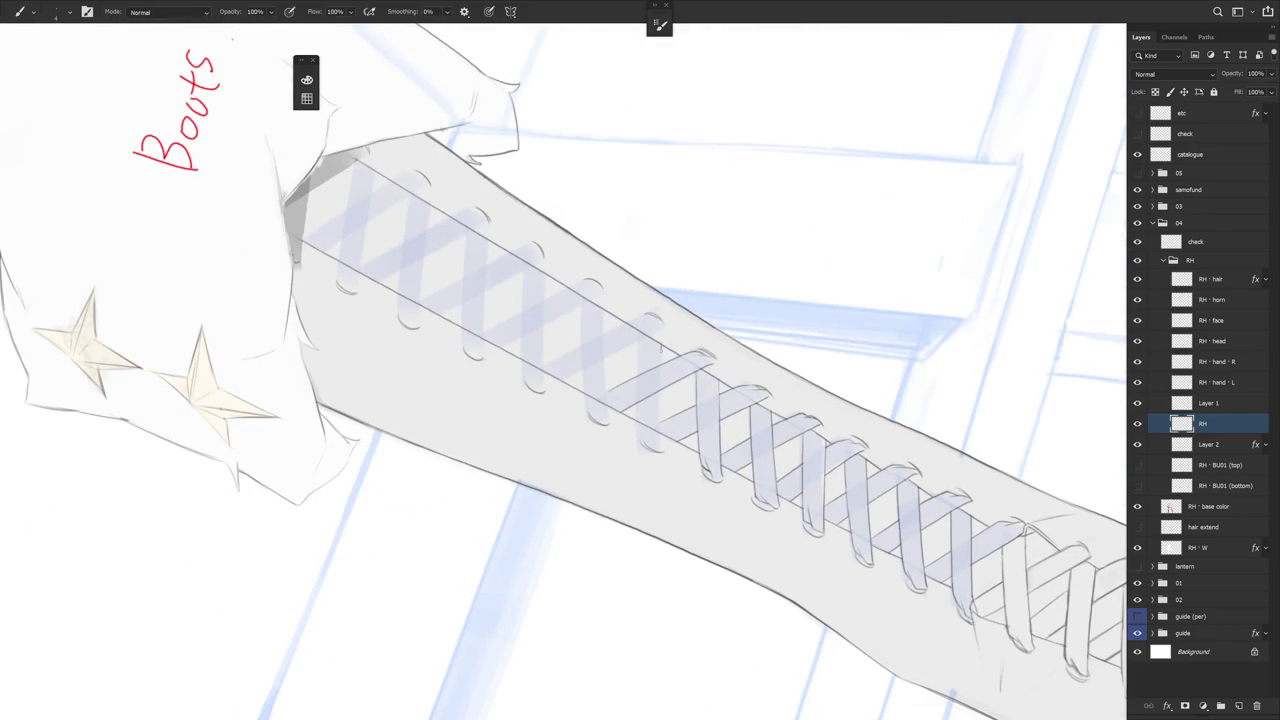
Draw a thin line down the lacing after undoing a short stroke, then stand the boot upright
drag(661, 350, 660, 450)
key(ctrl+z)
drag(639, 342, 638, 434)
drag(800, 300, 700, 470)
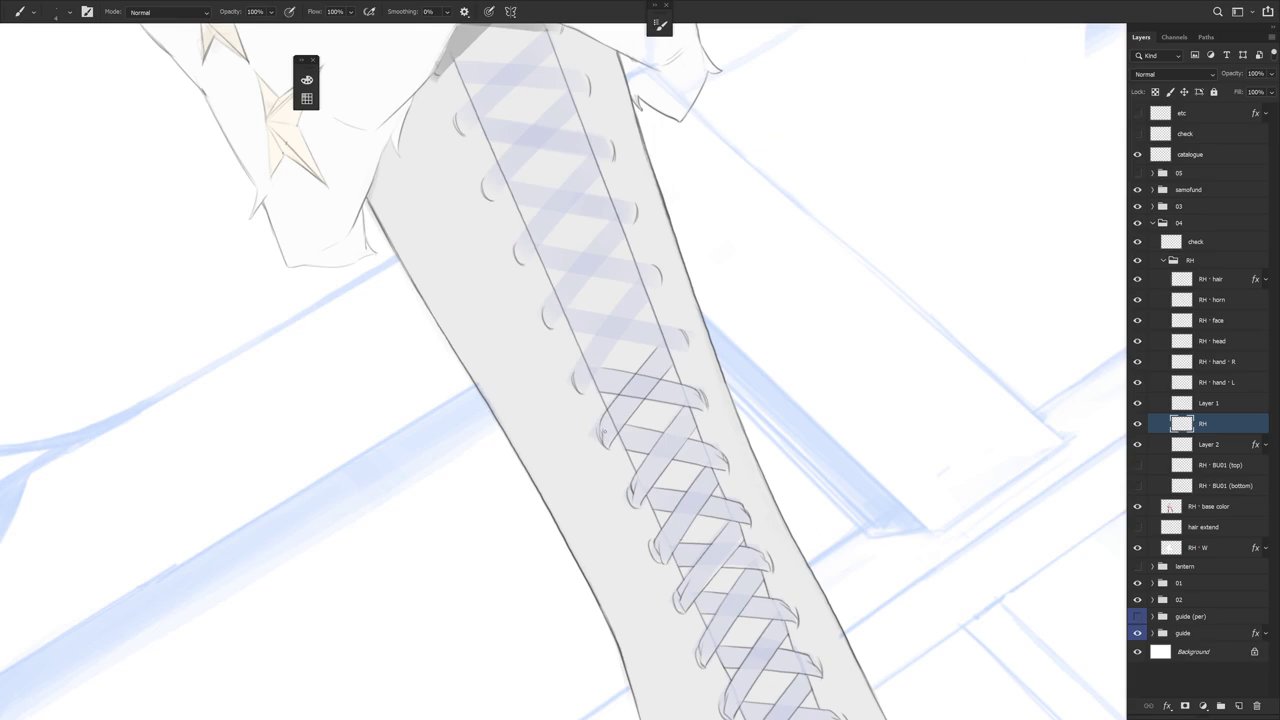
Erase stray lacing marks and tilt the view to a slanted angle
key(e)
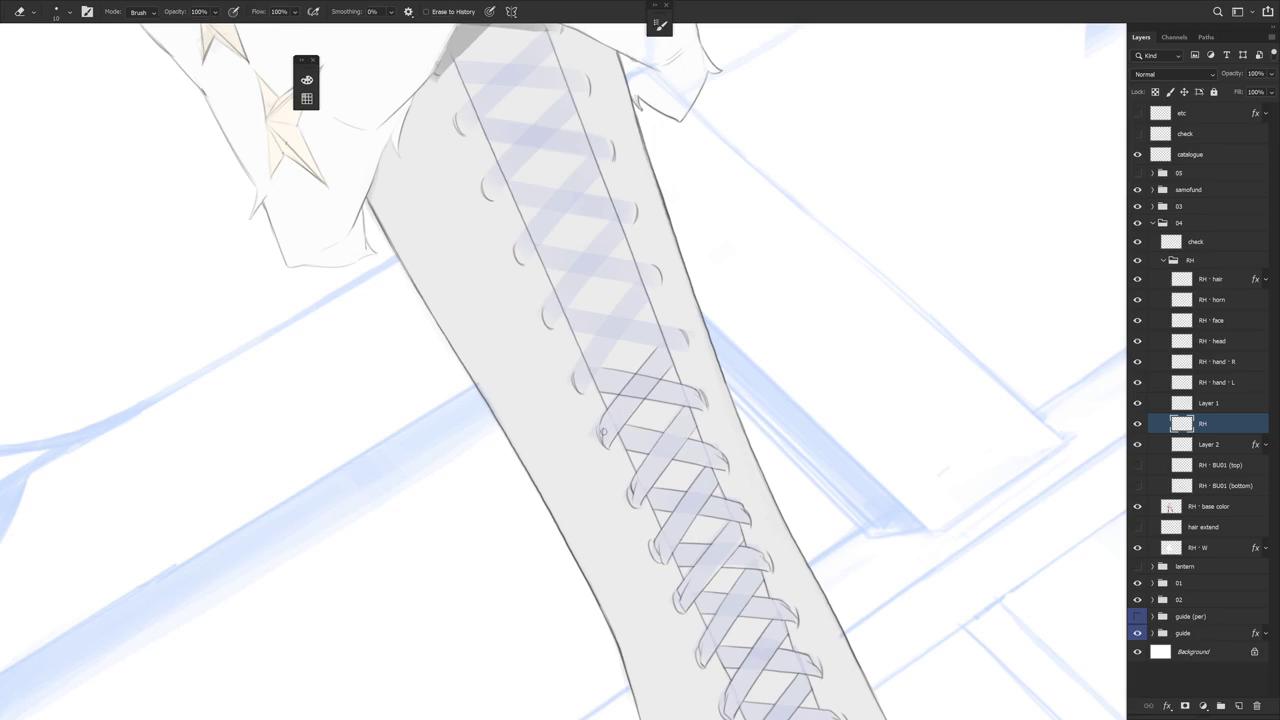
key(b)
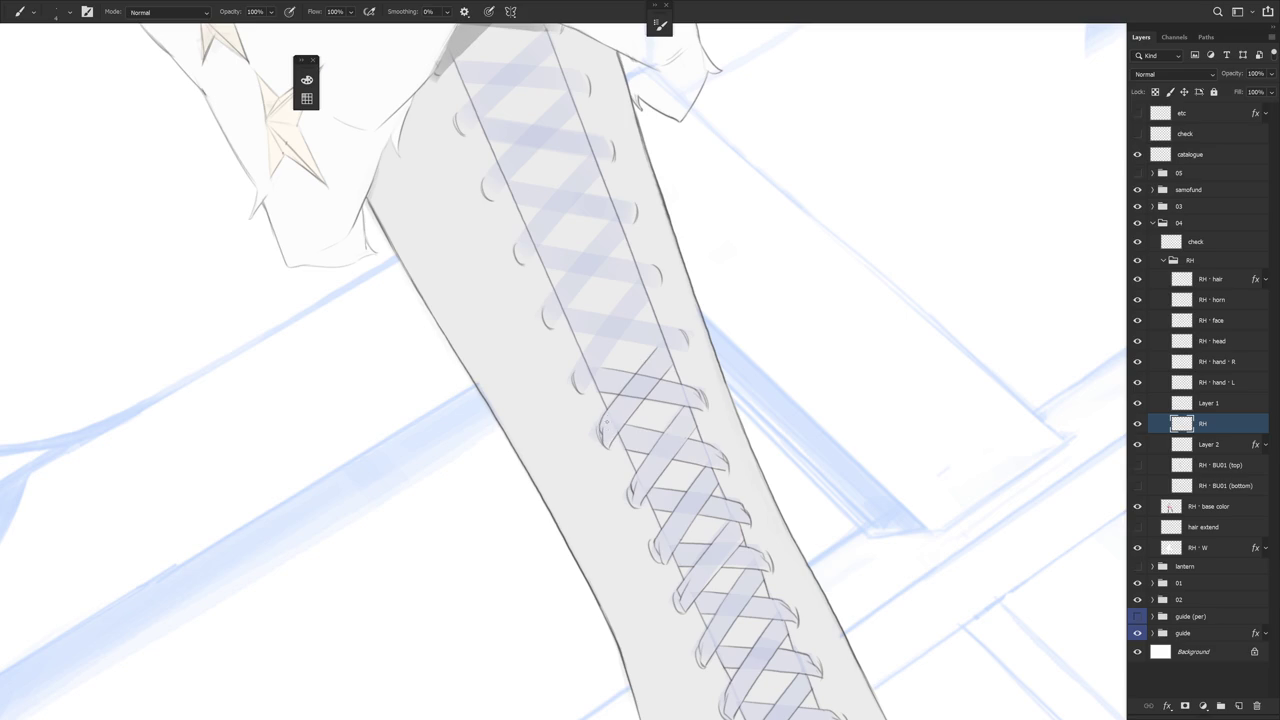
key(e)
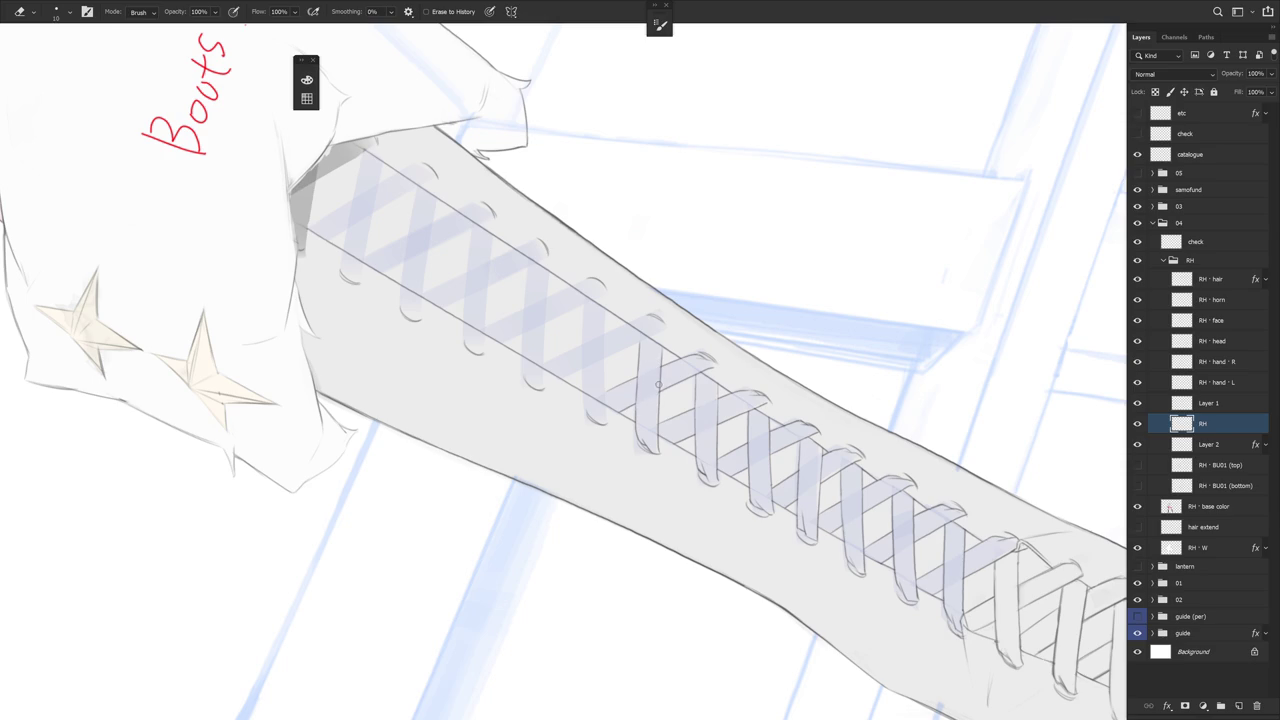
drag(677, 341, 770, 494)
key(b)
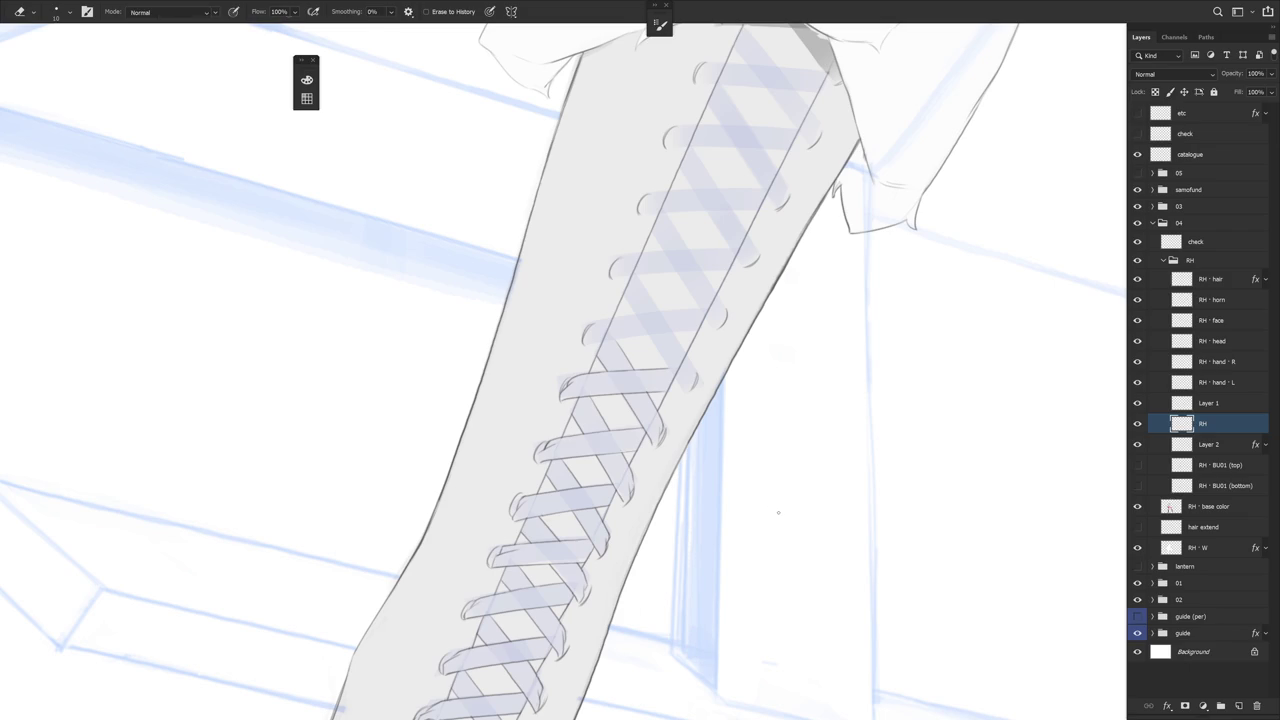
scroll(778, 465, down, 3)
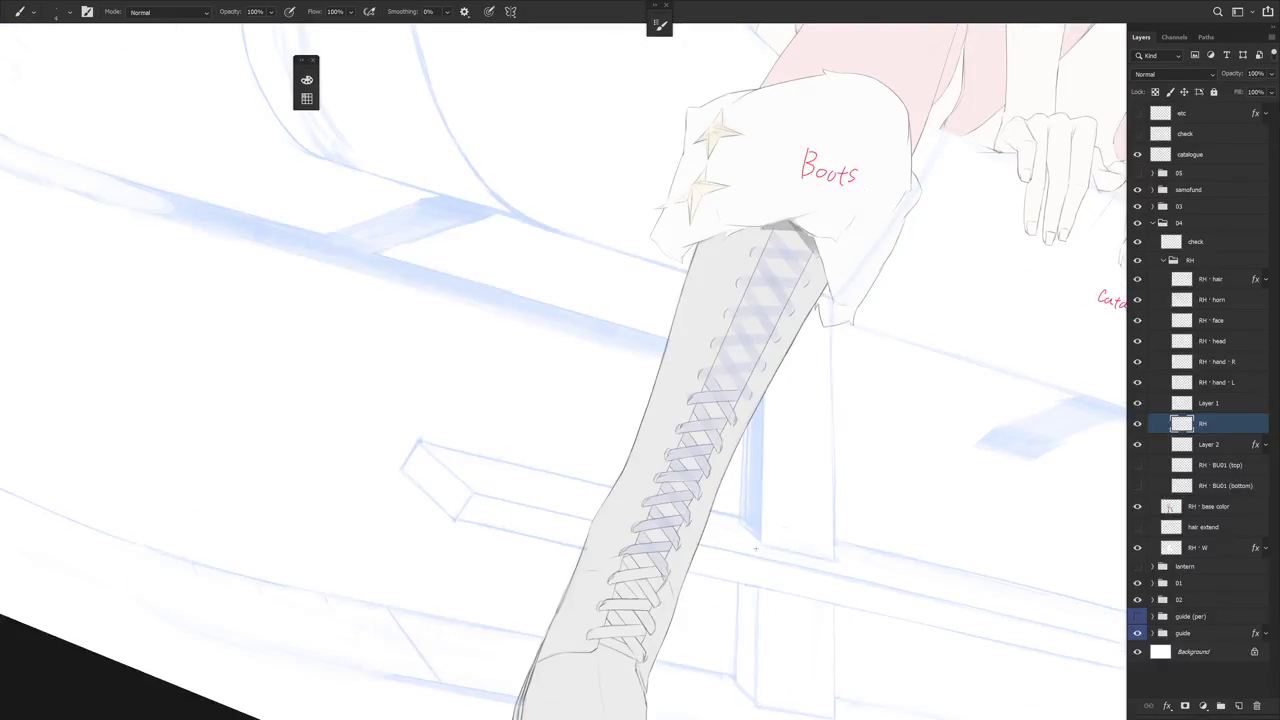
Draw two thin lines along and beside the boot lacing
scroll(755, 548, up, 3)
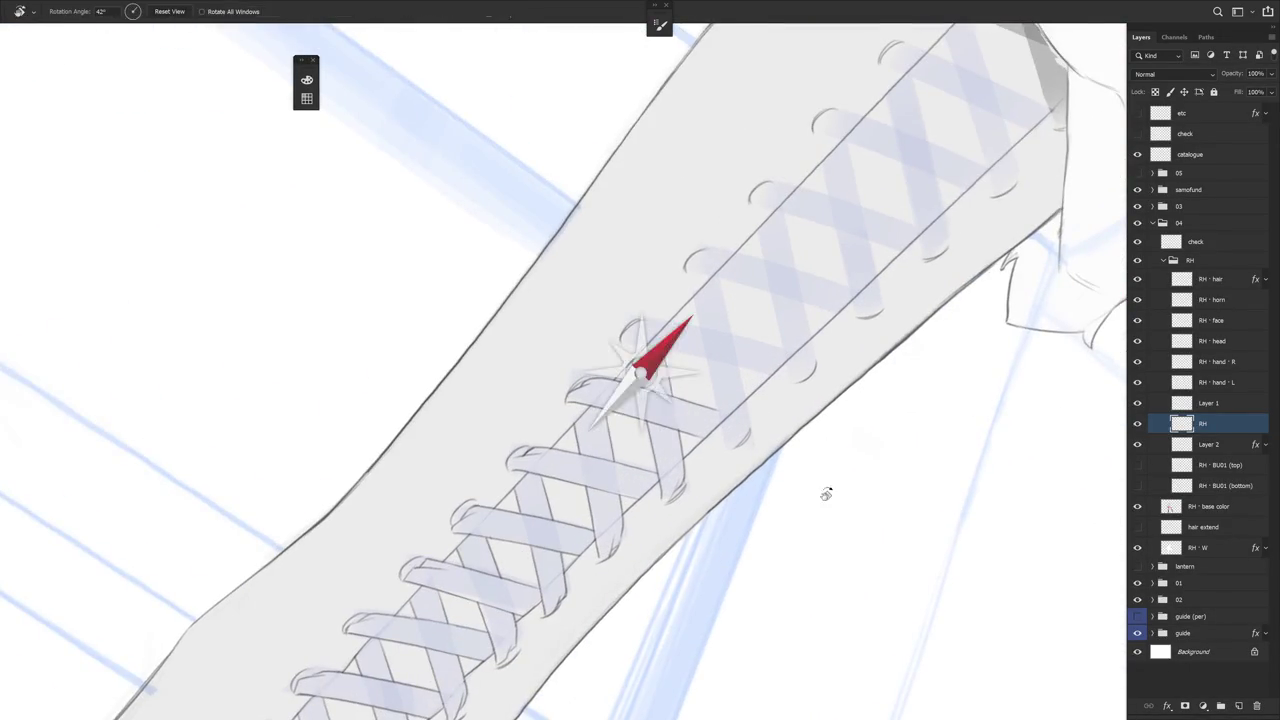
scroll(651, 343, up, 2)
drag(700, 301, 720, 456)
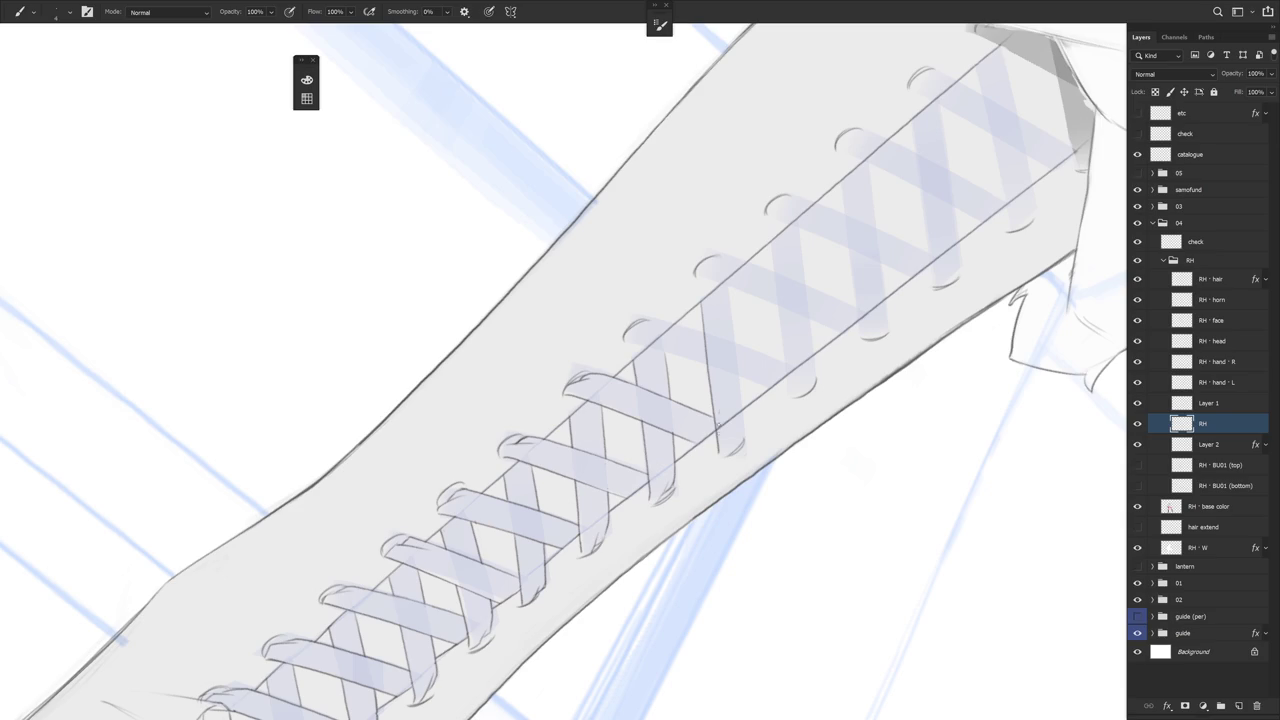
mouse_move(729, 285)
mouse_down()
mouse_move(743, 428)
mouse_move(757, 351)
mouse_up()
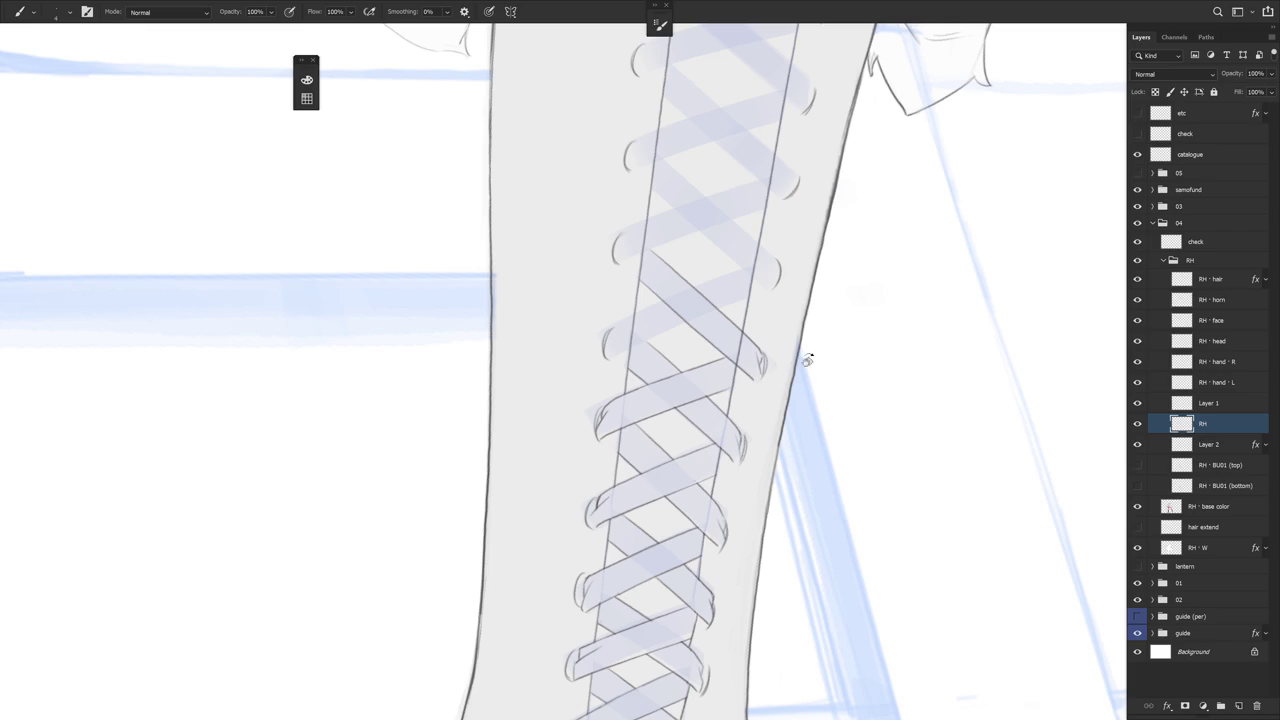
Add two thin crossing lace lines and a curved eyelet loop at the lacing end
drag(803, 358, 749, 437)
key(e)
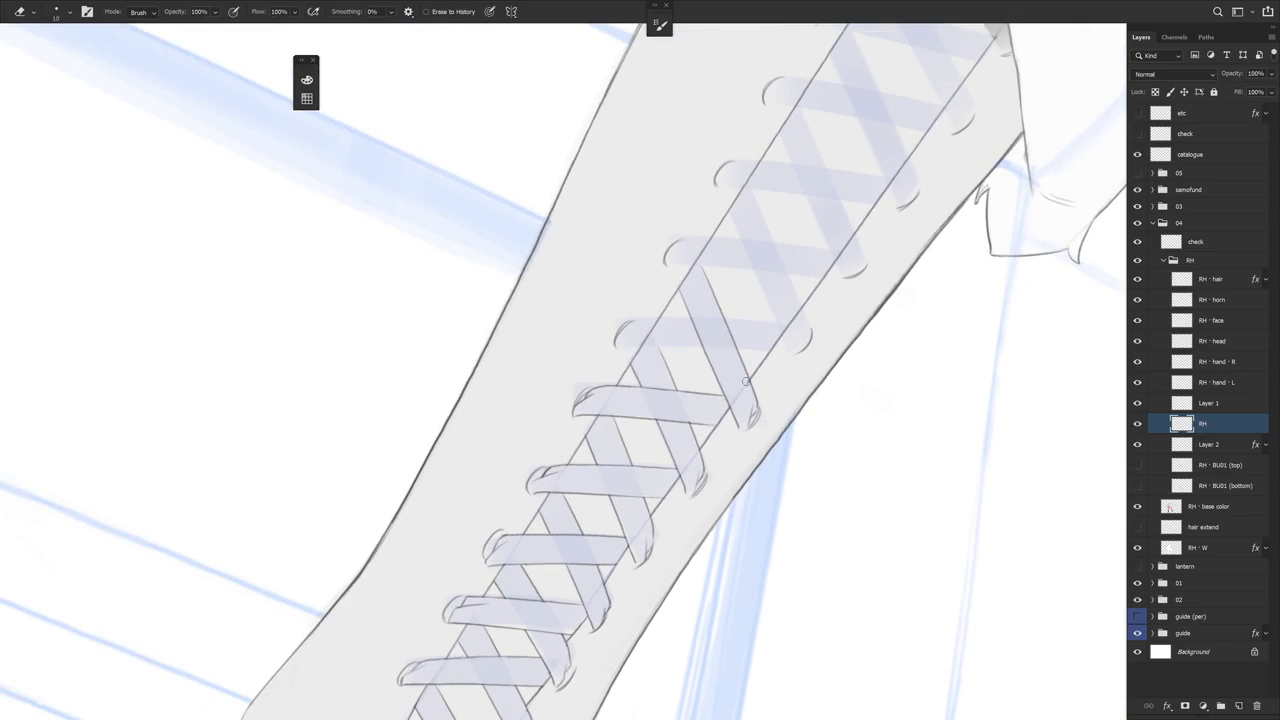
key(b)
drag(745, 381, 696, 320)
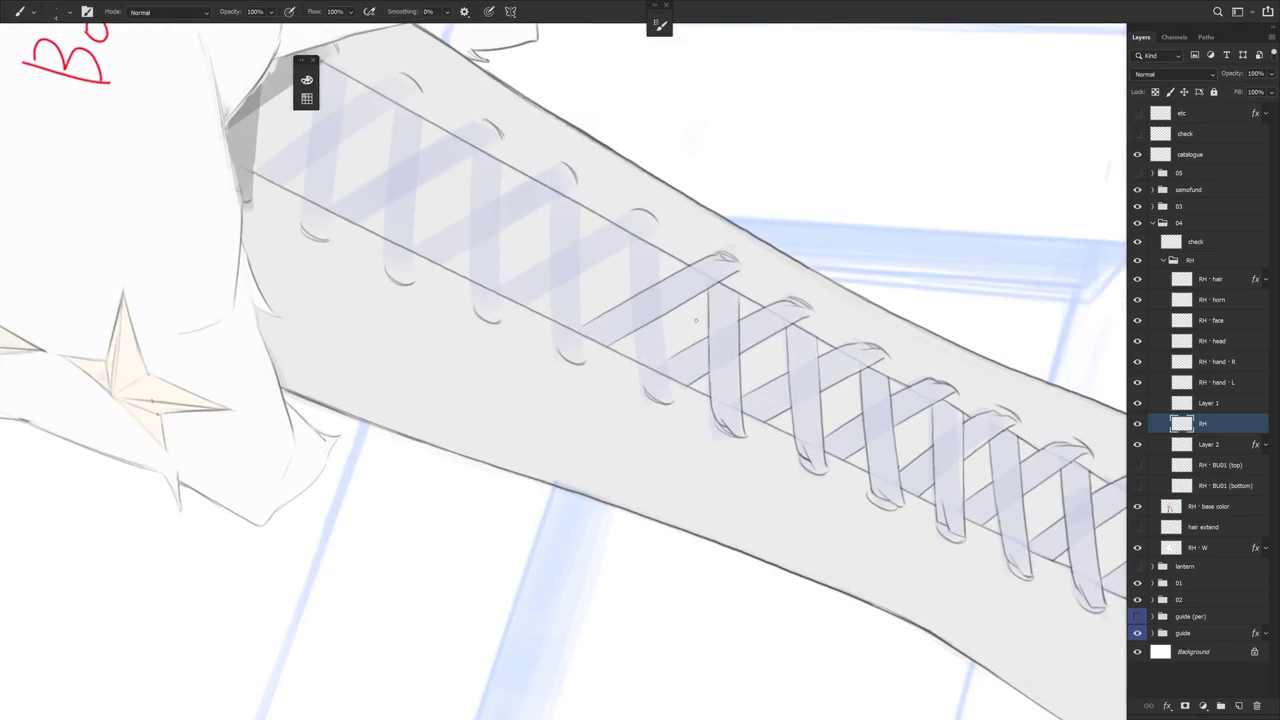
drag(659, 255, 670, 398)
drag(630, 244, 648, 471)
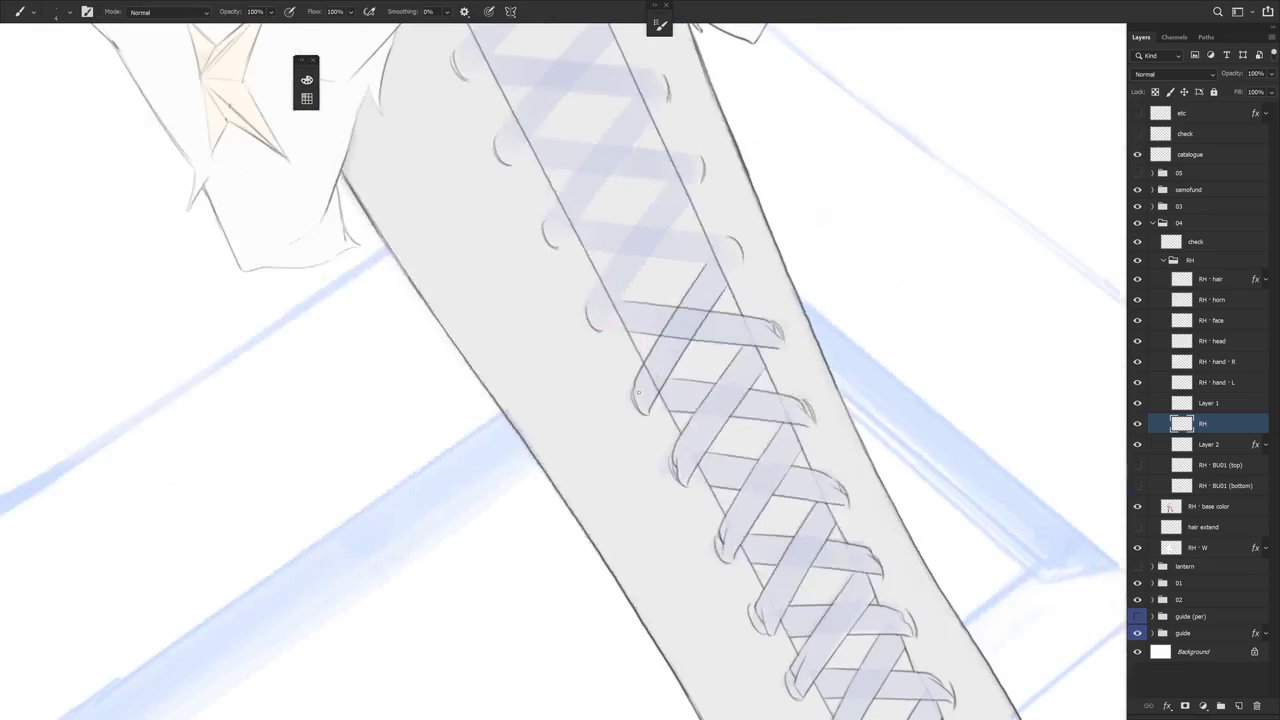
mouse_move(641, 393)
mouse_down()
mouse_move(651, 412)
mouse_move(650, 392)
mouse_up()
Erase stray marks, stand the boot vertical, and toggle Layer 1 off and on to compare
key(e)
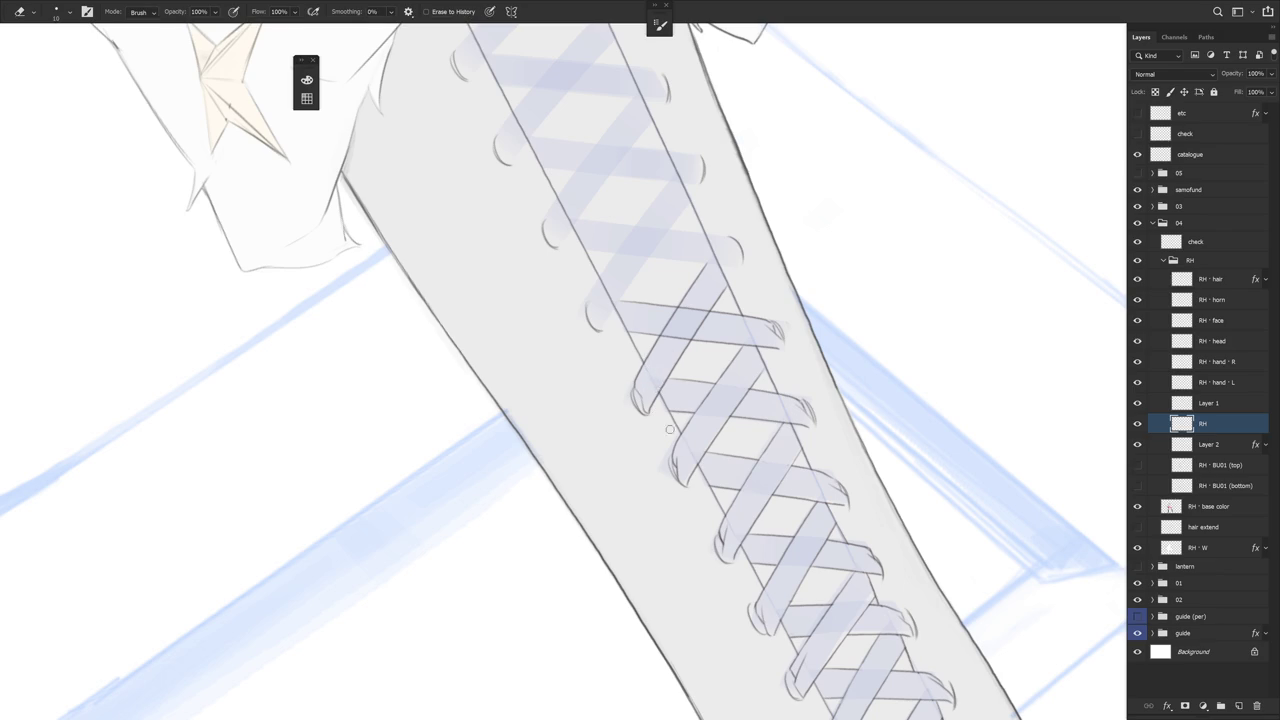
drag(658, 385, 627, 267)
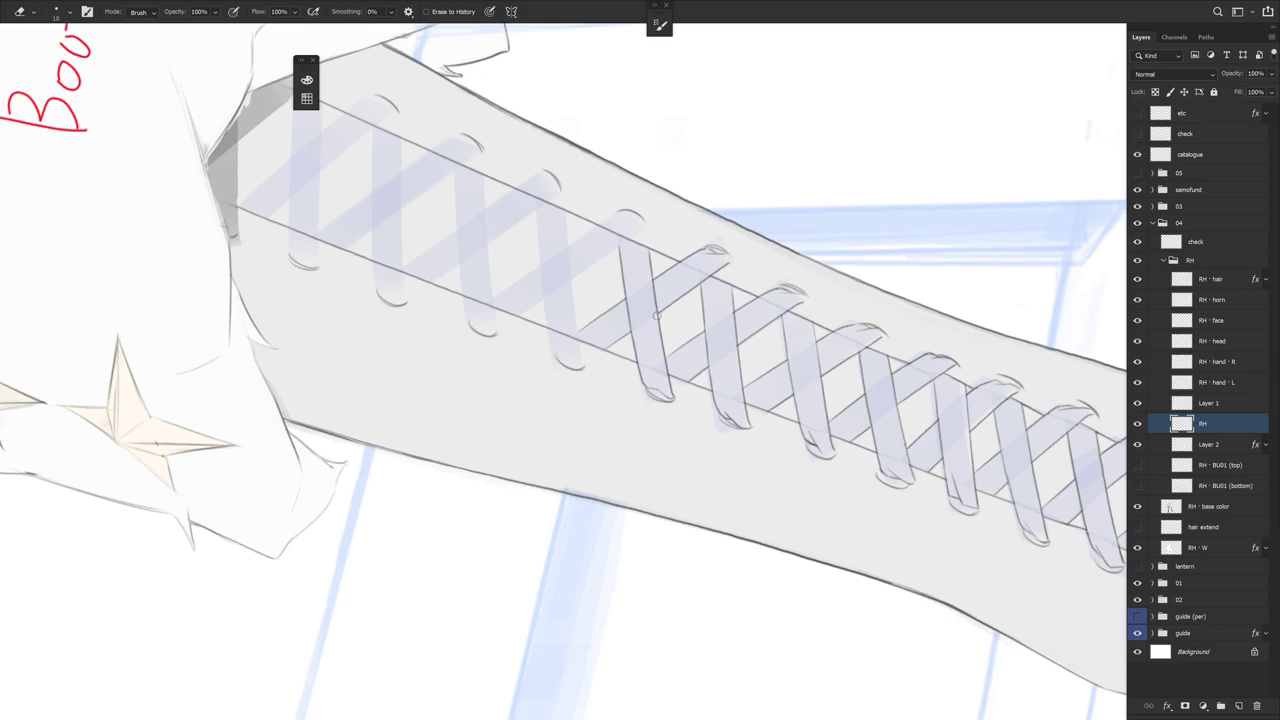
scroll(743, 323, down, 2)
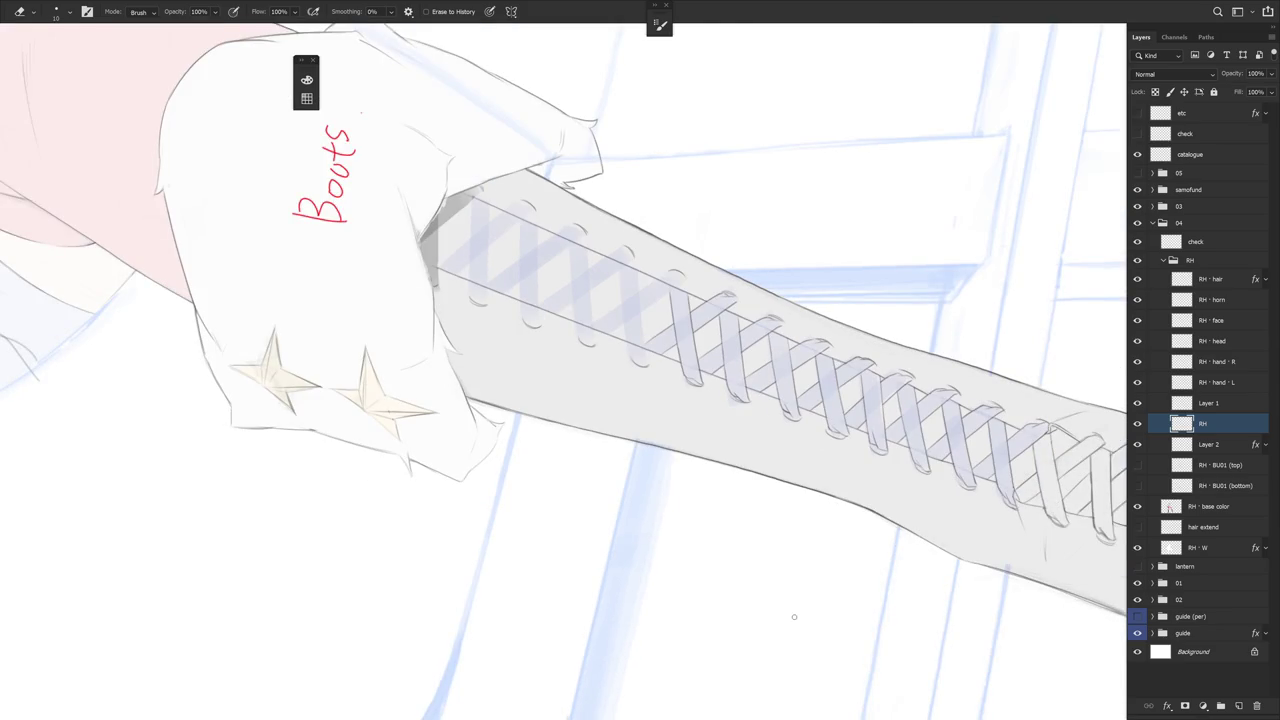
drag(794, 613, 791, 637)
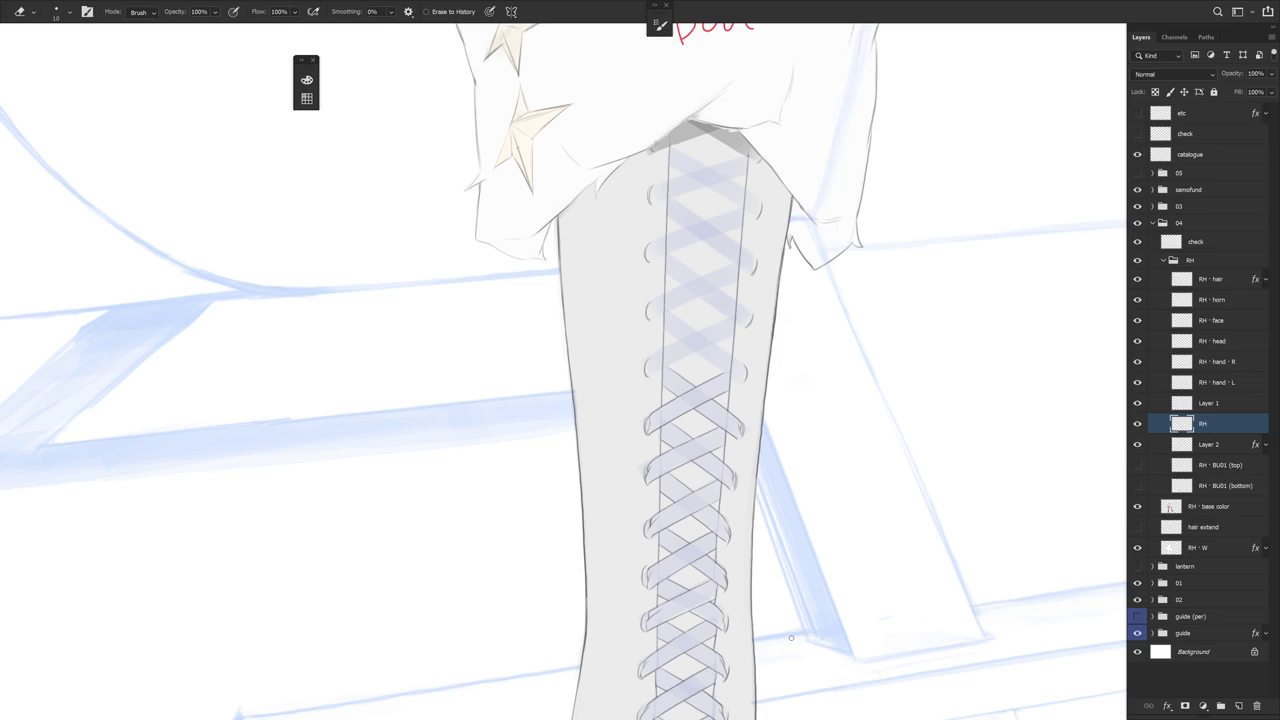
click(1137, 403)
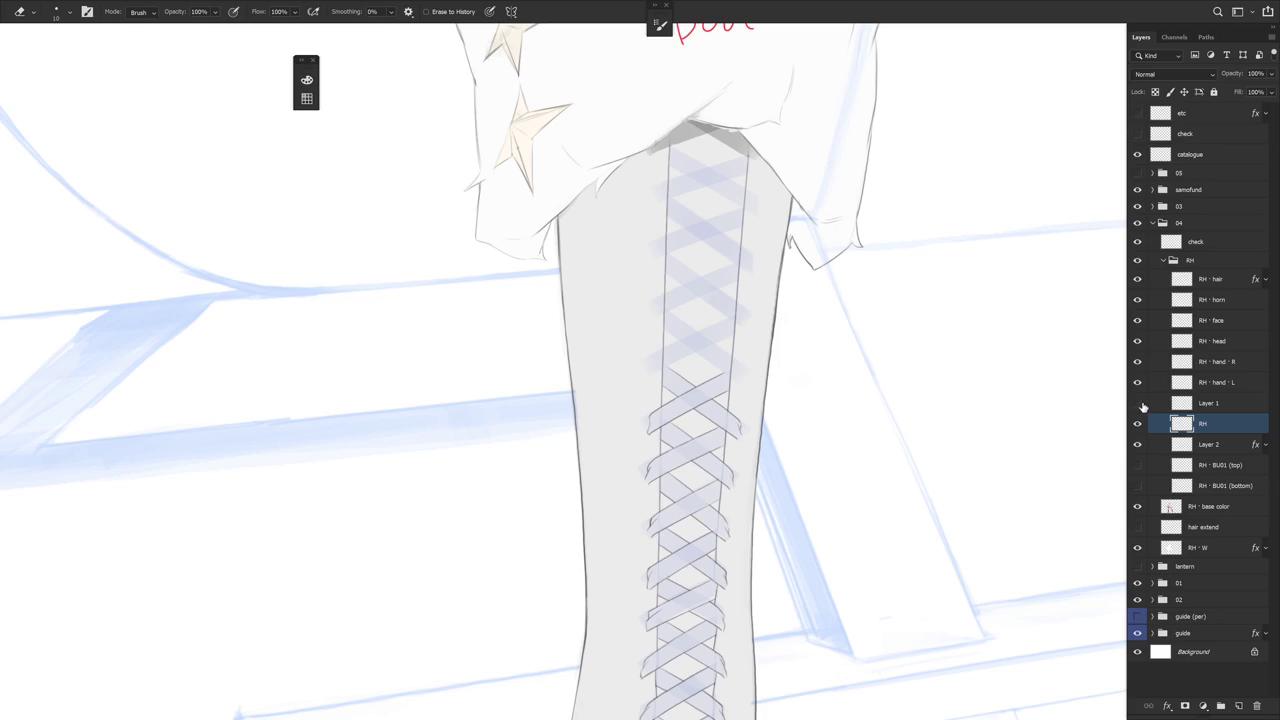
click(1137, 403)
scroll(789, 509, down, 2)
key(b)
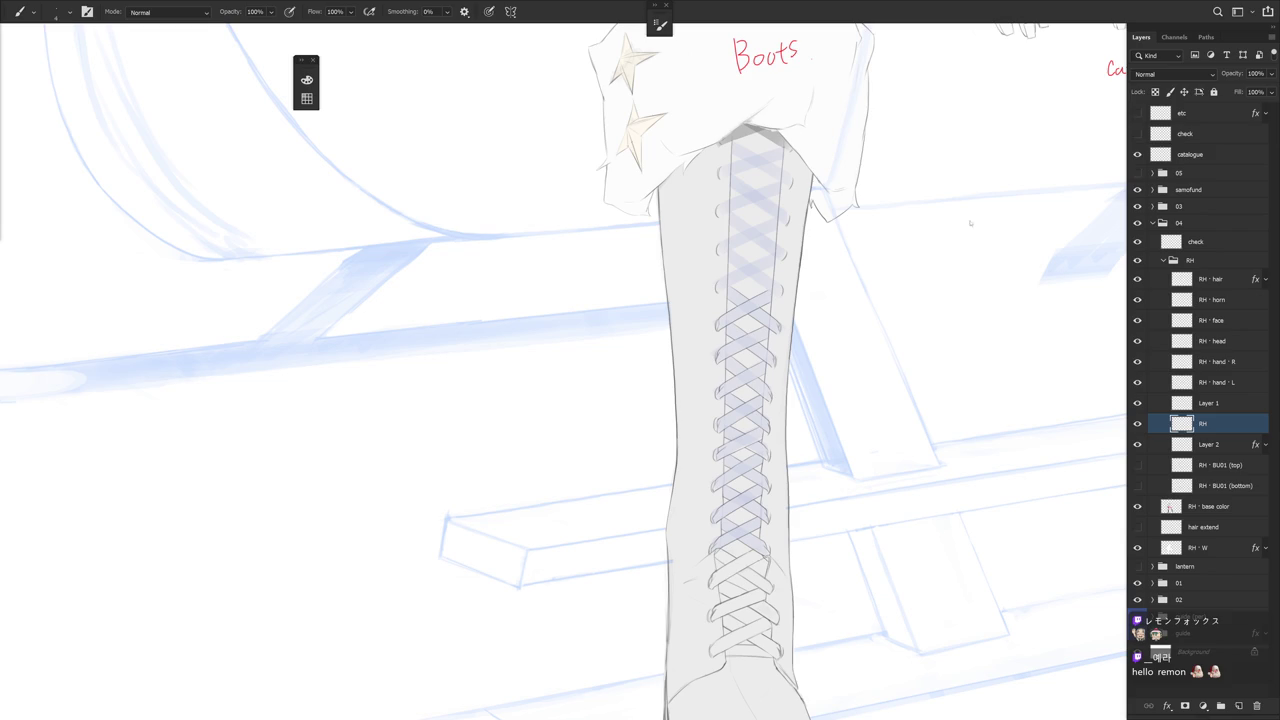
scroll(843, 471, down, 2)
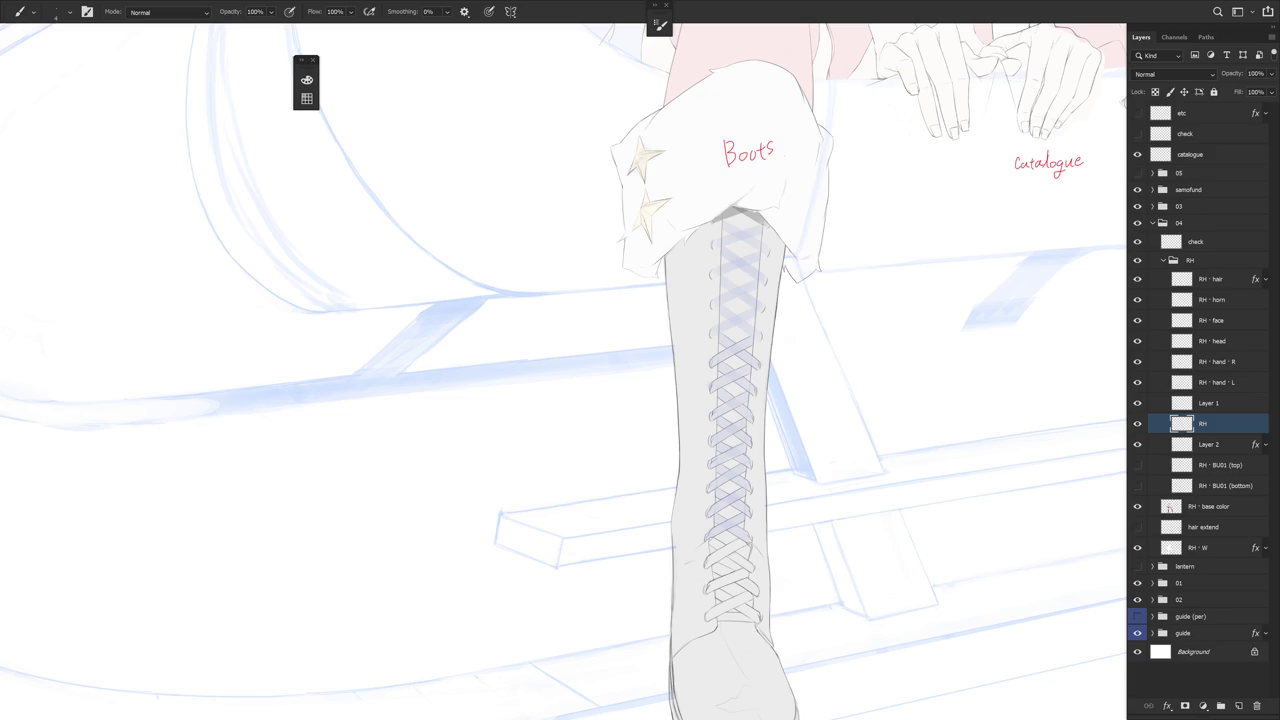
drag(820, 457, 680, 452)
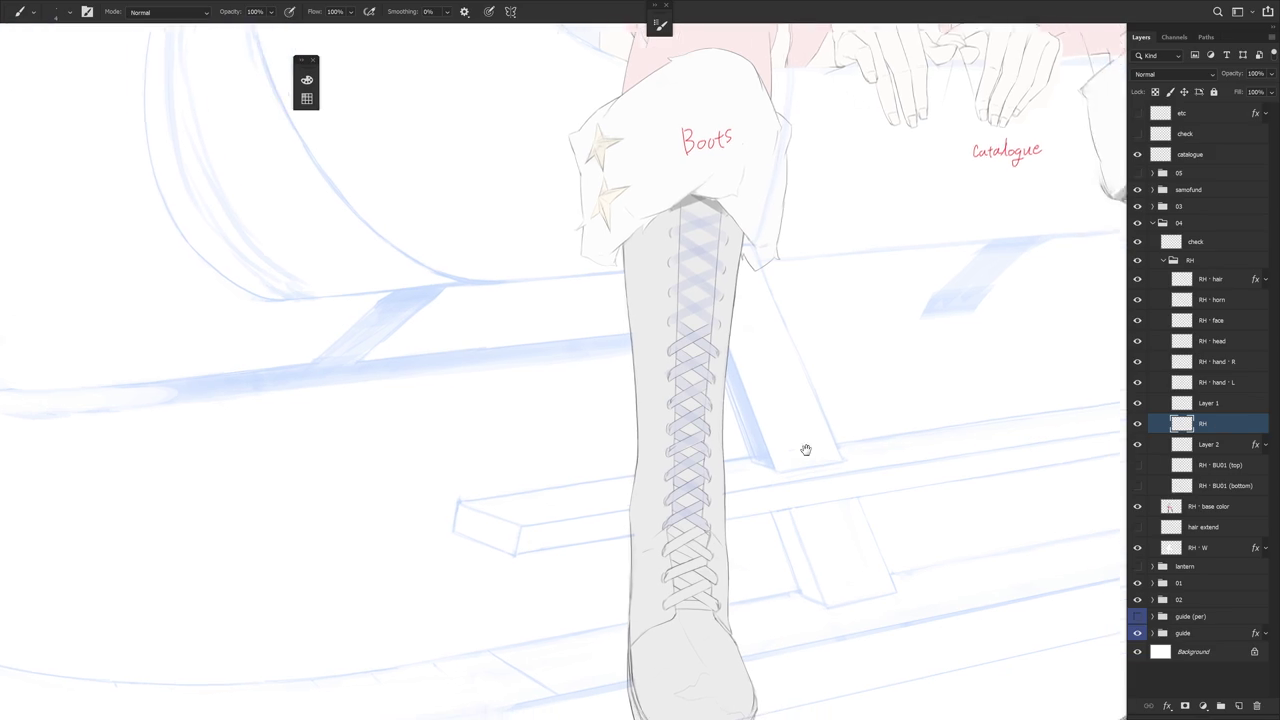
Draw two thin lines down the boot lacing, redoing each after an undo
scroll(662, 382, up, 3)
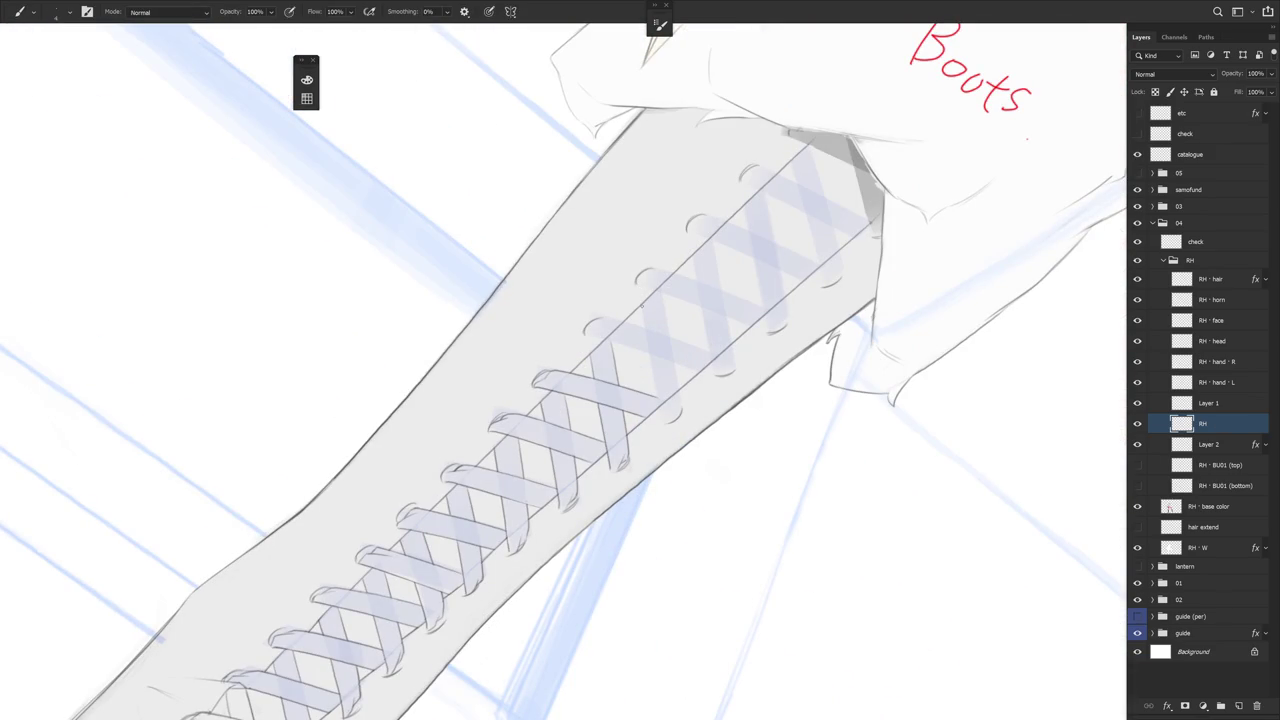
drag(644, 326, 659, 400)
key(ctrl+z)
drag(643, 300, 660, 408)
drag(662, 292, 683, 397)
key(ctrl+z)
drag(662, 292, 680, 397)
Turn the canvas so the boot runs diagonally, ready to draw again
key(Escape)
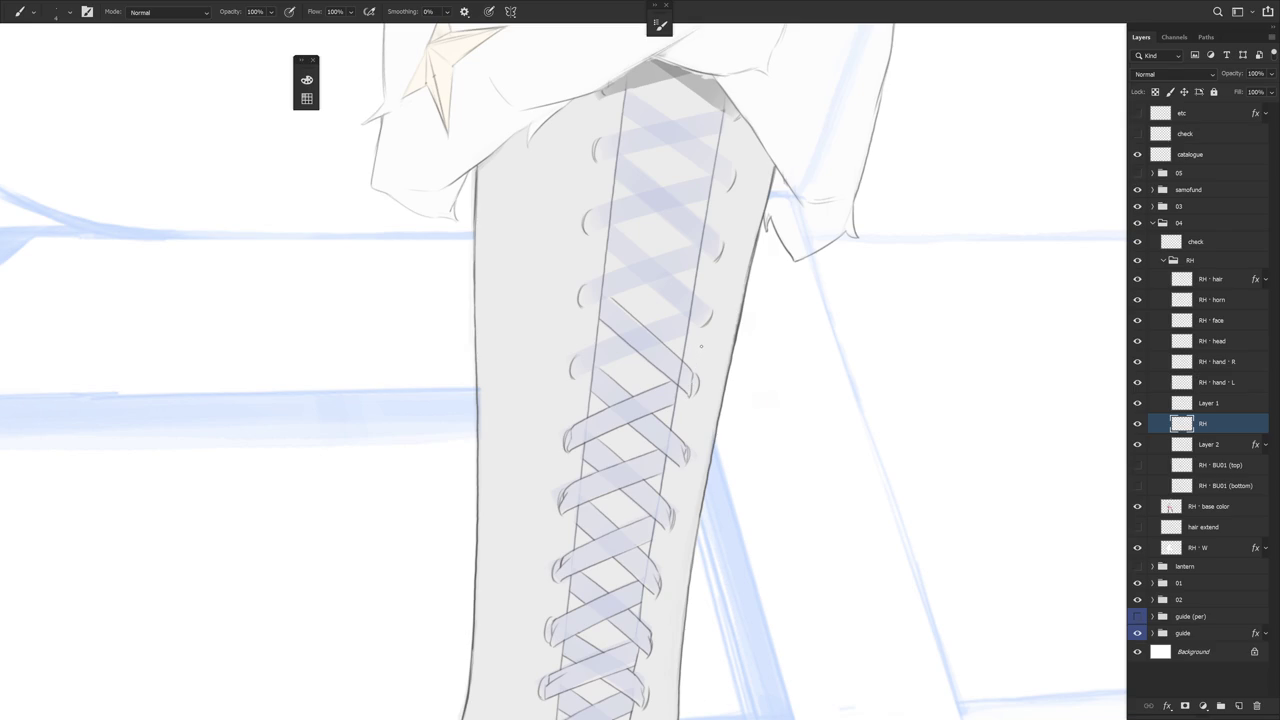
key(e)
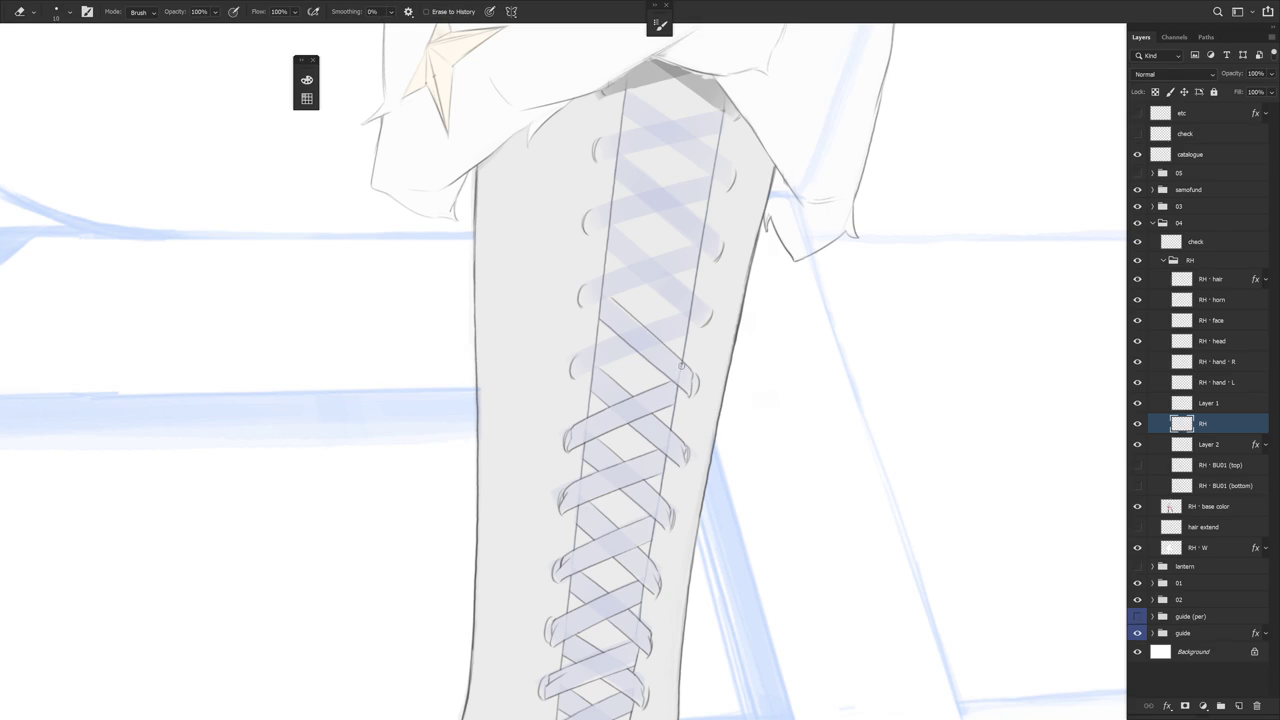
key(r)
drag(682, 360, 747, 363)
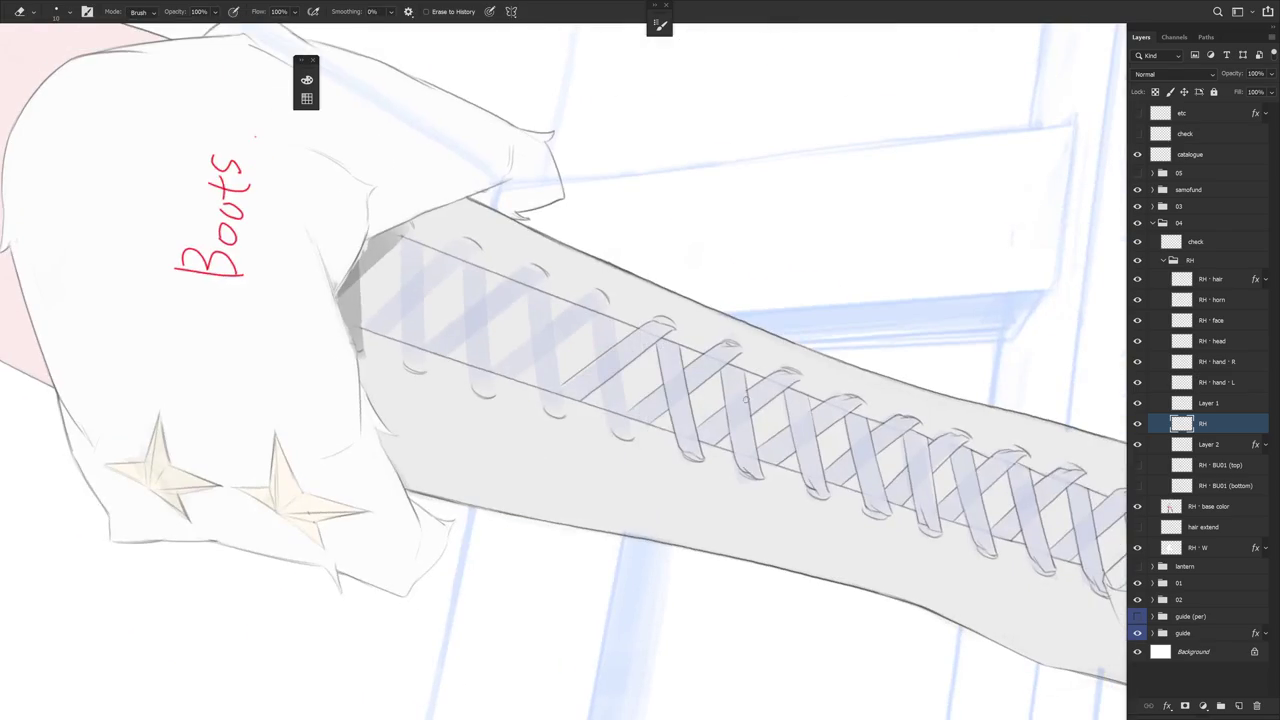
key(b)
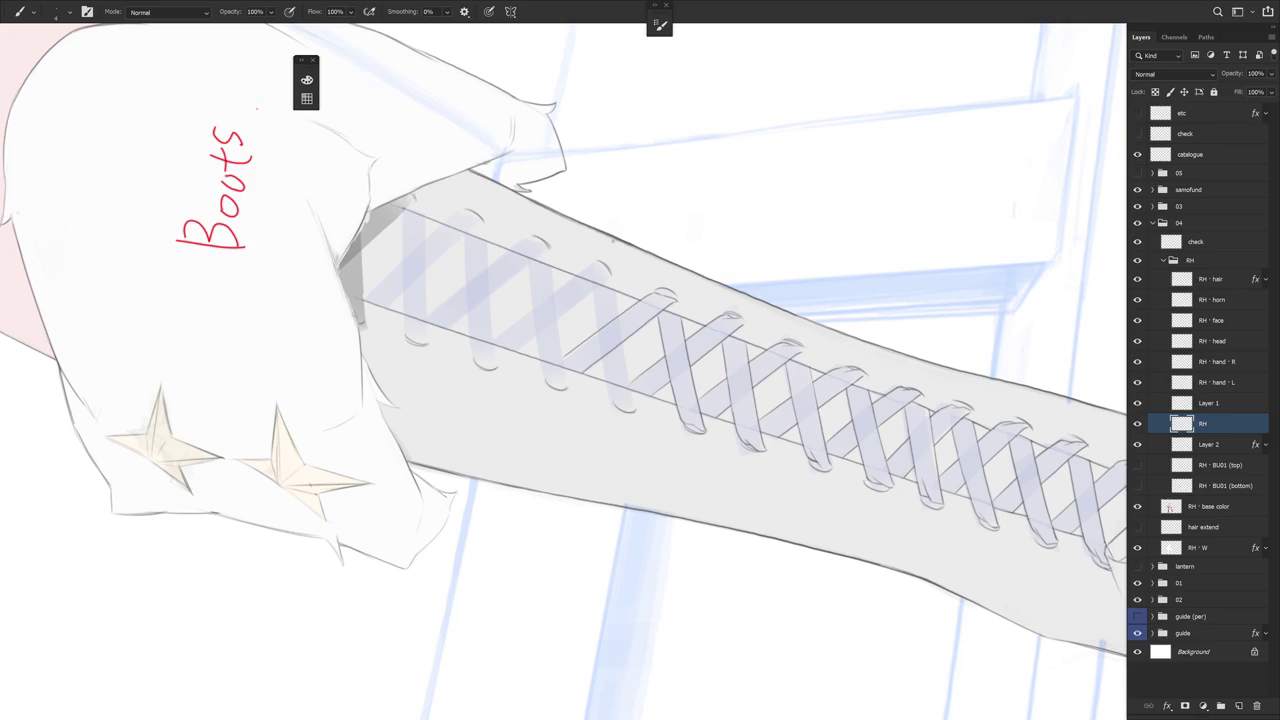
Add two more thin strokes along the lacing and angle the boot downward
drag(615, 288, 632, 402)
drag(594, 290, 604, 366)
drag(630, 421, 676, 535)
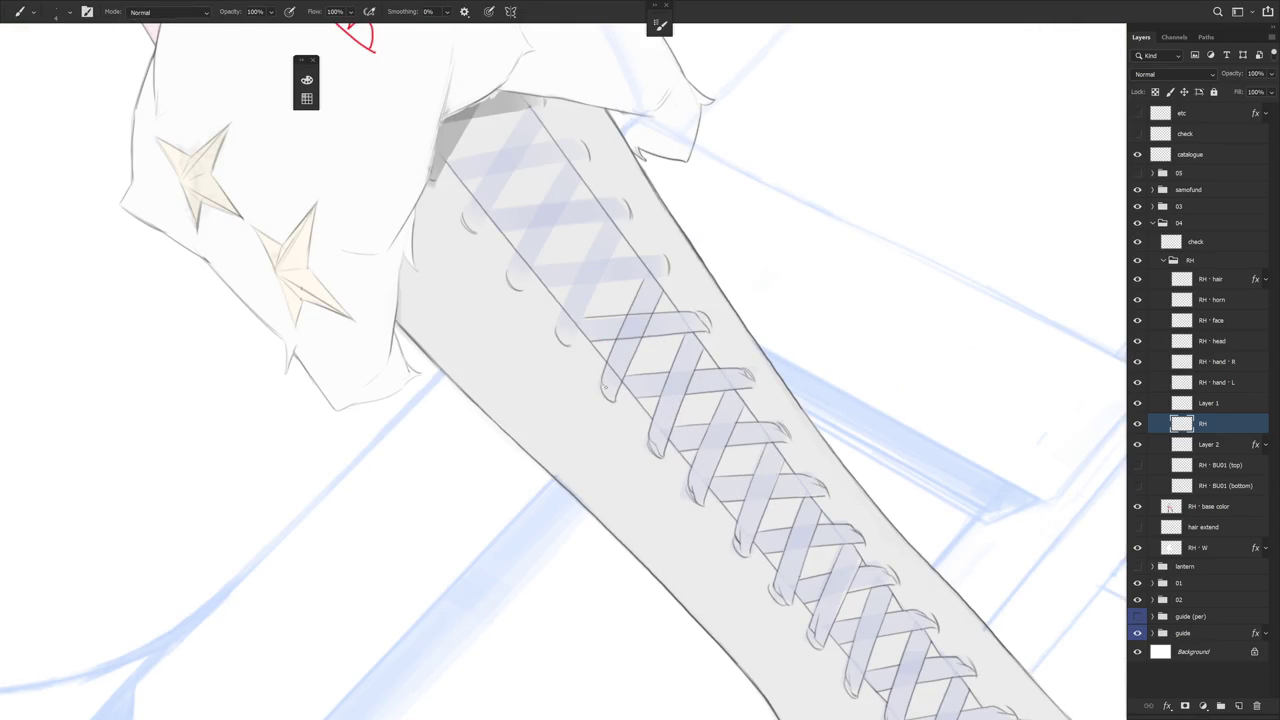
key(e)
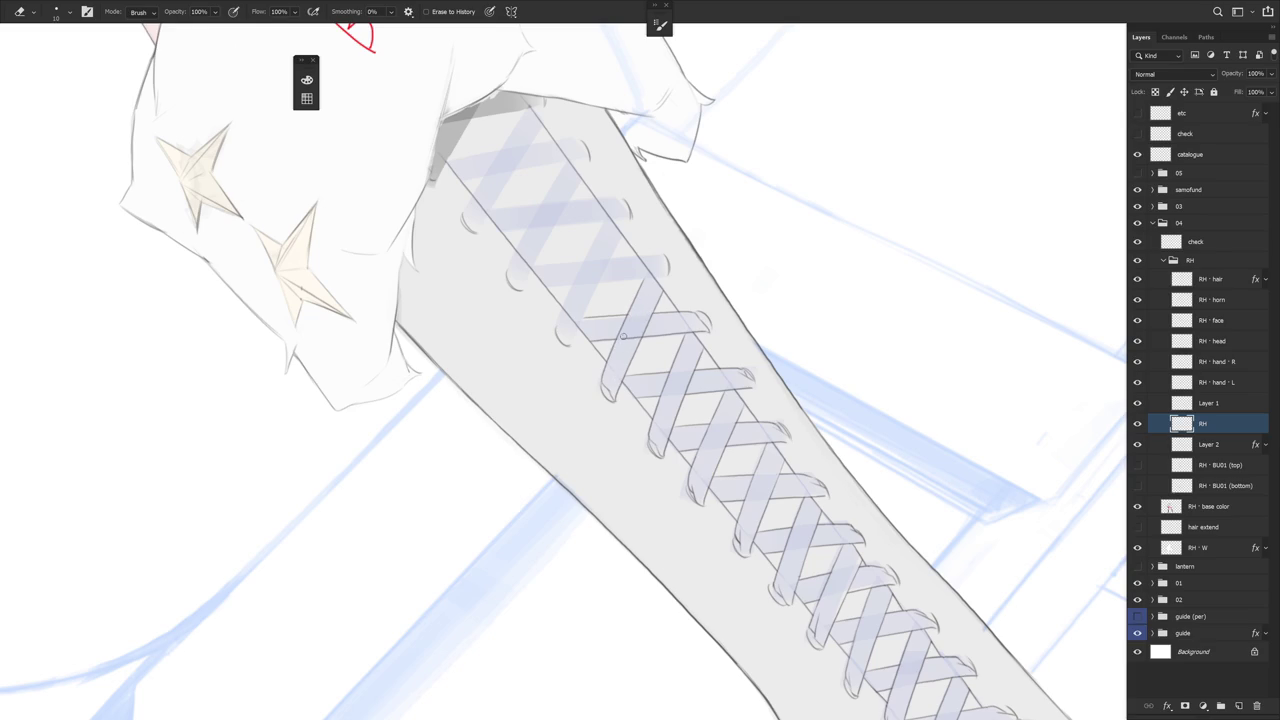
Turn the lacing up-right and draw a long and a short thin line along it
mouse_move(788, 286)
mouse_down()
mouse_move(754, 434)
mouse_move(706, 460)
mouse_move(662, 298)
mouse_move(733, 340)
mouse_move(735, 328)
mouse_move(690, 300)
mouse_move(658, 237)
mouse_up()
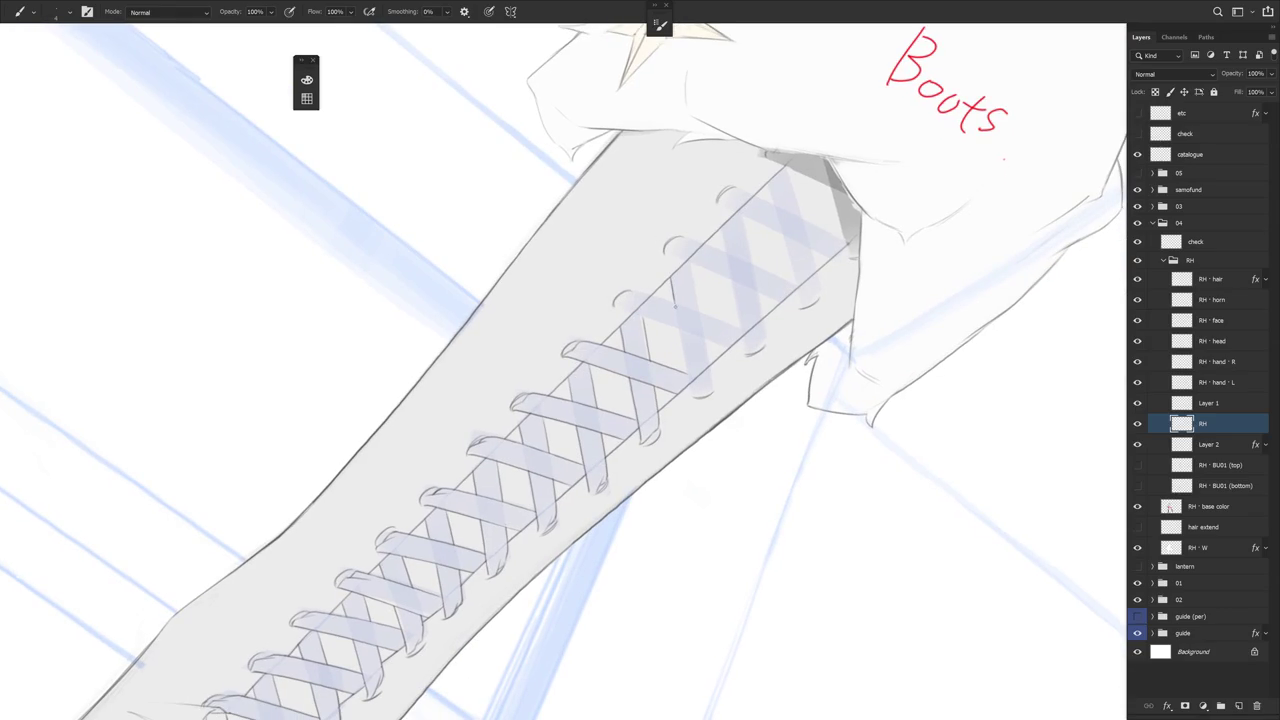
drag(672, 286, 690, 392)
drag(704, 330, 711, 376)
Stand the leg upright, retract a stray lace-end stroke, and erase leftover marks
key(r)
drag(700, 546, 780, 340)
key(e)
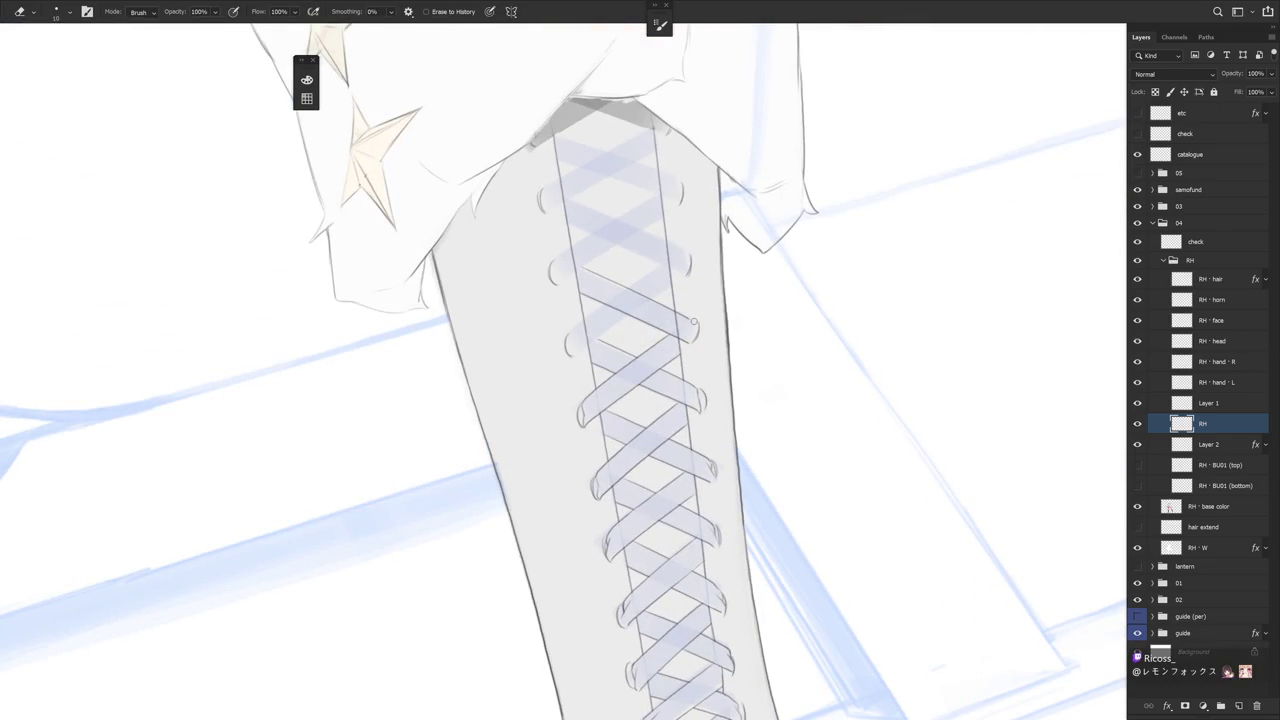
key(b)
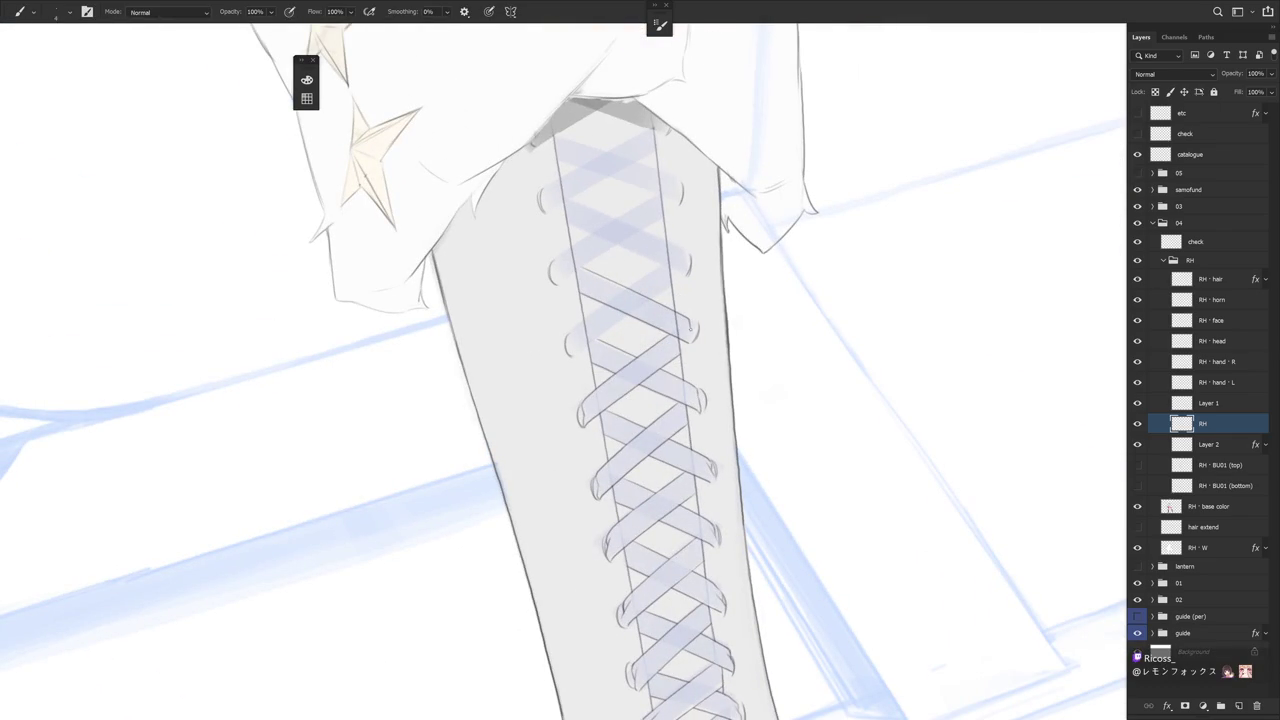
drag(689, 325, 694, 341)
key(ctrl+z)
key(e)
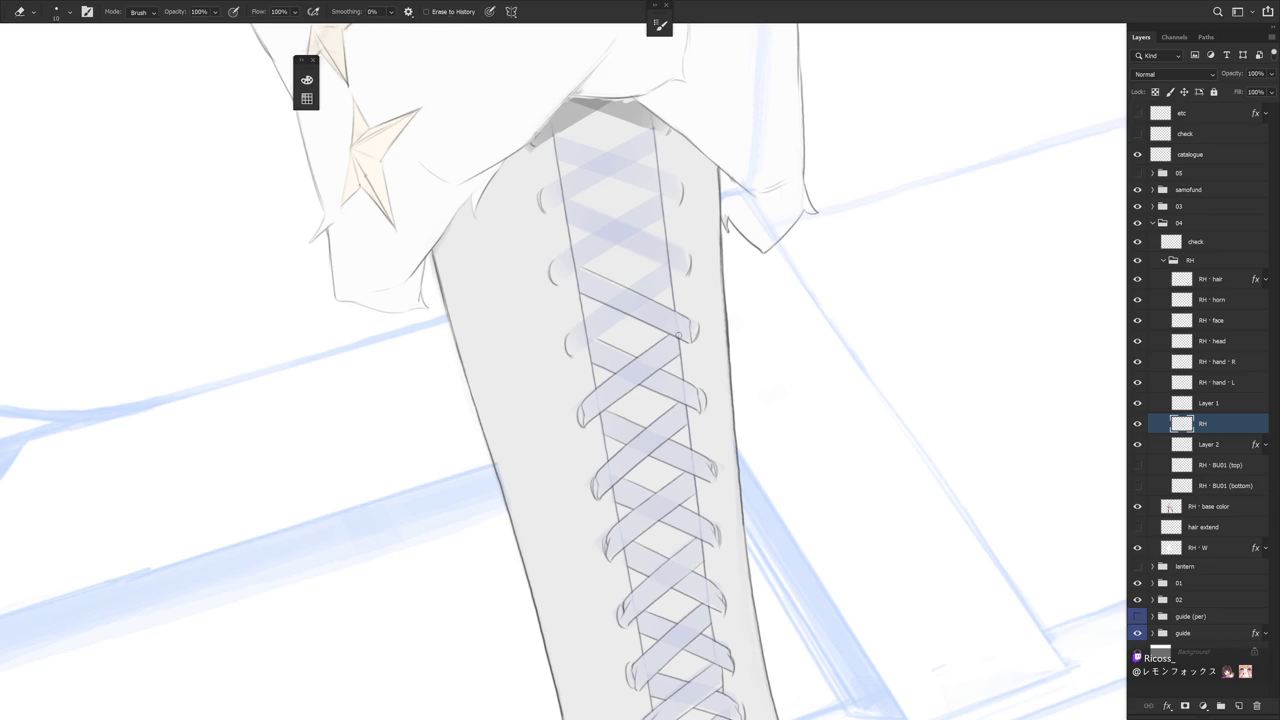
key(r)
drag(679, 333, 716, 474)
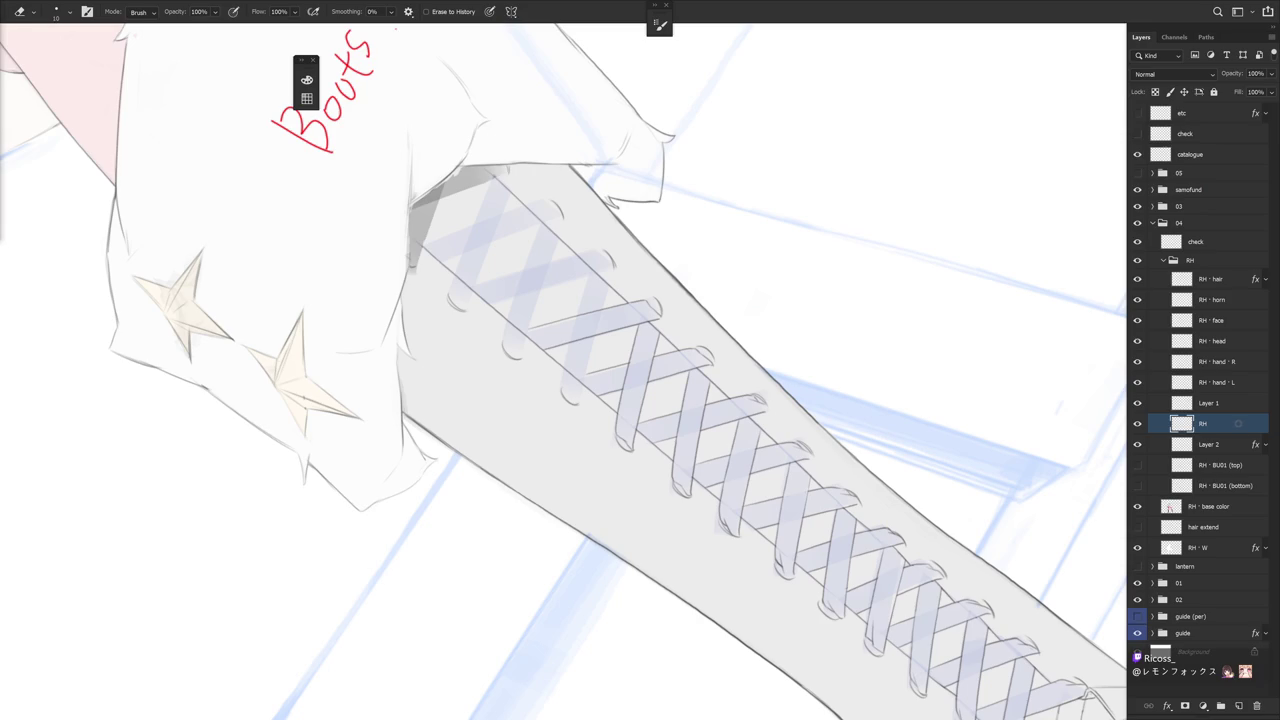
Redraw thin lines down the boot lacing, undoing the bad strokes
key(b)
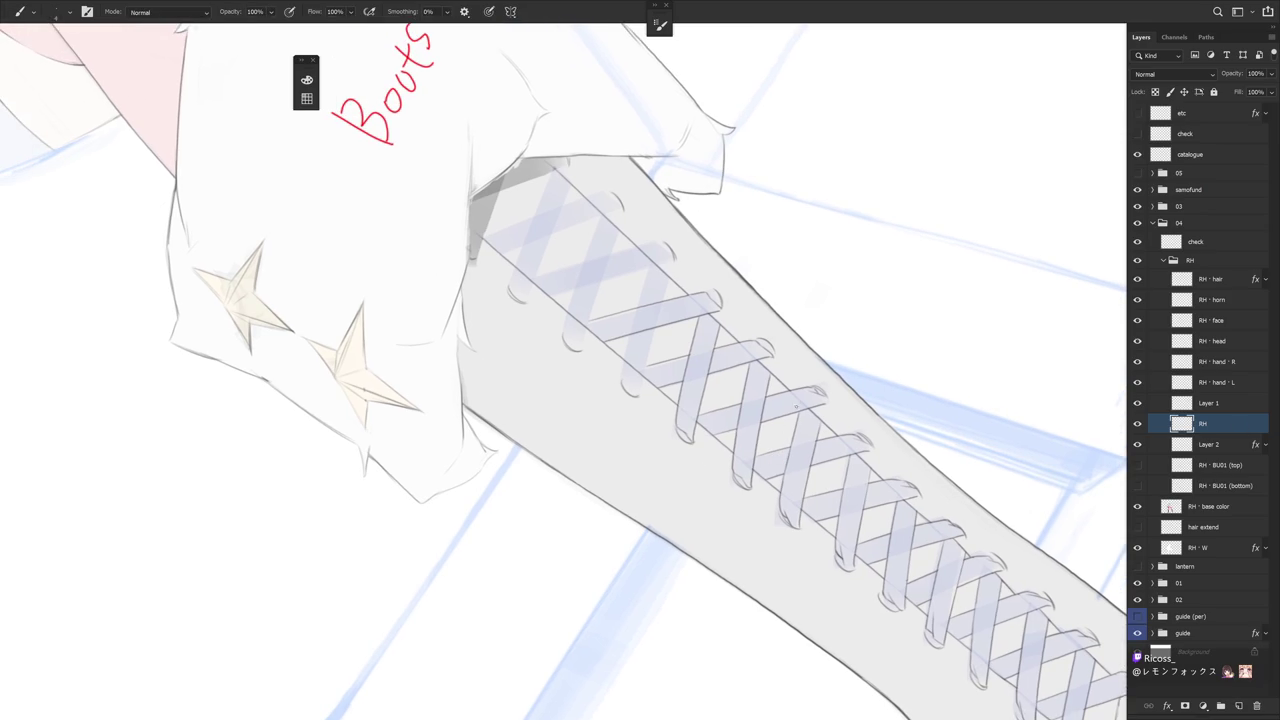
drag(739, 499, 395, 106)
drag(680, 286, 684, 386)
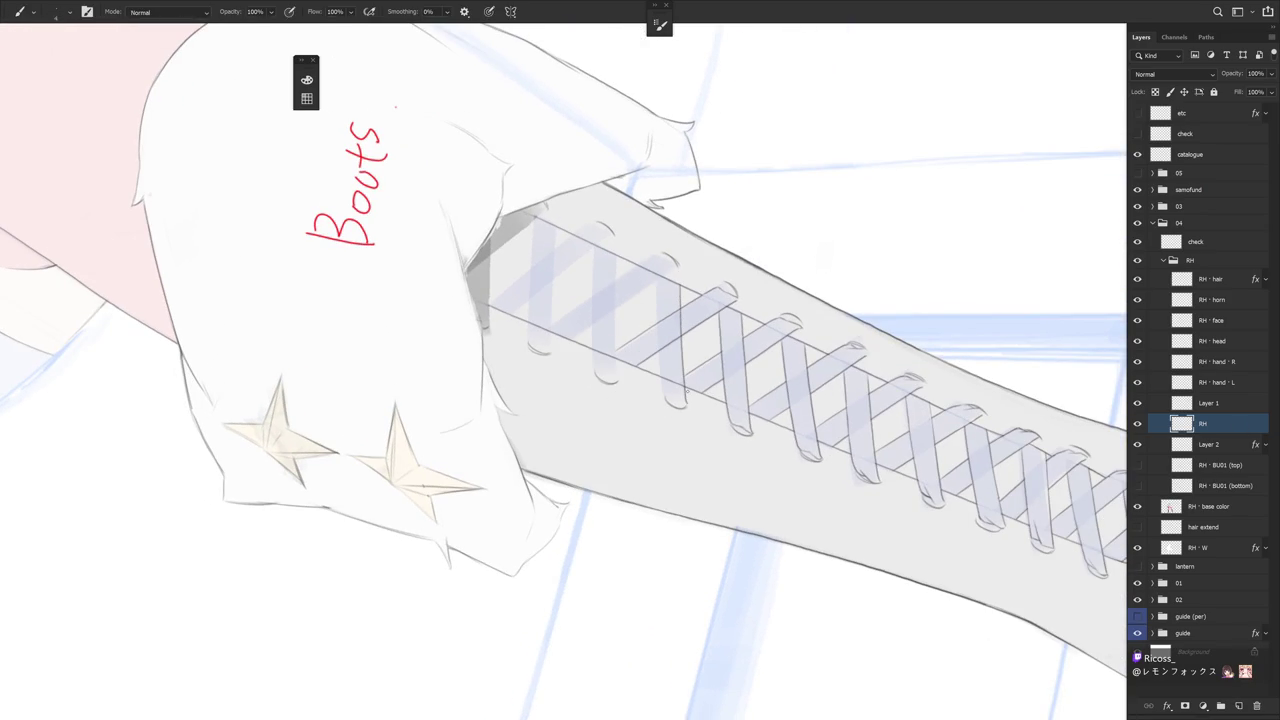
drag(656, 284, 663, 370)
key(ctrl+z)
drag(655, 286, 664, 382)
key(ctrl+z)
mouse_move(656, 310)
mouse_down()
mouse_move(666, 386)
mouse_move(700, 300)
mouse_up()
Stand the boot upright, erase stray marks near the top laces, and lasso a lacing patch
key(r)
drag(680, 403, 646, 359)
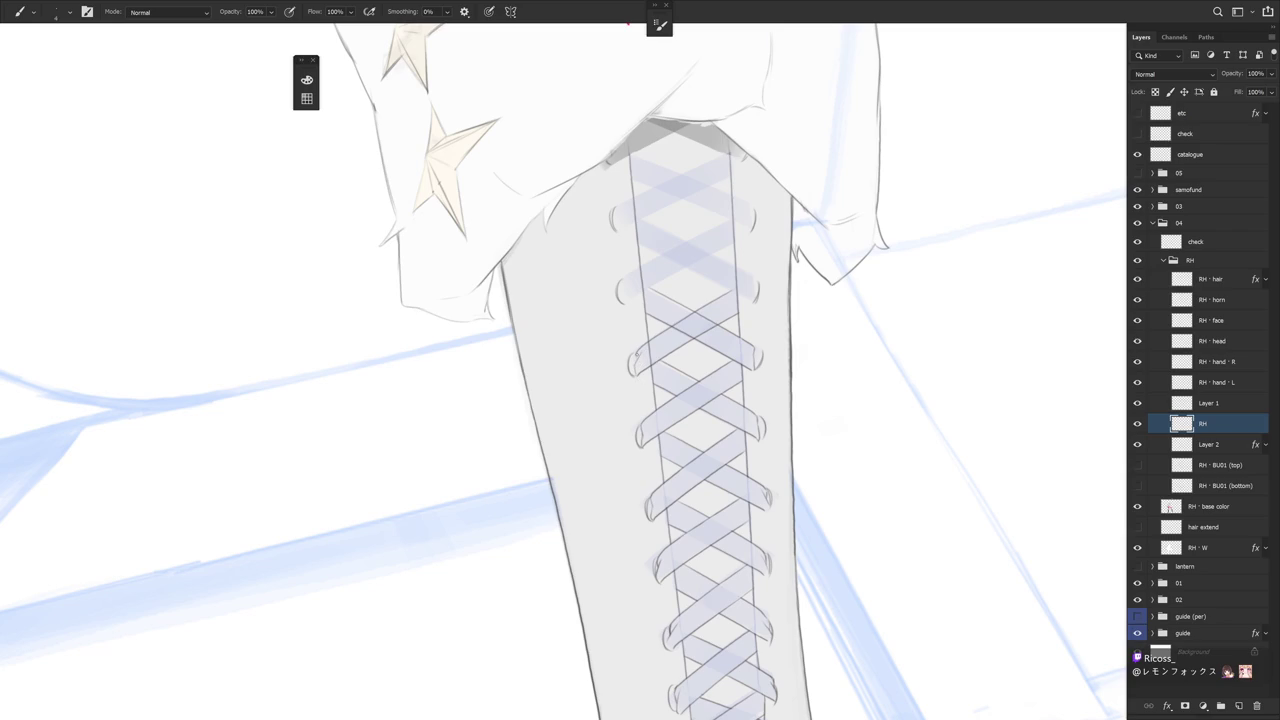
key(e)
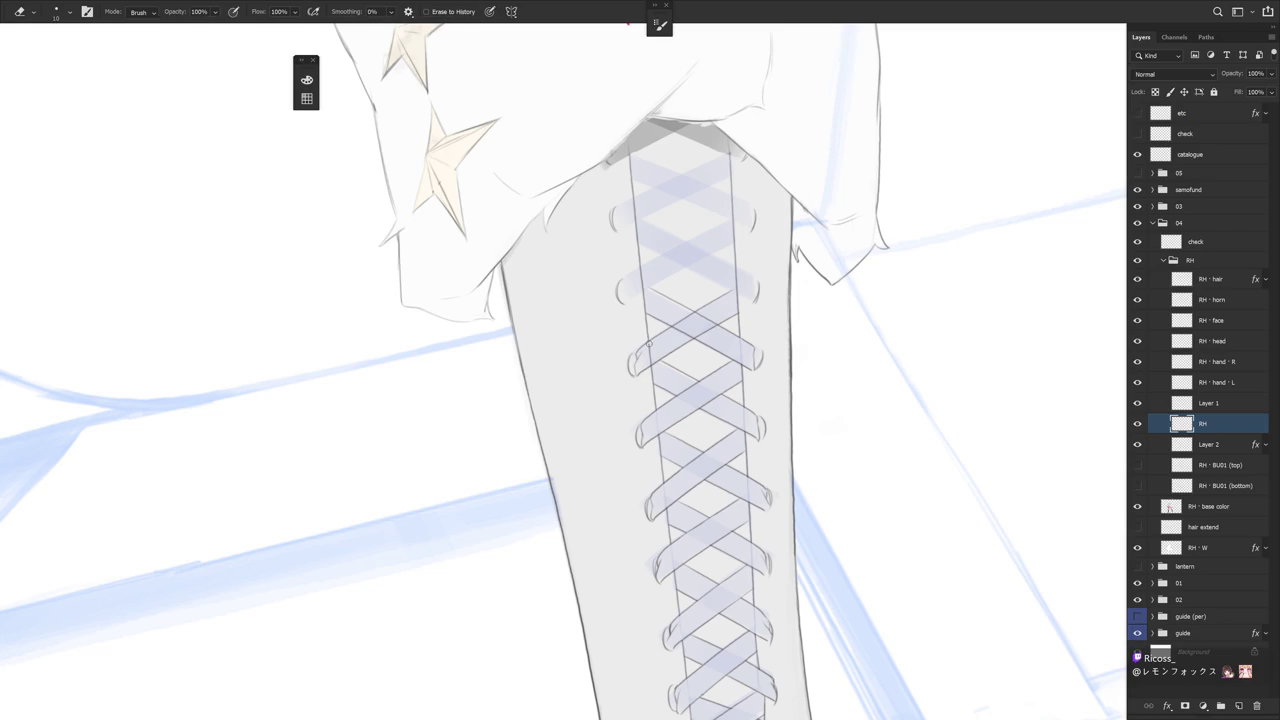
scroll(648, 343, up, 2)
drag(666, 471, 678, 338)
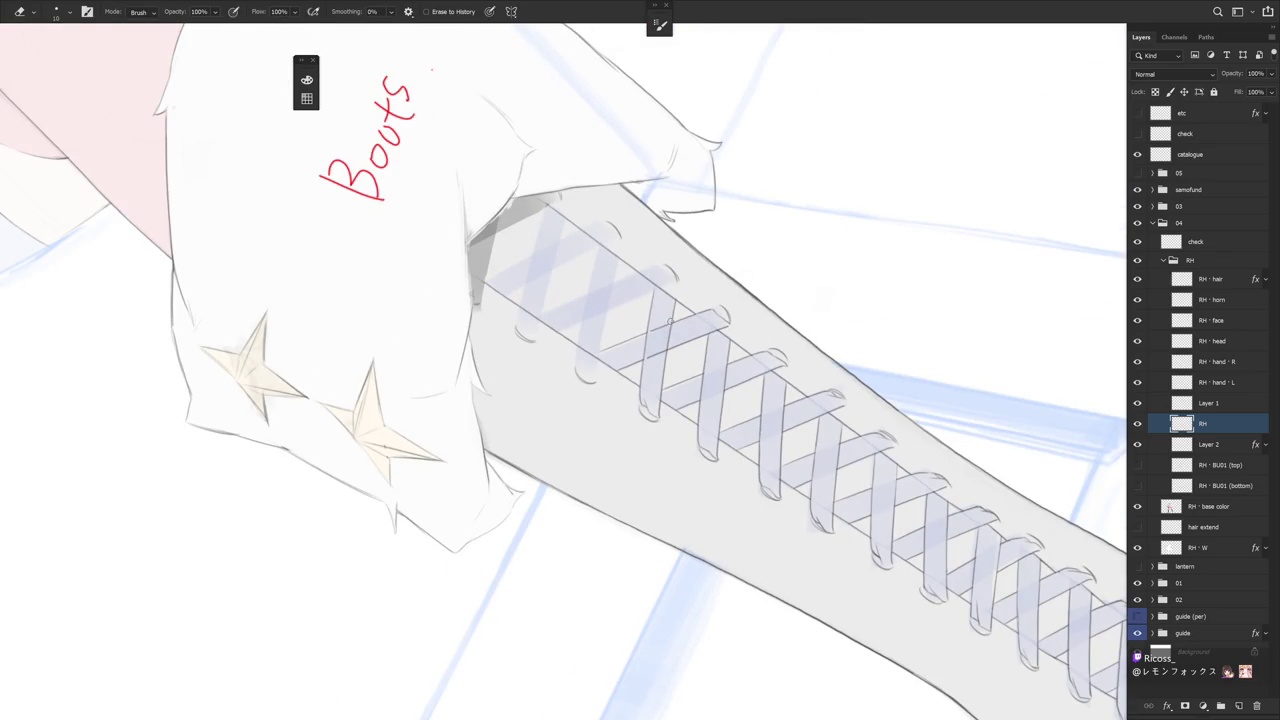
key(l)
drag(672, 335, 651, 370)
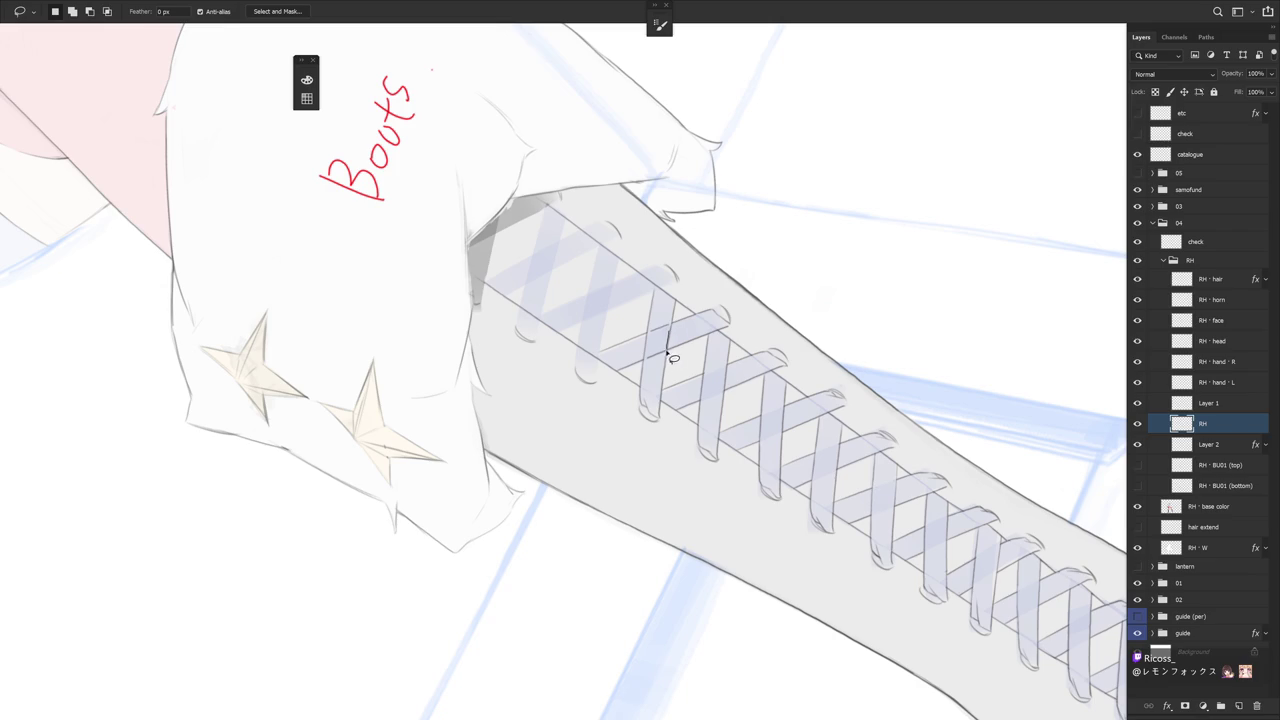
Drop the selection and trace two thin dark lines along the laces
key(e)
key(r)
mouse_move(831, 306)
mouse_down()
mouse_move(754, 531)
mouse_move(703, 503)
mouse_up()
key(b)
drag(654, 248, 670, 370)
key(ctrl+z)
drag(654, 246, 667, 371)
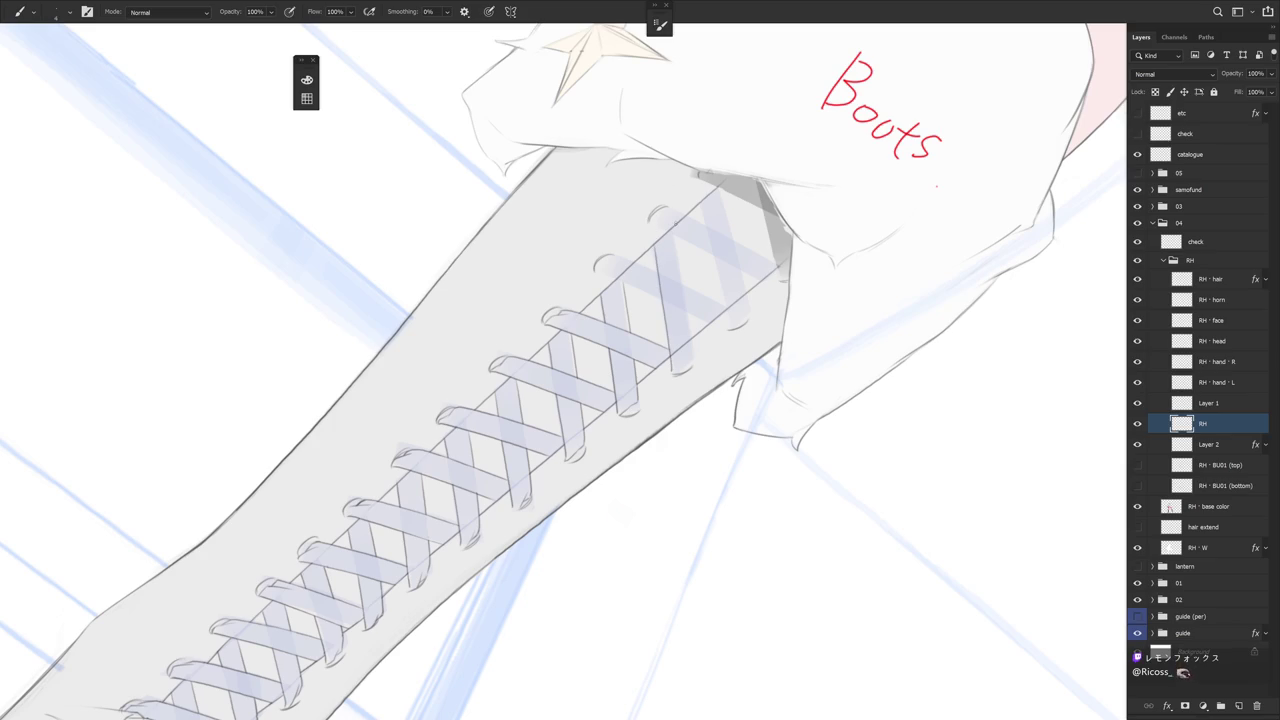
drag(676, 232, 688, 330)
Stand the boot upright and draw a dark line down the laces, discarding a stray lace-end stroke
key(r)
mouse_move(714, 471)
mouse_down()
mouse_move(725, 290)
mouse_move(706, 432)
mouse_up()
mouse_move(689, 240)
mouse_down()
mouse_move(695, 354)
mouse_move(643, 337)
mouse_move(646, 285)
mouse_up()
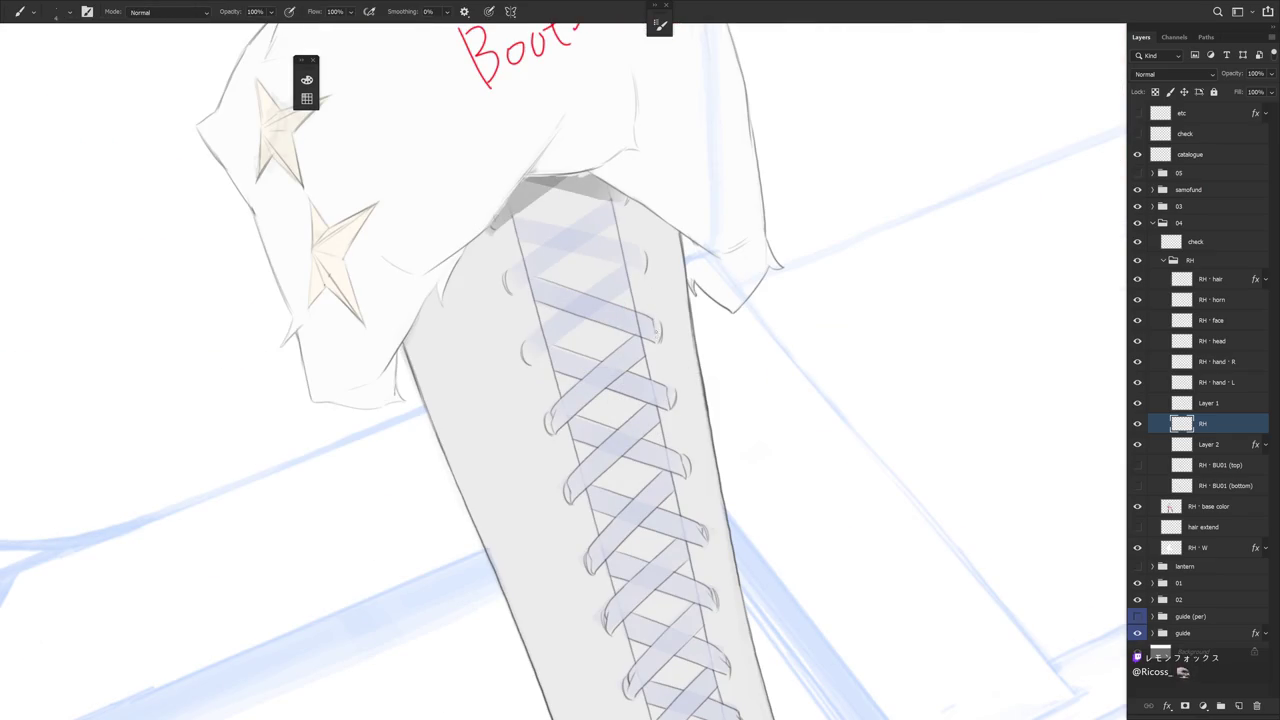
drag(657, 329, 655, 354)
key(ctrl+z)
key(ctrl+z)
key(e)
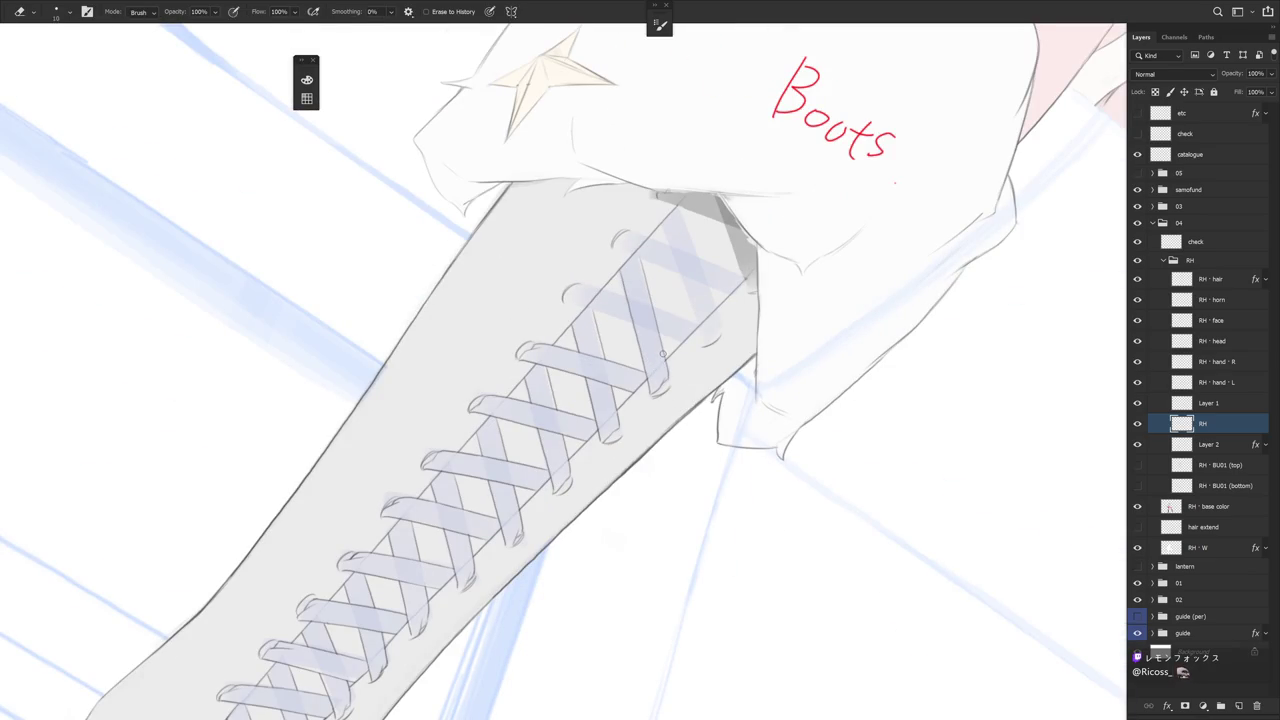
scroll(714, 388, down, 2)
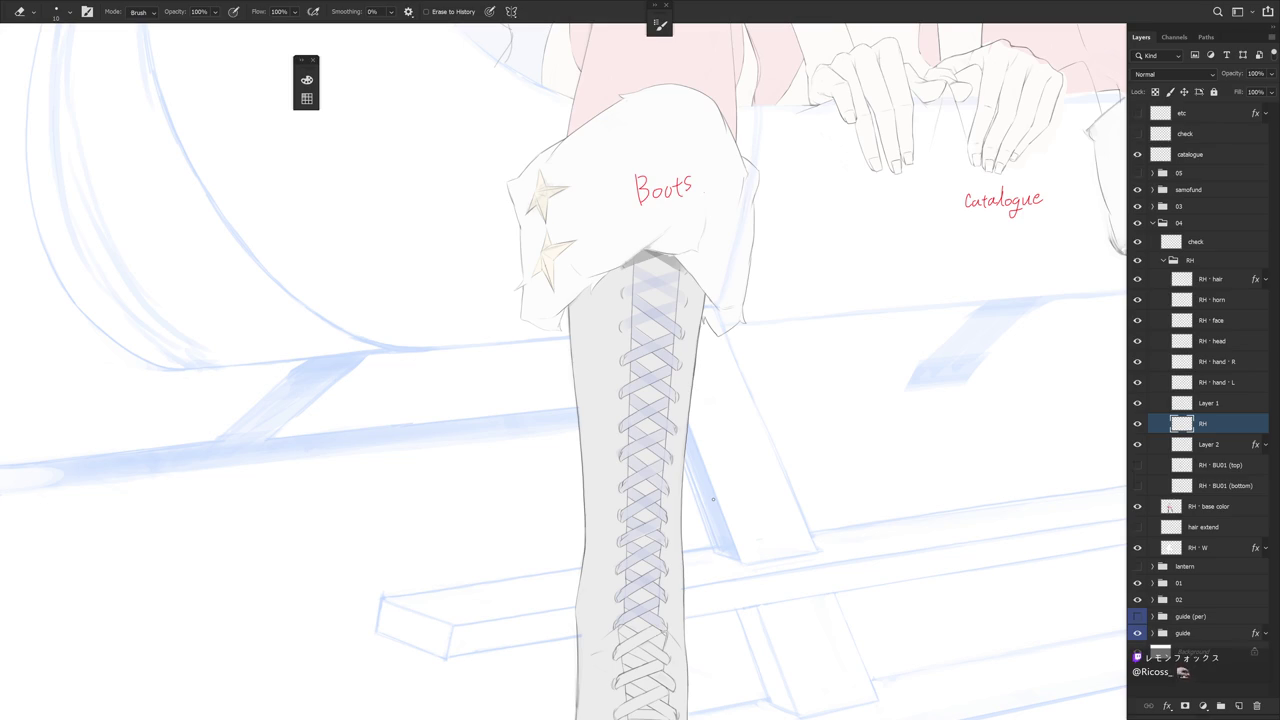
scroll(713, 498, down, 1)
alt+scroll(702, 283, up, 2)
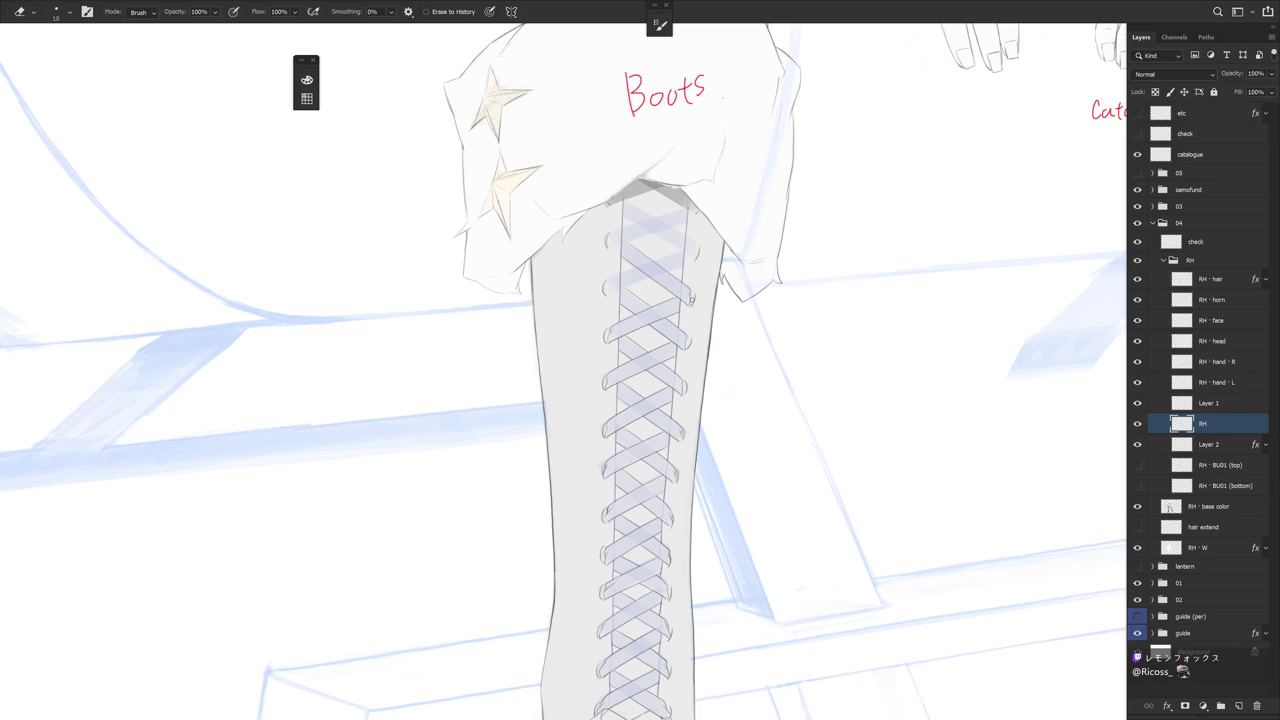
drag(711, 357, 740, 383)
key(r)
mouse_move(791, 451)
mouse_down()
mouse_move(776, 314)
mouse_move(740, 330)
mouse_up()
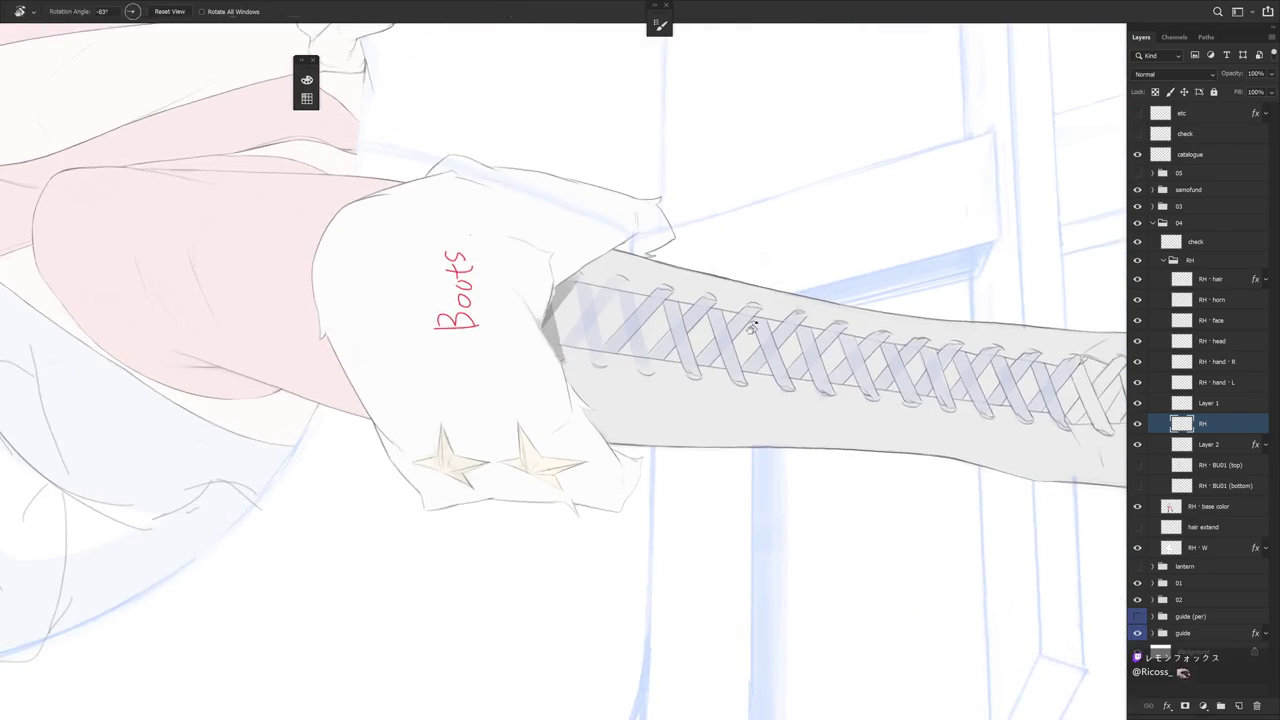
Sketch short dark strokes down the boot lacing, turning the canvas upright between them
key(ctrl+plus)
drag(624, 276, 622, 354)
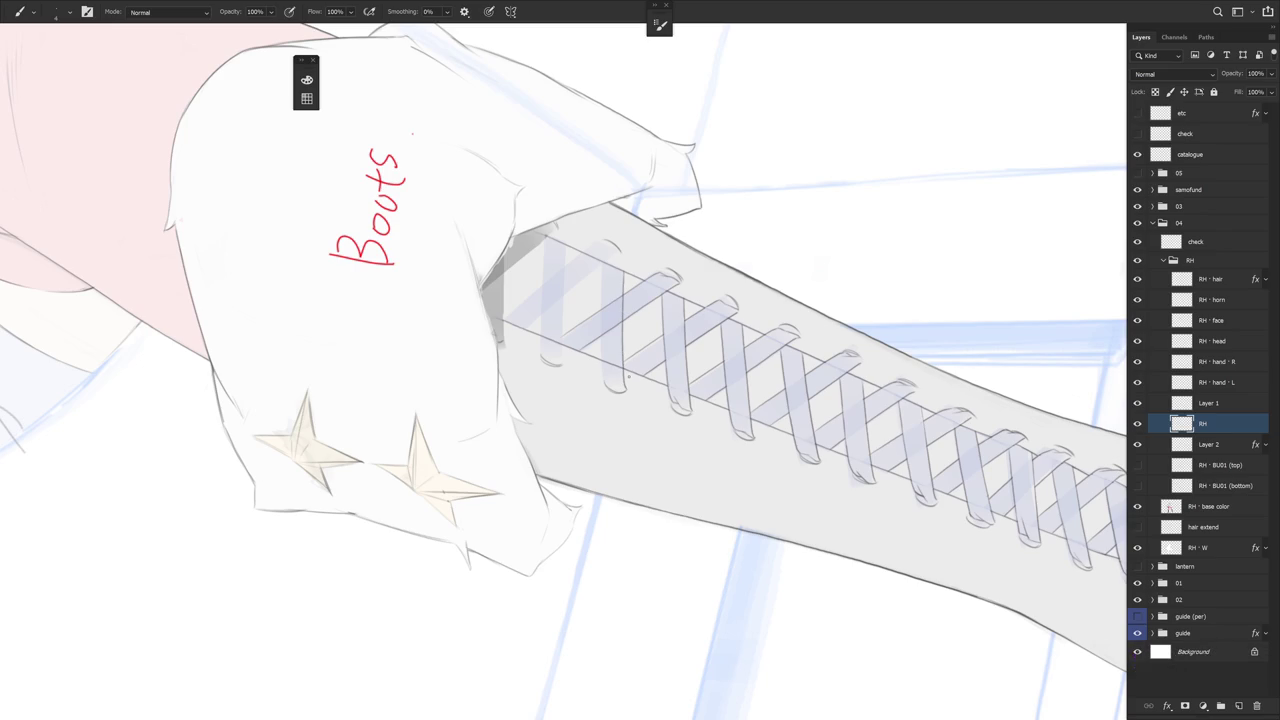
drag(602, 278, 602, 349)
drag(412, 132, 611, 342)
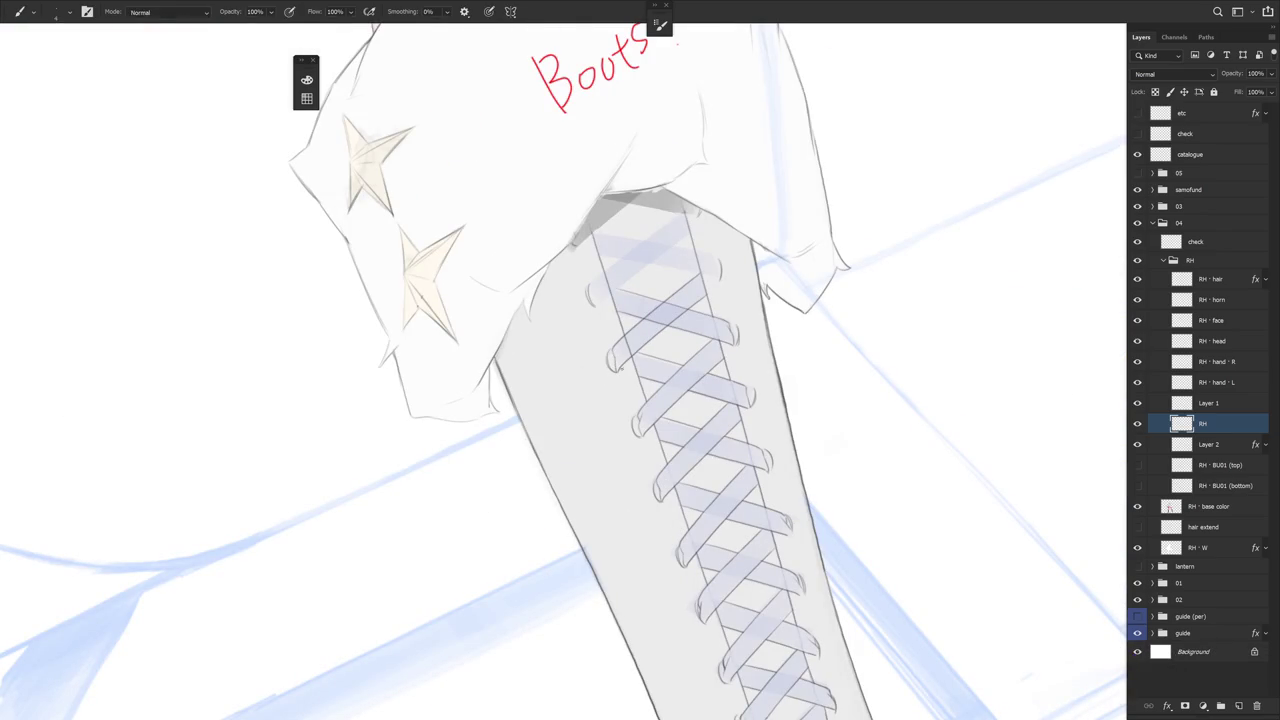
drag(618, 354, 616, 376)
mouse_move(782, 349)
mouse_down()
mouse_move(760, 422)
mouse_move(792, 405)
mouse_move(611, 321)
mouse_up()
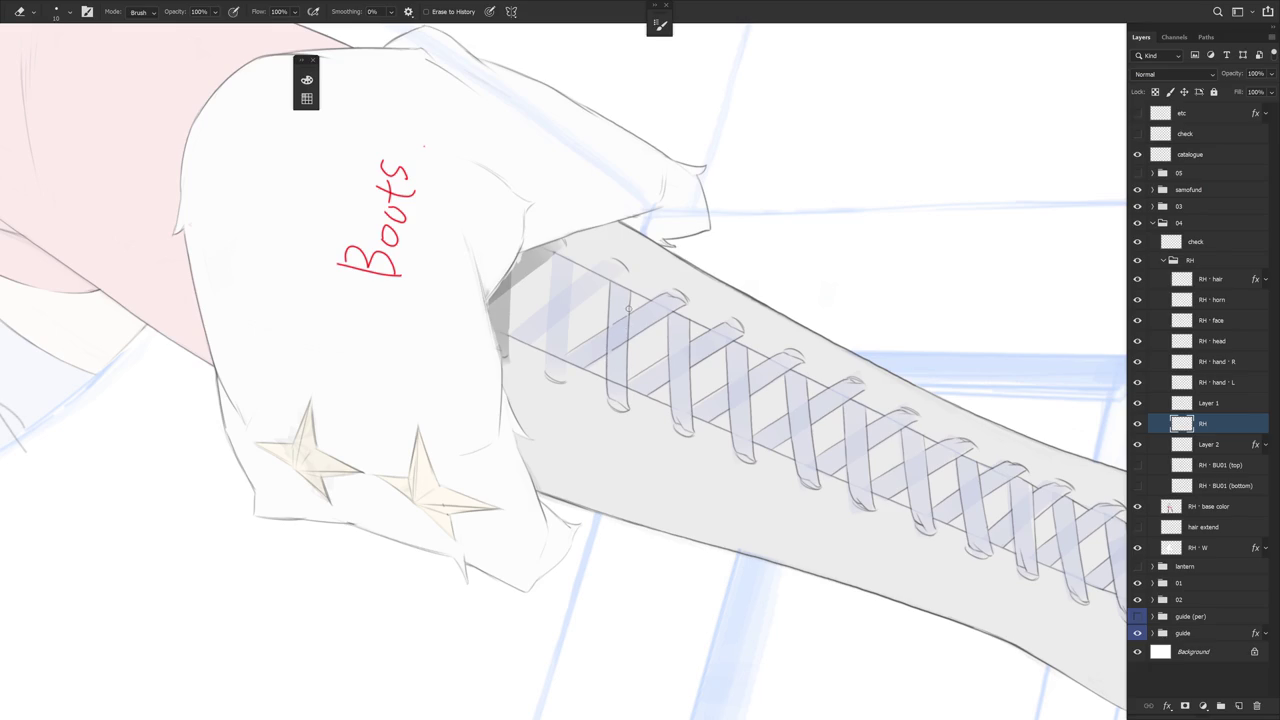
Lasso a small lacing patch, tilt the view diagonally, and undo the last stroke
key(l)
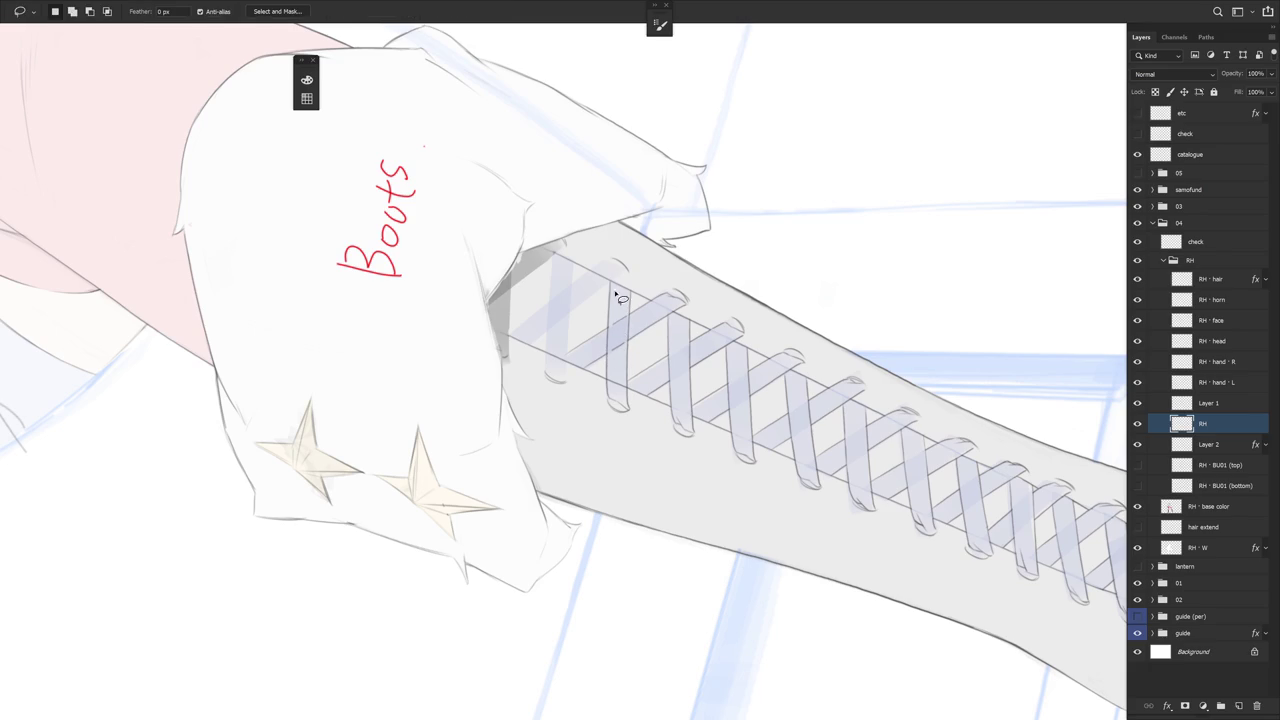
drag(628, 320, 632, 331)
key(r)
mouse_move(773, 357)
mouse_down()
mouse_move(771, 437)
mouse_move(720, 428)
mouse_up()
key(b)
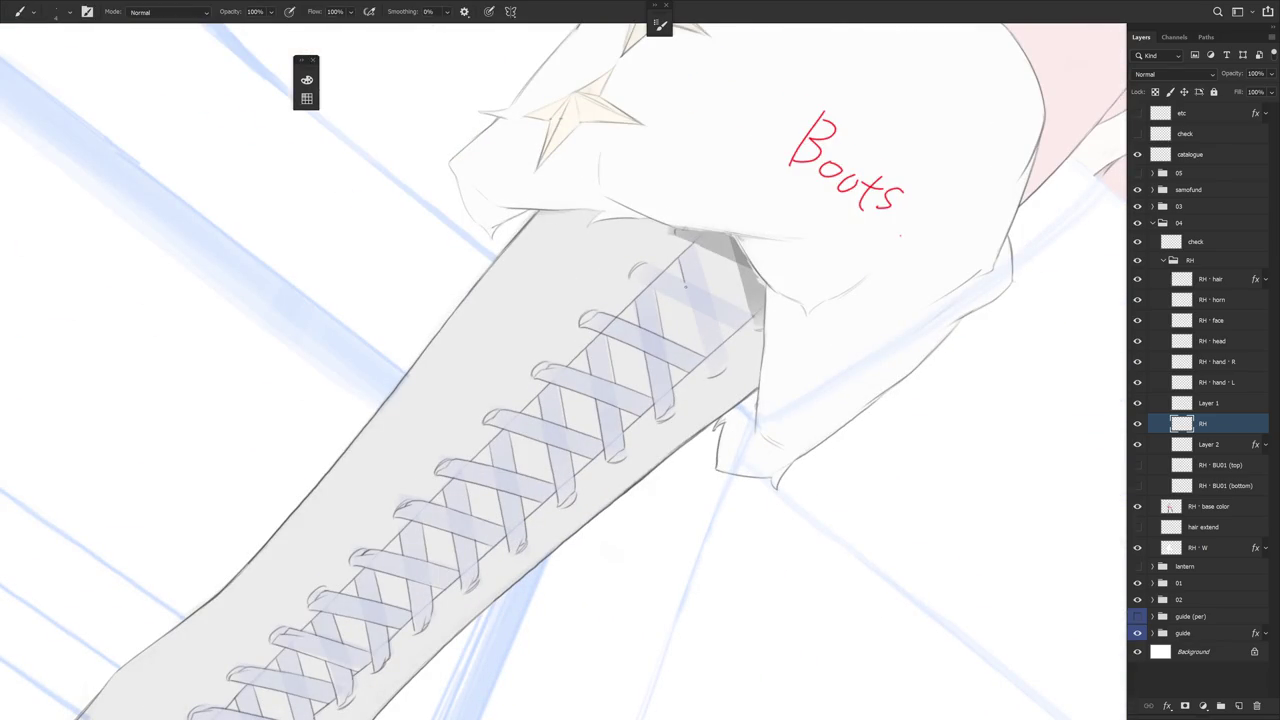
key(ctrl+z)
Try thin lines along the lacing, undo them, and turn the boot upright again
drag(682, 266, 706, 362)
key(ctrl+z)
drag(690, 302, 706, 366)
drag(703, 265, 709, 290)
key(ctrl+z)
mouse_move(711, 398)
mouse_down()
mouse_move(640, 343)
mouse_move(676, 313)
mouse_up()
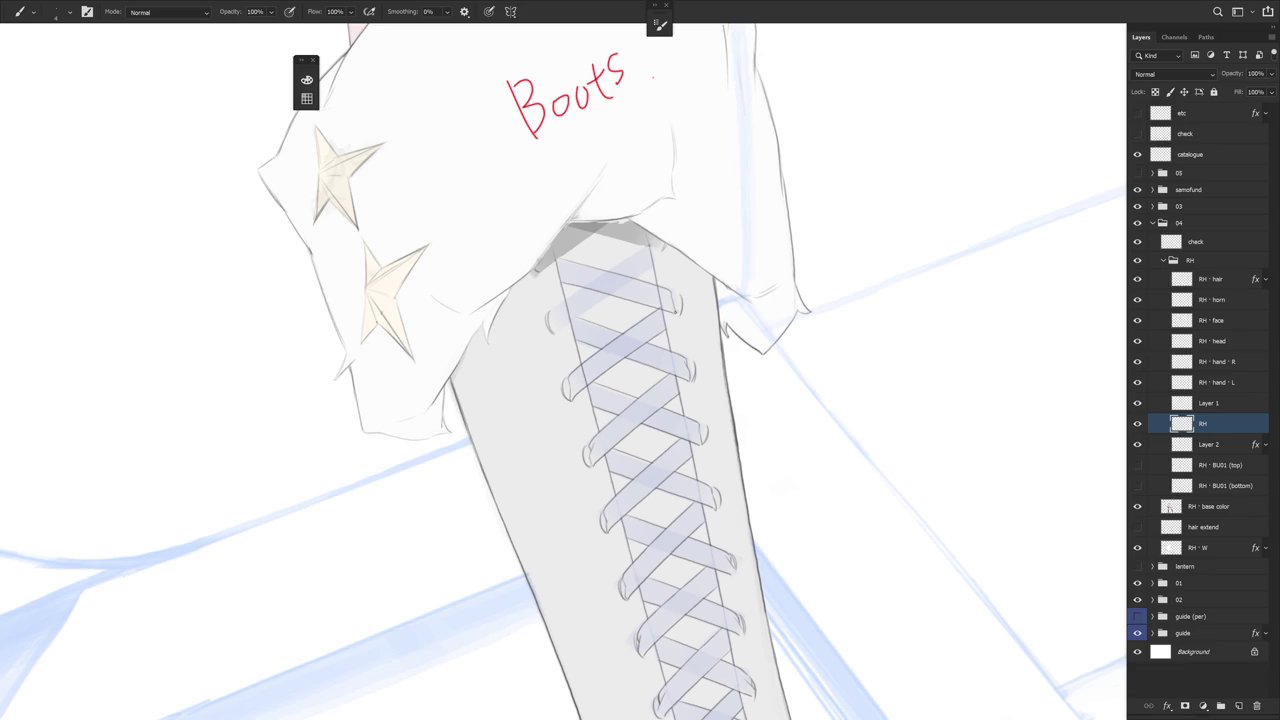
Rotate the view about 40° and then until the boot runs horizontally
key(r)
drag(650, 260, 700, 339)
key(e)
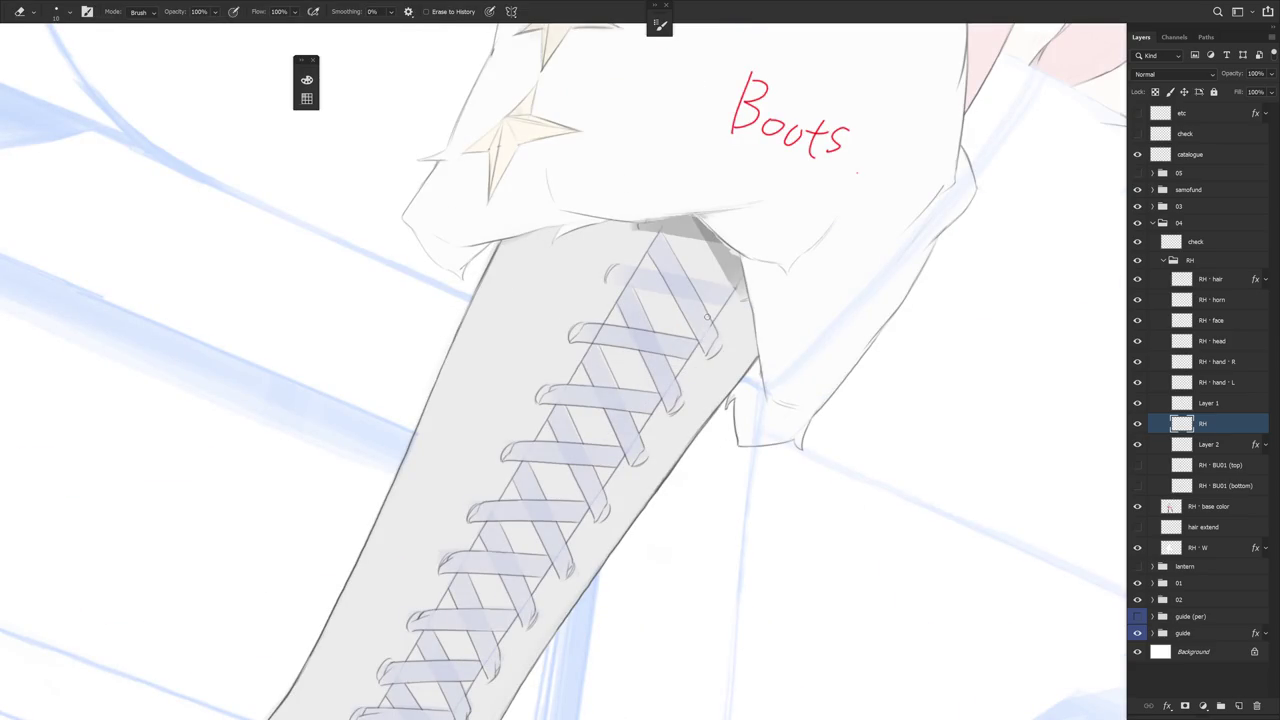
key(r)
drag(713, 327, 805, 340)
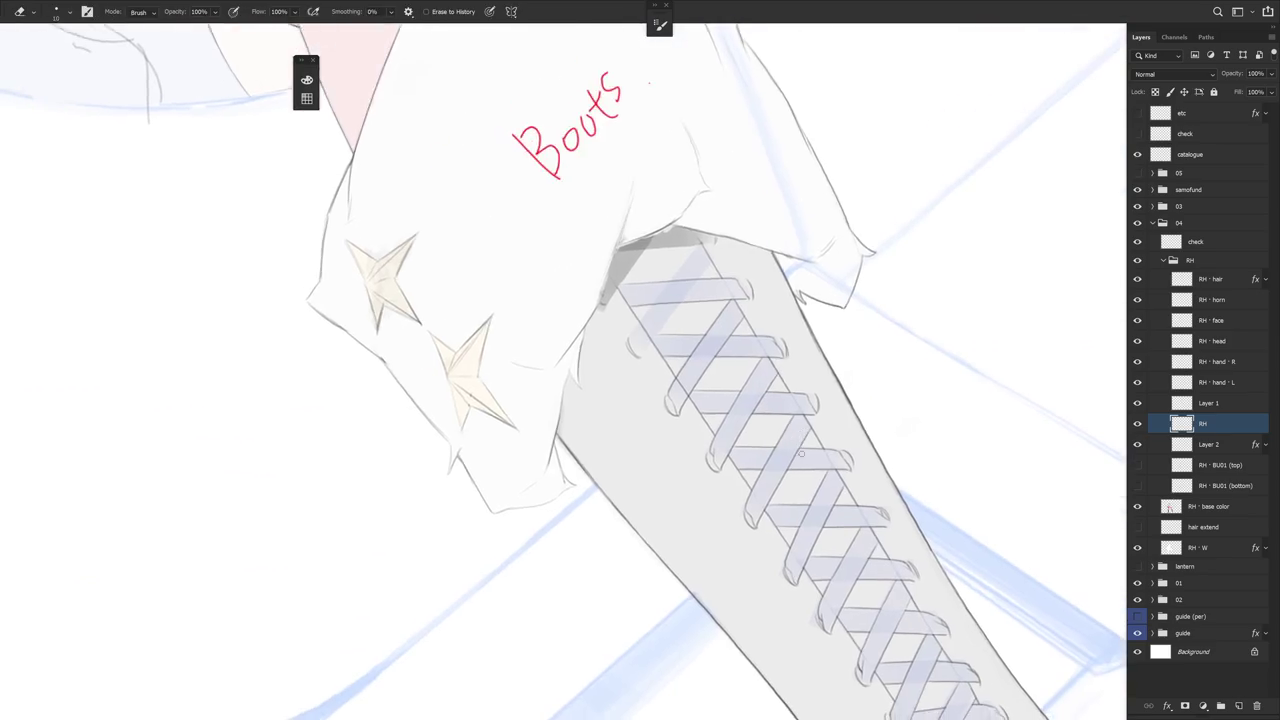
key(b)
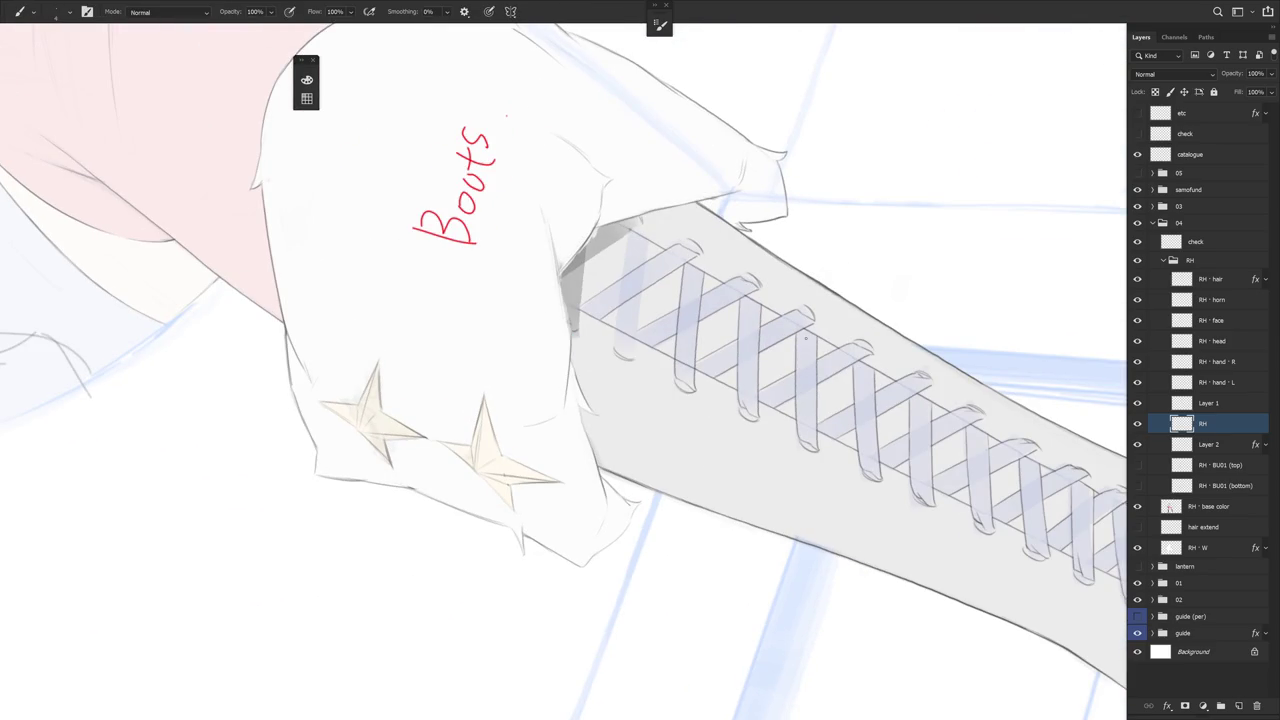
drag(805, 339, 794, 424)
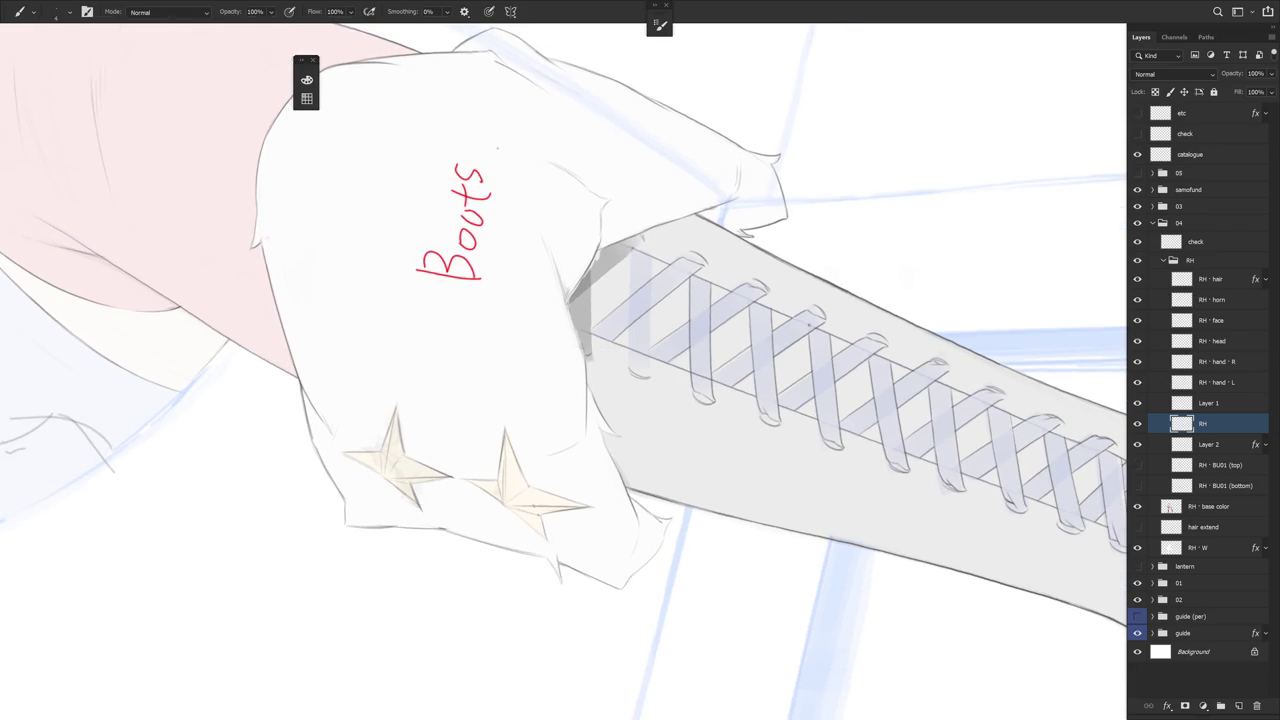
Draw the thin seam line down the boot edge after one undone attempt
drag(652, 258, 651, 312)
key(ctrl+z)
drag(652, 266, 651, 290)
mouse_move(630, 248)
mouse_down()
mouse_move(629, 338)
mouse_move(671, 474)
mouse_up()
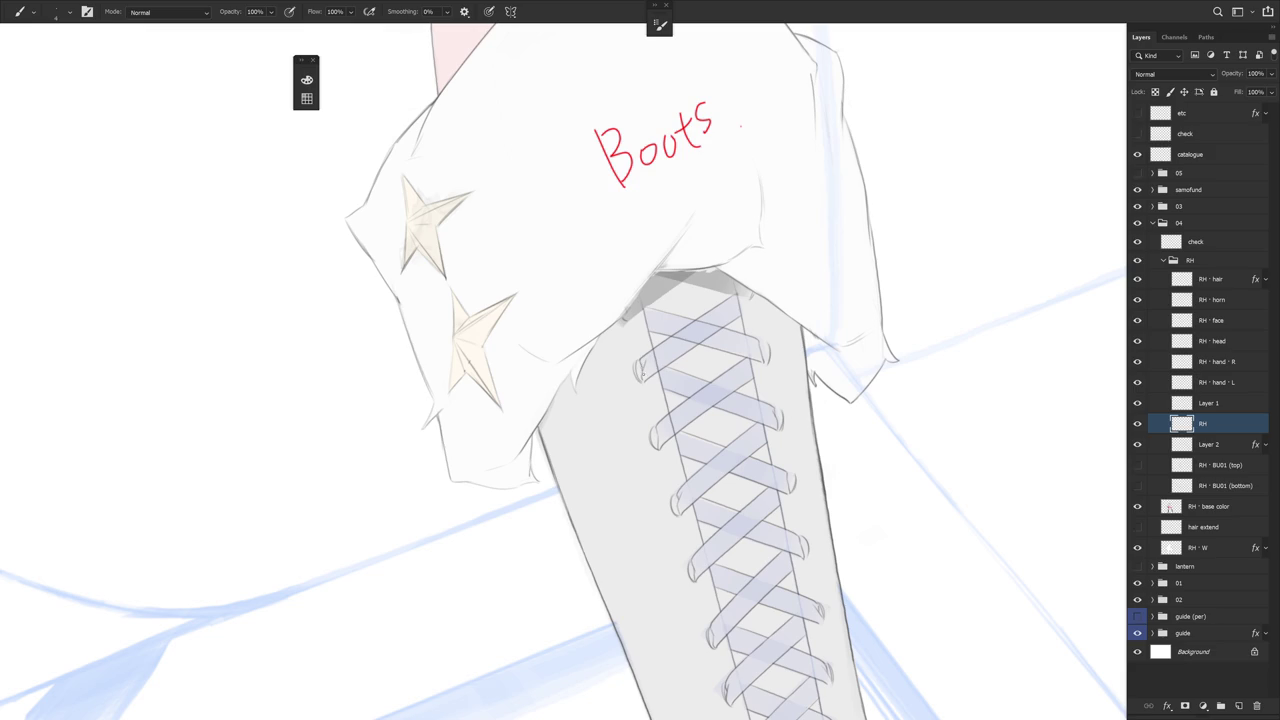
Rotate the view so the boot points right, then about 50° counterclockwise
key(e)
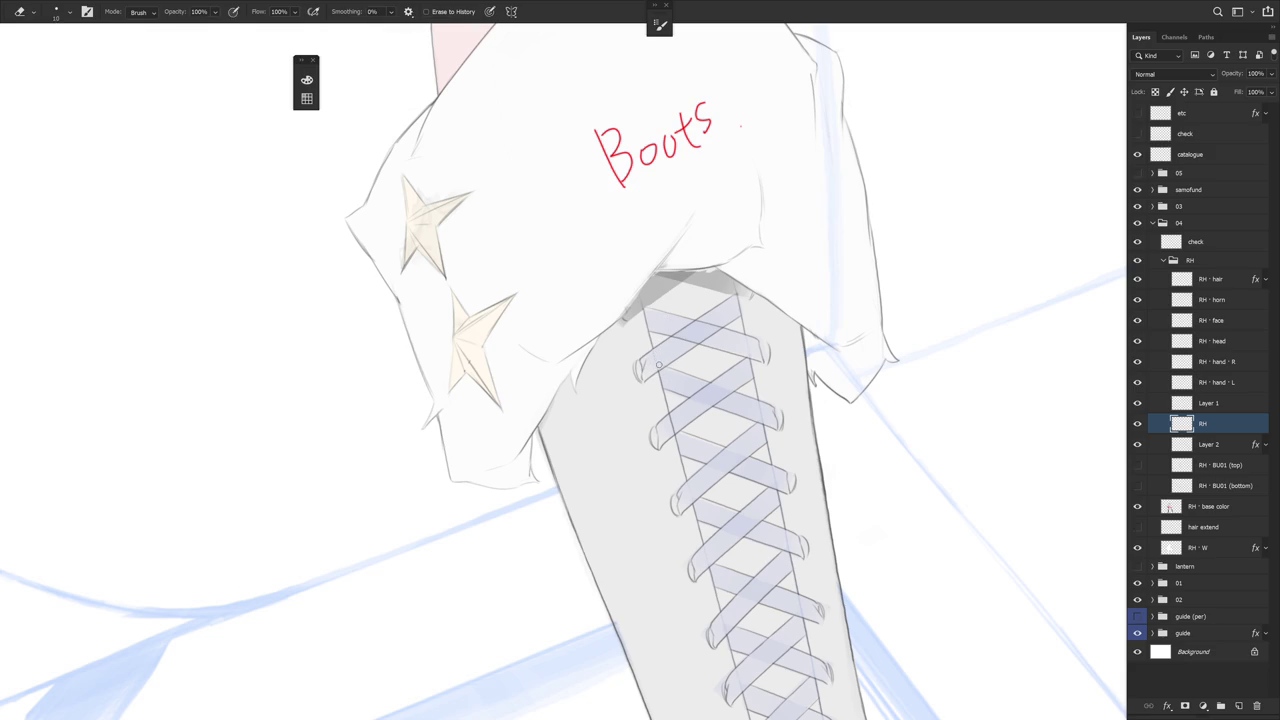
drag(675, 330, 640, 291)
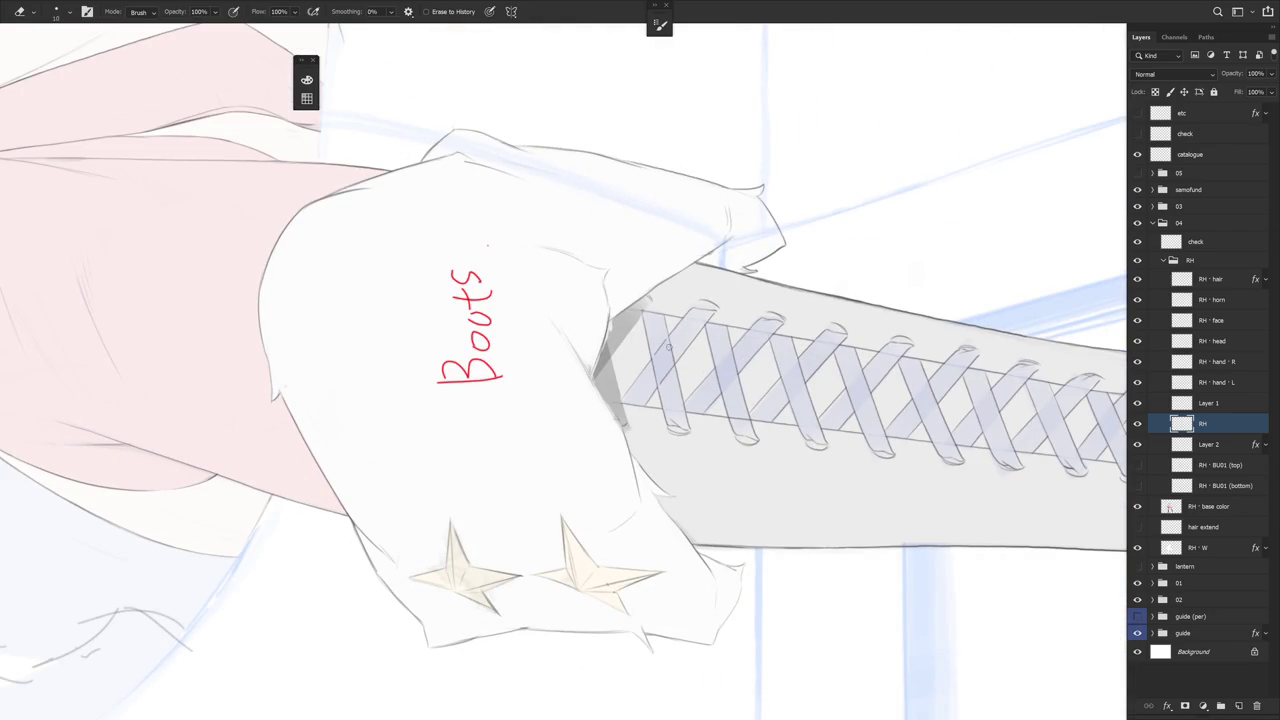
key(l)
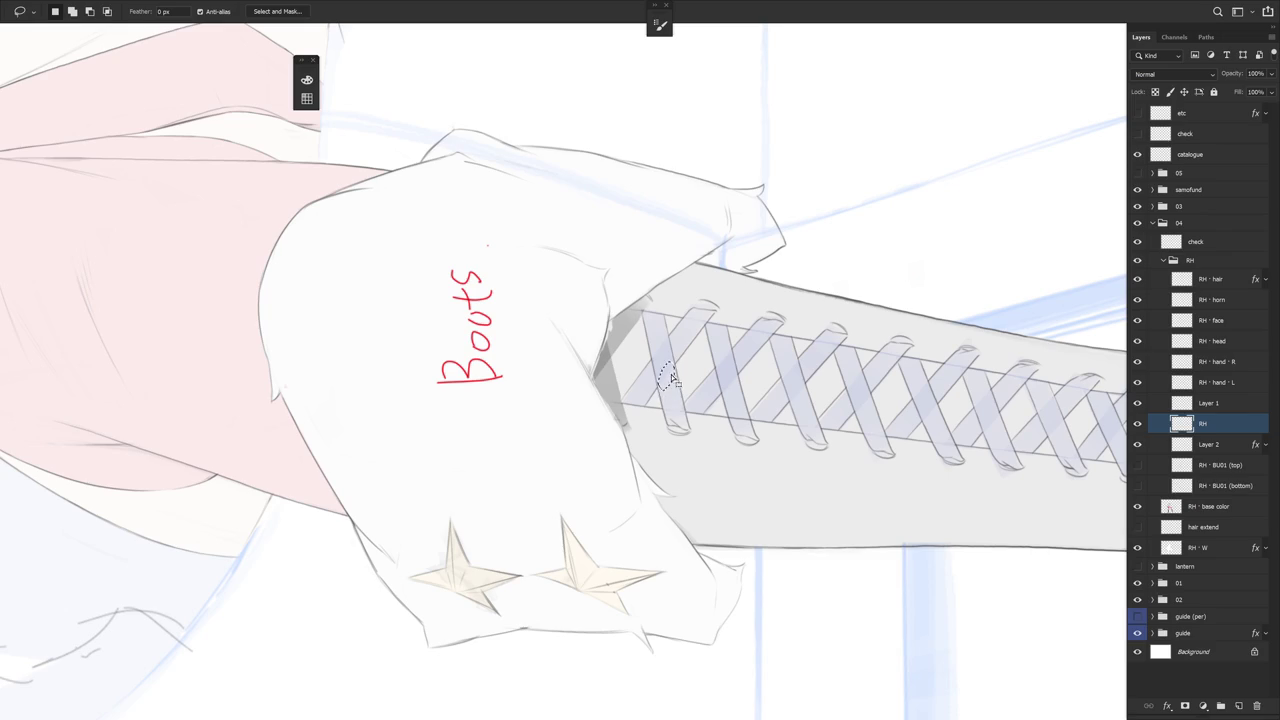
key(ctrl+alt+r)
key(b)
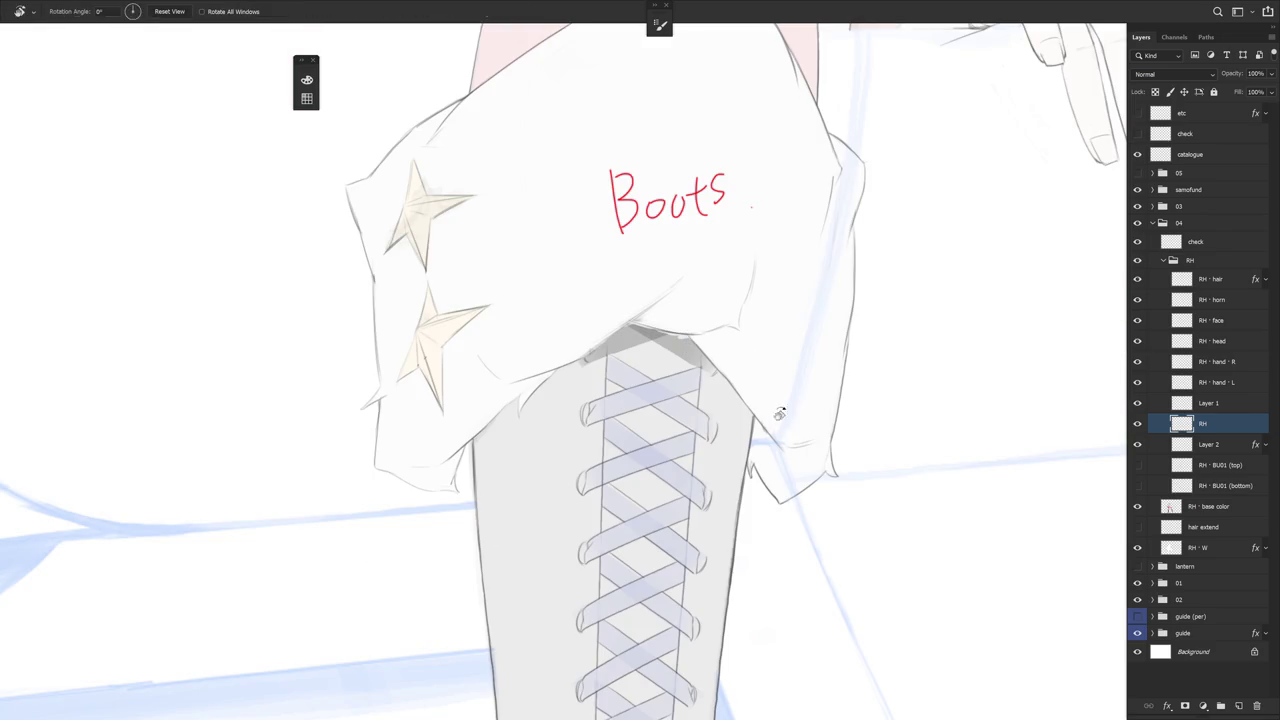
drag(777, 397, 719, 433)
drag(736, 358, 570, 185)
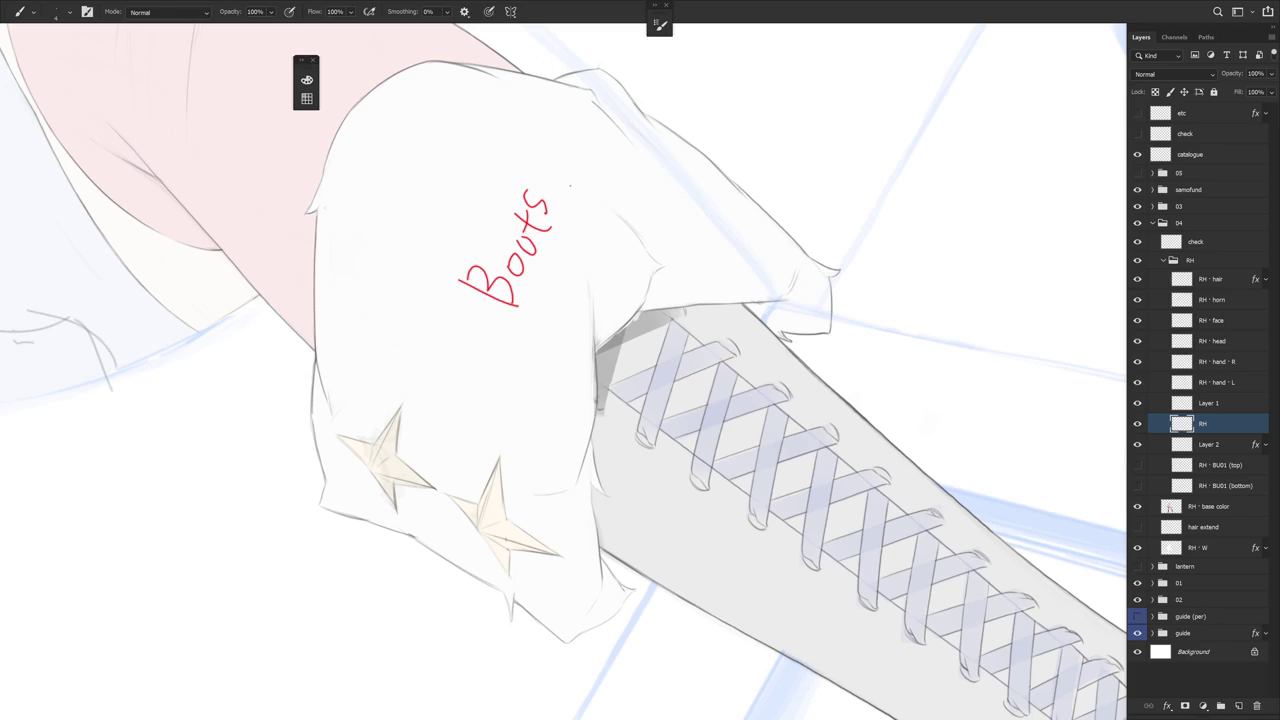
Undo the dark shadow-edge line and start a lasso along the shadow under the skirt
key(e)
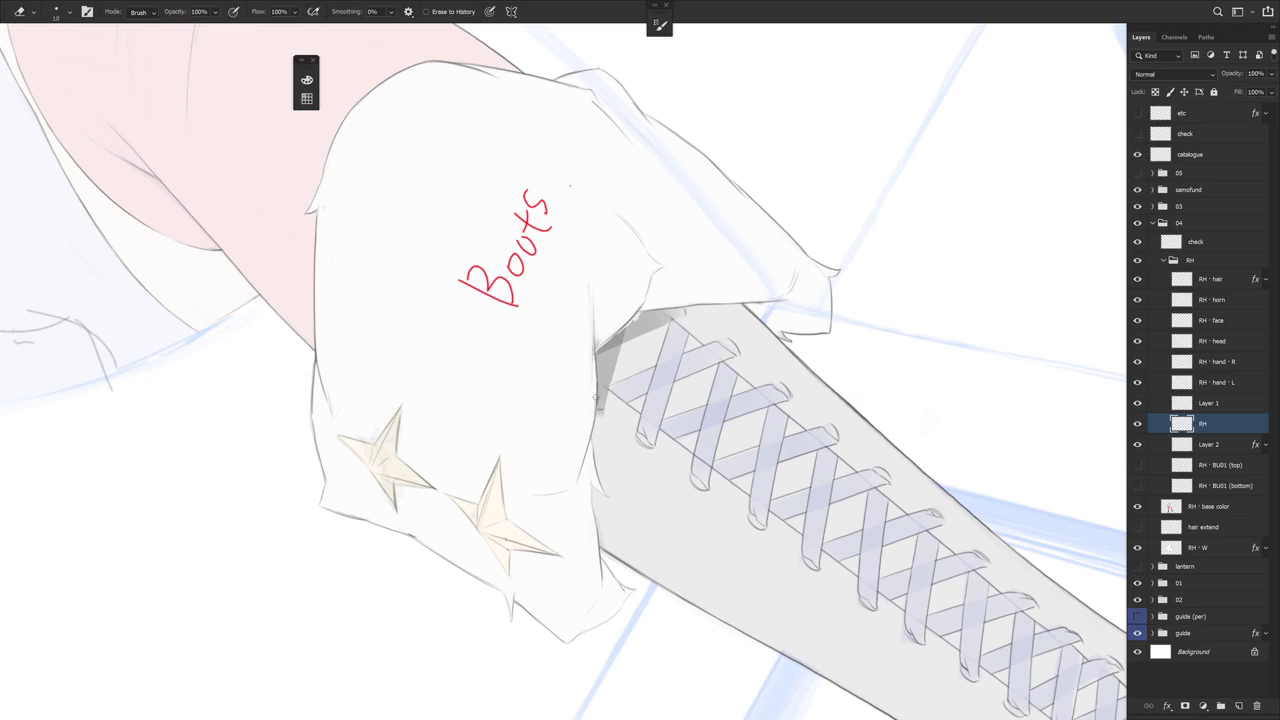
key(r)
drag(600, 370, 681, 328)
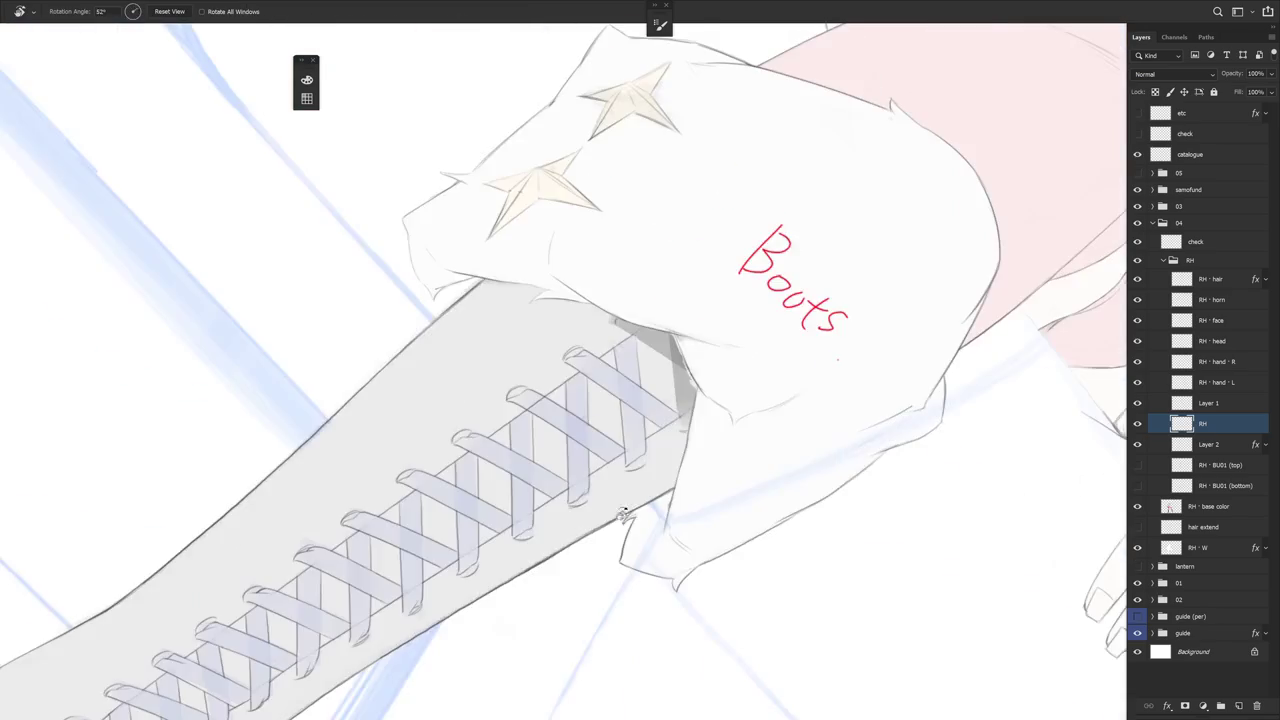
key(b)
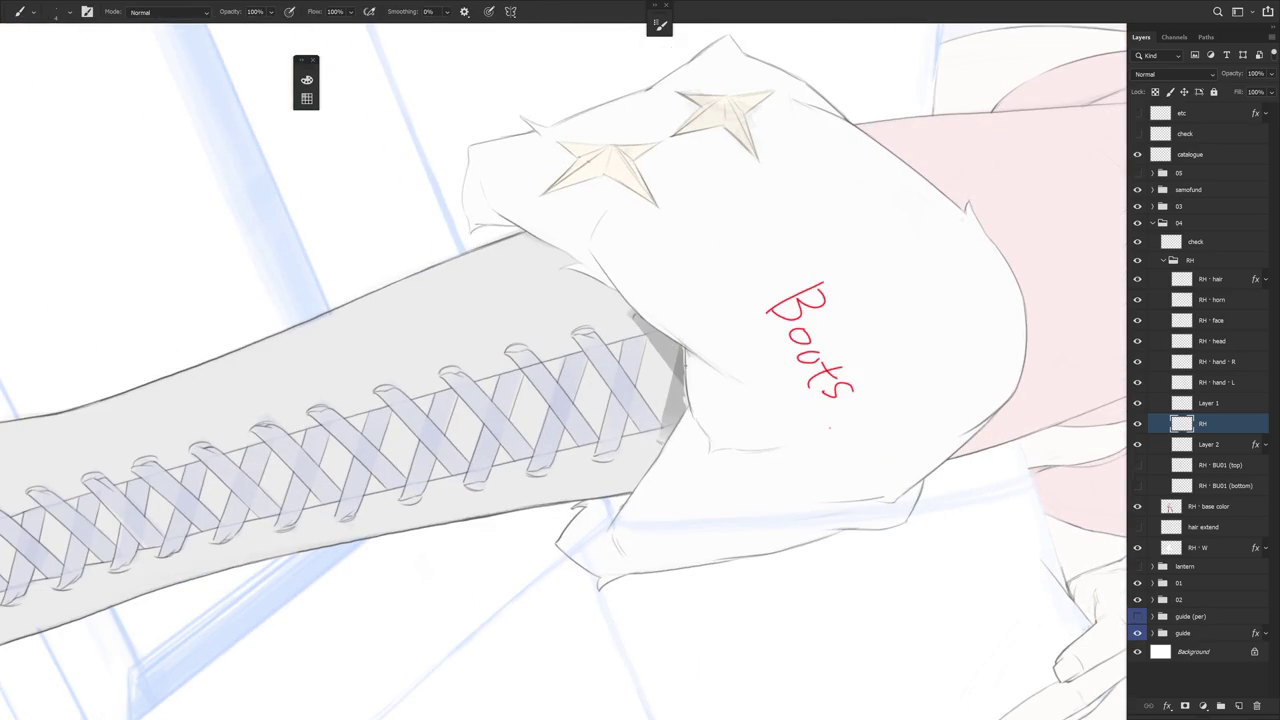
key(ctrl+z)
key(l)
mouse_move(685, 350)
mouse_down()
mouse_move(683, 432)
mouse_move(658, 443)
mouse_up()
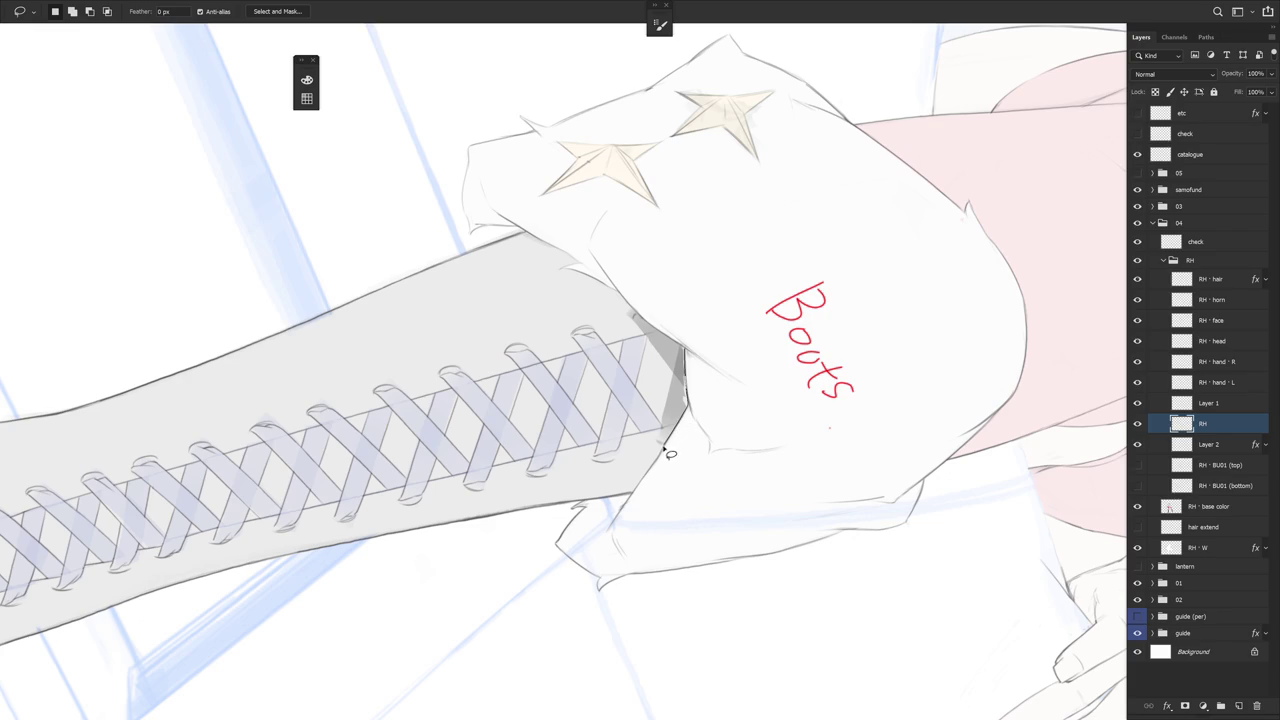
Close the lasso selection around the shadow and tilt the view about 30° clockwise
mouse_move(658, 443)
mouse_down()
mouse_move(672, 298)
mouse_move(716, 497)
mouse_up()
key(r)
key(l)
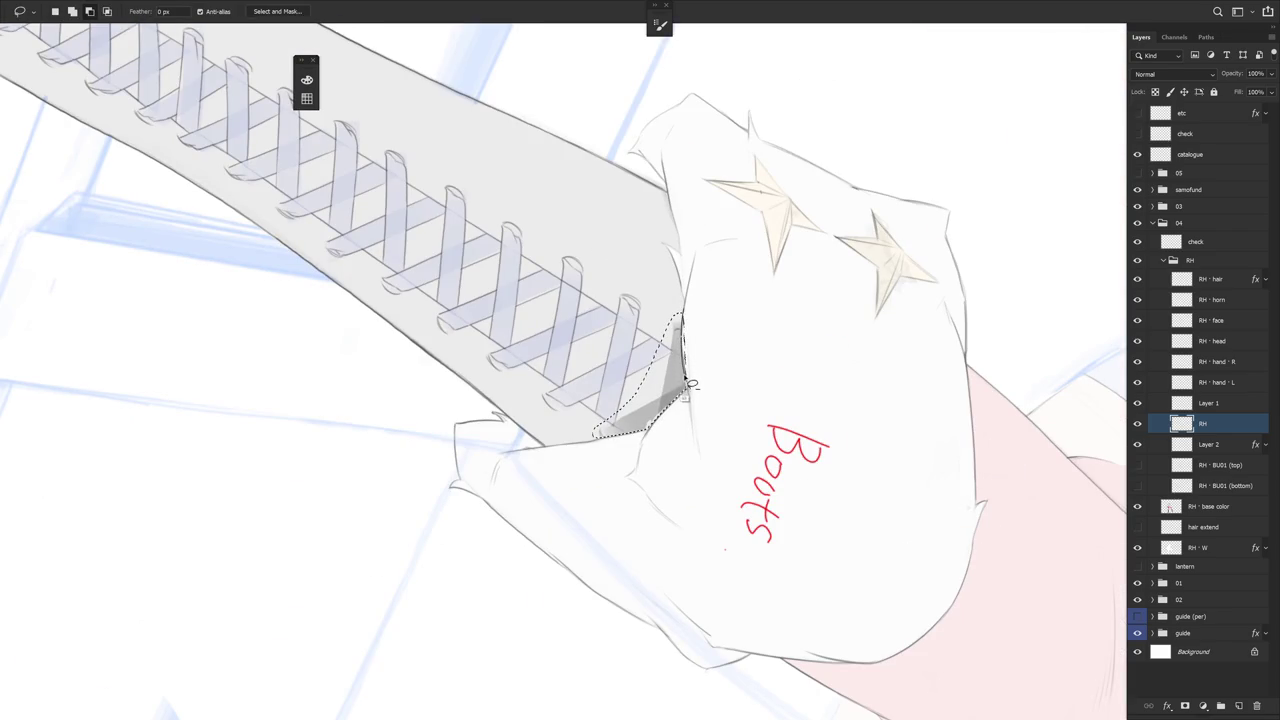
key(r)
drag(726, 306, 720, 307)
key(r)
mouse_move(686, 434)
mouse_down()
mouse_move(690, 413)
mouse_move(793, 394)
mouse_move(784, 372)
mouse_move(780, 402)
mouse_up()
key(e)
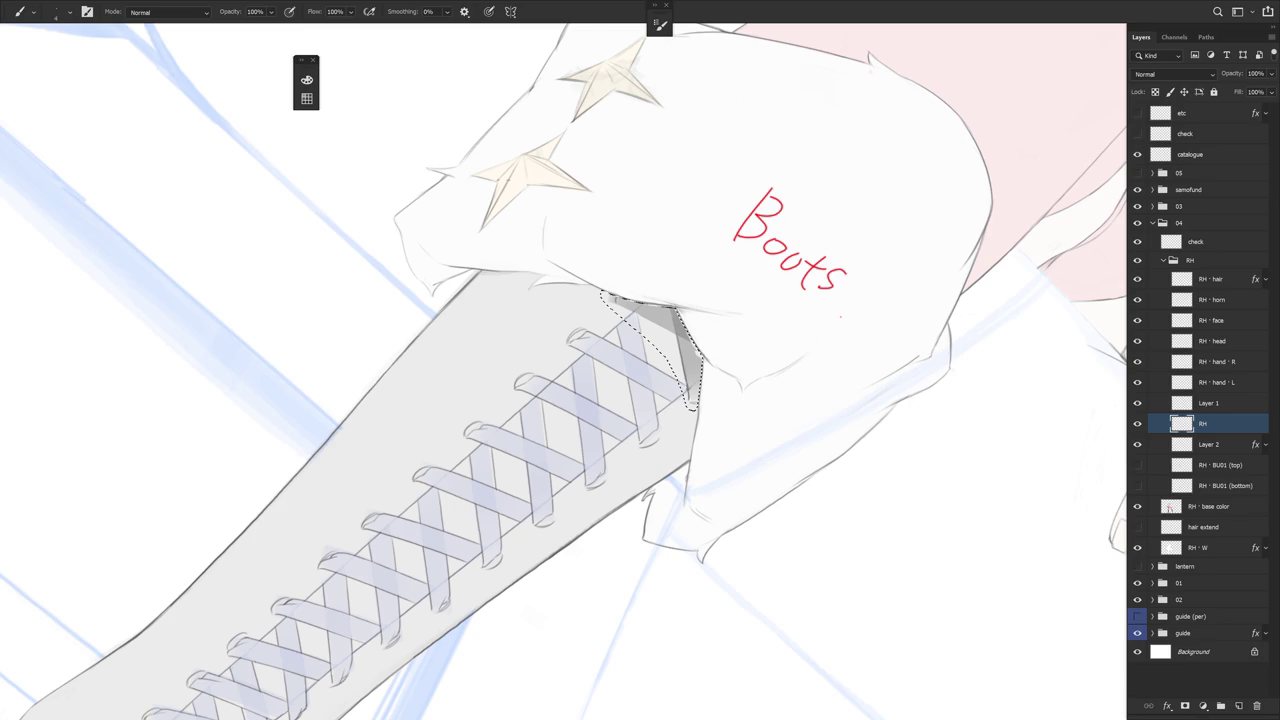
drag(675, 434, 580, 336)
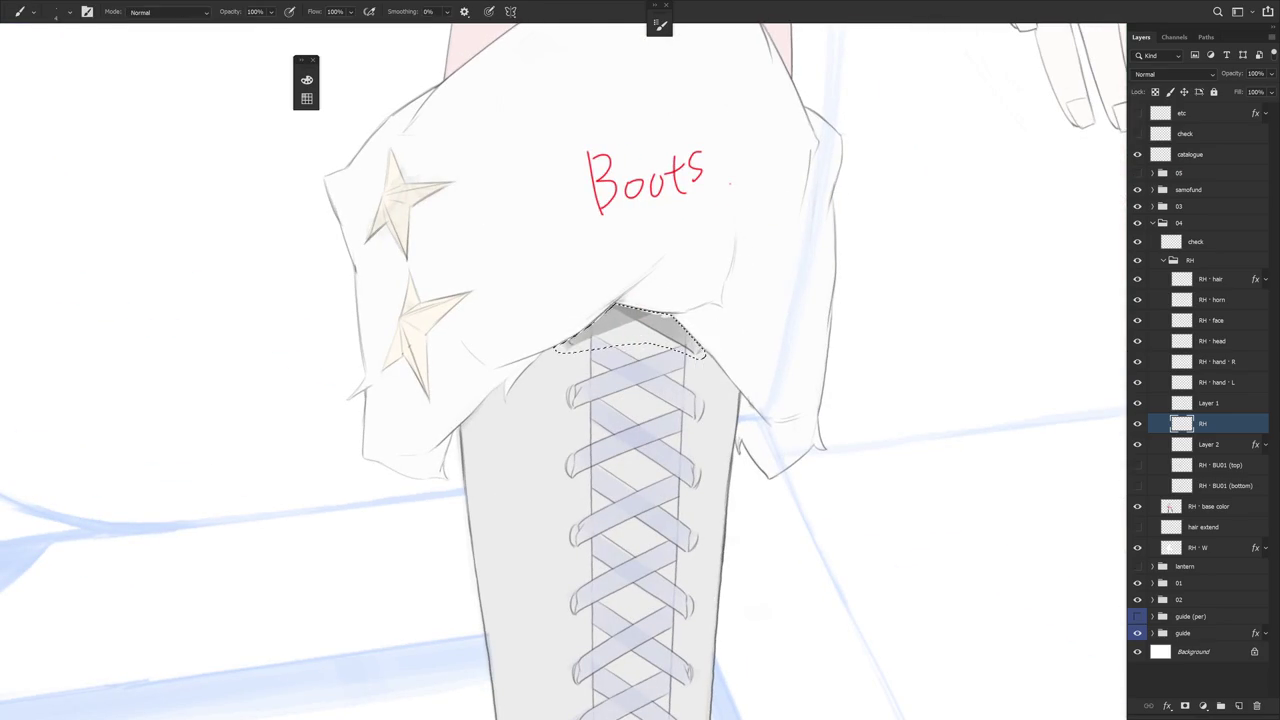
drag(773, 400, 730, 502)
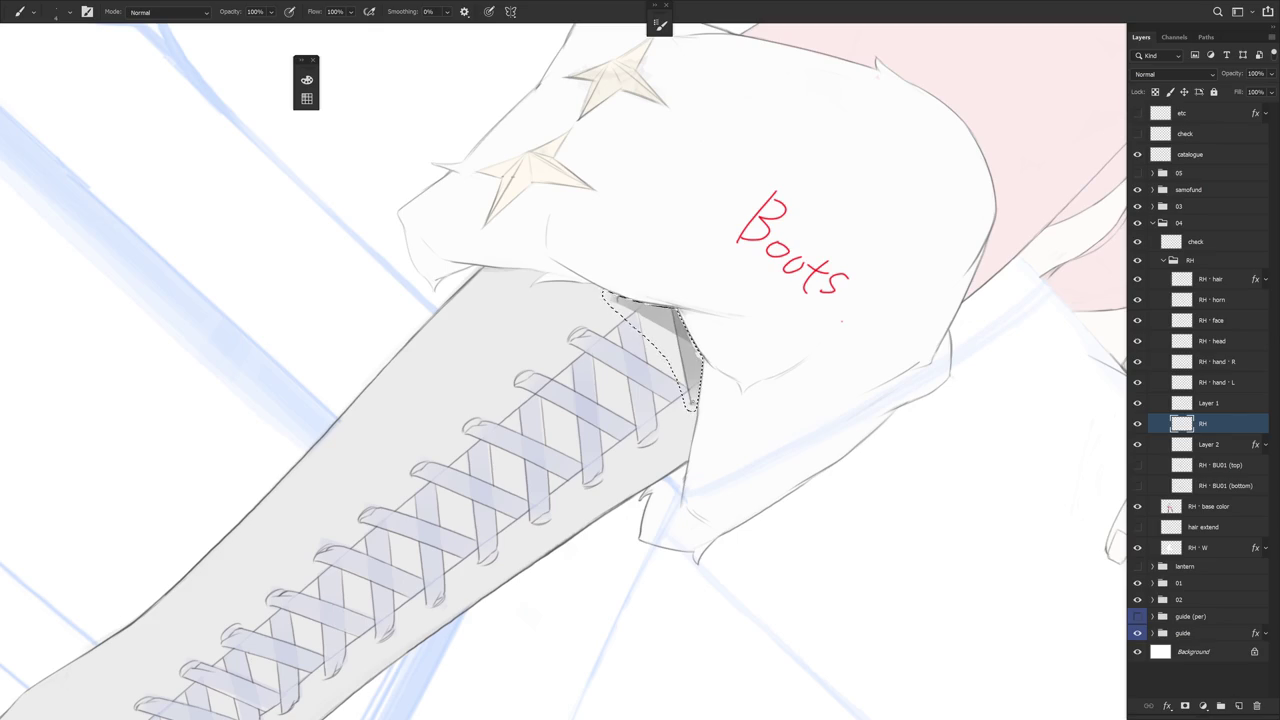
Lighten the grey shading inside the selection and erase shading along its edge
key(e)
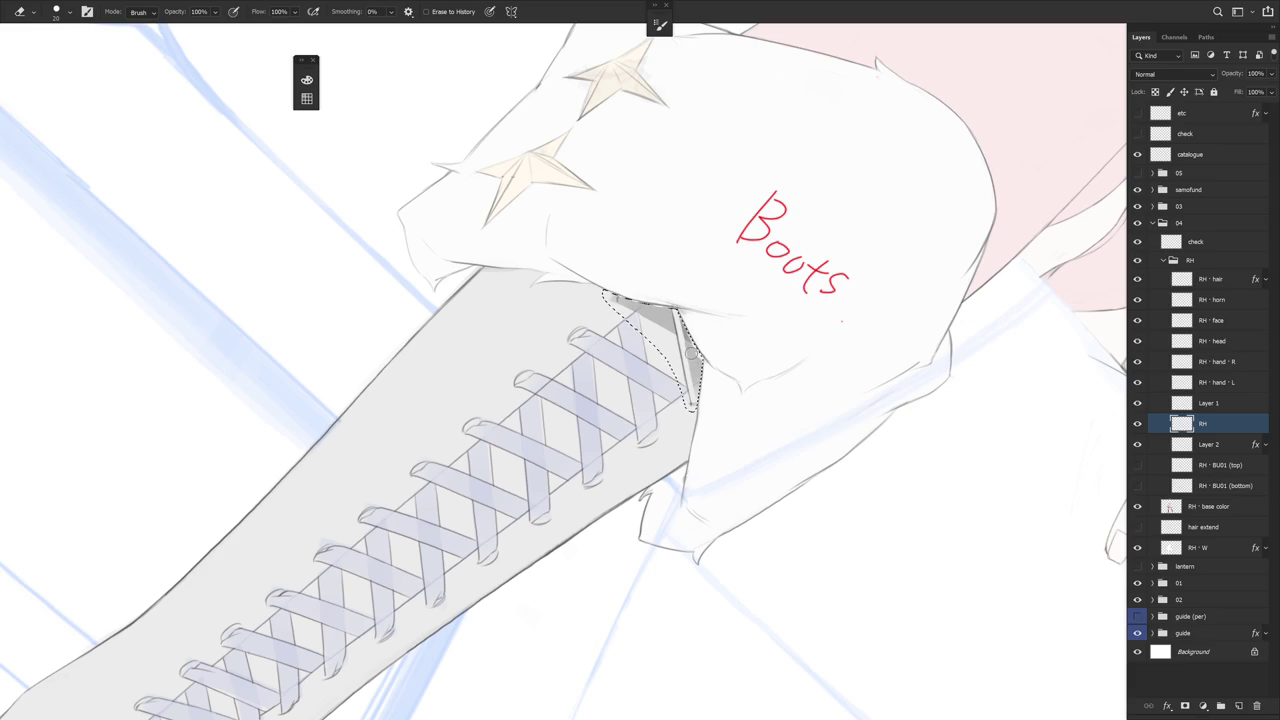
key(r)
mouse_move(692, 398)
mouse_down()
mouse_move(726, 495)
mouse_move(631, 389)
mouse_up()
key(b)
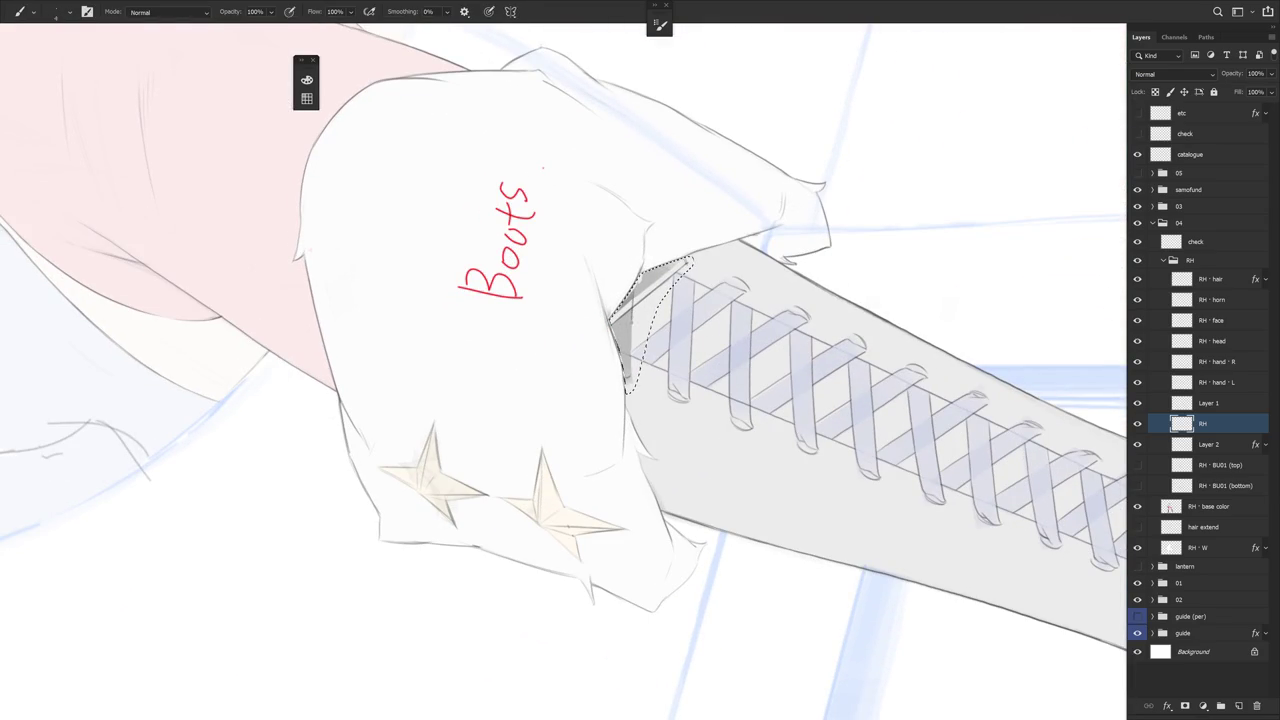
drag(641, 290, 680, 262)
key(r)
drag(670, 270, 660, 280)
key(e)
mouse_move(618, 334)
mouse_down()
mouse_move(650, 300)
mouse_move(625, 340)
mouse_move(625, 374)
mouse_move(627, 338)
mouse_up()
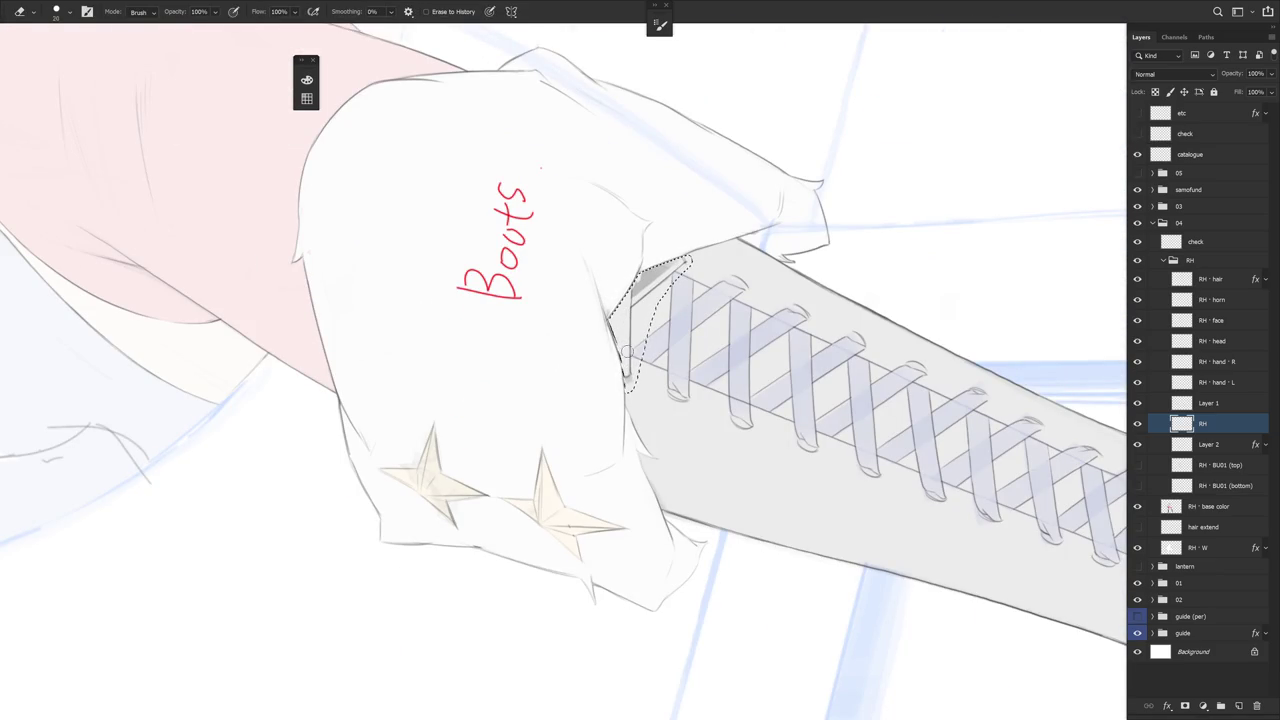
drag(671, 437, 680, 409)
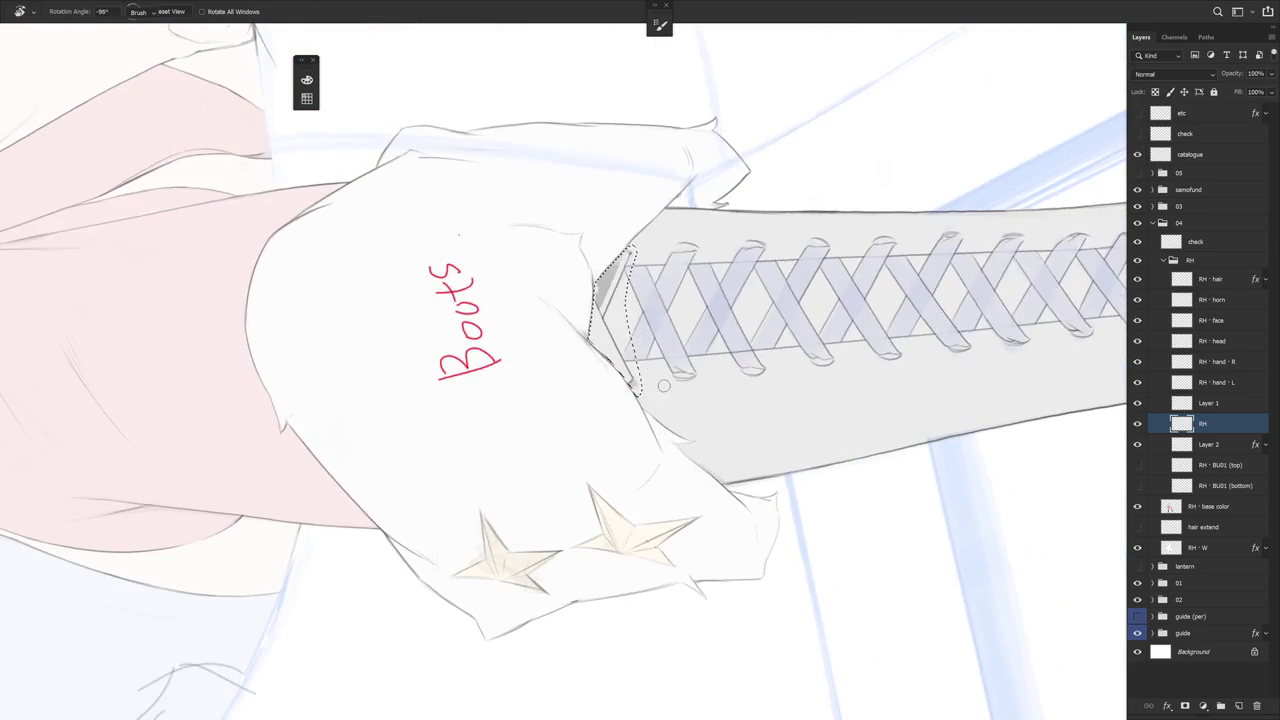
mouse_move(600, 300)
mouse_down()
mouse_move(588, 264)
mouse_move(580, 310)
mouse_up()
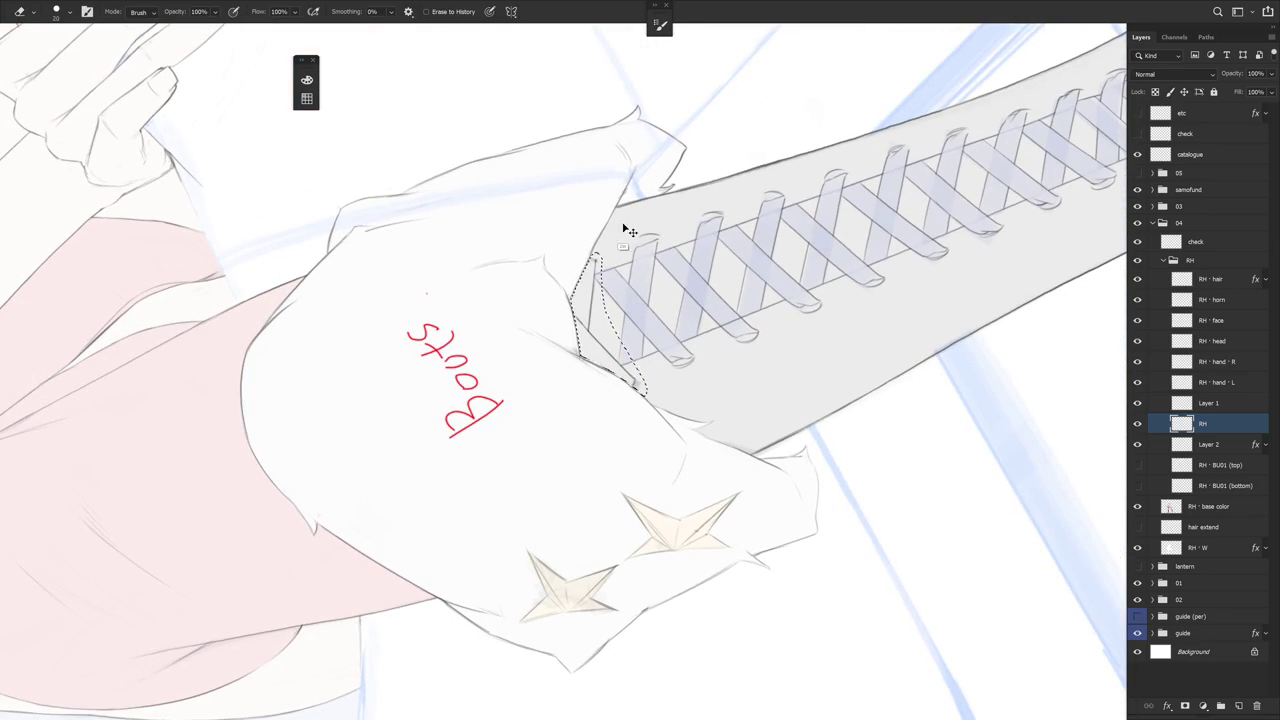
drag(595, 262, 622, 223)
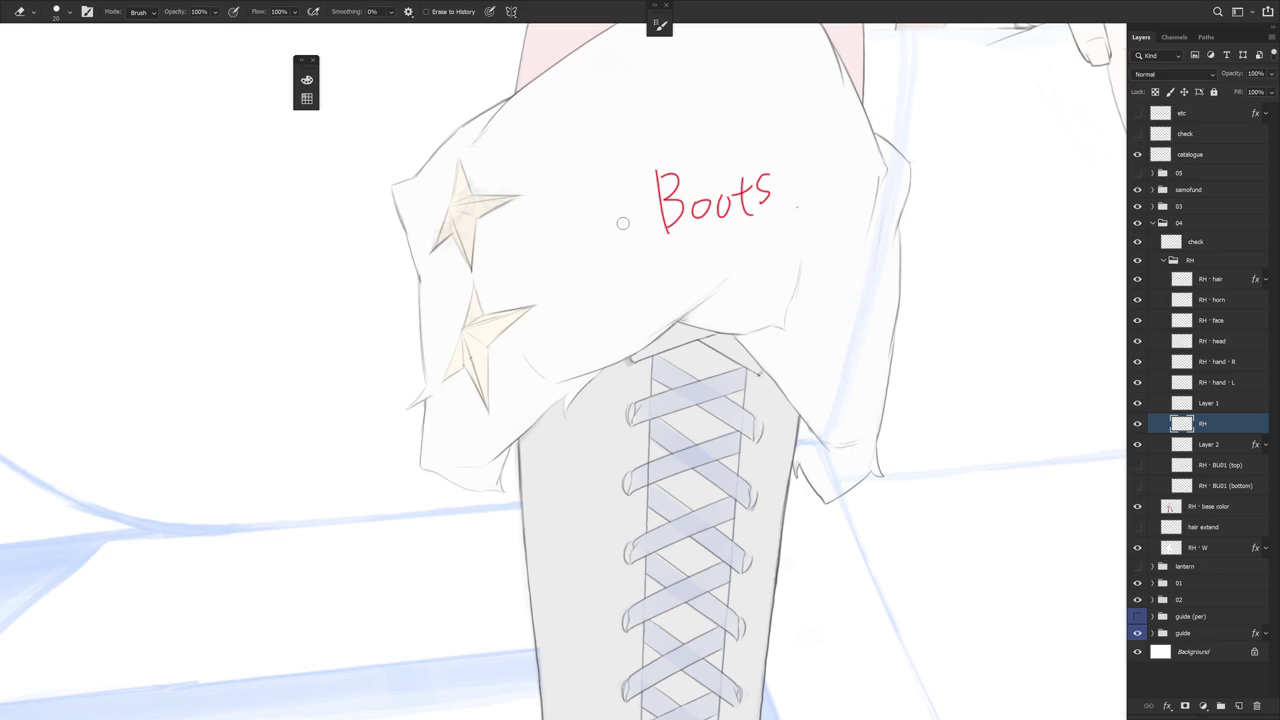
scroll(622, 223, down, 3)
Delete Layer 2 holding the blue lacing sketch
key(b)
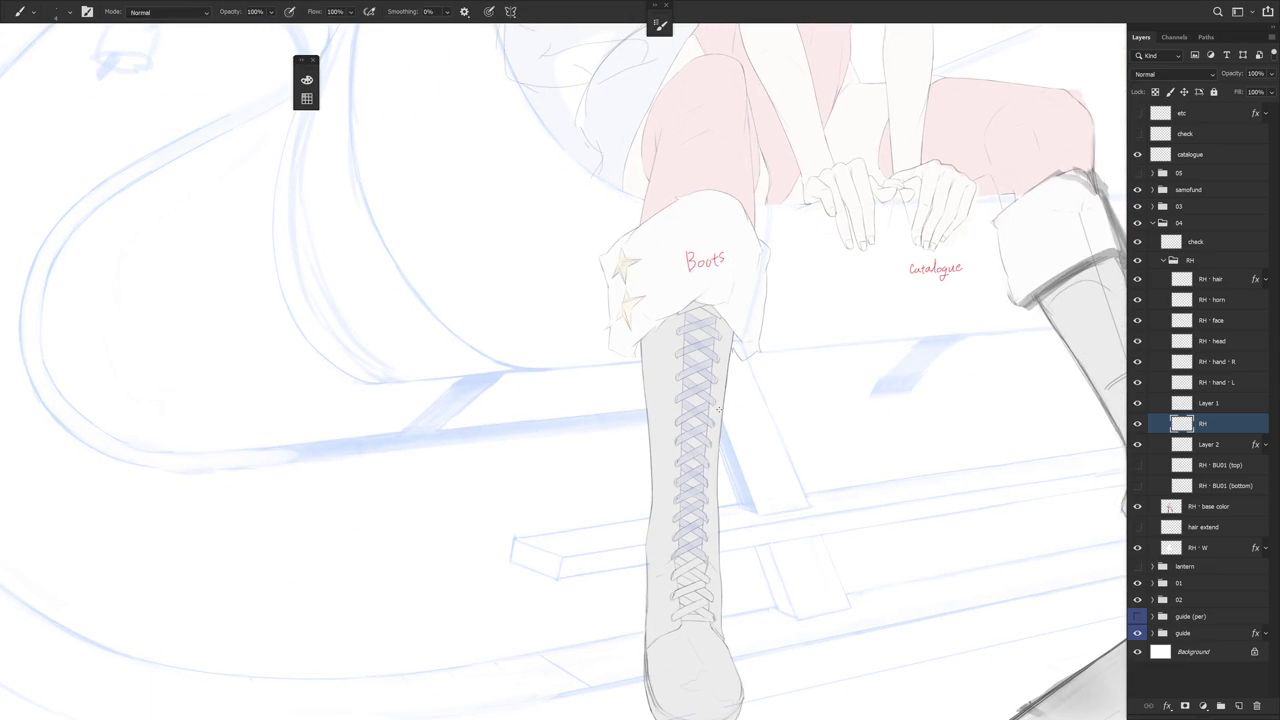
scroll(783, 250, down, 3)
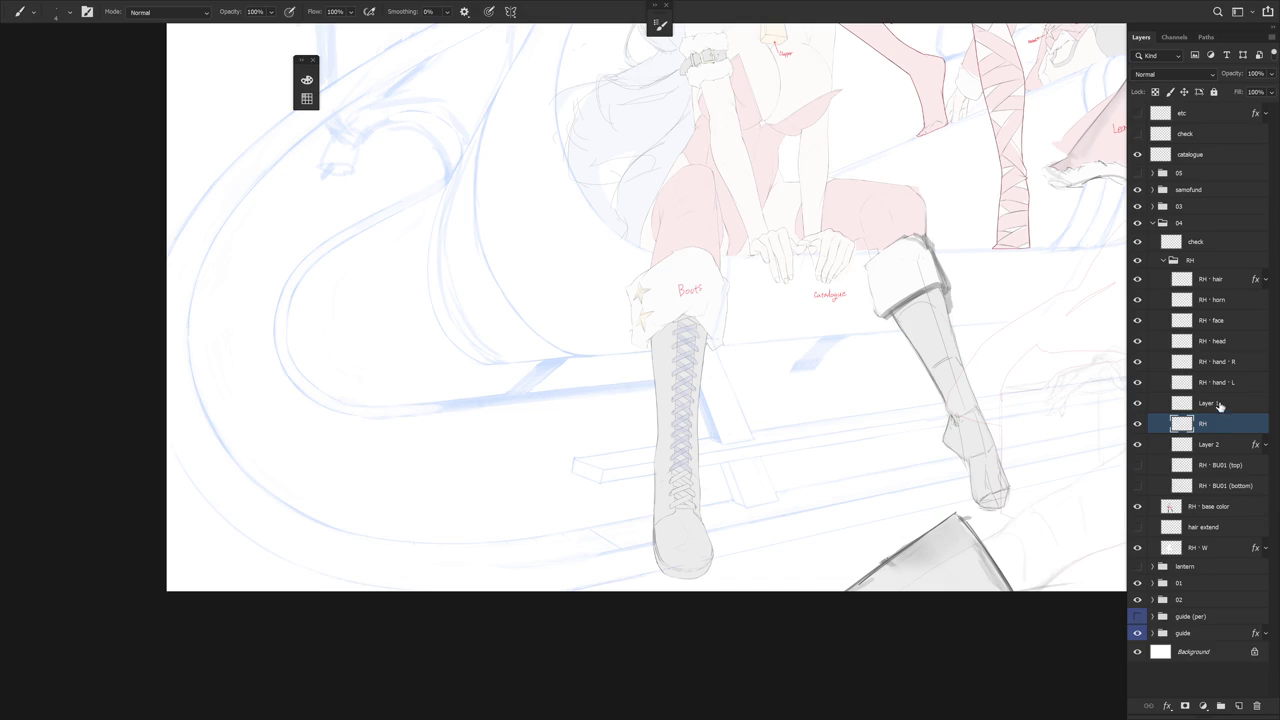
click(1226, 403)
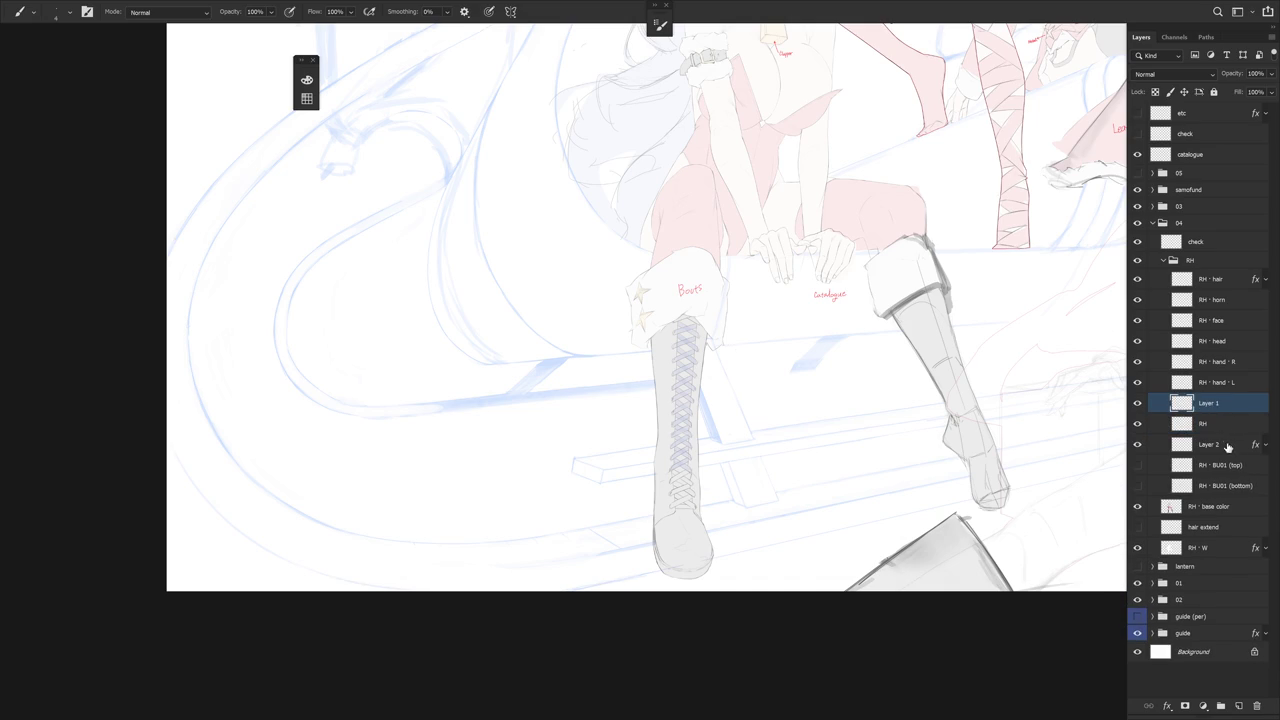
click(1226, 441)
key(Delete)
Make the RH line layer active and zoom in on the left boot
scroll(862, 517, down, 2)
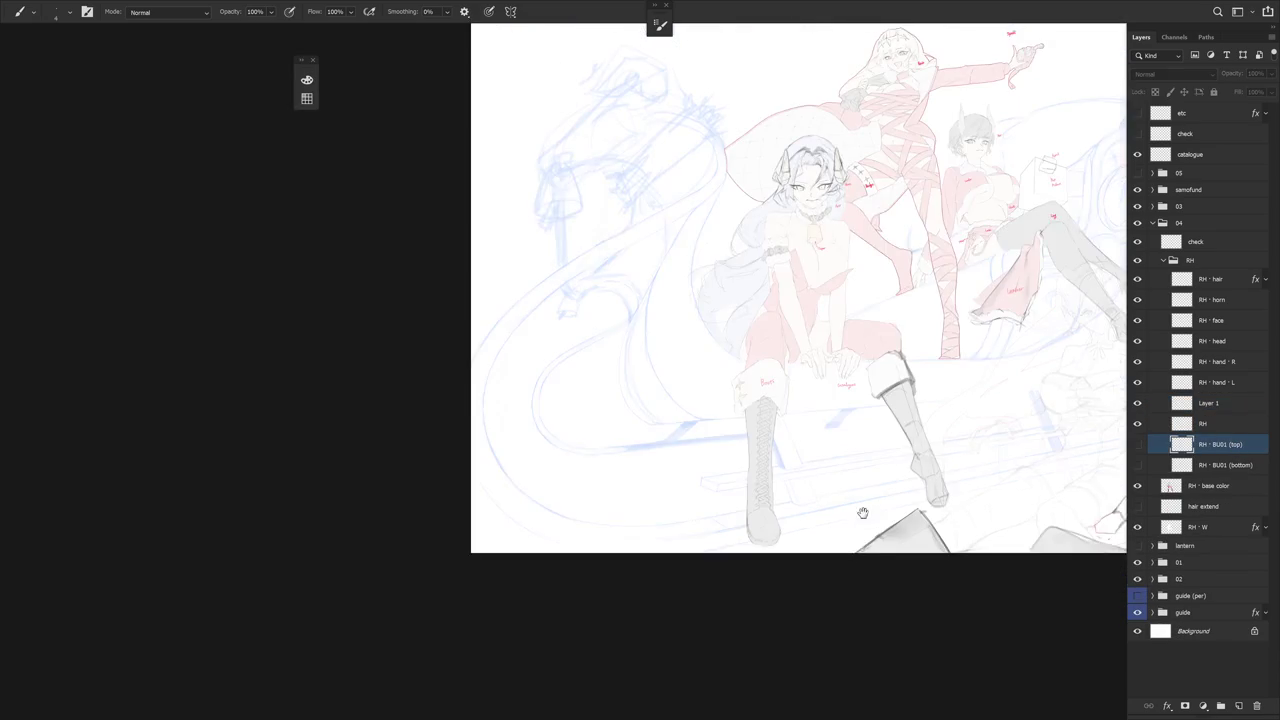
drag(862, 517, 758, 498)
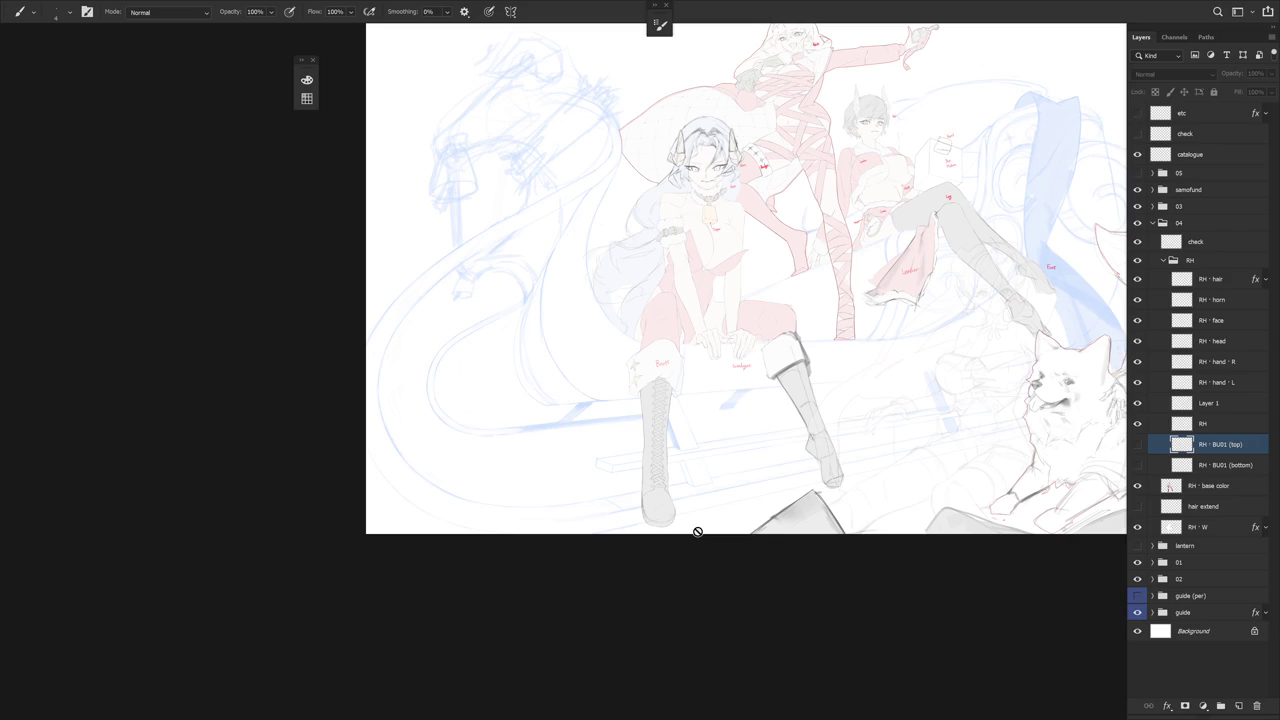
click(1229, 404)
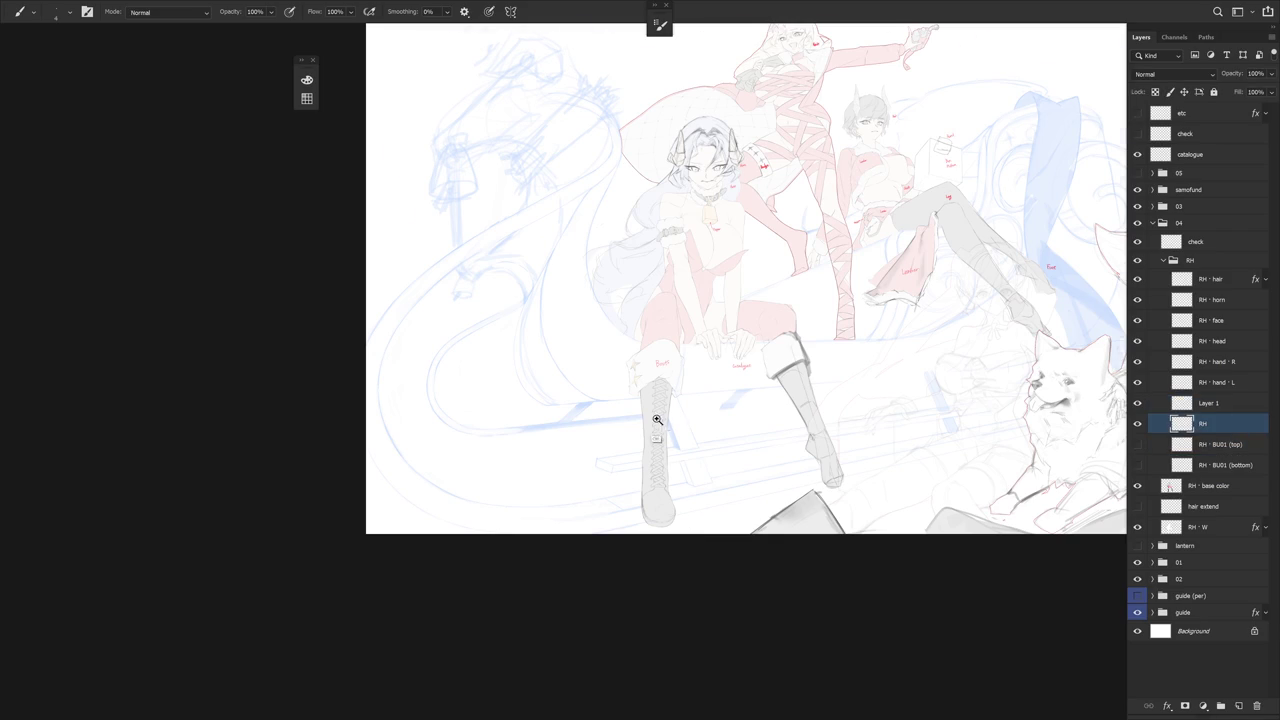
scroll(658, 421, up, 5)
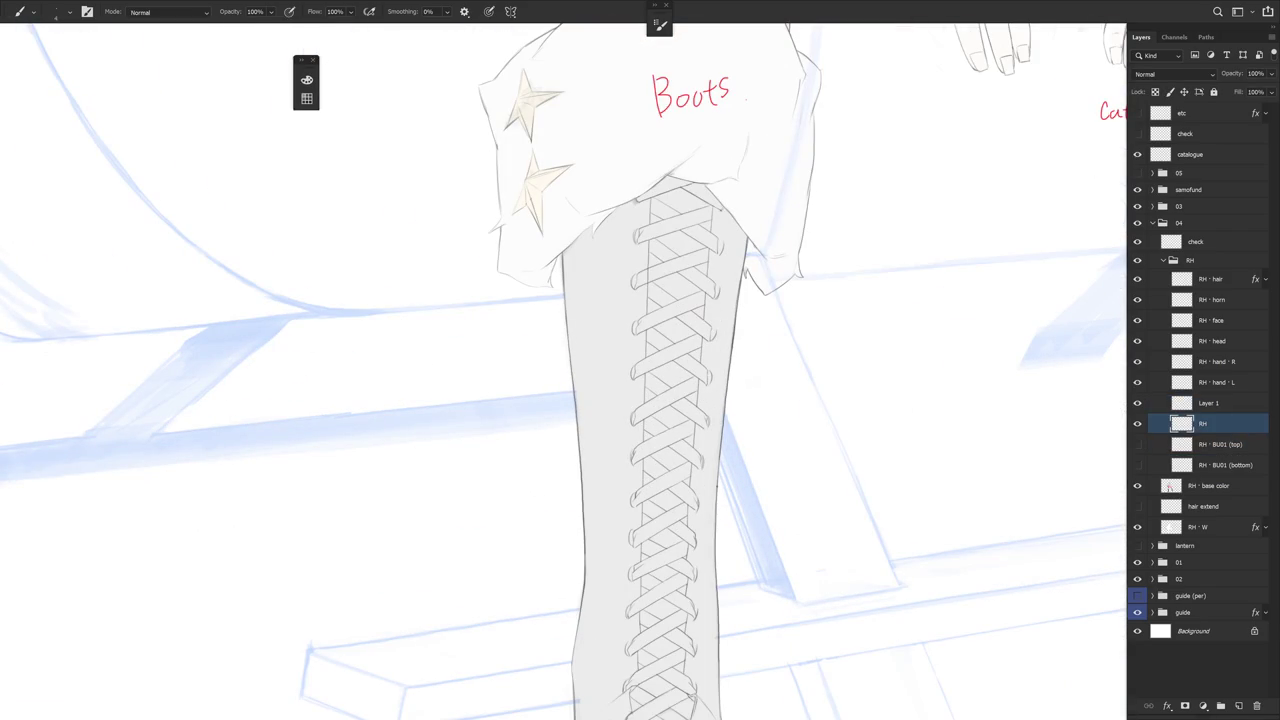
scroll(736, 508, down, 3)
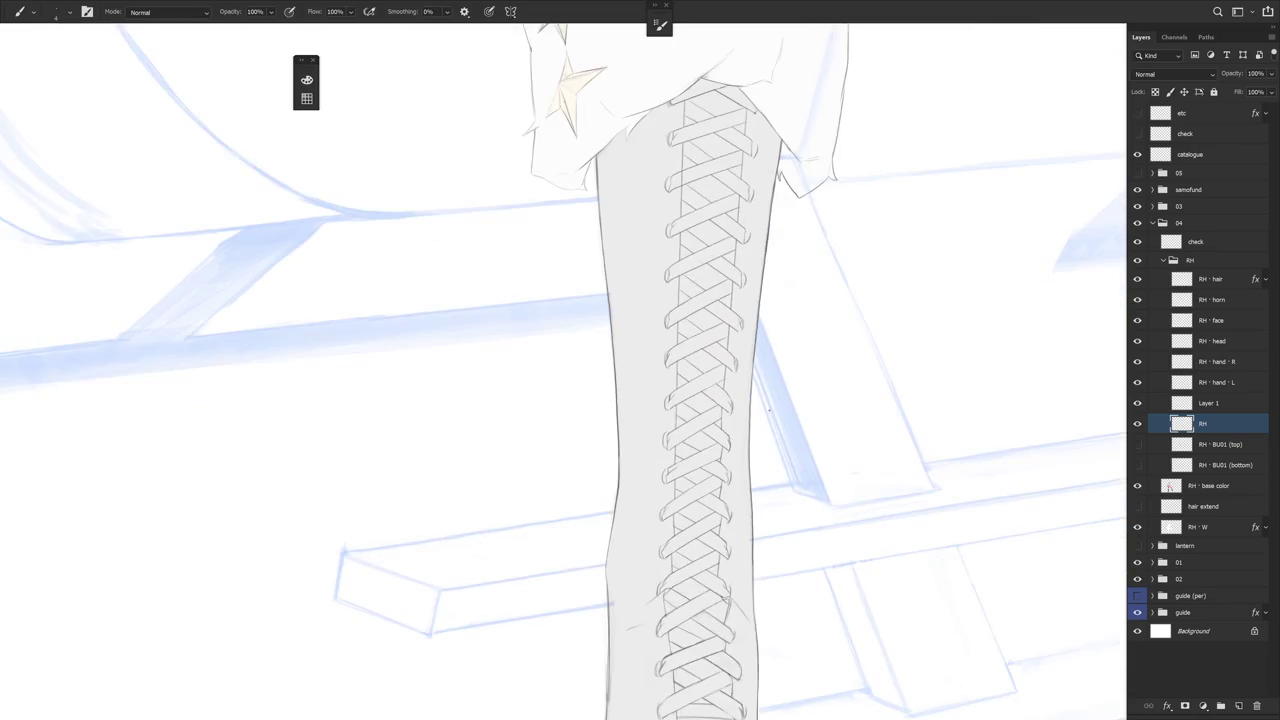
Redraw a short lacing line and undo the faint stray vertical strokes
key(e)
scroll(700, 400, up, 3)
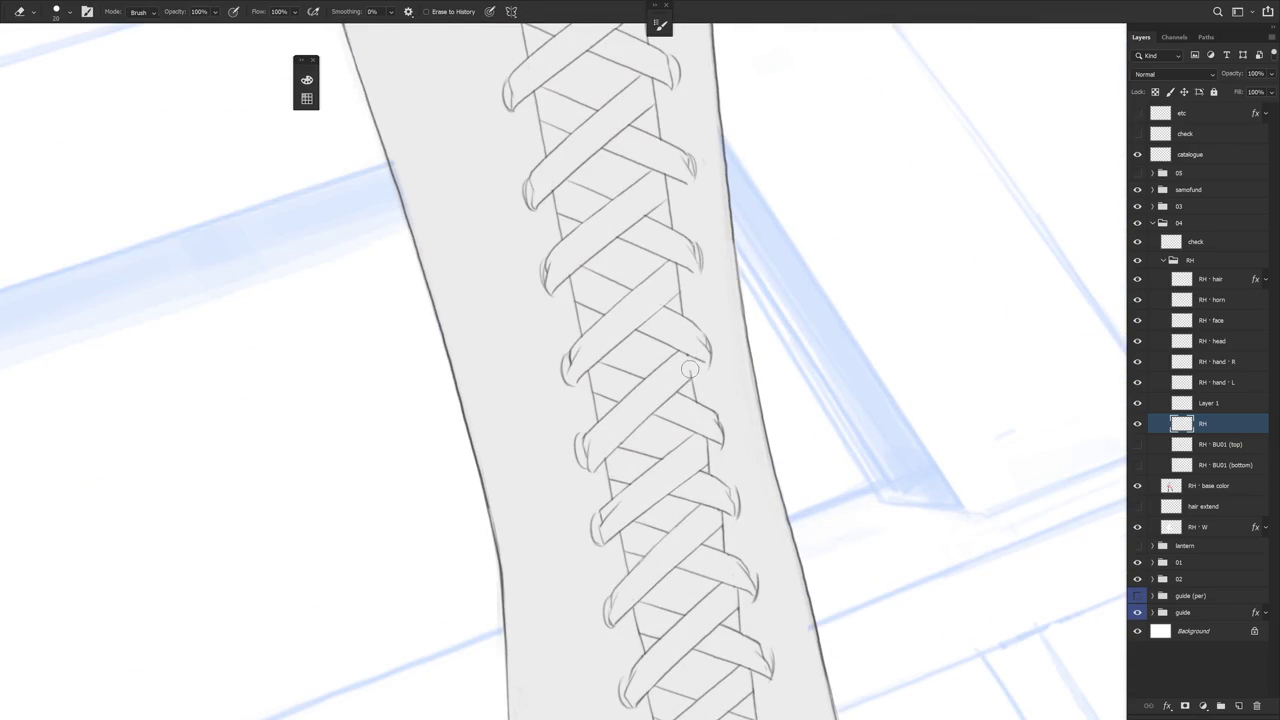
key(b)
drag(688, 354, 697, 401)
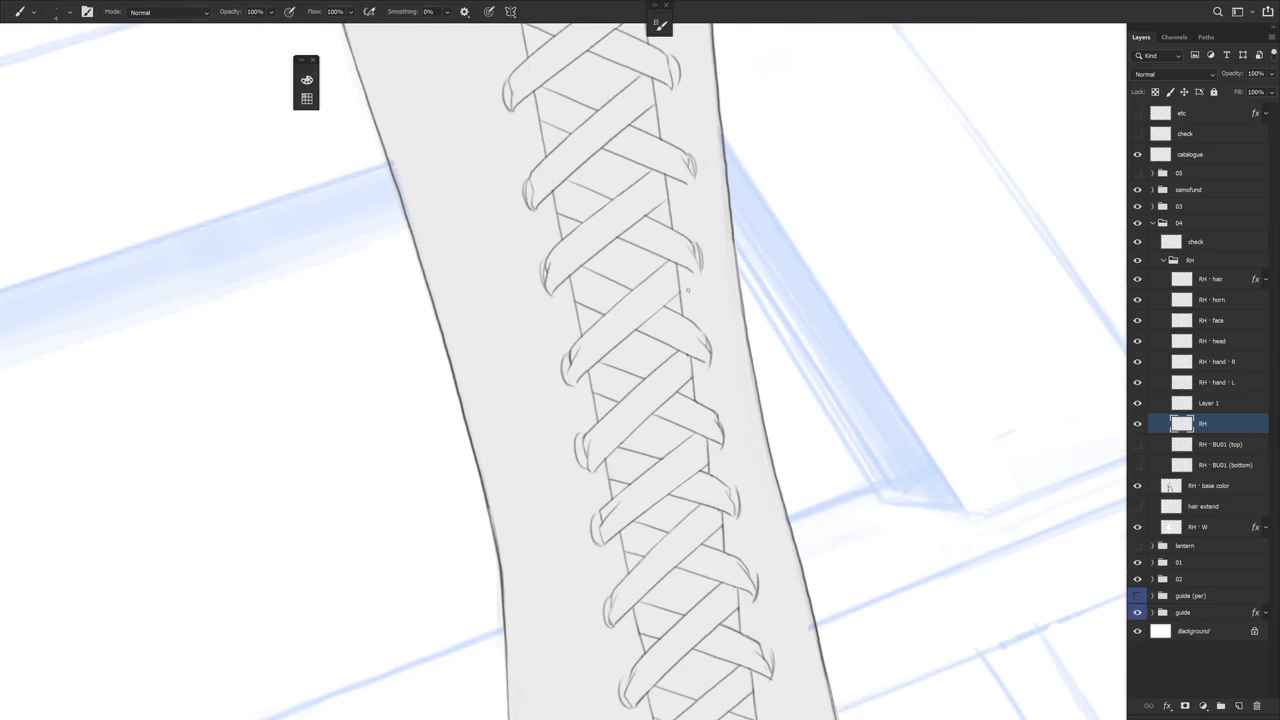
key(e)
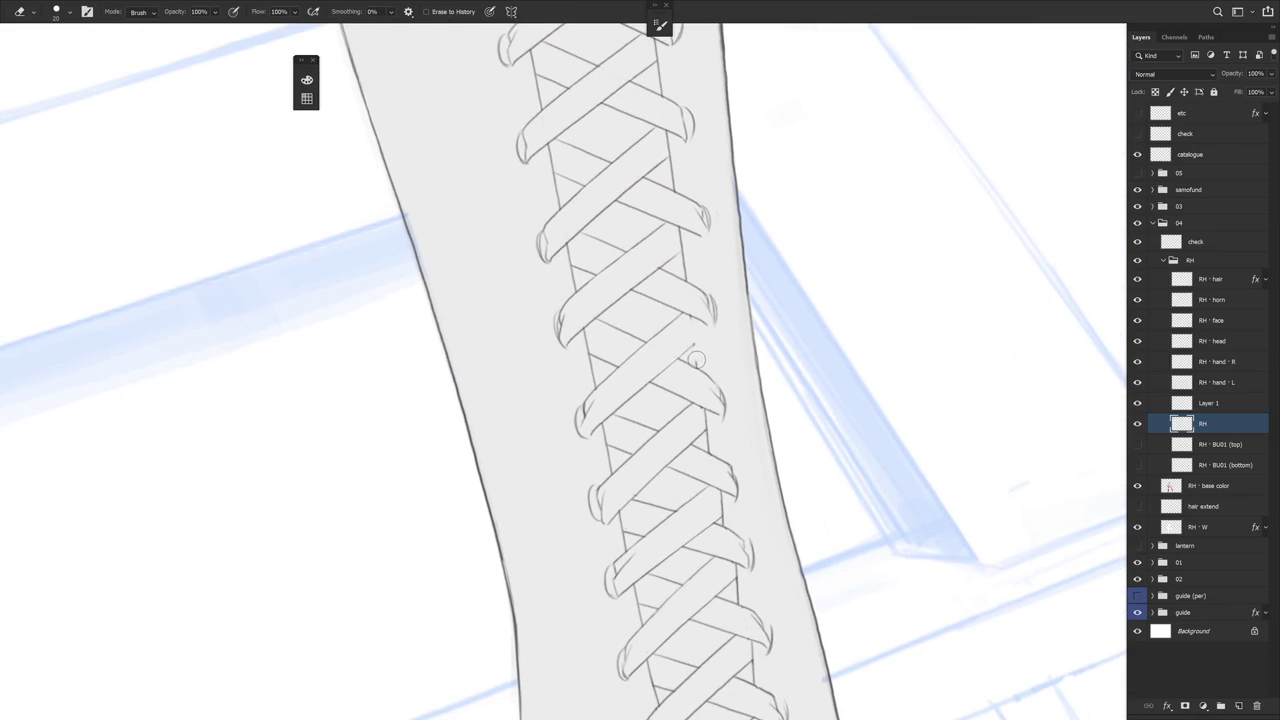
key(b)
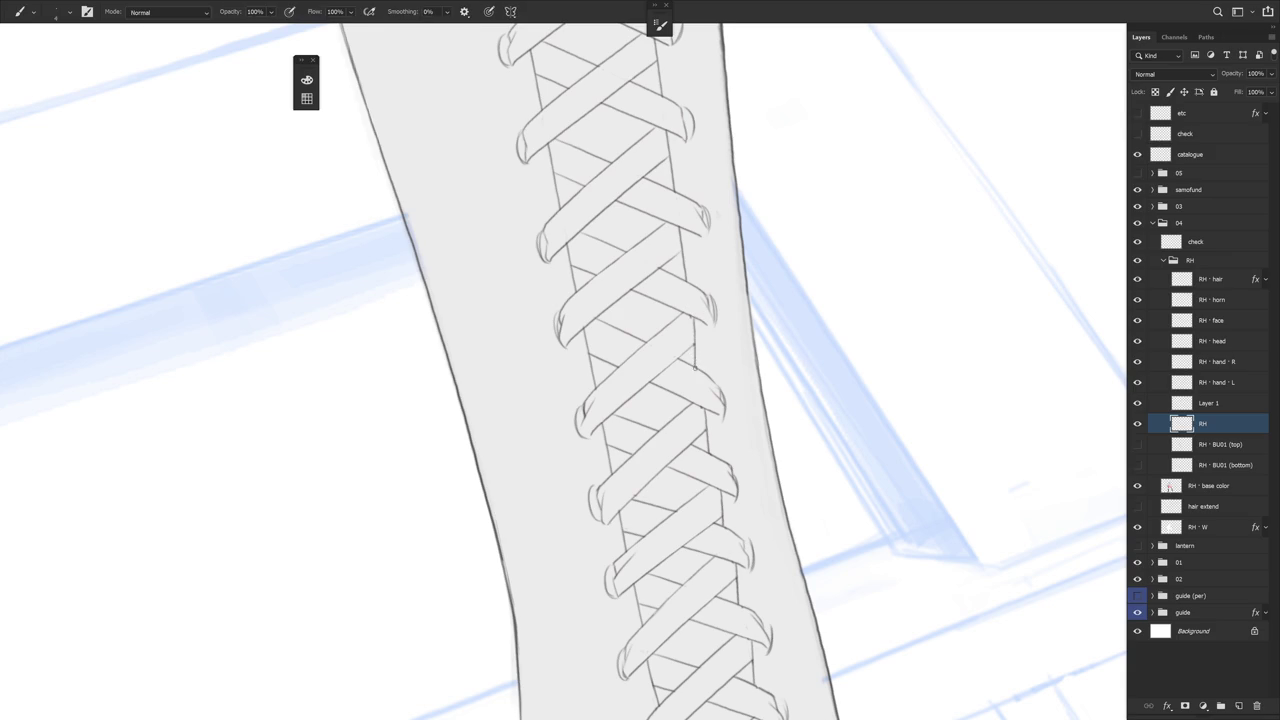
key(e)
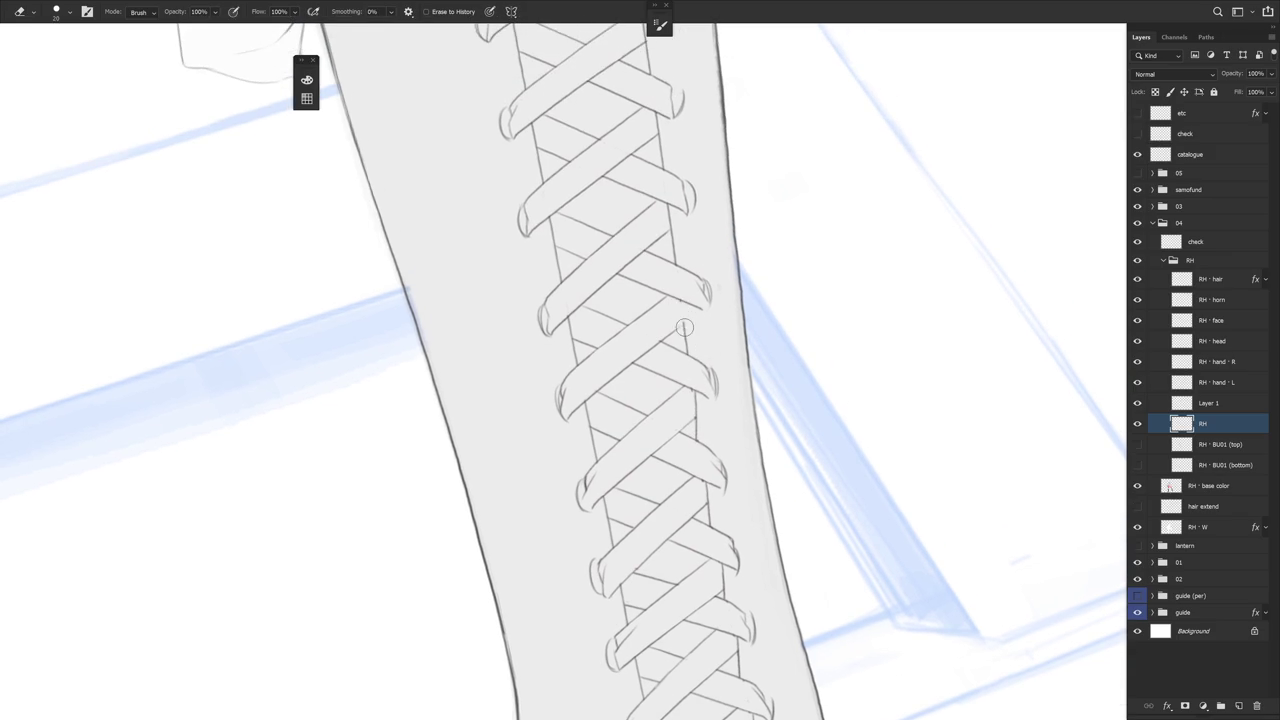
key(b)
drag(685, 300, 685, 338)
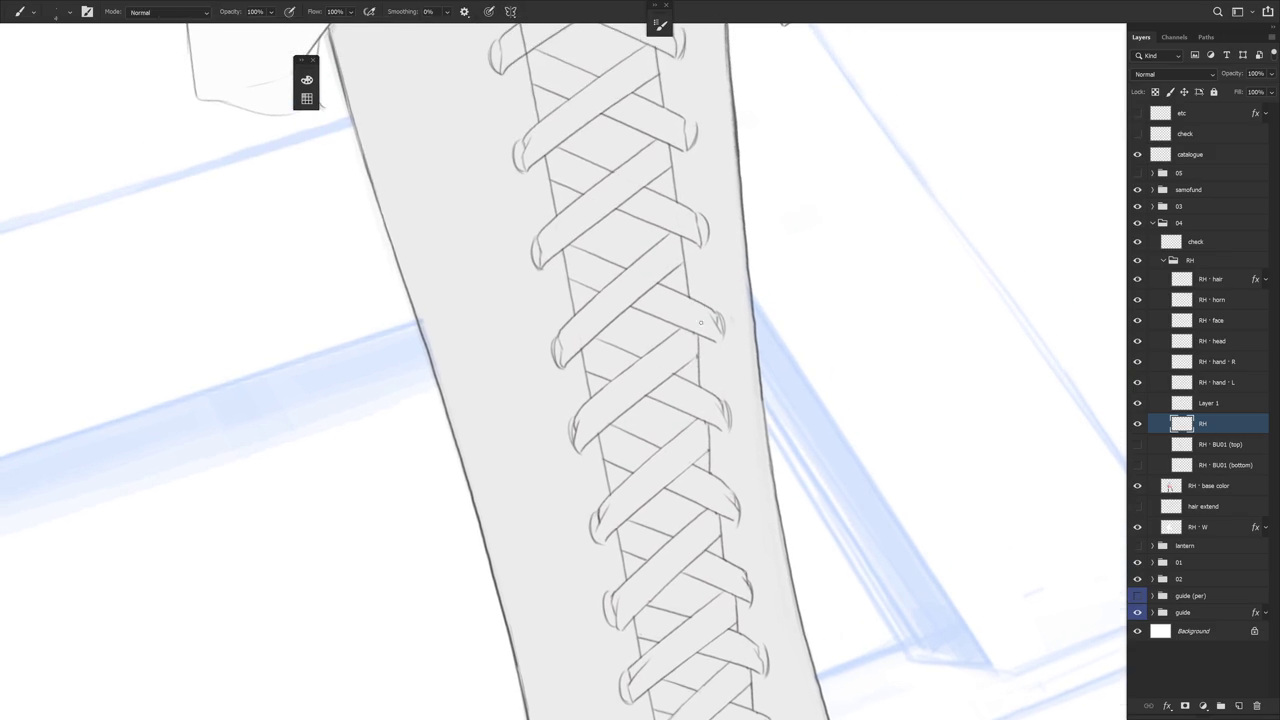
key(ctrl+z)
drag(699, 352, 698, 378)
key(ctrl+z)
key(ctrl+z)
Erase the lacing's rough right edge line and redraw it more cleanly
scroll(705, 290, up, 3)
key(e)
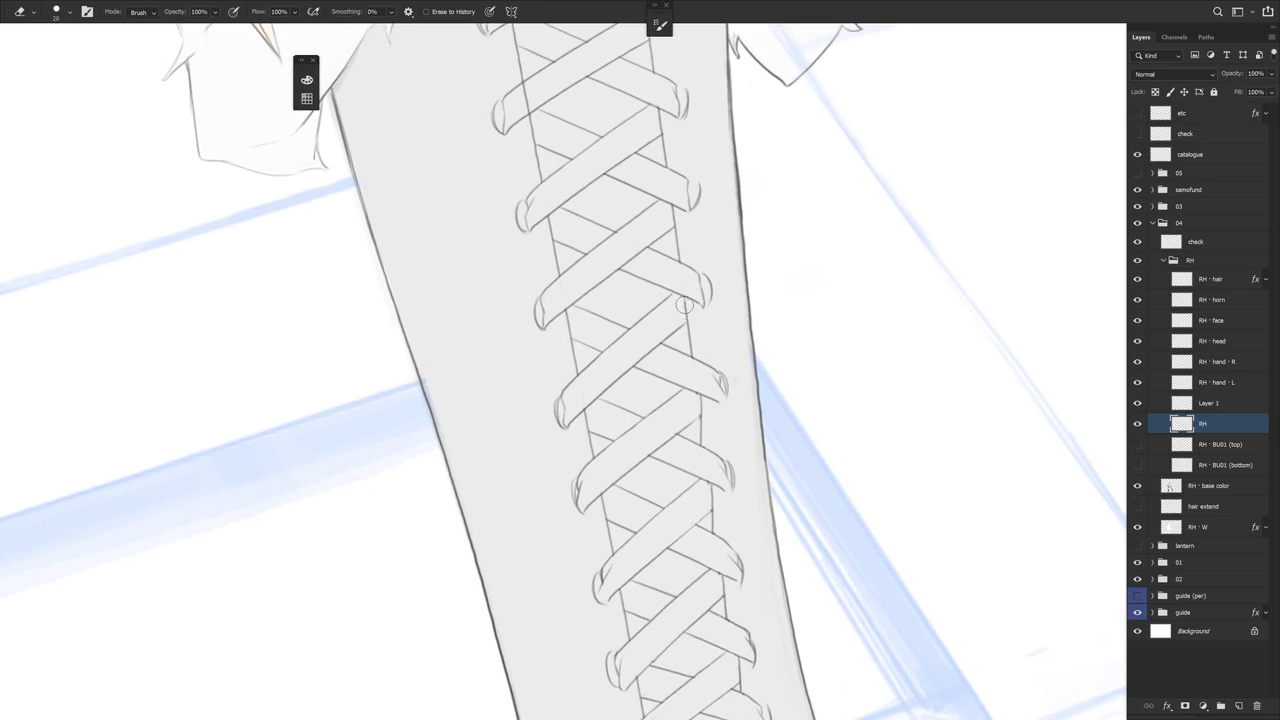
drag(686, 317, 692, 354)
key(b)
drag(689, 294, 685, 352)
key(ctrl+z)
drag(689, 300, 687, 348)
scroll(757, 337, down, 3)
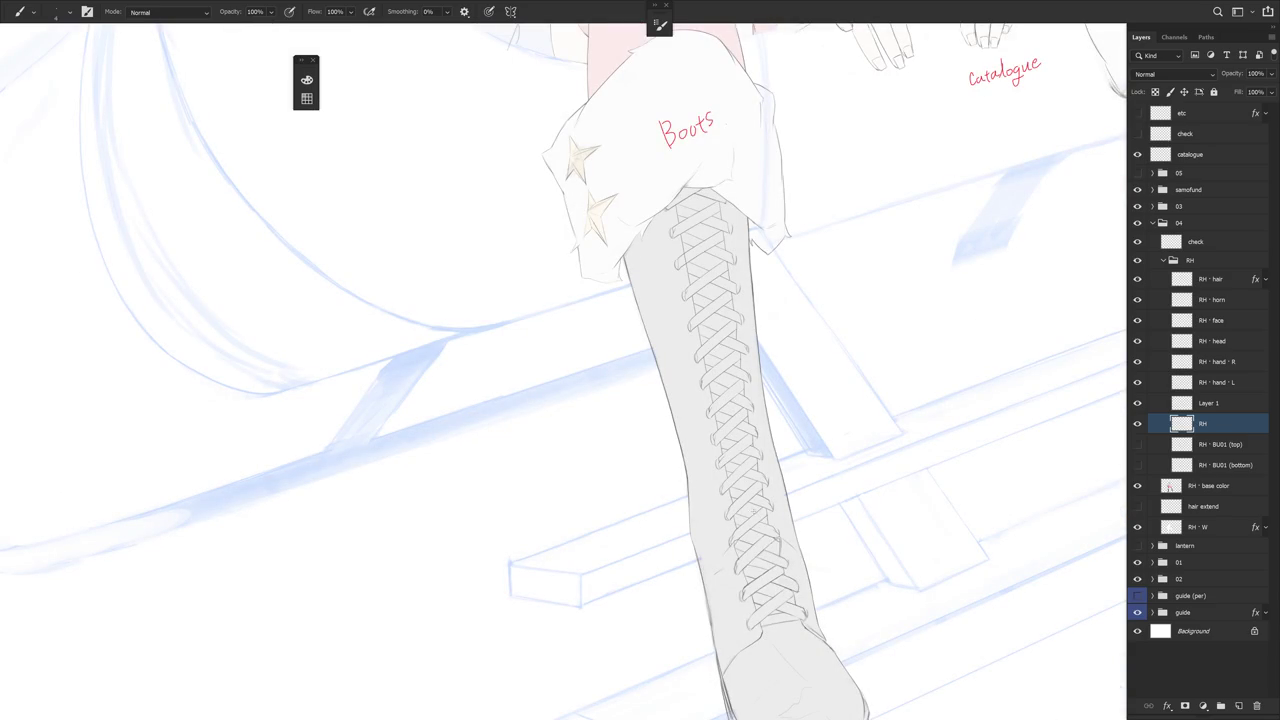
mouse_move(860, 510)
mouse_down()
mouse_move(808, 483)
mouse_move(815, 515)
mouse_up()
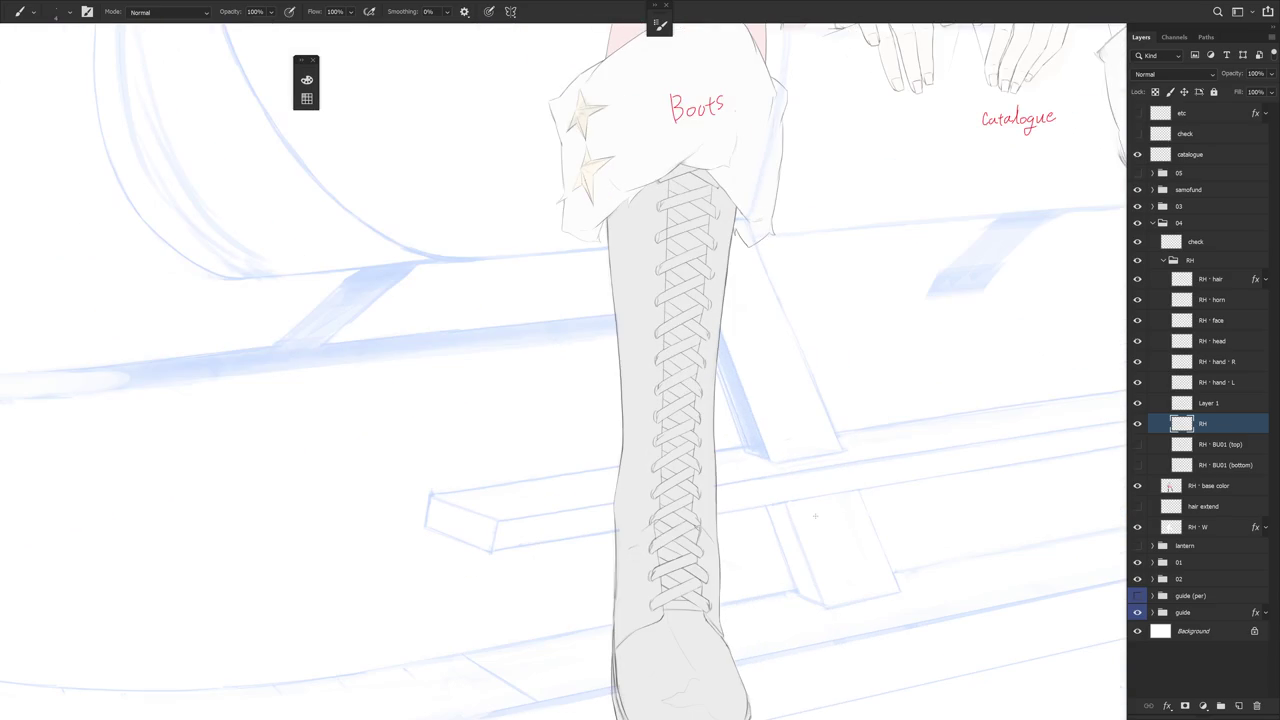
scroll(830, 515, down, 2)
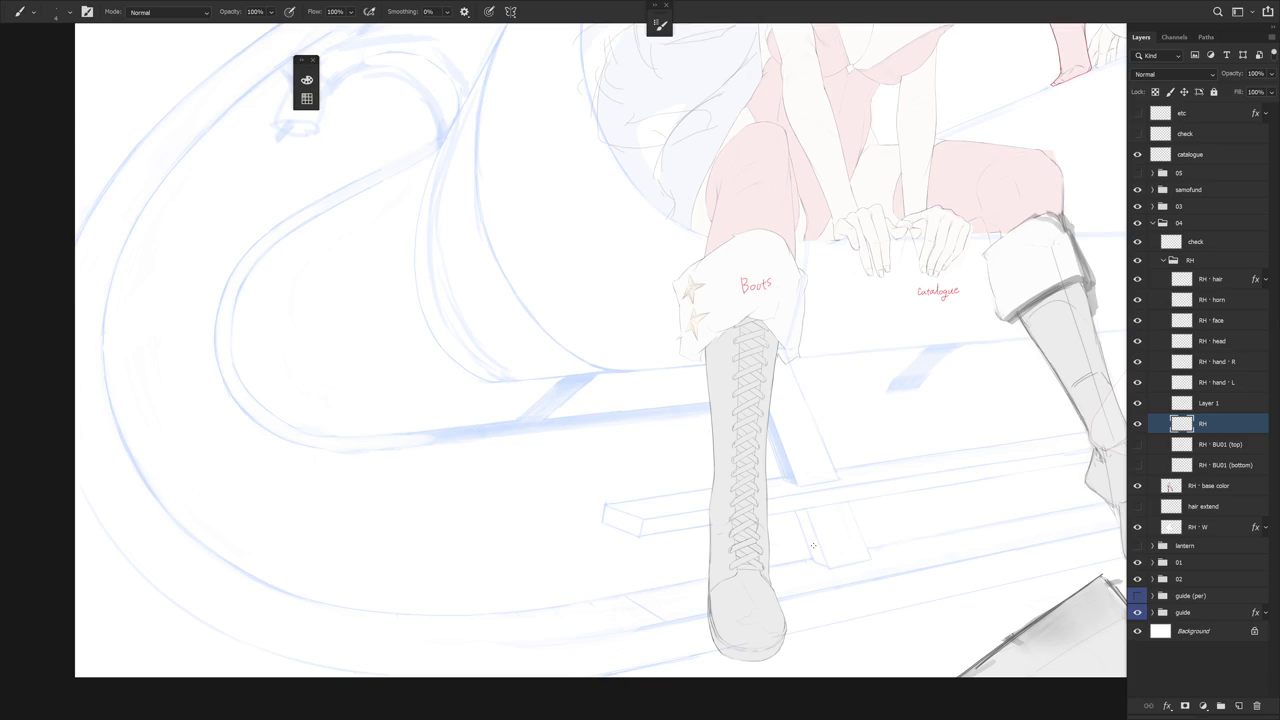
Briefly select Layer 1, return to the RH line layer, and tilt the view for drawing
key(alt+bracketright)
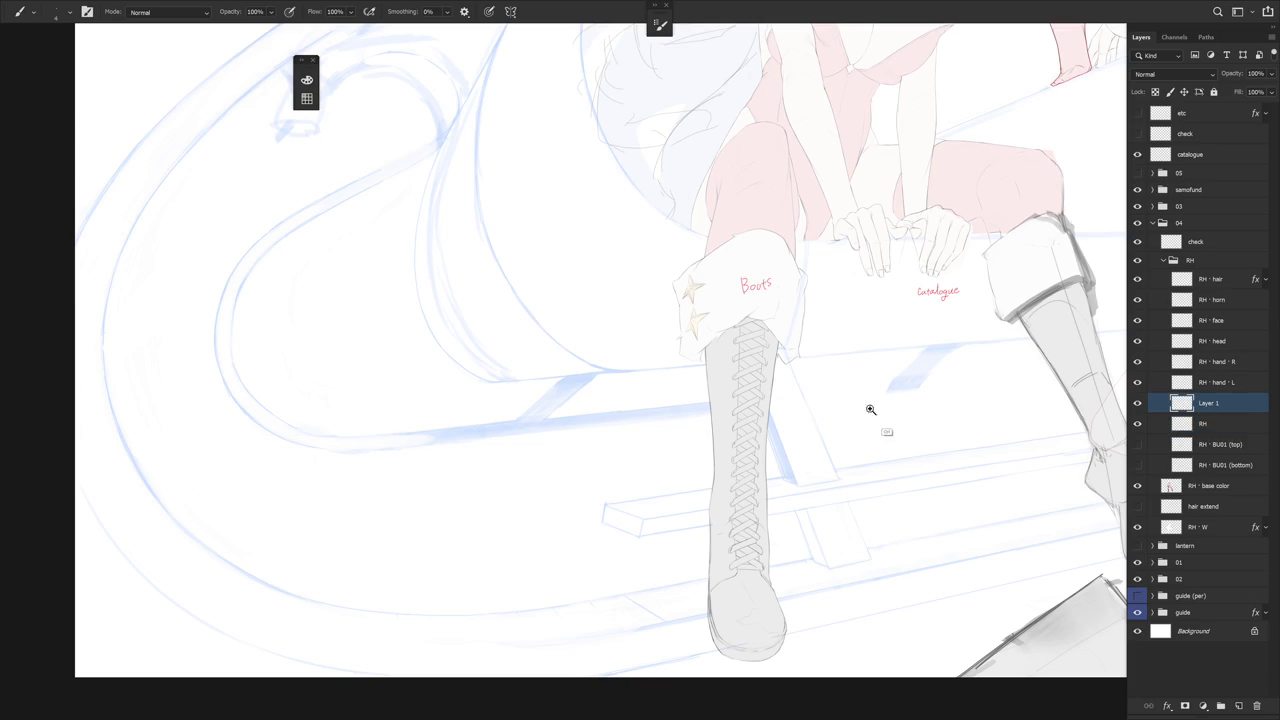
scroll(790, 380, up, 3)
key(e)
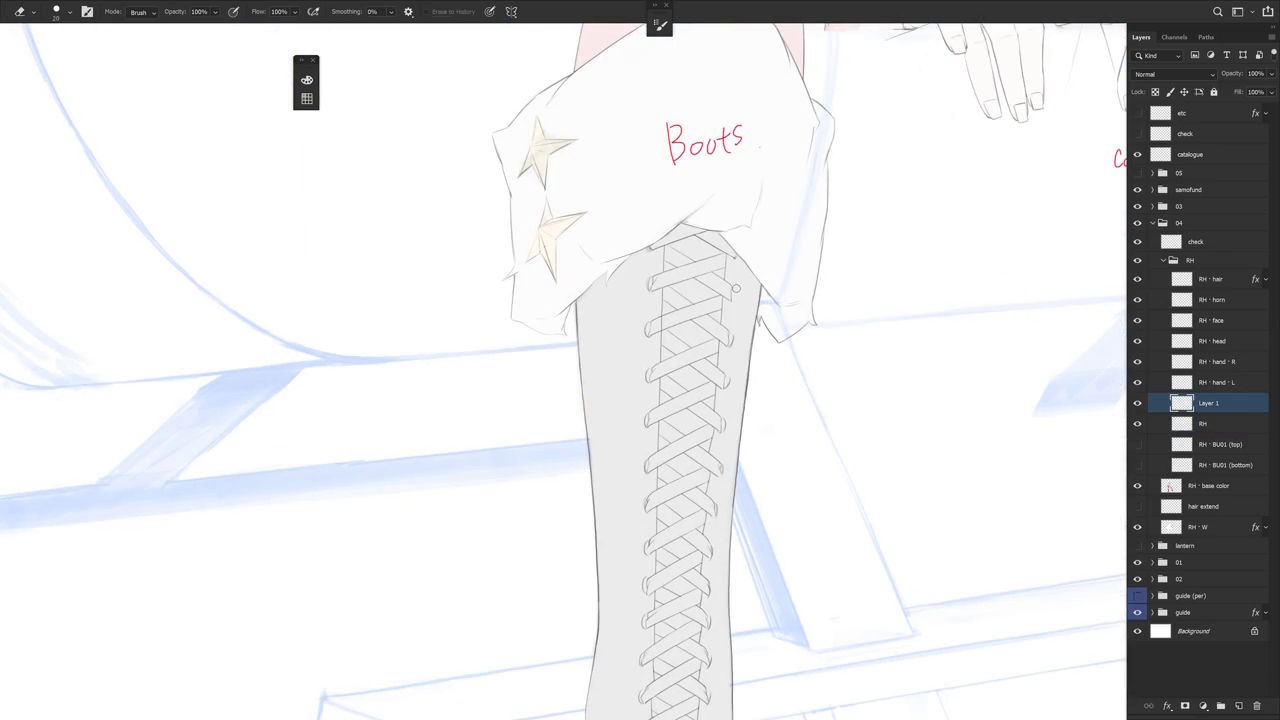
scroll(740, 280, up, 1)
click(1222, 427)
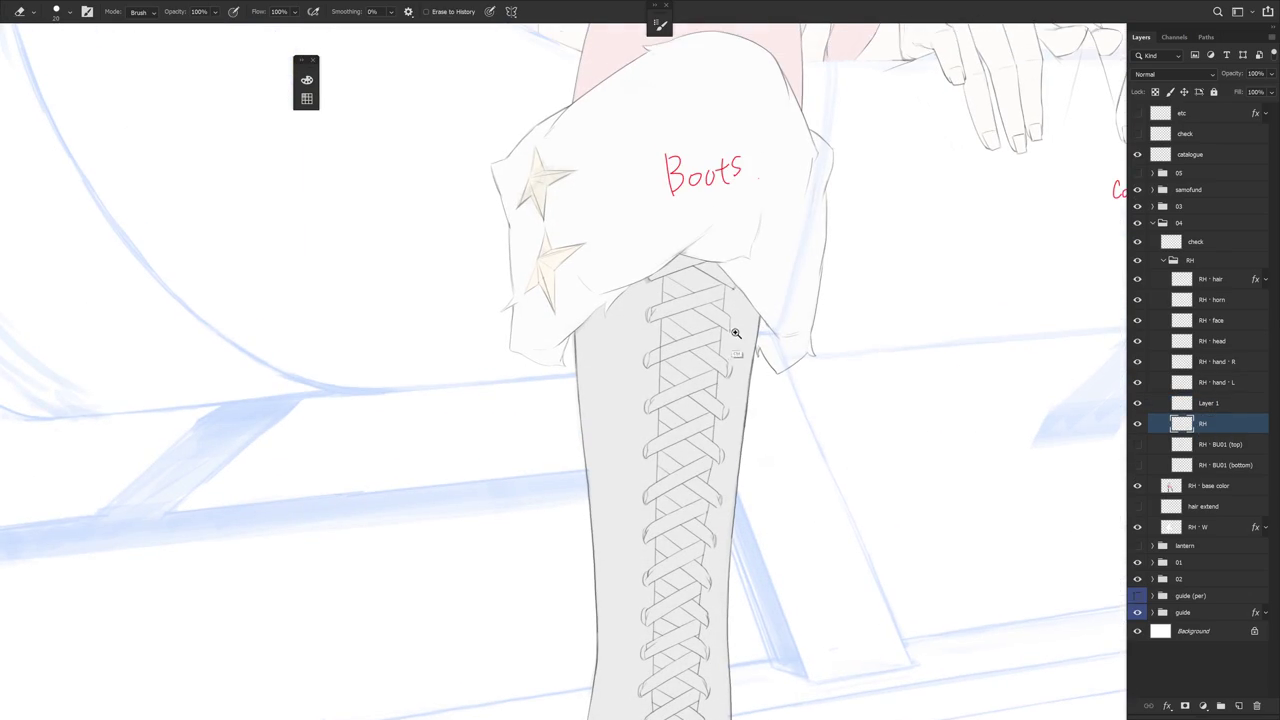
scroll(733, 330, up, 2)
key(b)
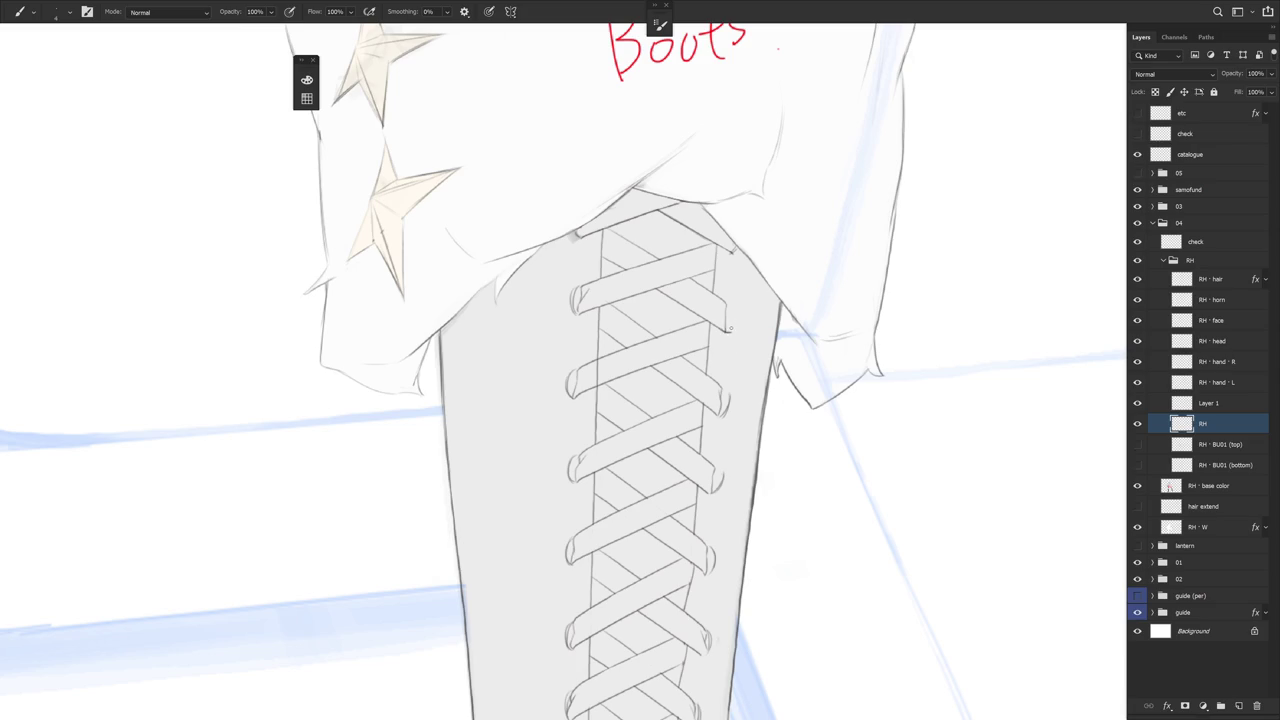
scroll(737, 323, down, 3)
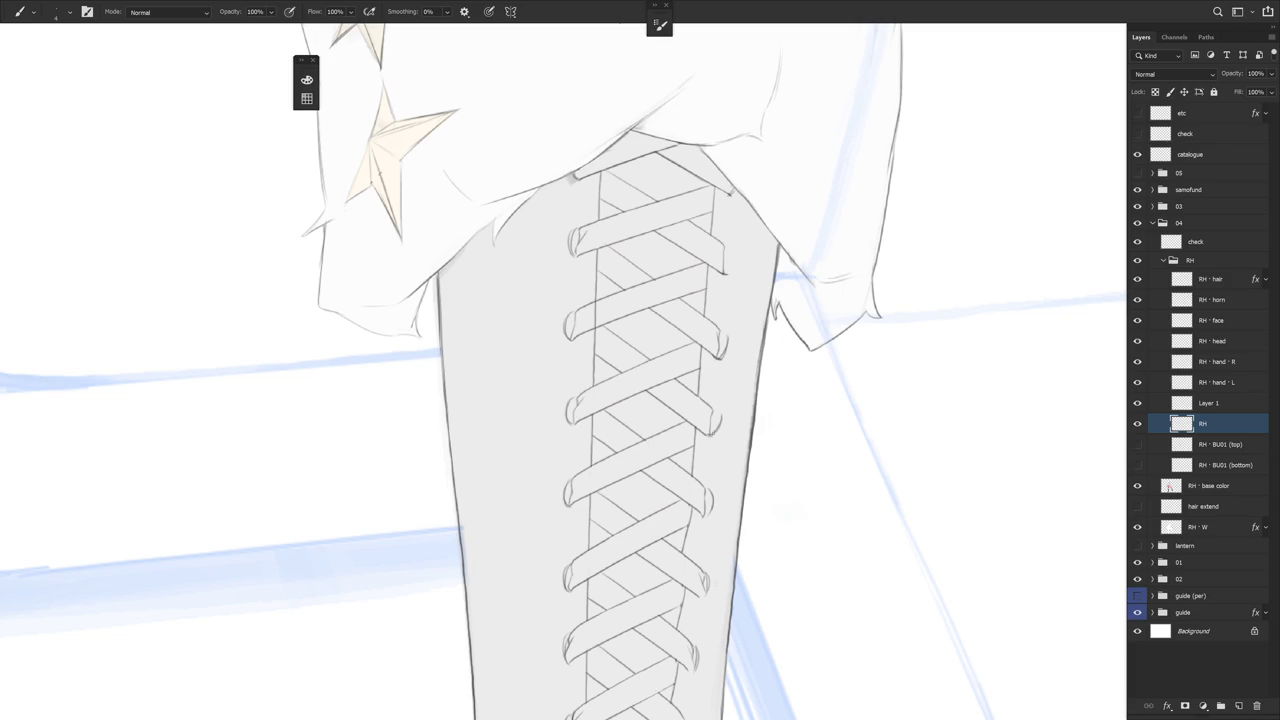
scroll(737, 451, down, 1)
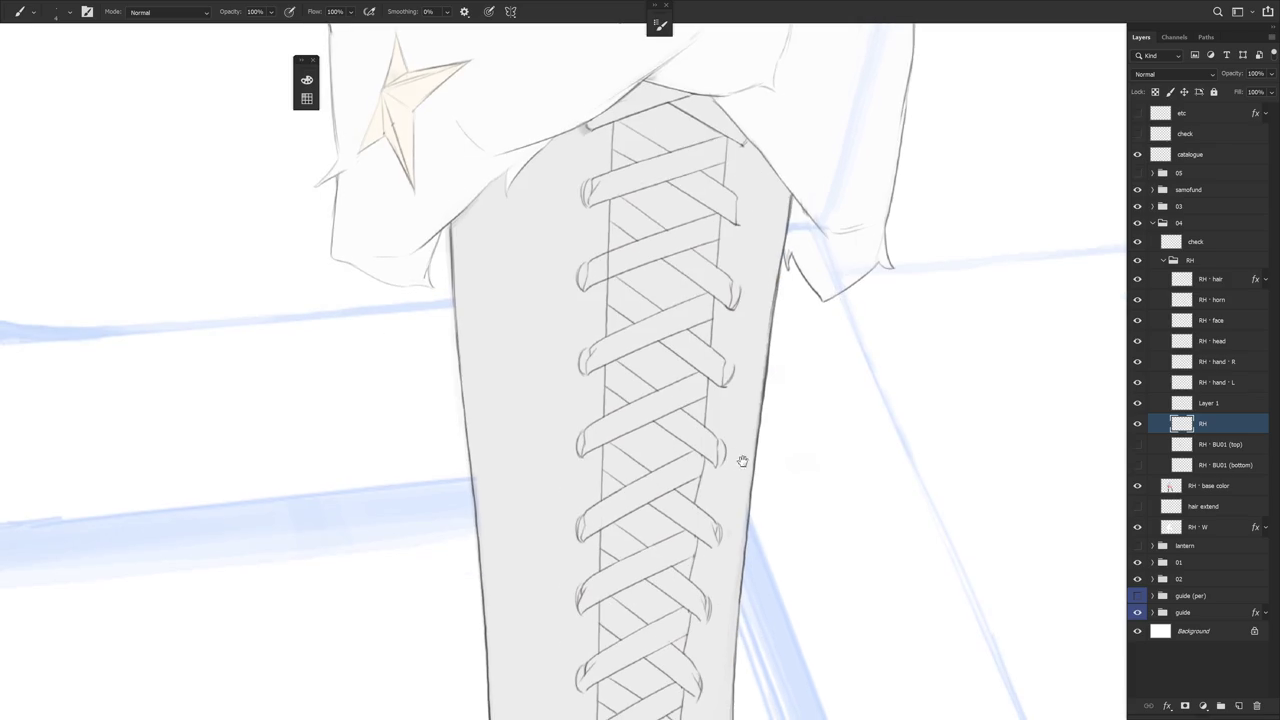
scroll(749, 503, down, 1)
drag(766, 437, 766, 440)
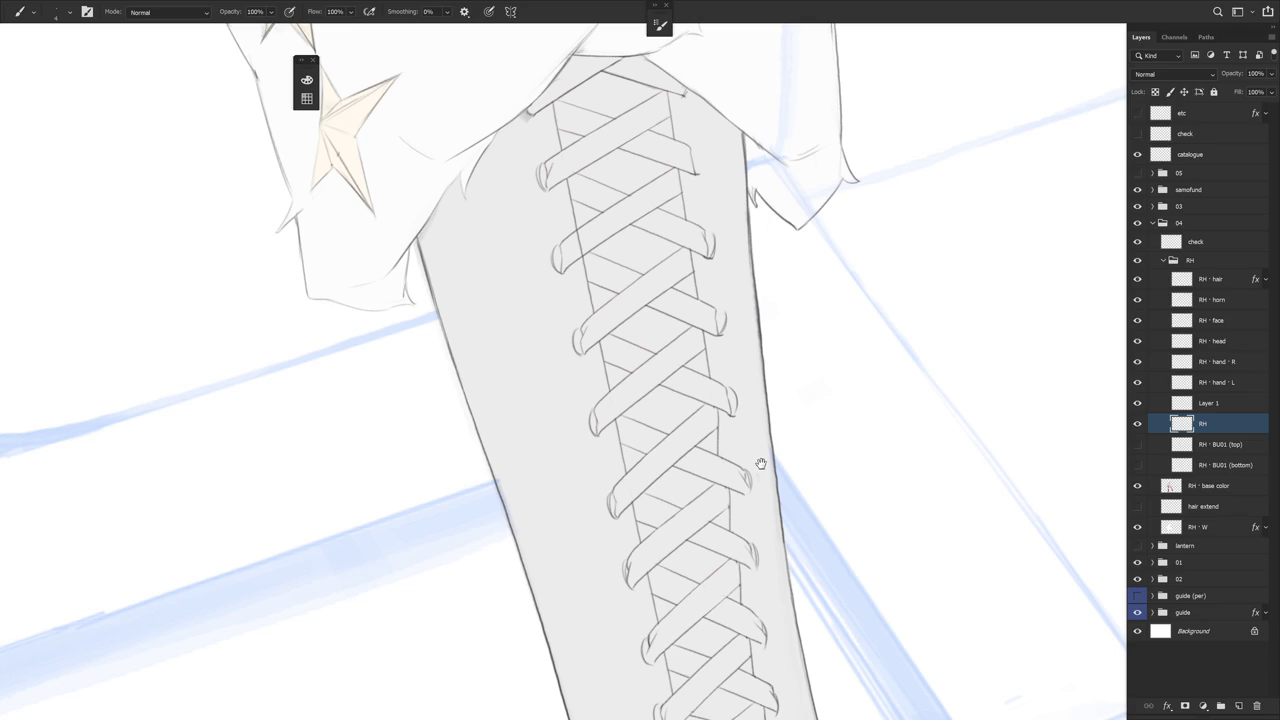
scroll(738, 404, down, 2)
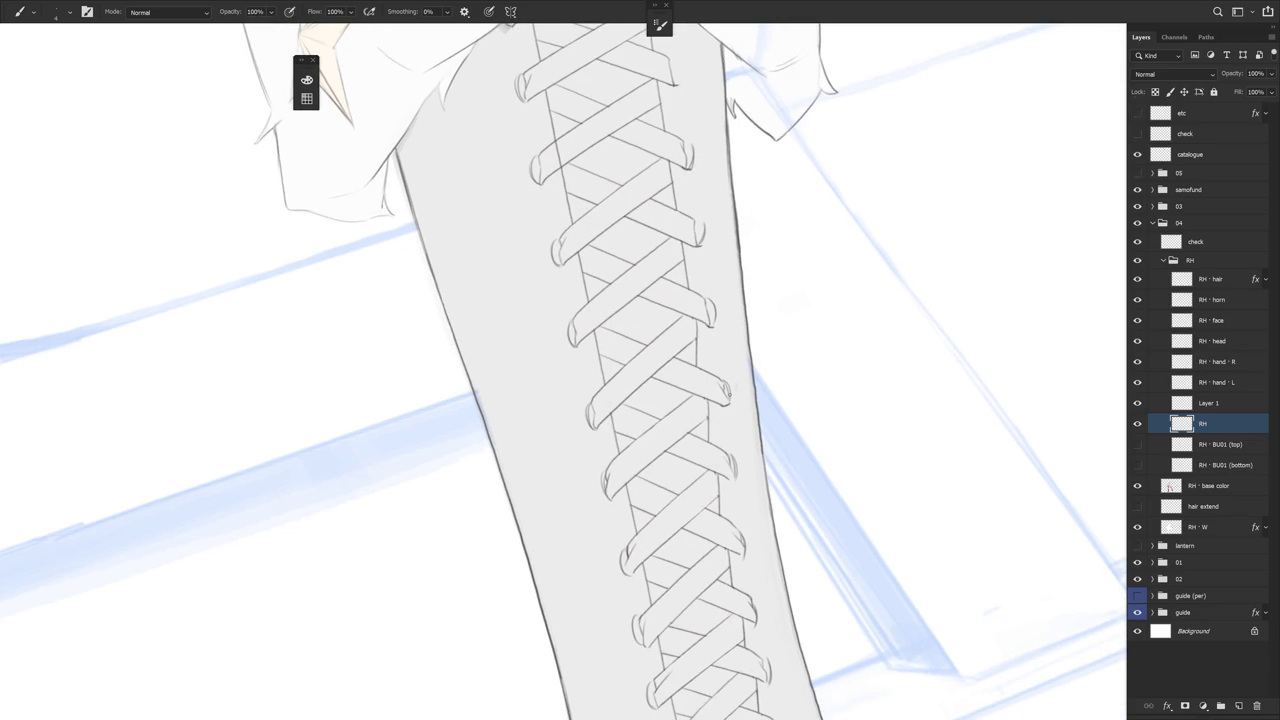
scroll(727, 398, down, 2)
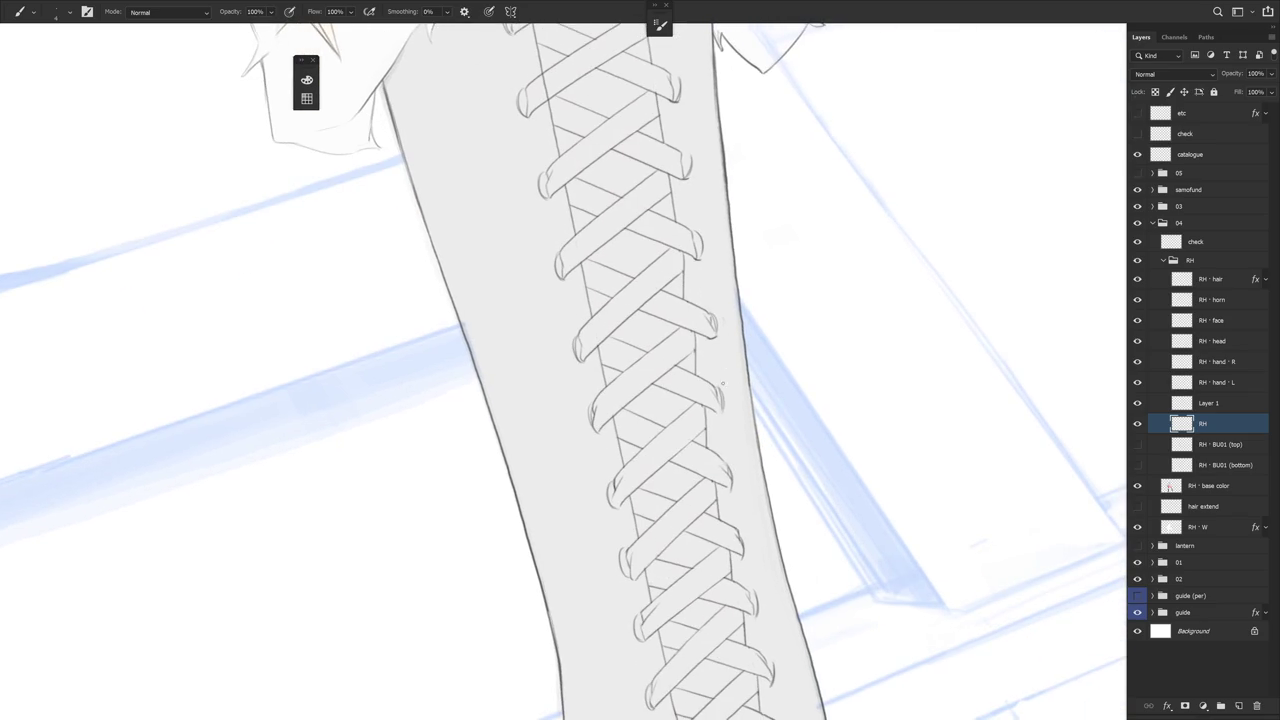
Touch up the tips of two lace ends with small brush strokes
drag(712, 407, 720, 415)
scroll(725, 422, down, 2)
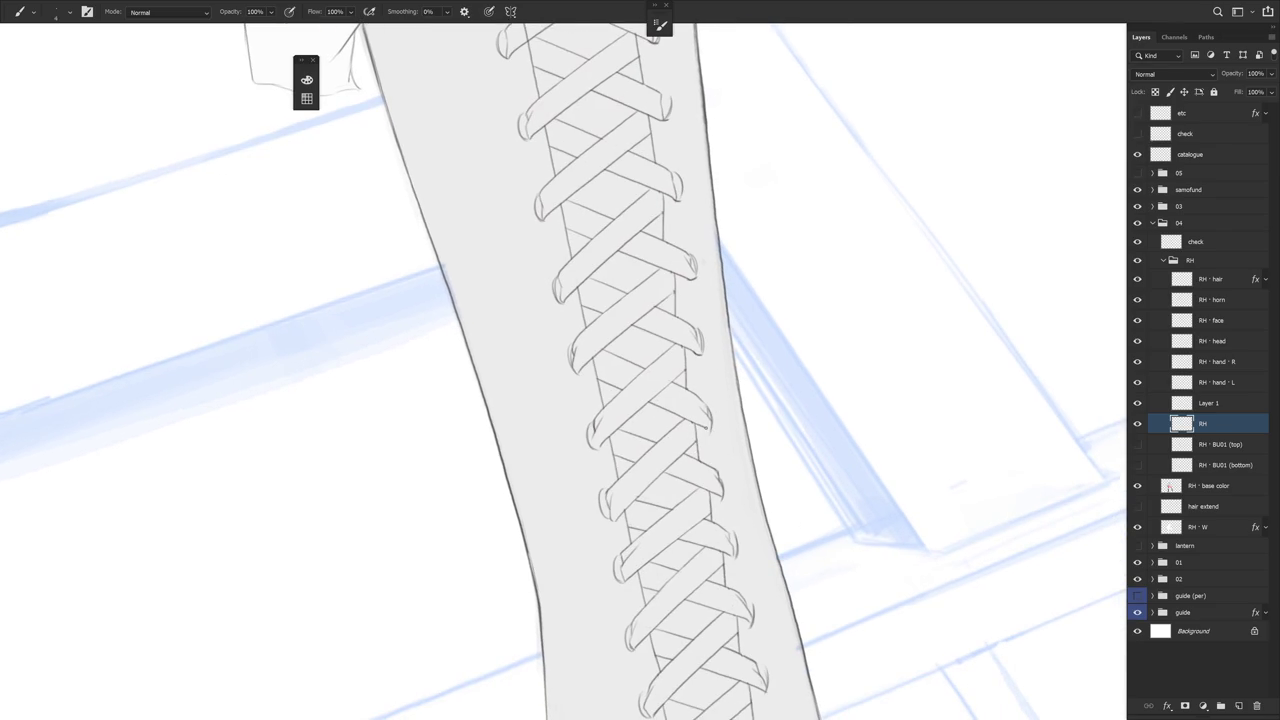
drag(709, 427, 715, 424)
scroll(726, 463, down, 2)
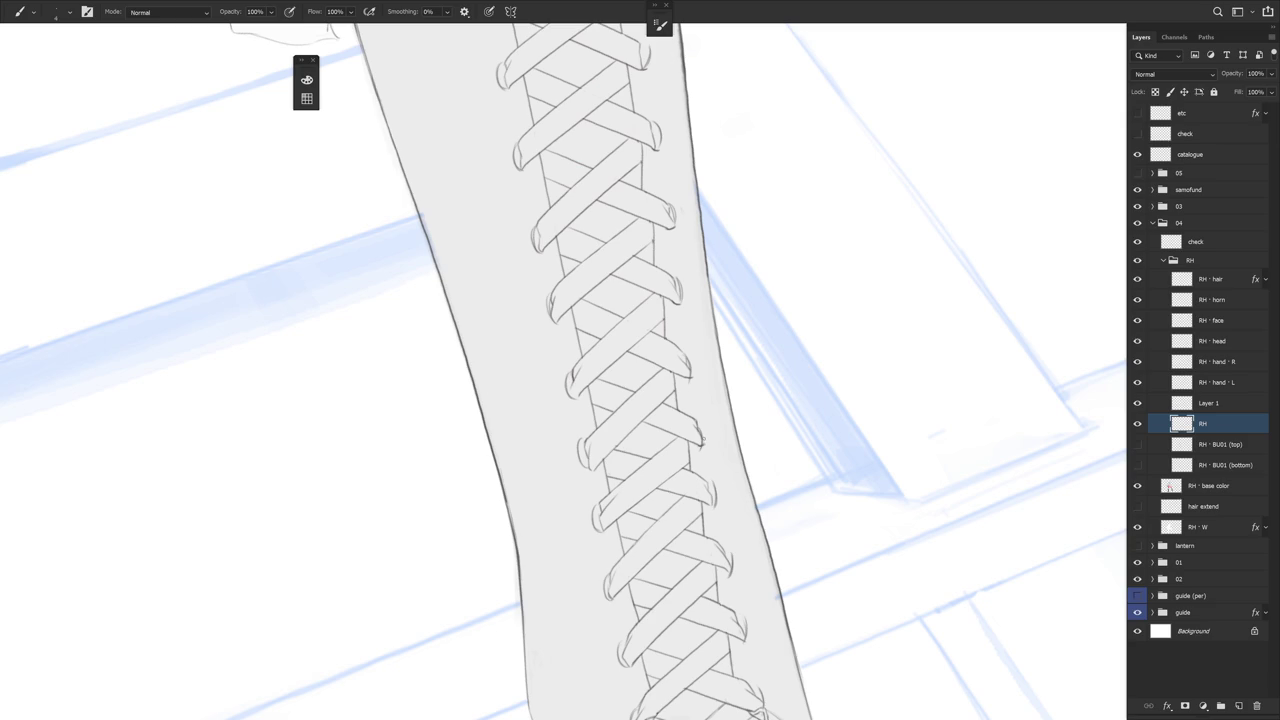
scroll(722, 488, down, 2)
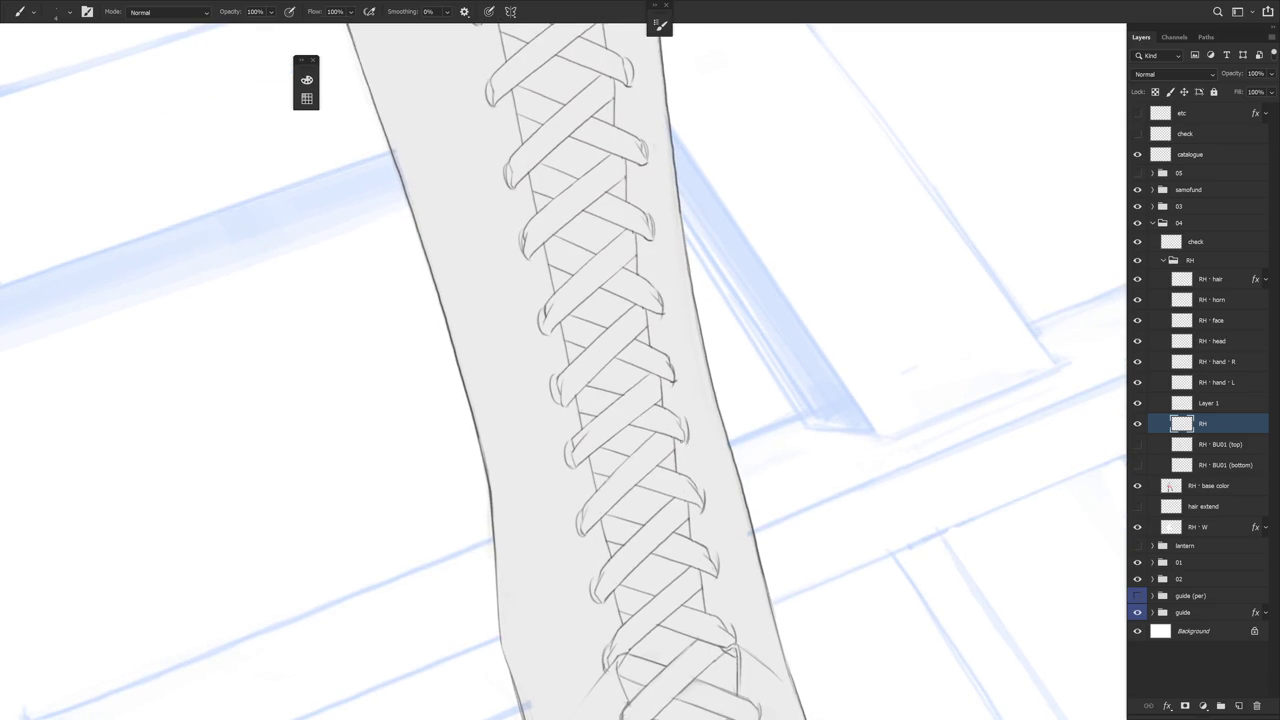
scroll(710, 473, down, 1)
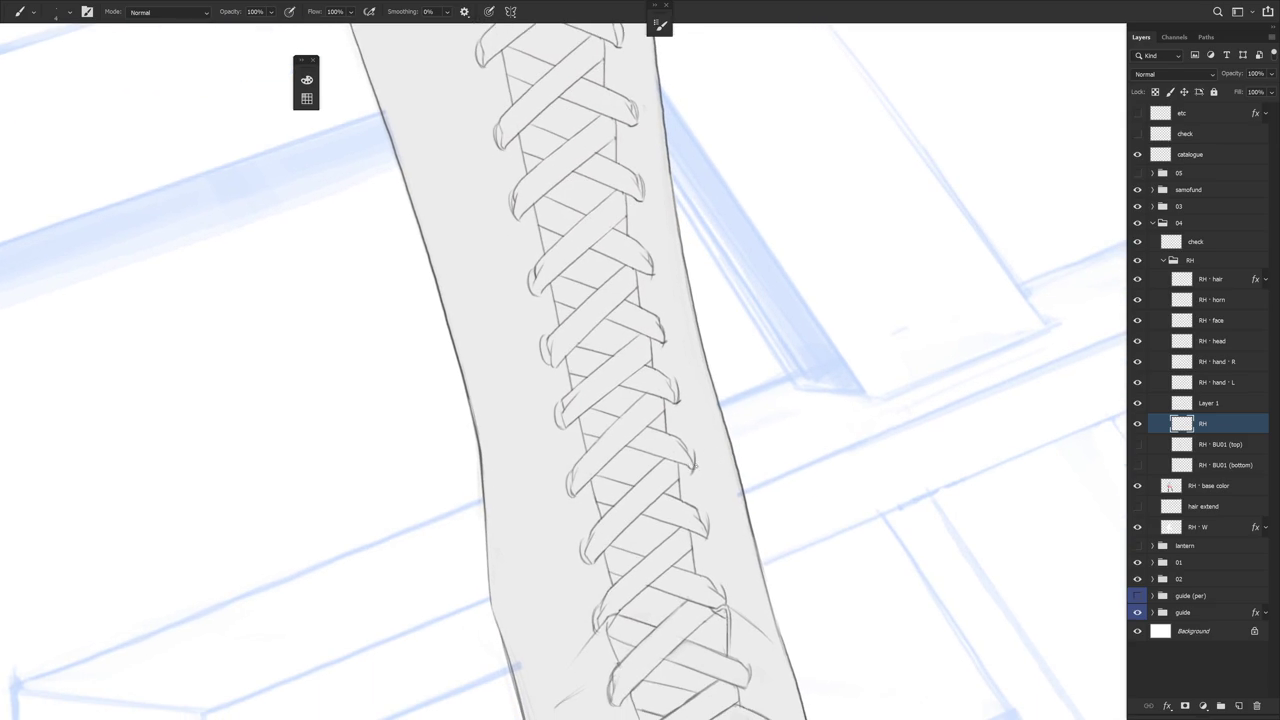
scroll(705, 490, down, 2)
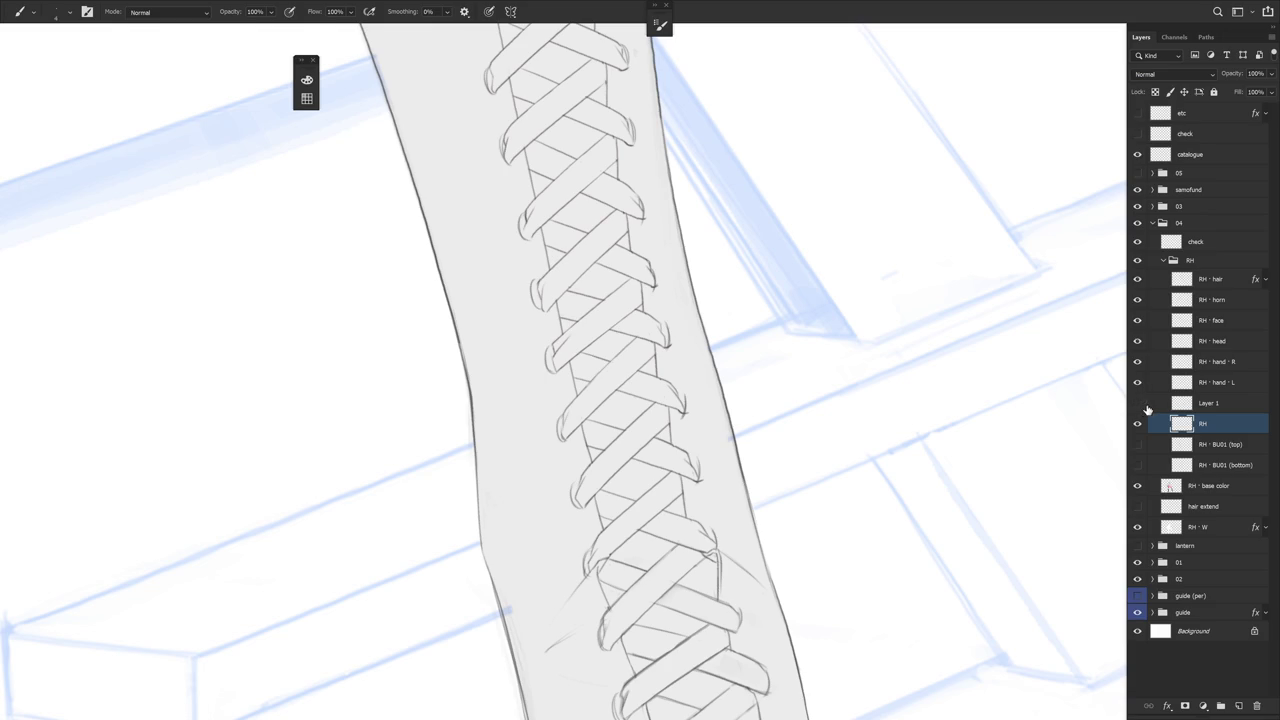
scroll(785, 520, down, 2)
scroll(805, 543, up, 2)
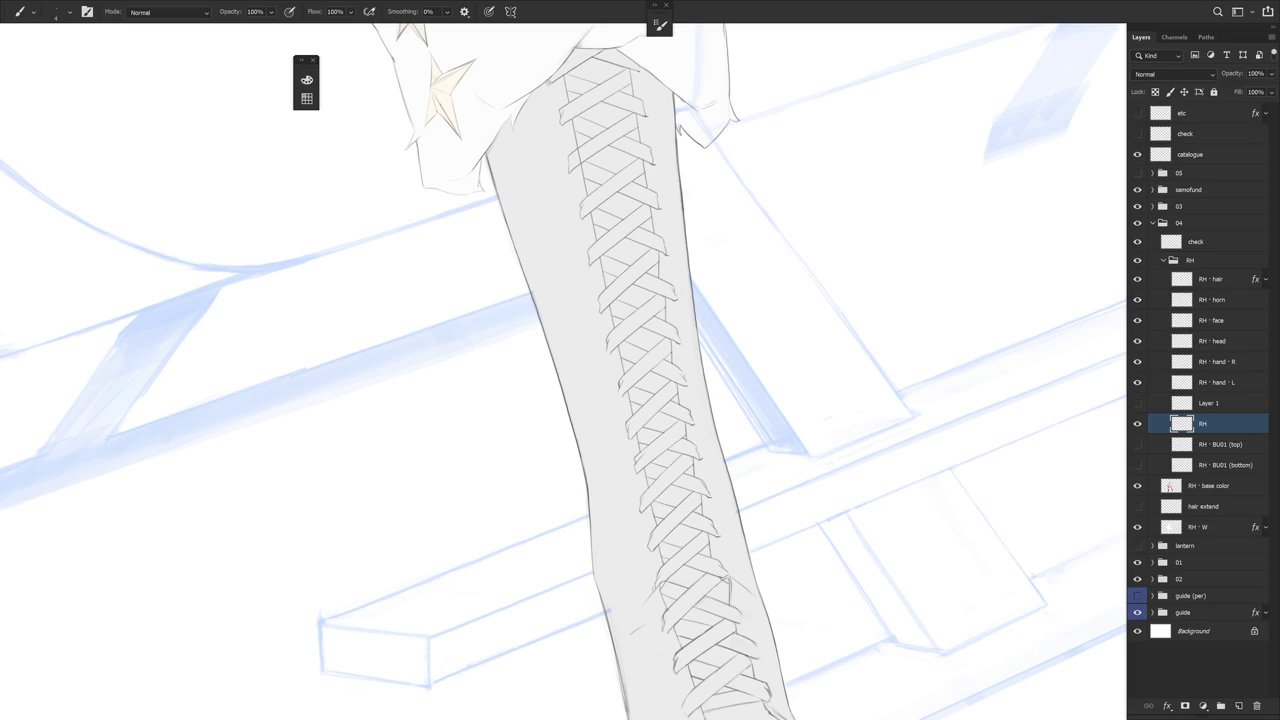
Add a short pencil mark on the laces, clean with the eraser, and straighten the lacing vertically
key(Escape)
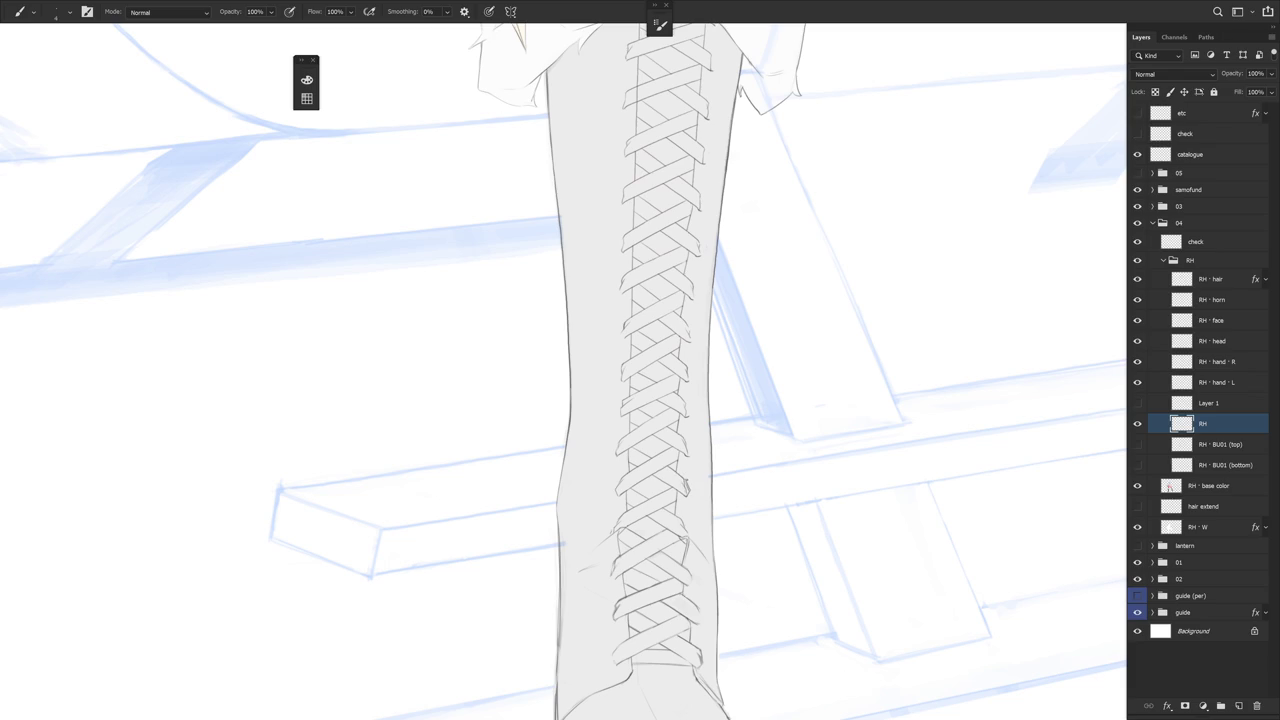
scroll(688, 462, up, 1)
scroll(688, 462, up, 1)
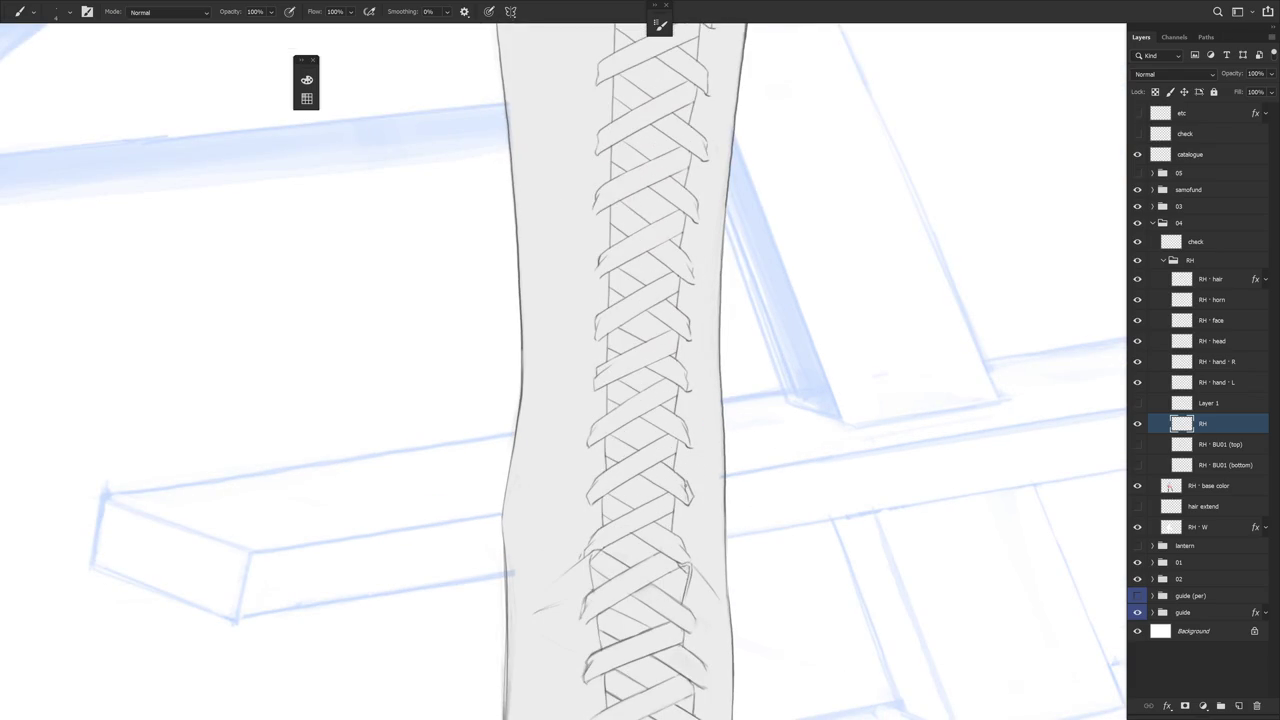
drag(684, 484, 692, 498)
key(e)
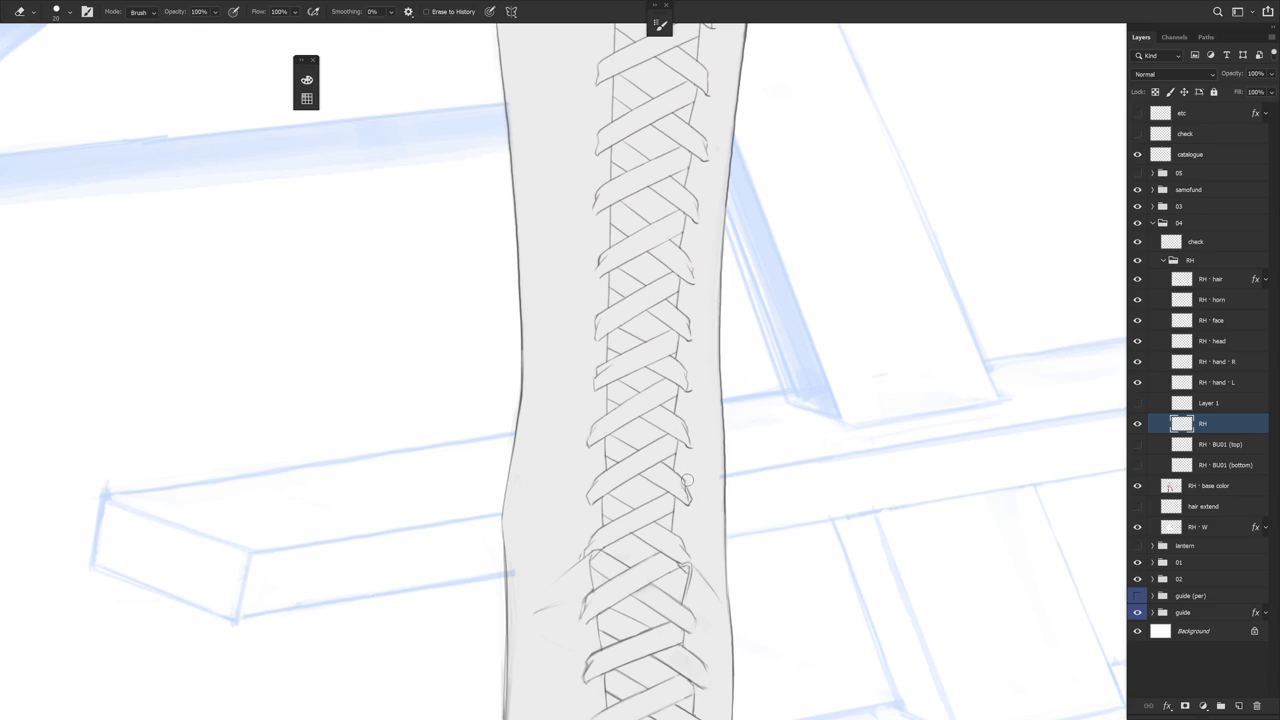
key(b)
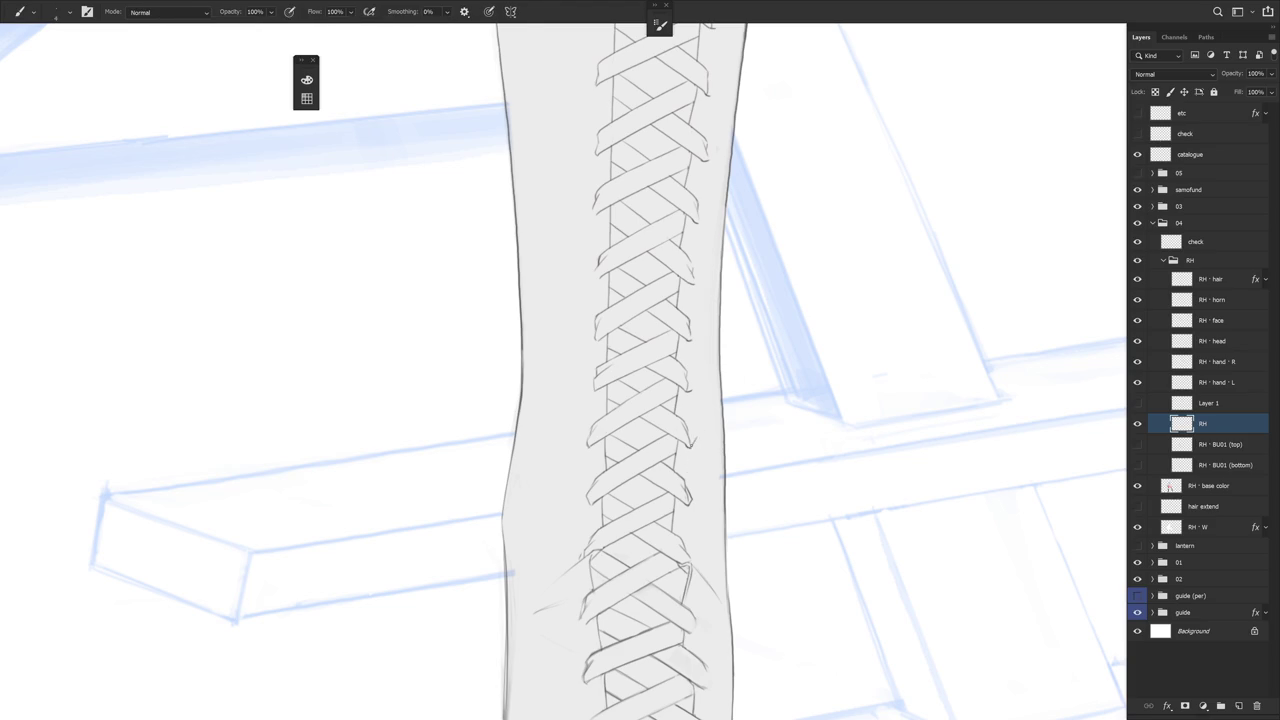
drag(743, 503, 779, 501)
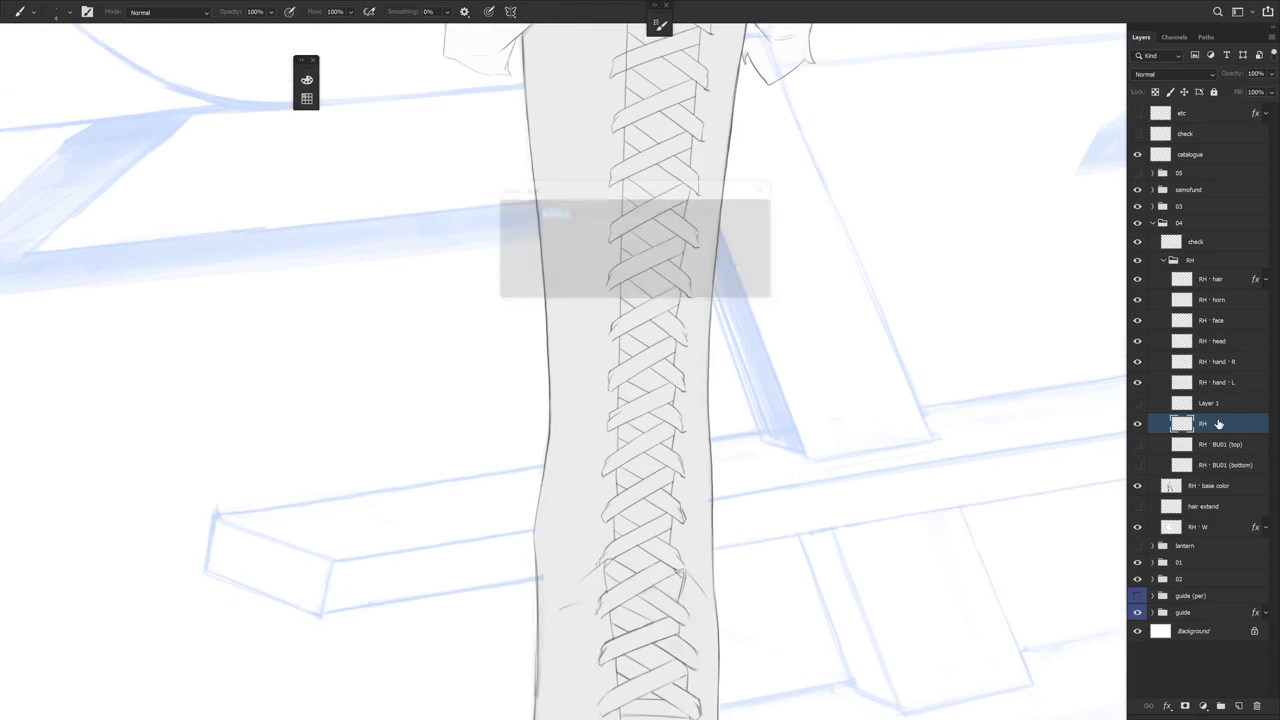
Add a new layer above RH and draw a thin seam line down the boot beside the laces
key(ctrl+shift+n)
key(Return)
drag(746, 451, 734, 534)
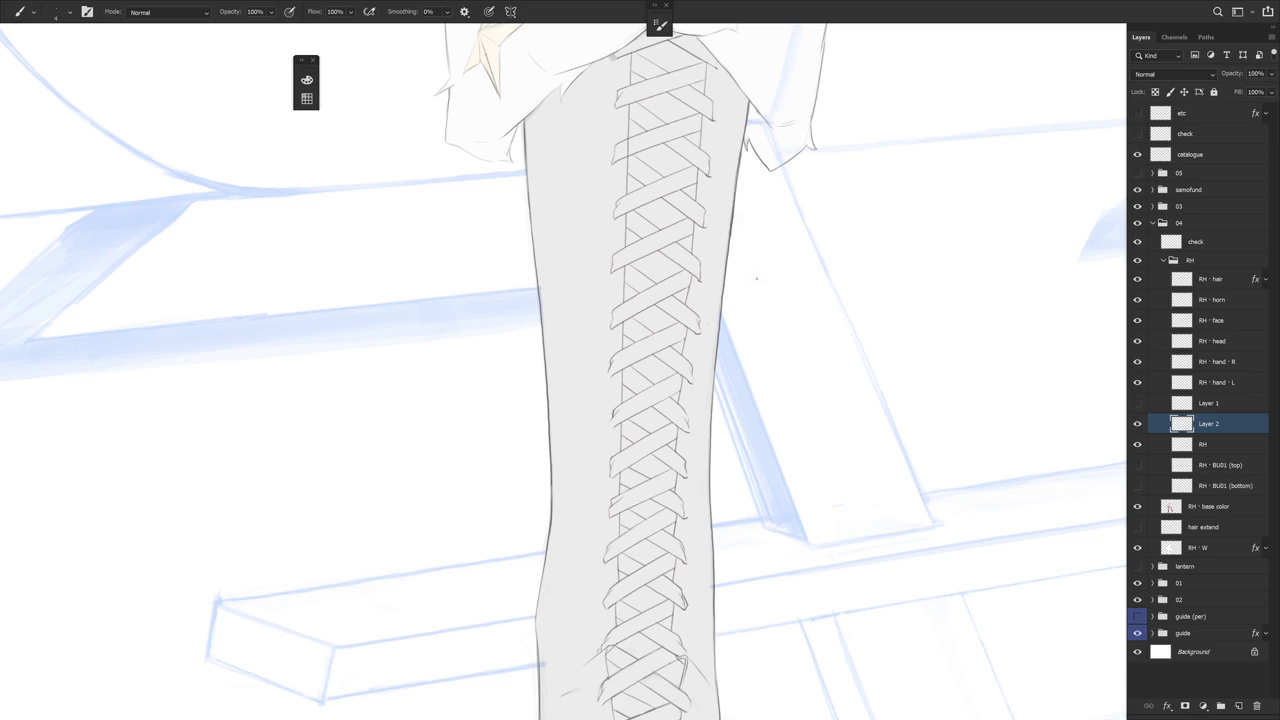
mouse_move(660, 420)
mouse_down()
mouse_move(594, 551)
mouse_move(747, 310)
mouse_move(843, 437)
mouse_move(860, 423)
mouse_move(870, 433)
mouse_up()
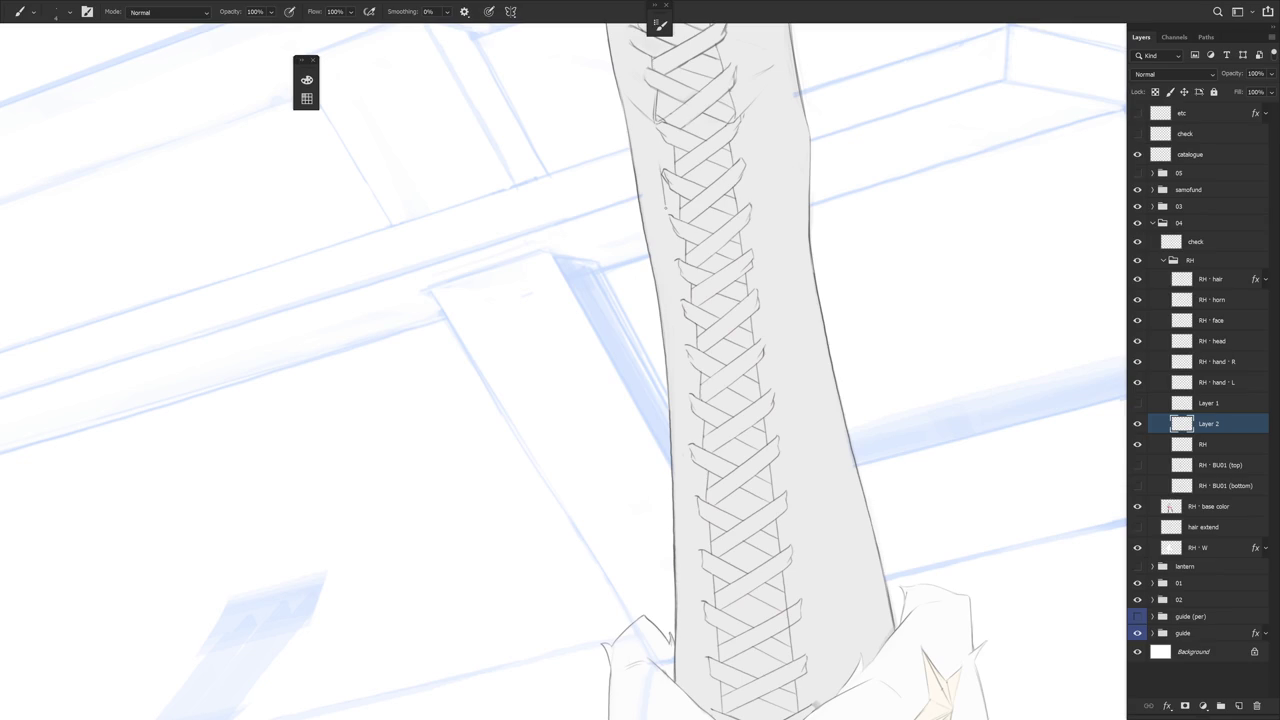
drag(664, 186, 675, 274)
drag(682, 340, 704, 706)
Rotate the boot upright, lasso the seam area, and redraw the seam stroke cleanly
drag(839, 461, 798, 498)
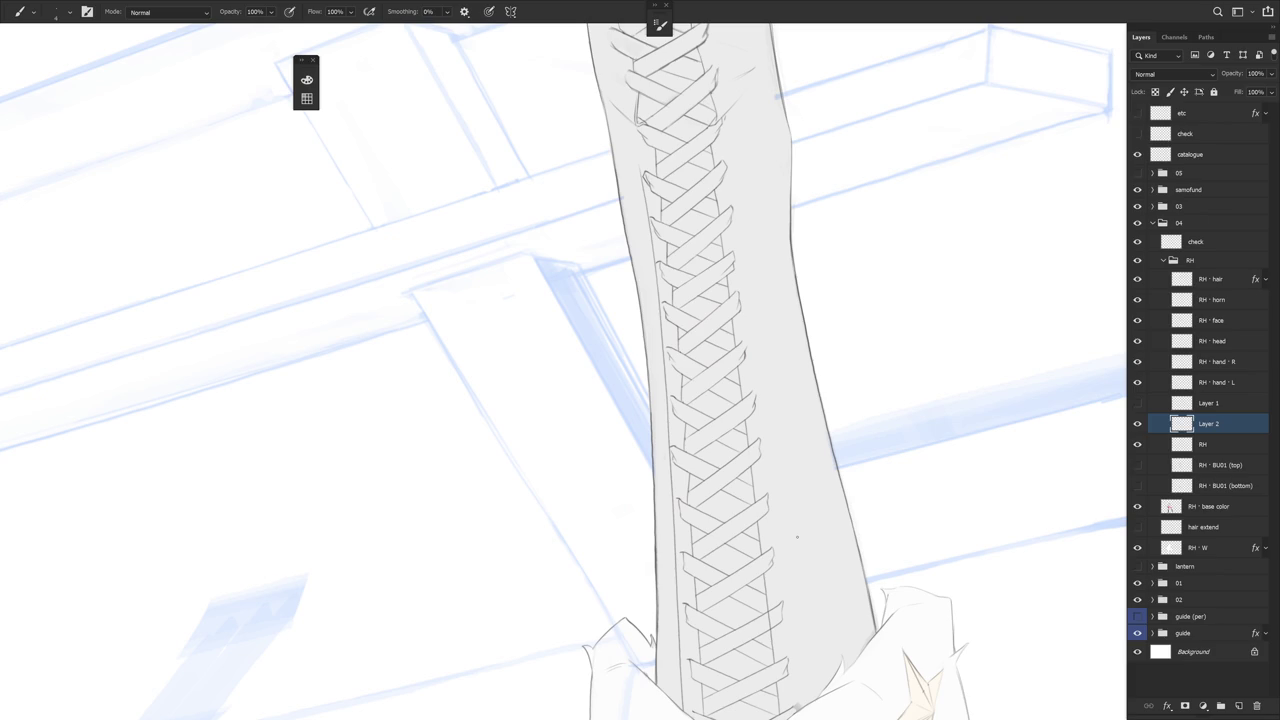
drag(797, 536, 777, 297)
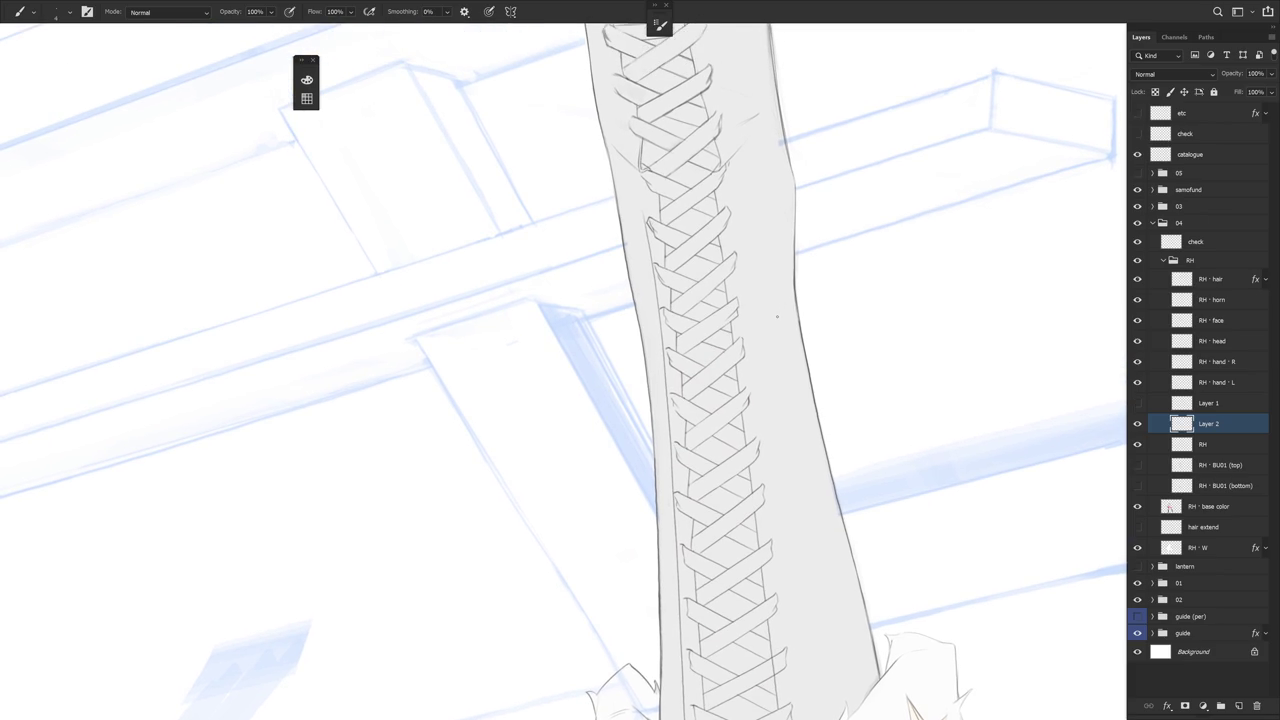
mouse_move(776, 229)
mouse_down()
mouse_move(729, 171)
mouse_move(811, 245)
mouse_move(724, 447)
mouse_up()
mouse_move(706, 385)
mouse_down()
mouse_move(717, 440)
mouse_move(740, 418)
mouse_up()
key(l)
drag(690, 268, 672, 418)
drag(697, 203, 737, 566)
key(b)
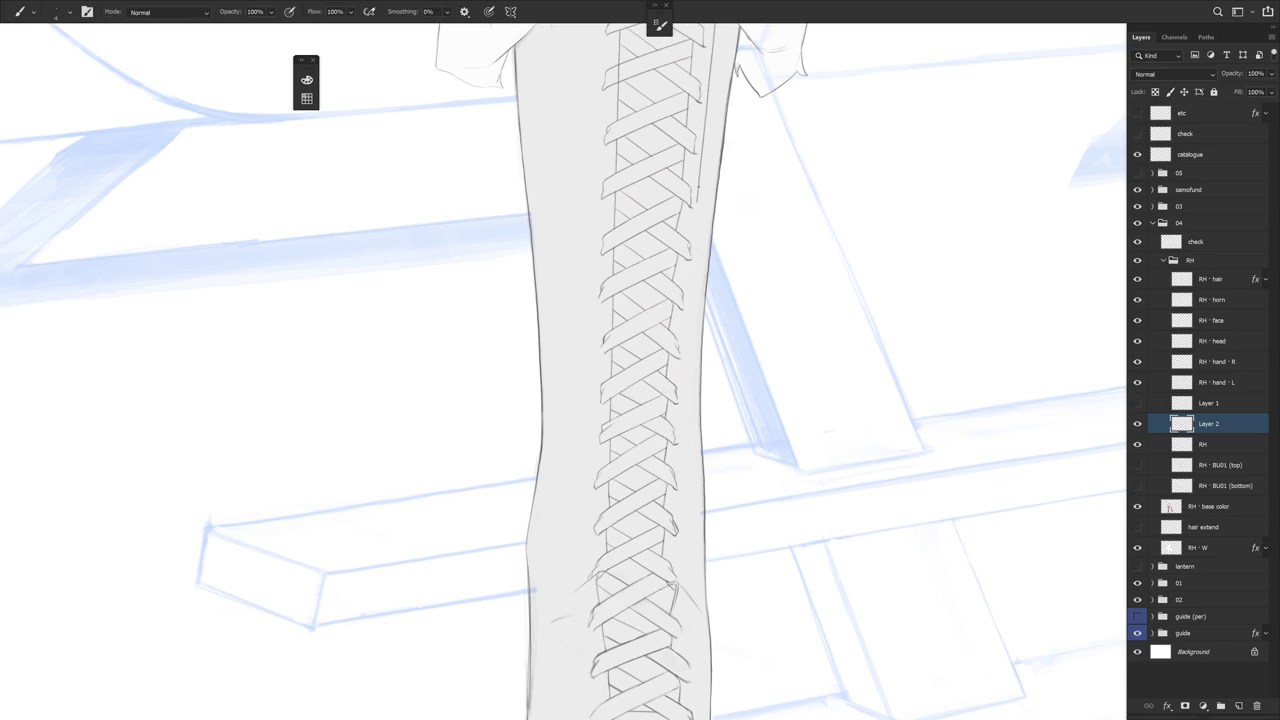
drag(696, 240, 687, 331)
key(ctrl+z)
drag(697, 220, 680, 530)
On the RH layer, lasso the stray stroke beside the laces and transform it slightly left
scroll(700, 470, up, 2)
click(1220, 444)
key(e)
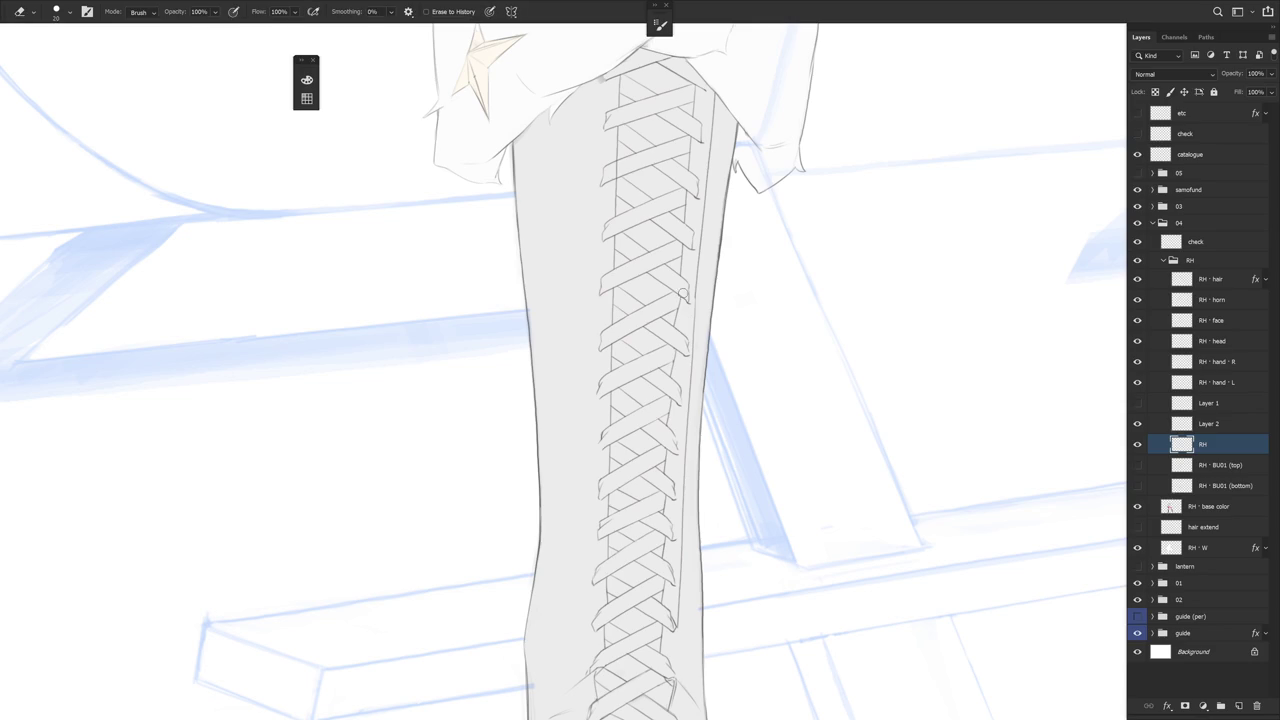
scroll(691, 335, up, 2)
key(l)
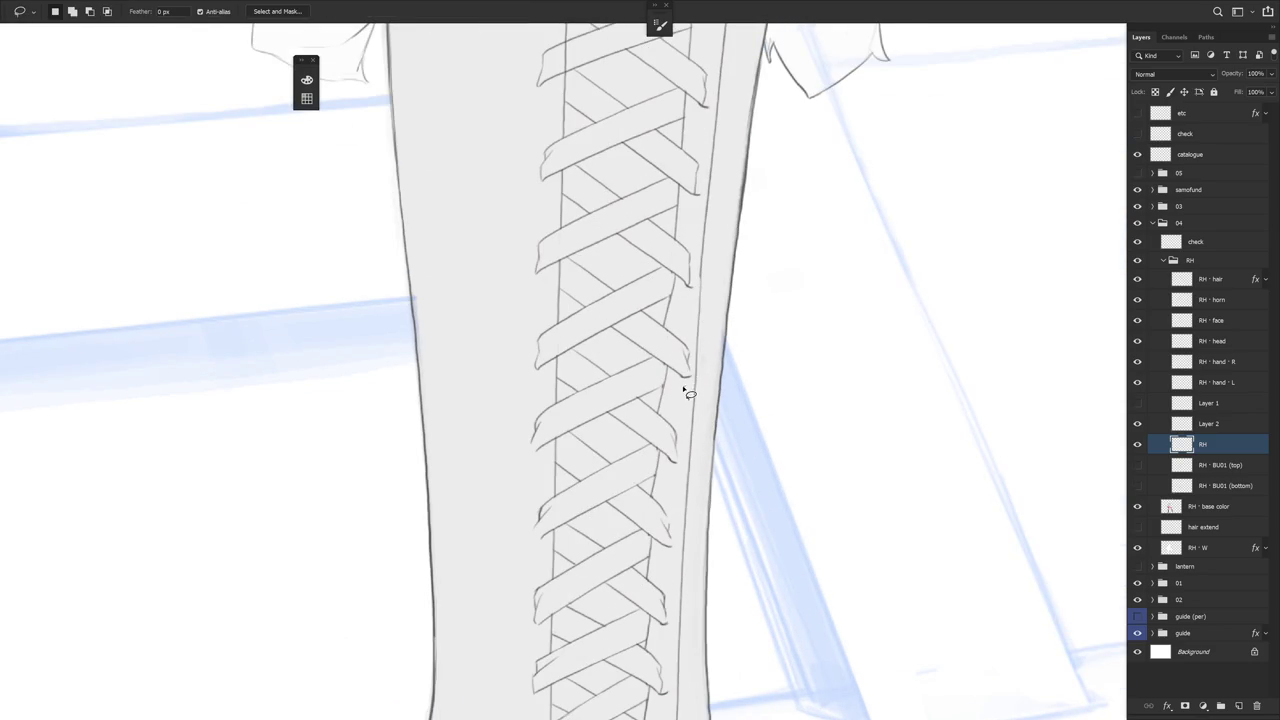
mouse_move(696, 392)
mouse_down()
mouse_move(686, 334)
mouse_move(686, 400)
mouse_move(687, 383)
mouse_up()
key(ctrl+t)
key(Return)
mouse_move(726, 491)
mouse_down()
mouse_move(794, 391)
mouse_move(770, 491)
mouse_move(723, 451)
mouse_up()
Tidy the lace edges with Brush and Eraser, then zoom out to check the boot
key(b)
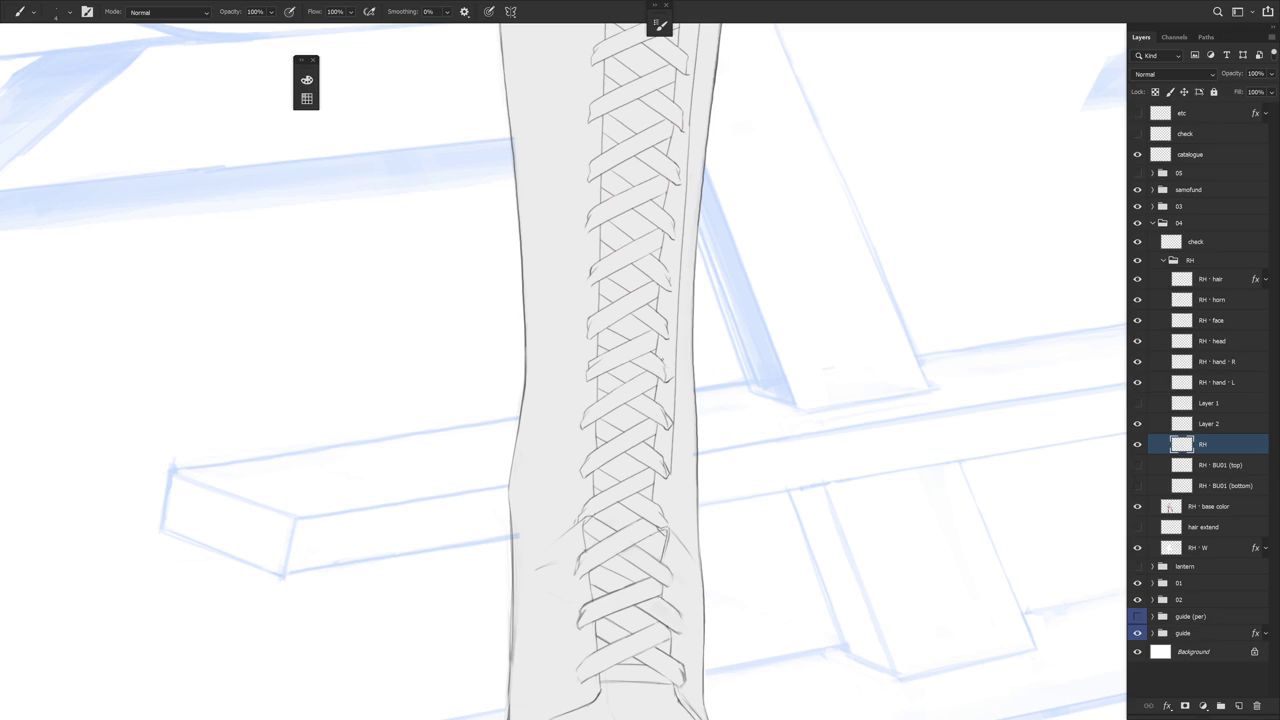
key(e)
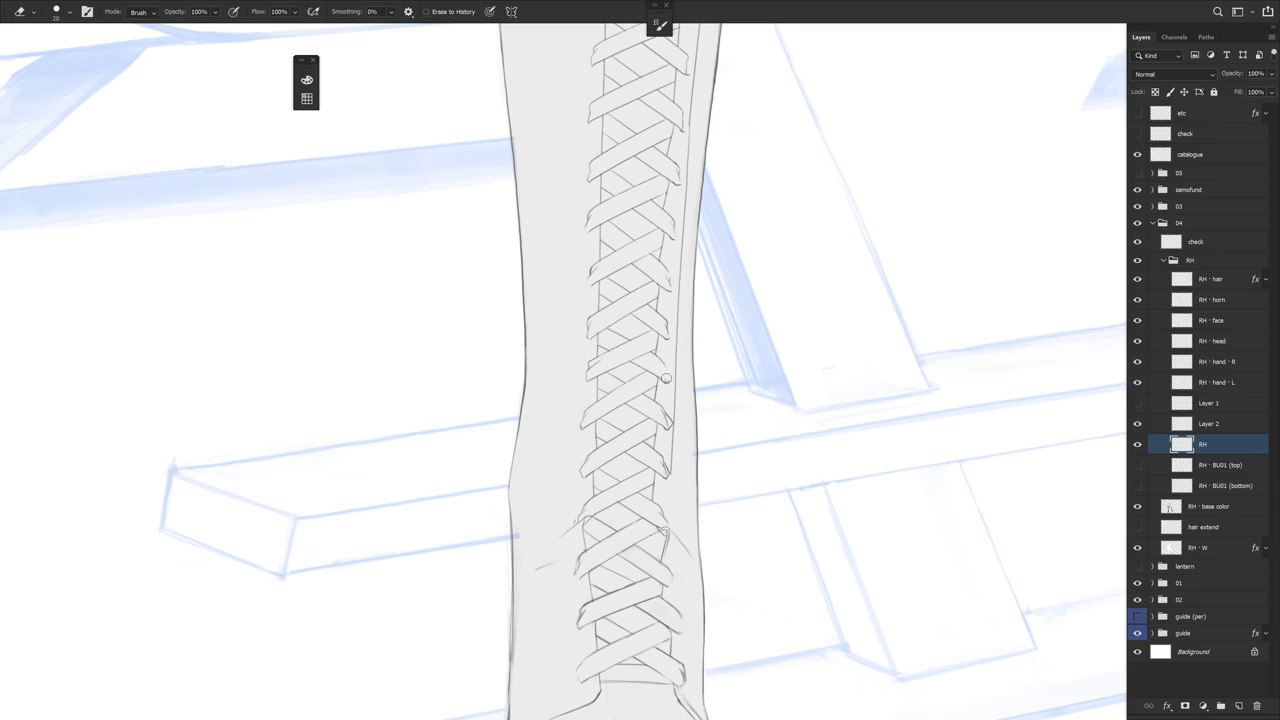
key(b)
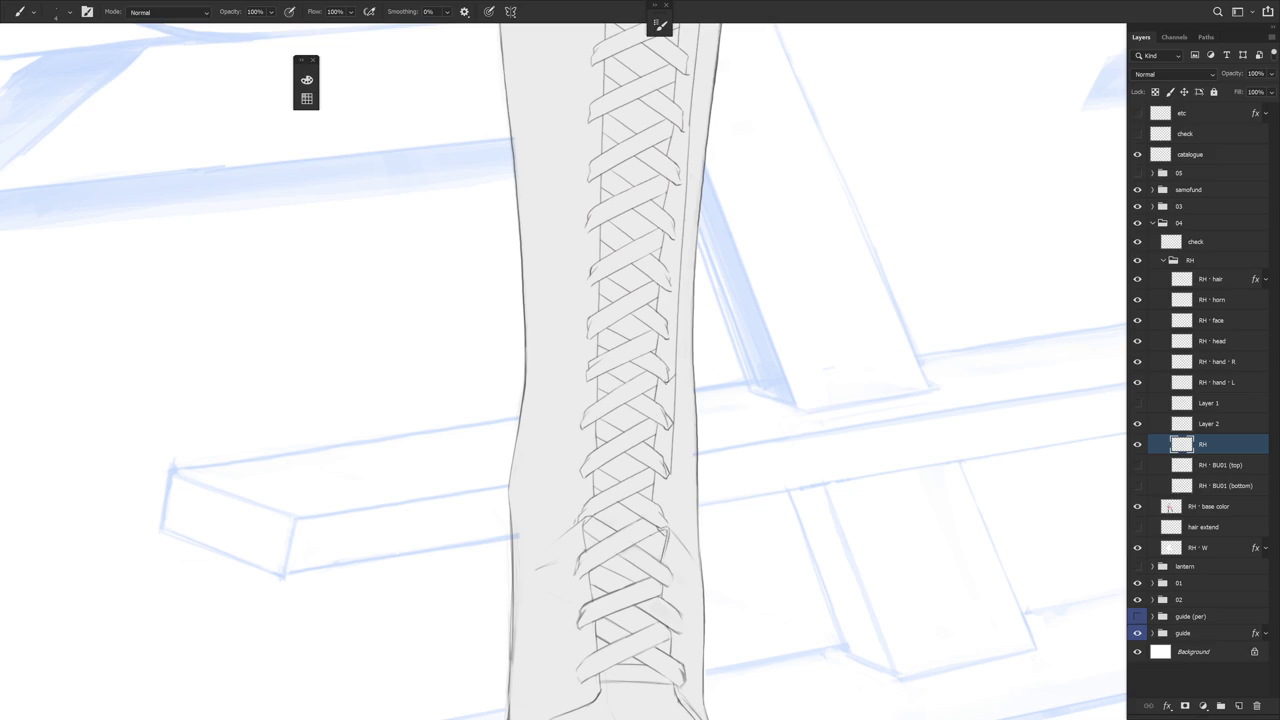
key(e)
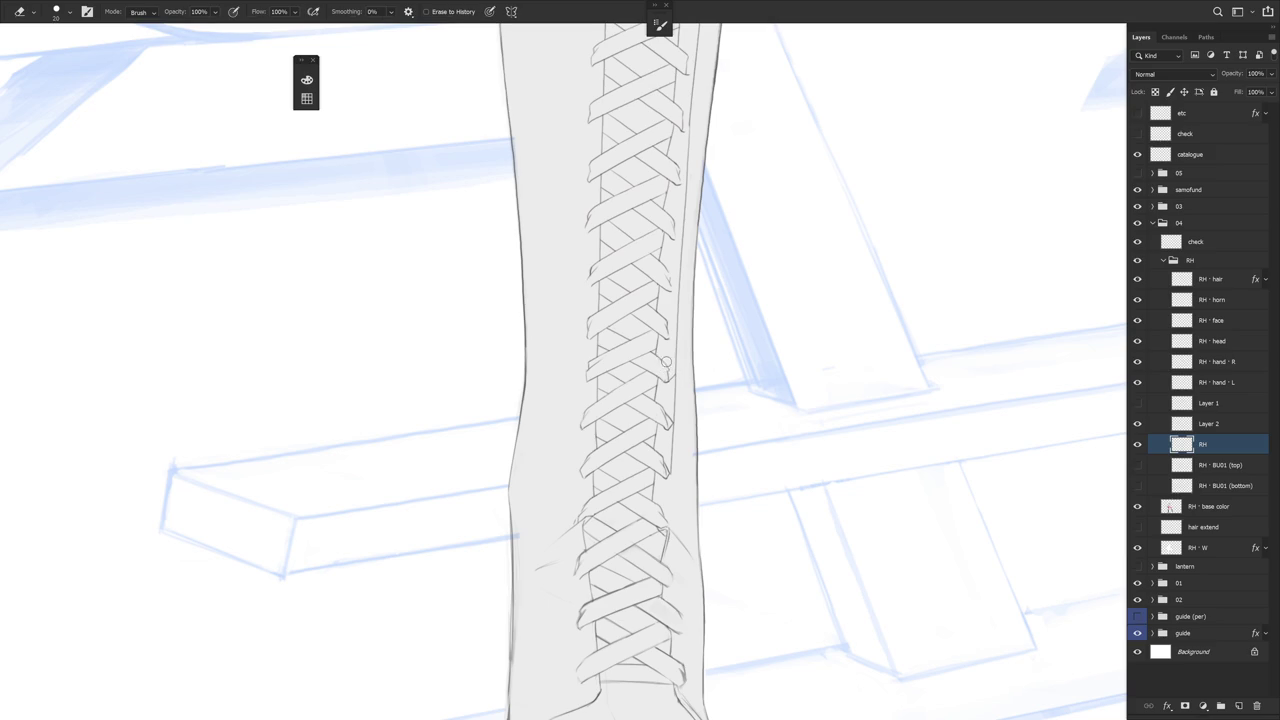
key(b)
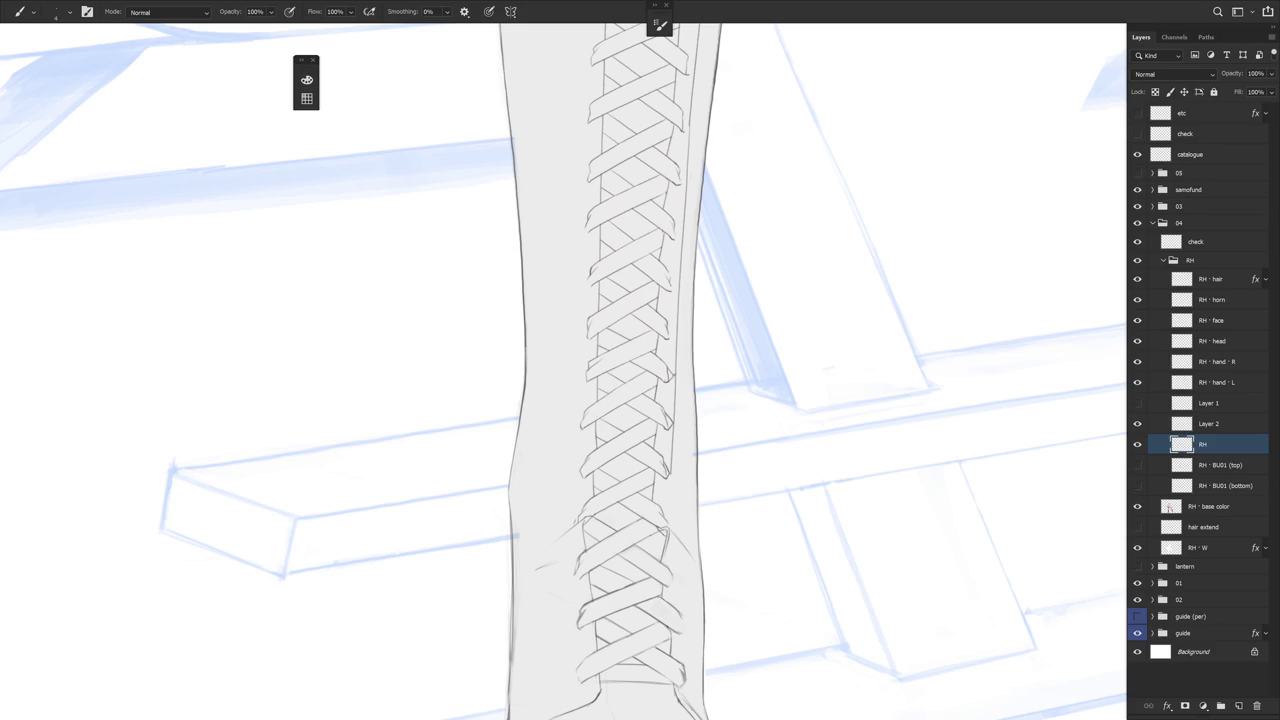
key(e)
key(b)
key(e)
key(b)
key(ctrl+minus)
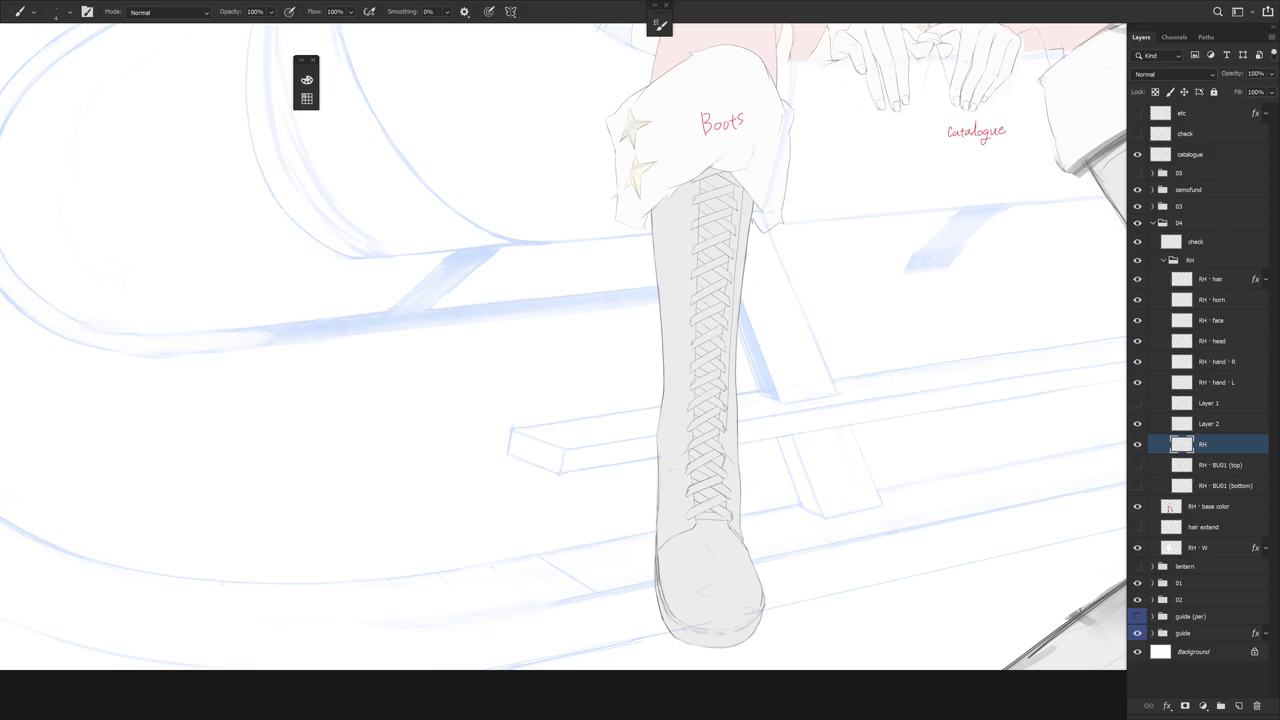
Draw small hook loops where the laces meet the boot's right edge, erasing stray marks nearby
click(769, 458)
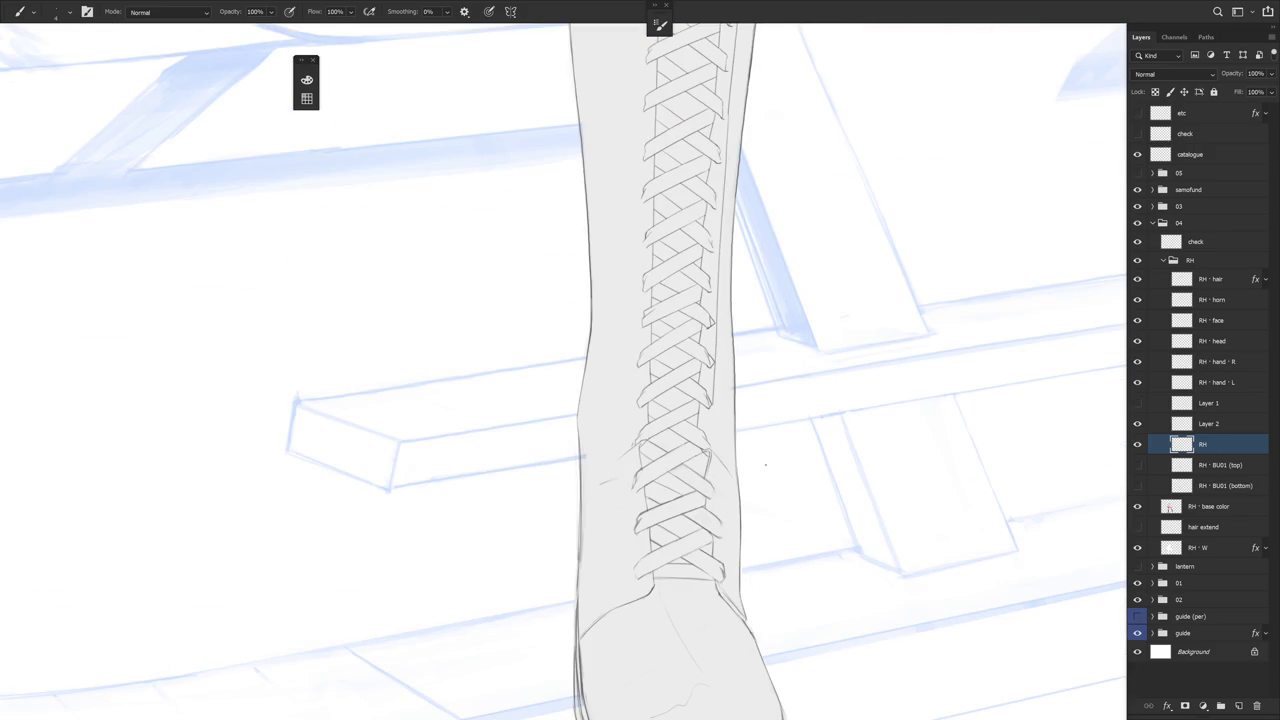
scroll(727, 397, up, 2)
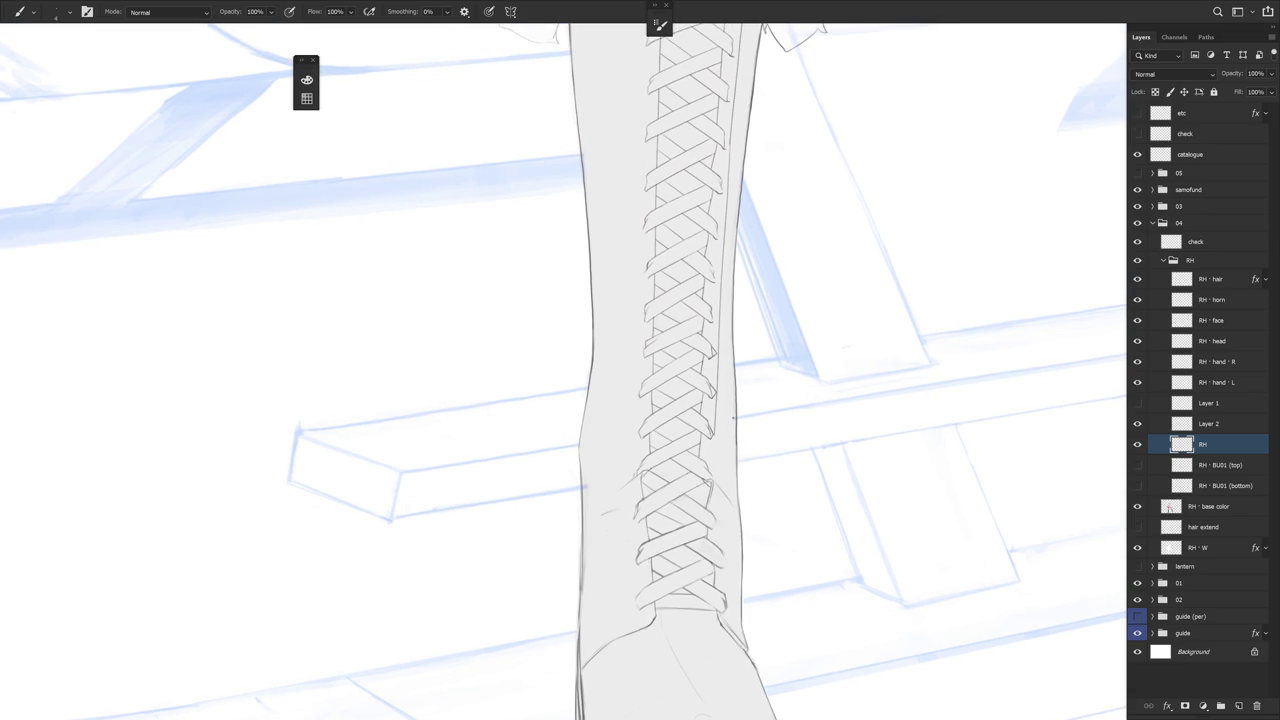
key(e)
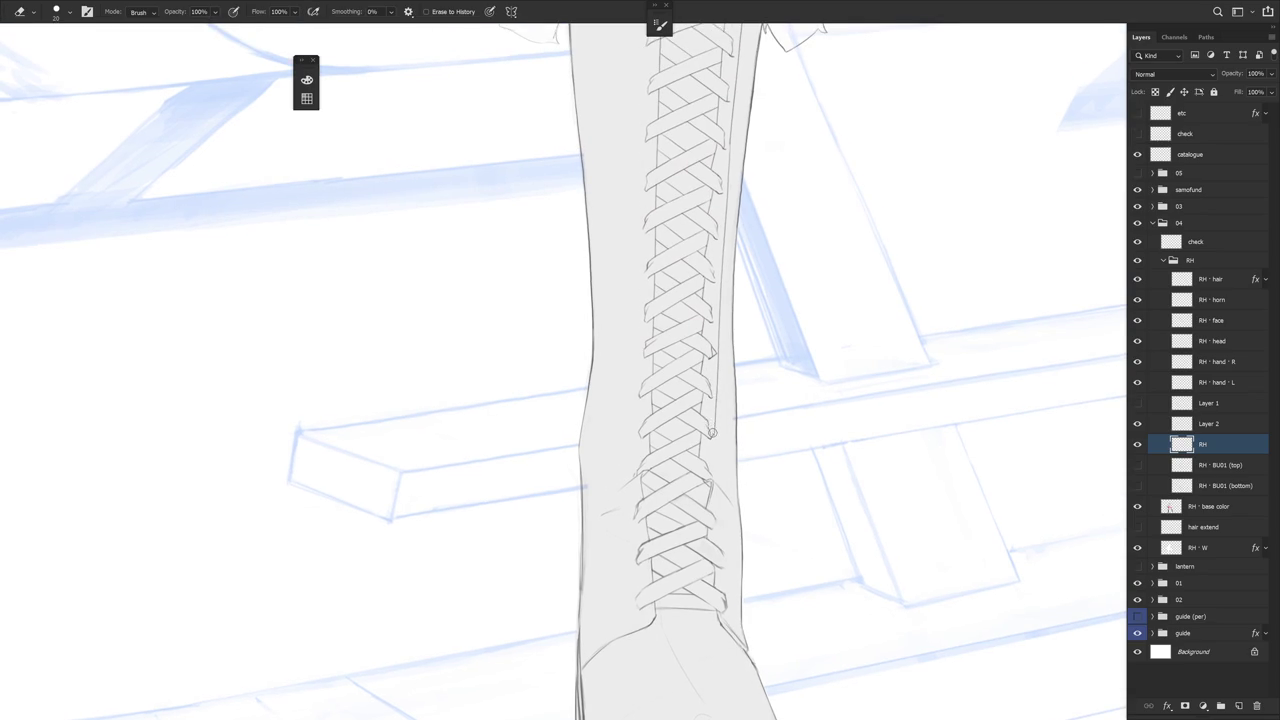
key(b)
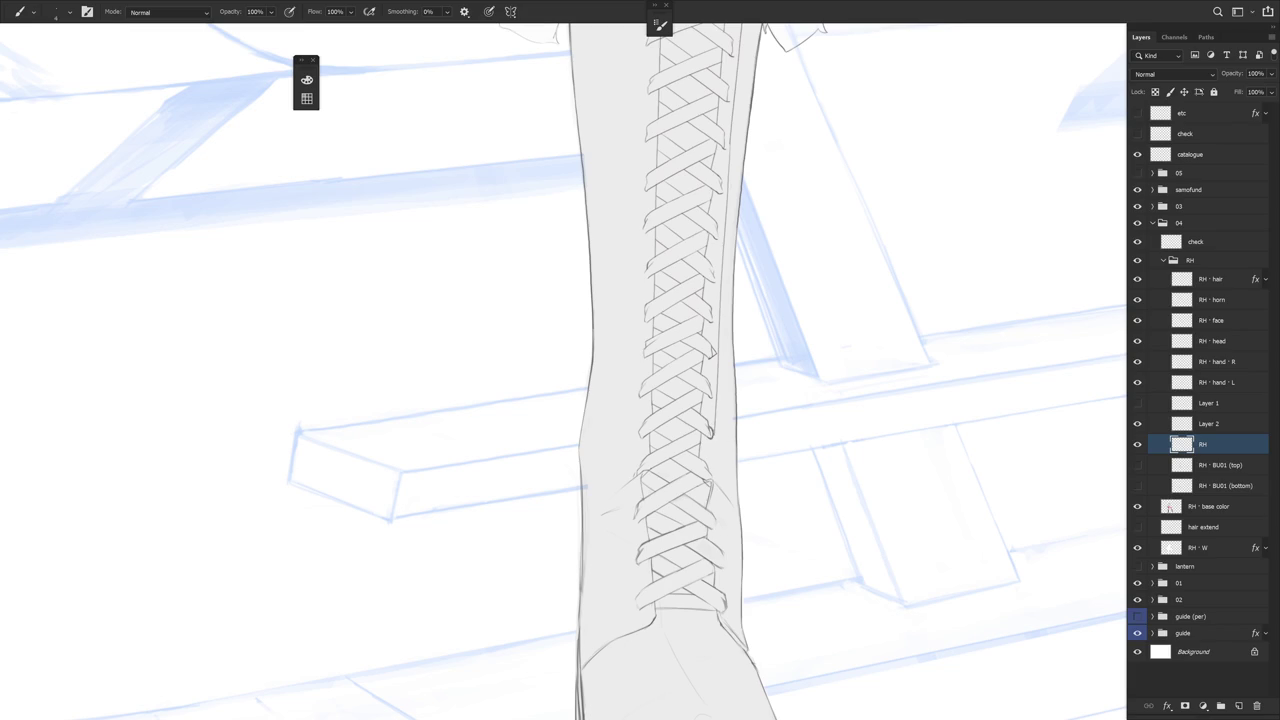
scroll(718, 398, up, 1)
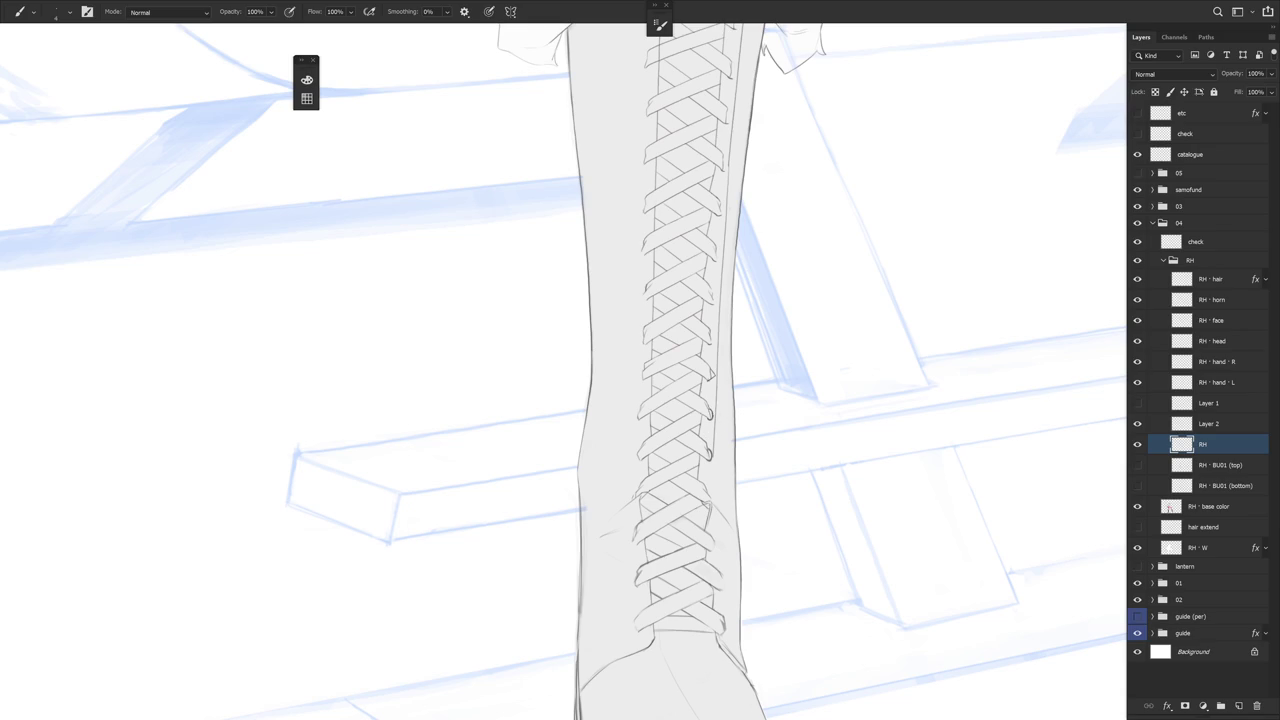
scroll(714, 396, up, 1)
key(e)
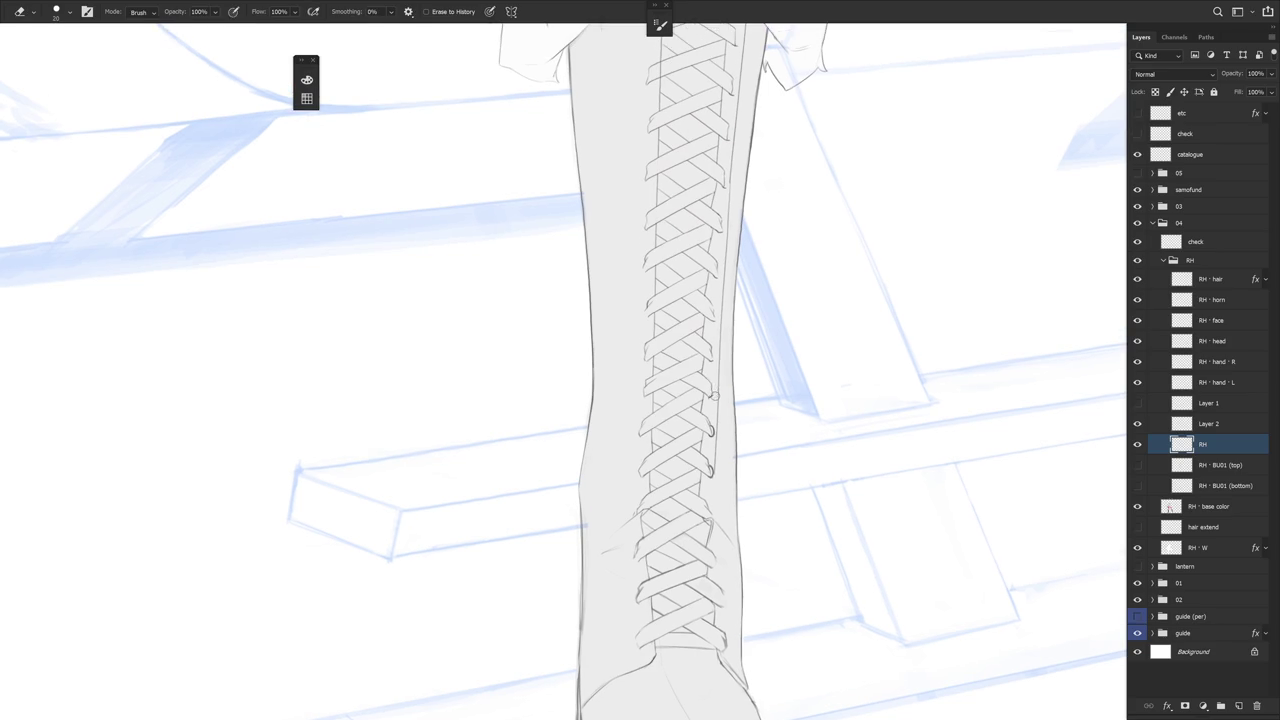
key(b)
key(e)
key(b)
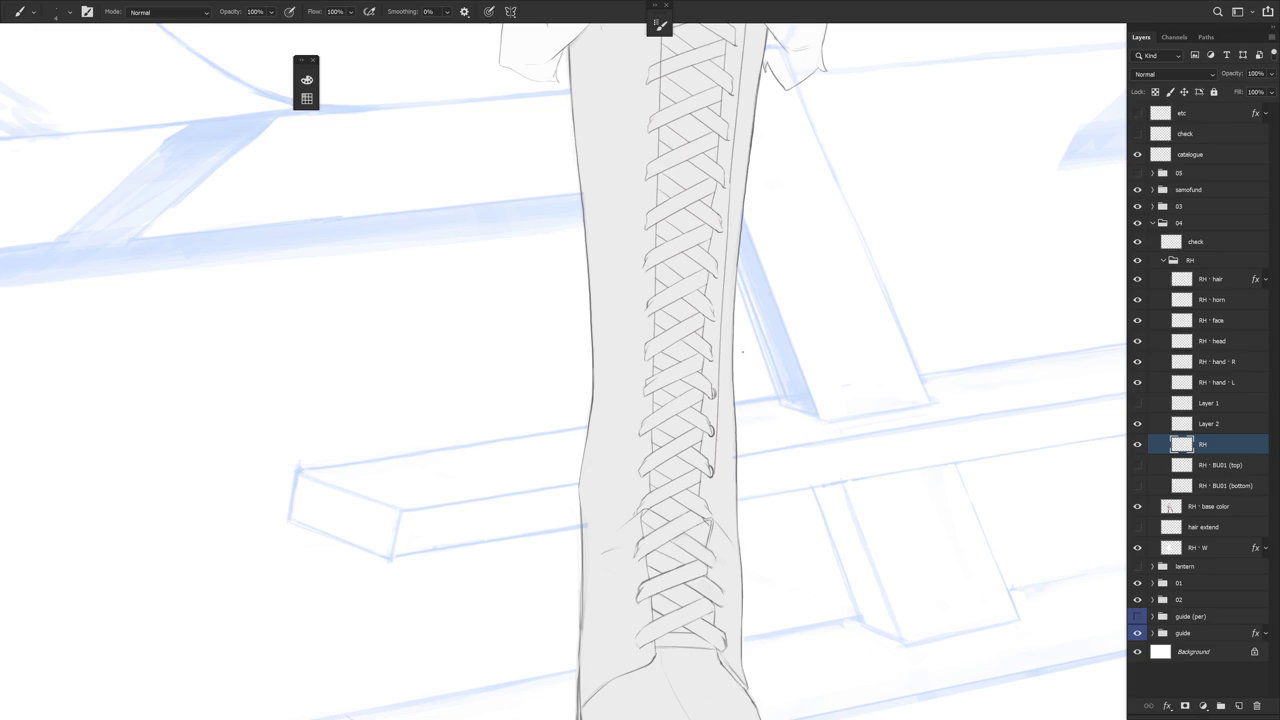
scroll(780, 423, down, 3)
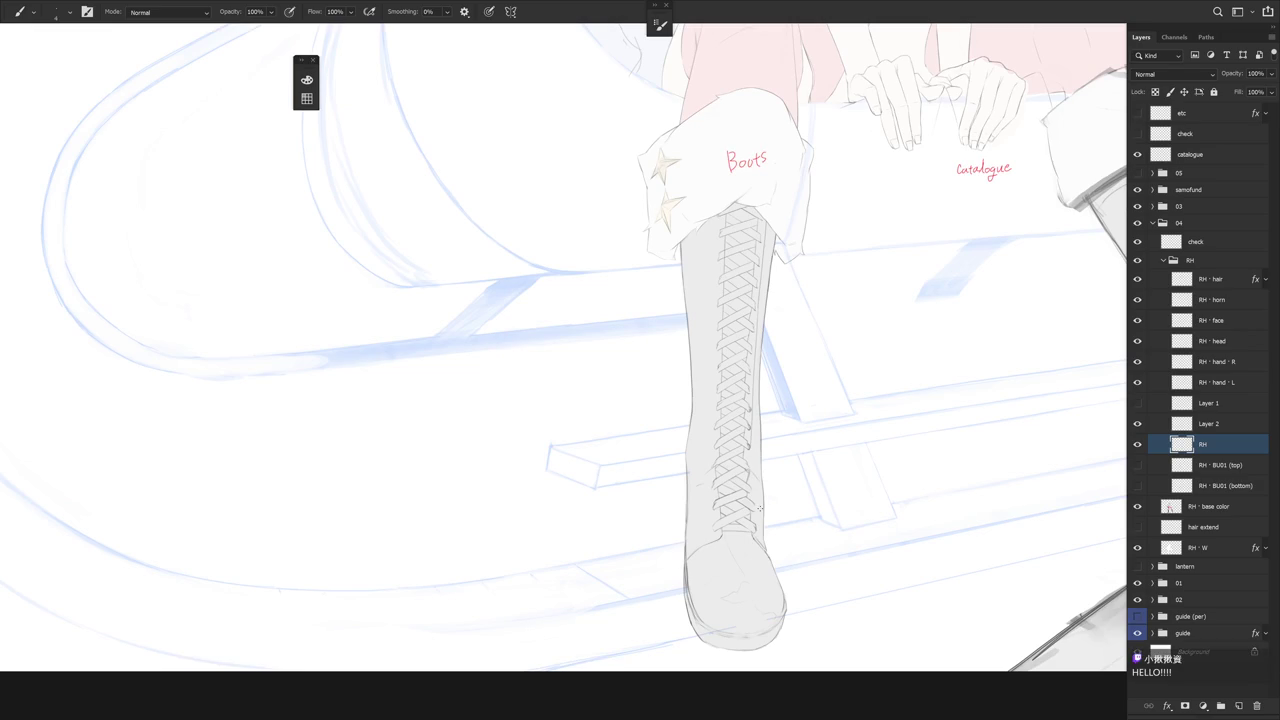
scroll(760, 508, up, 3)
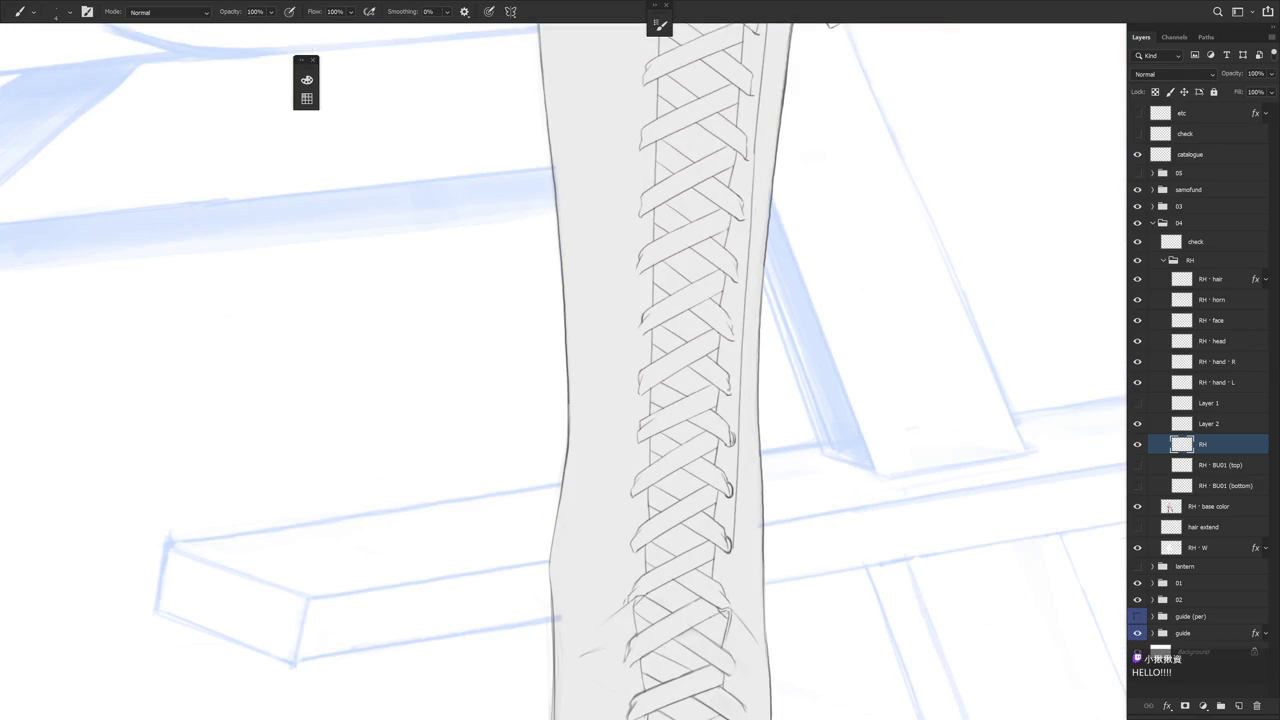
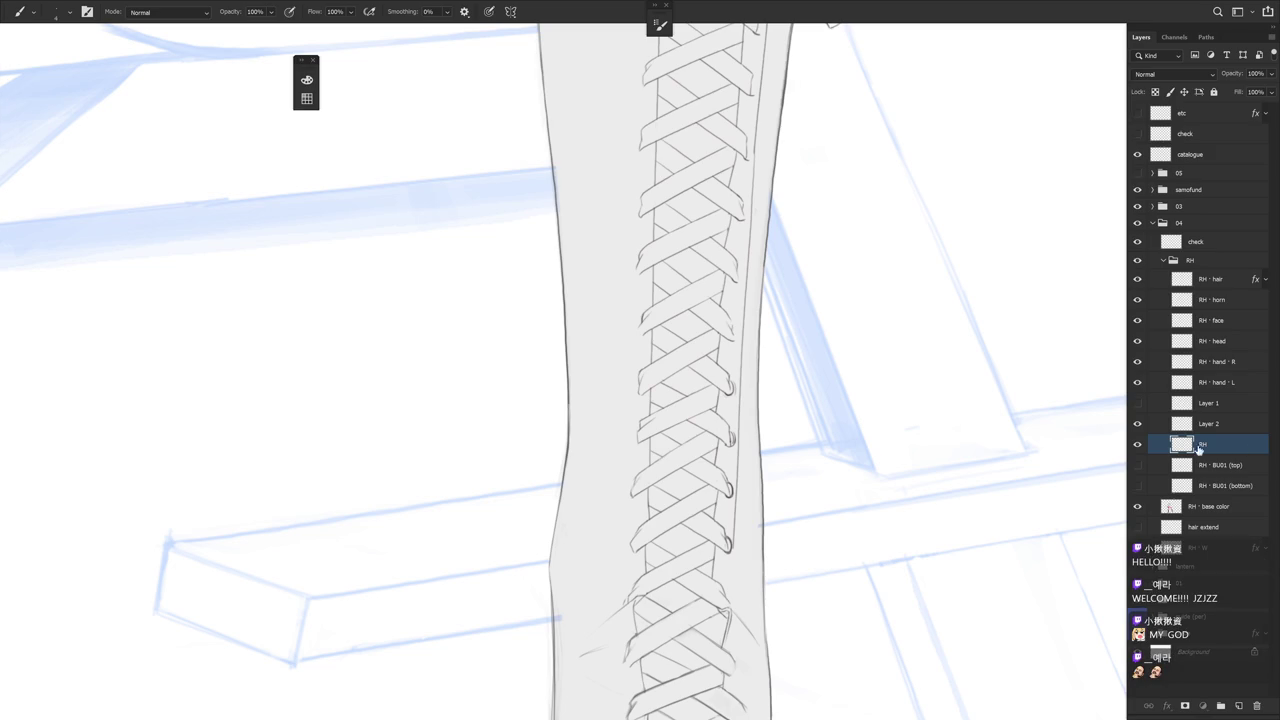
Hide the layer holding the stray extra strokes beside the laces
scroll(754, 471, up, 2)
click(1137, 423)
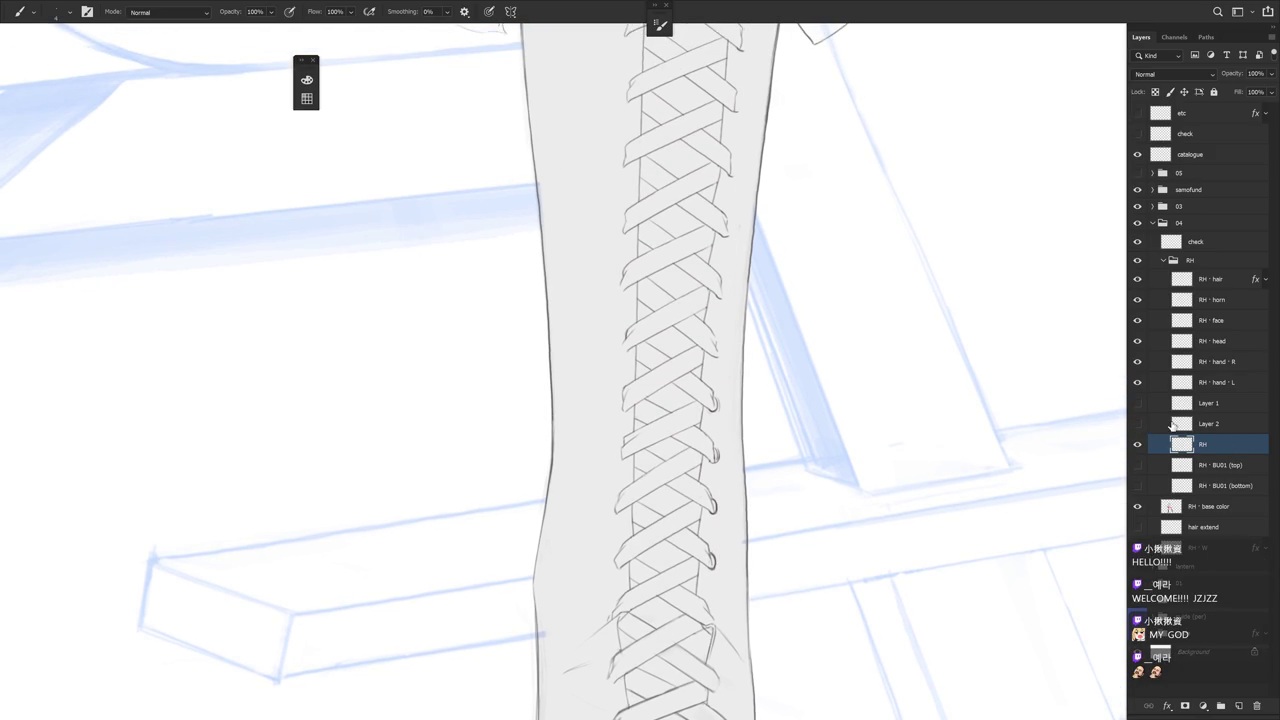
scroll(720, 350, up, 1)
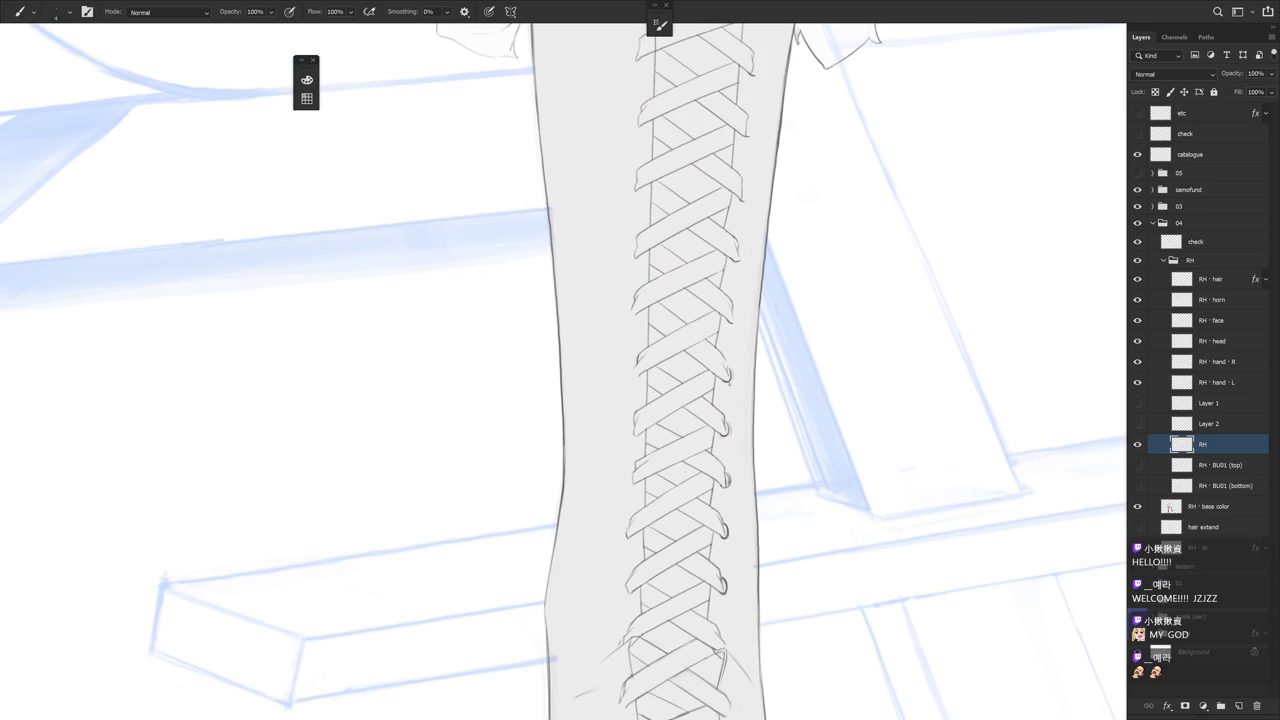
Redraw a lace end on the right-side lacing and close the lace loop with a short curve
drag(731, 368, 734, 380)
scroll(731, 483, down, 1)
key(e)
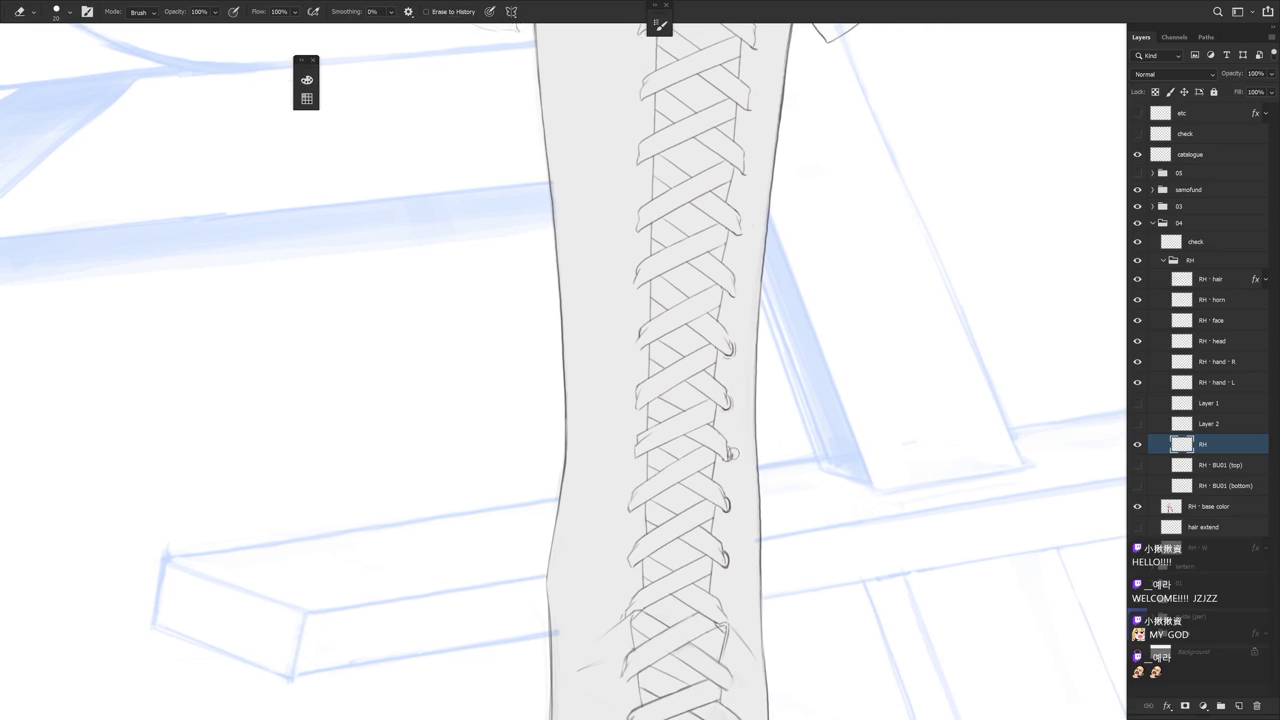
key(b)
key(e)
key(b)
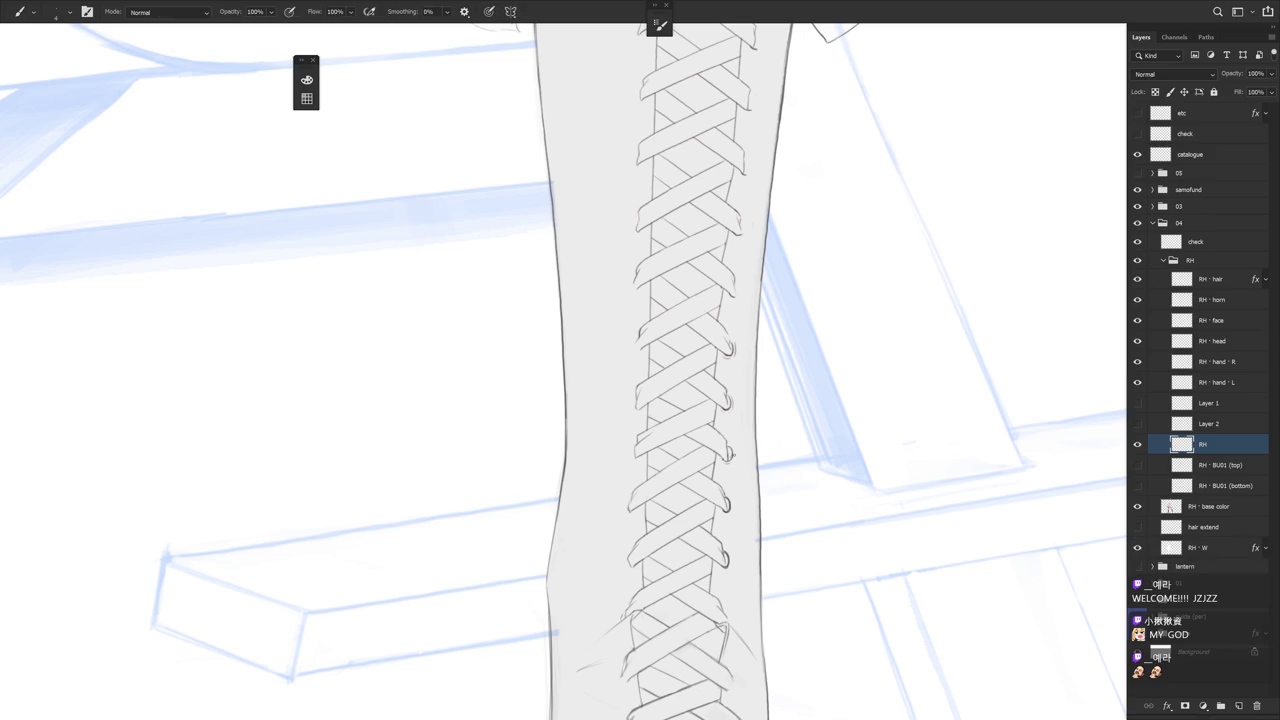
drag(733, 445, 730, 461)
scroll(749, 449, down, 1)
scroll(749, 449, down, 4)
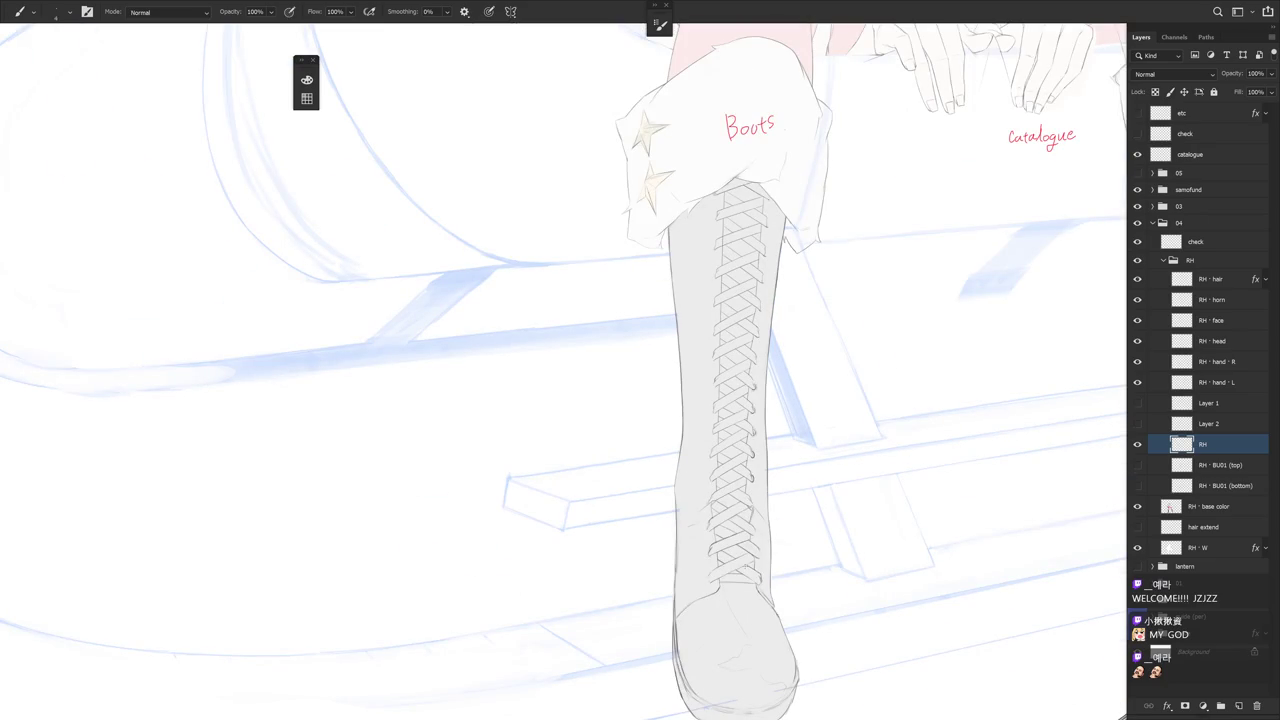
drag(783, 381, 785, 417)
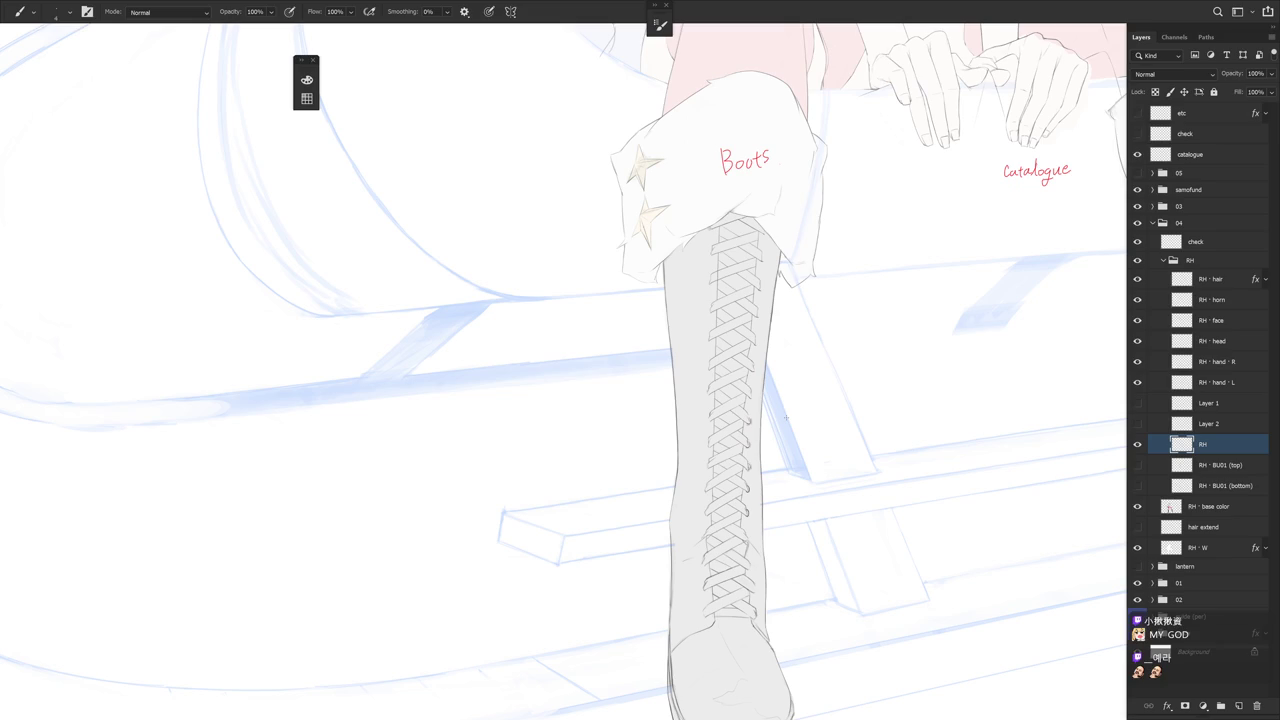
scroll(757, 500, up, 3)
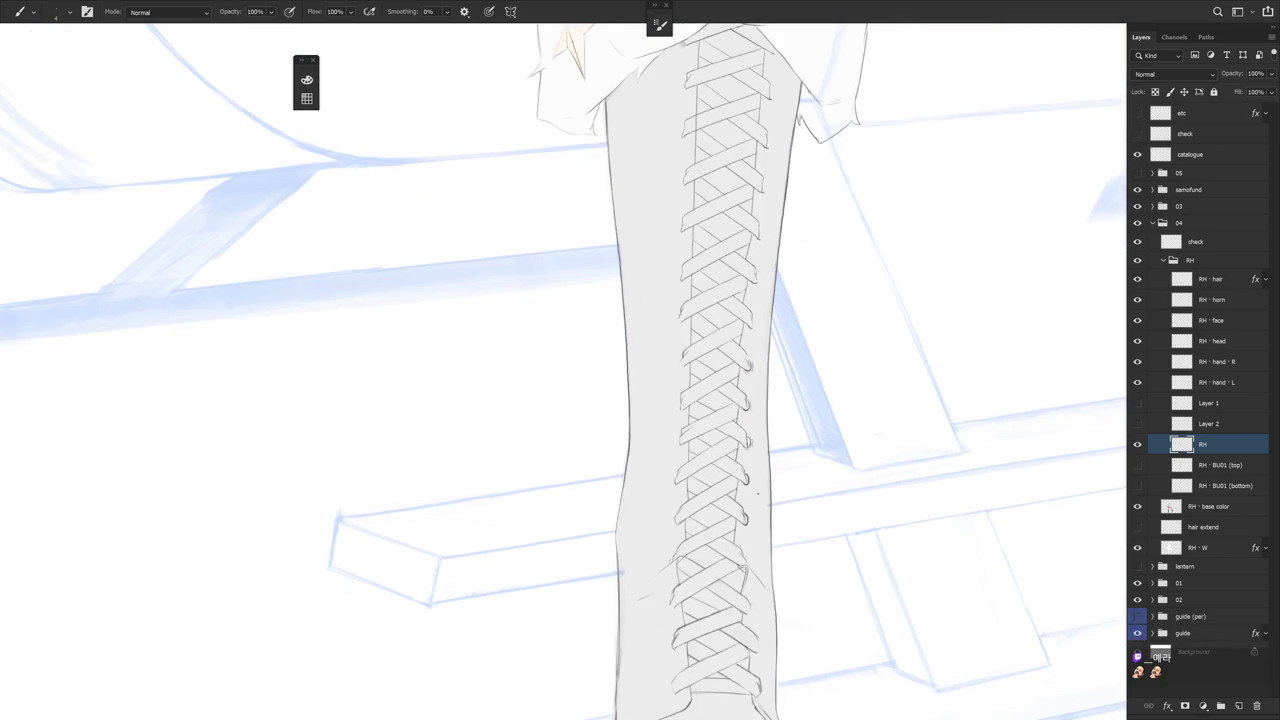
drag(757, 493, 777, 434)
mouse_move(808, 477)
mouse_down()
mouse_move(809, 464)
mouse_move(775, 470)
mouse_up()
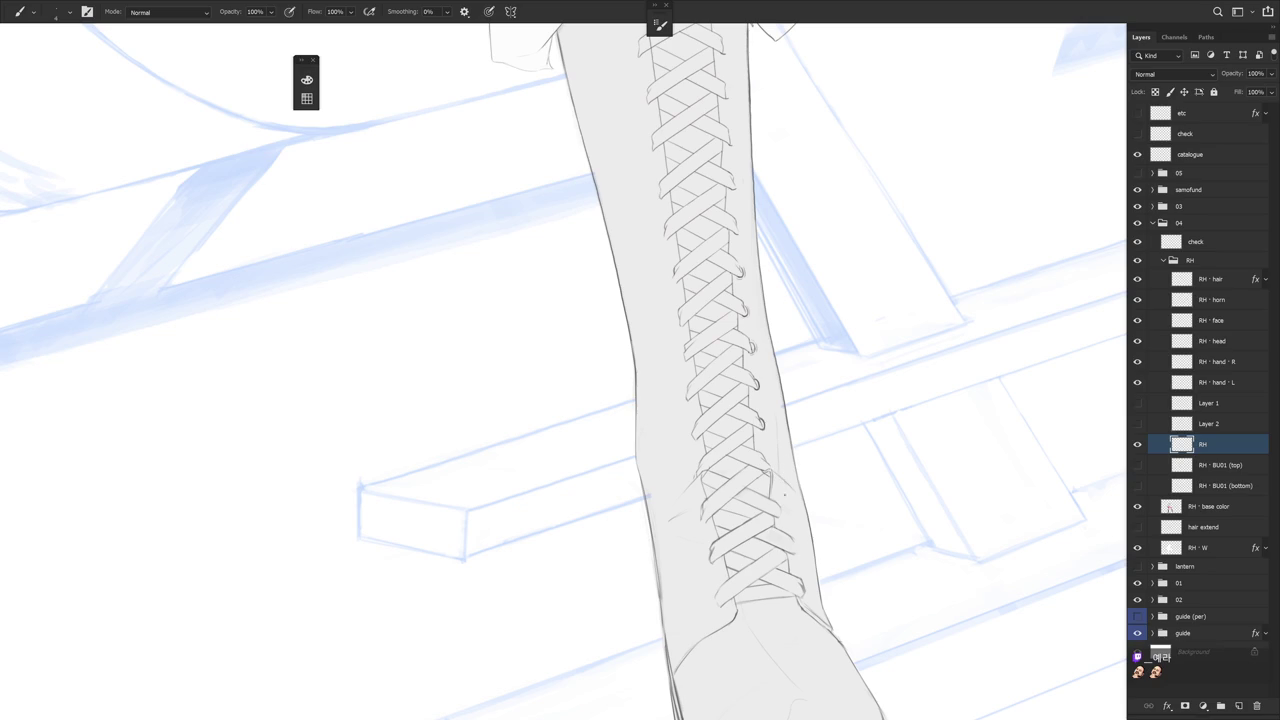
mouse_move(788, 482)
mouse_down()
mouse_move(788, 504)
mouse_move(773, 395)
mouse_up()
key(ctrl+z)
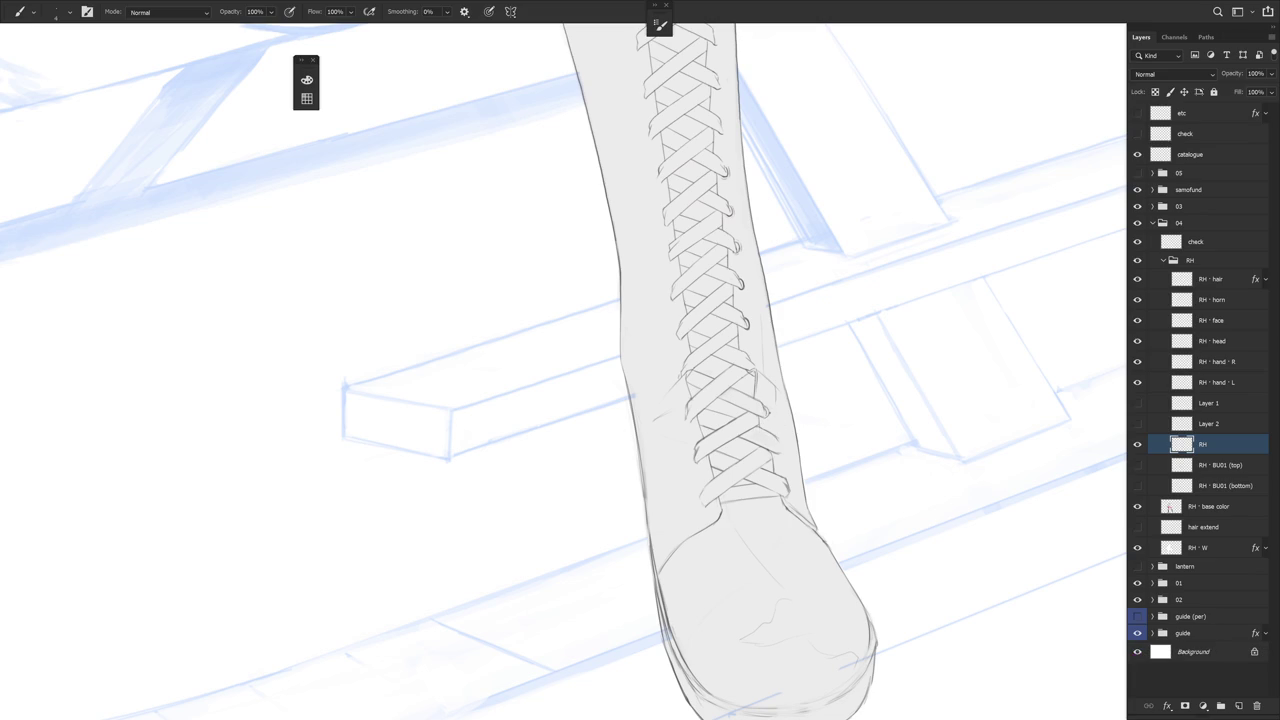
key(r)
drag(706, 524, 770, 341)
key(e)
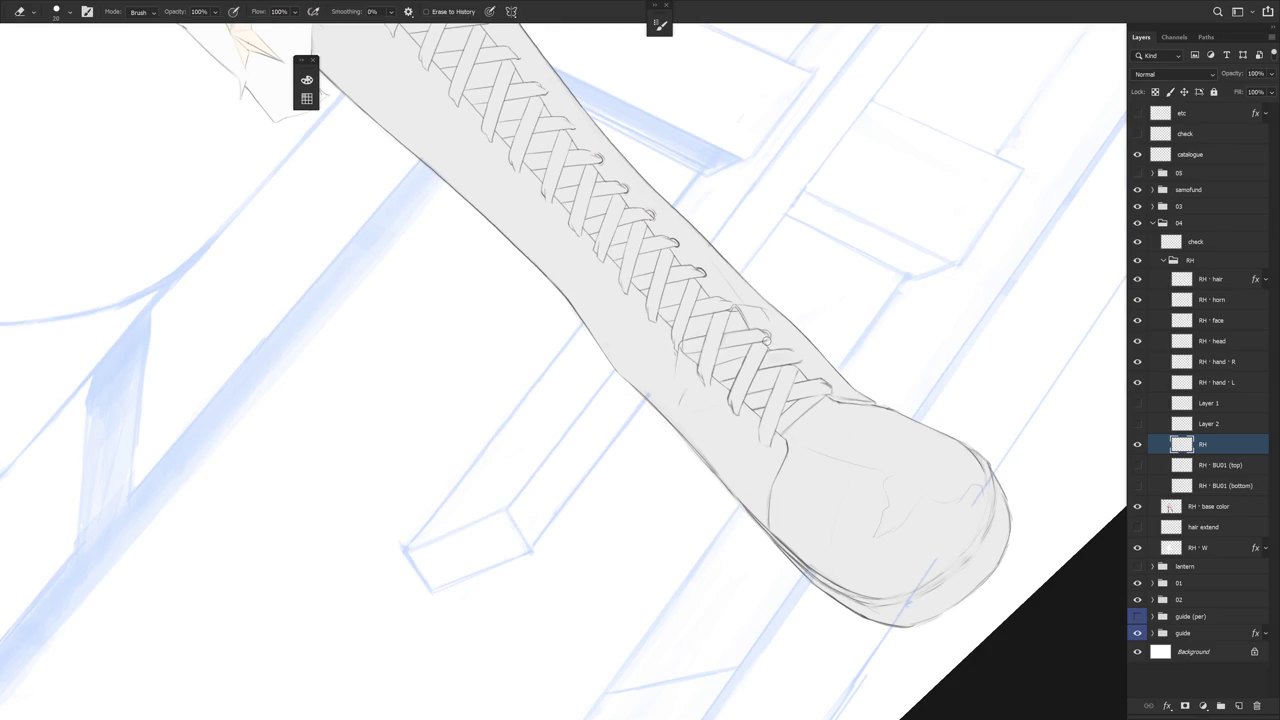
key(b)
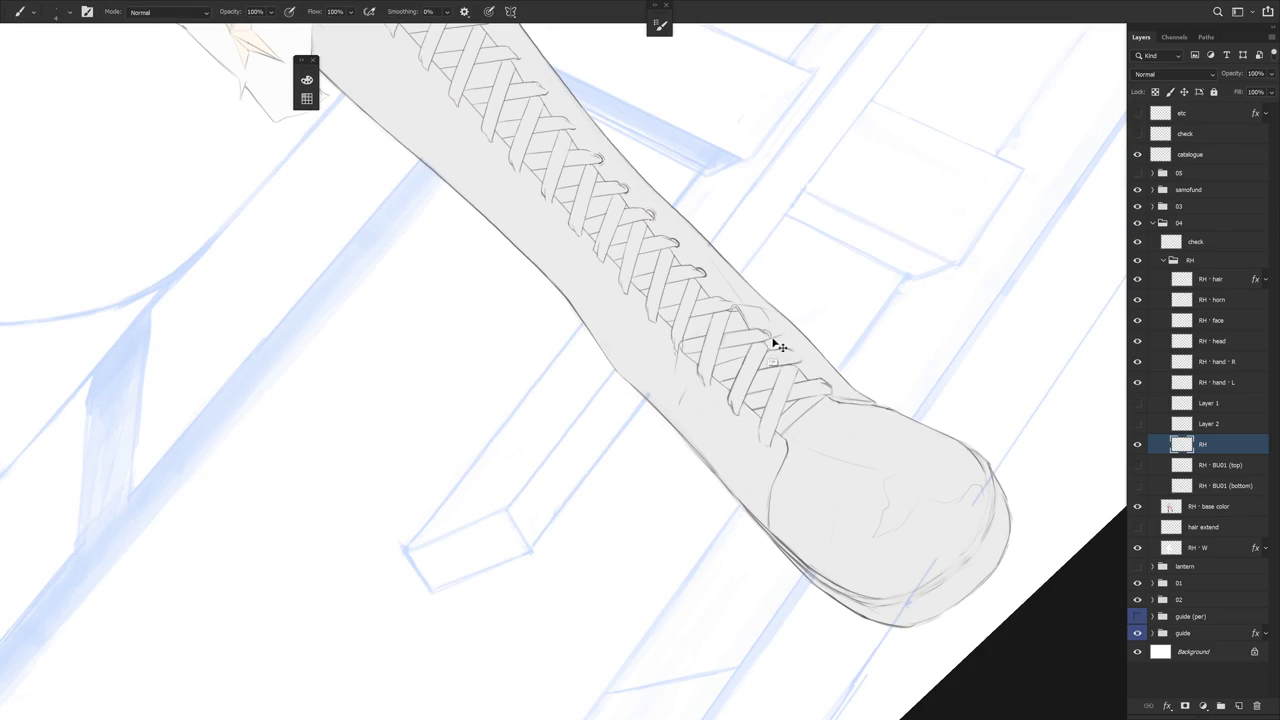
key(r)
drag(735, 310, 790, 323)
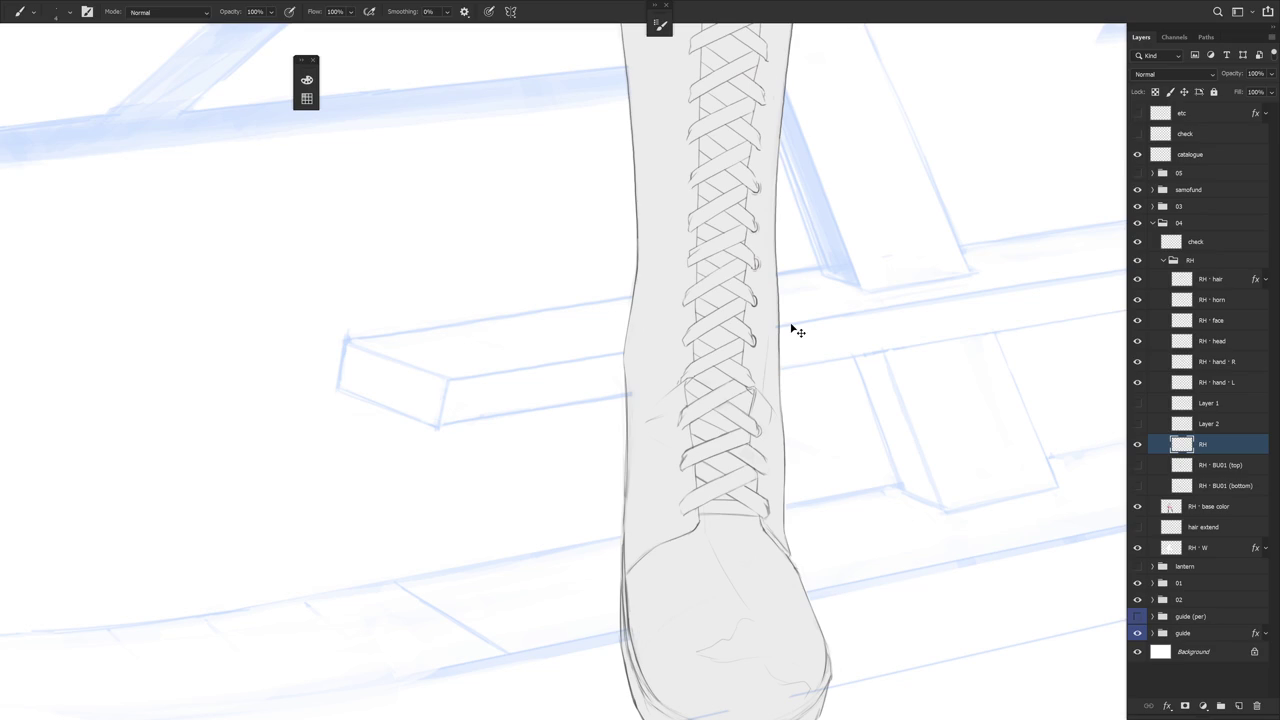
mouse_move(790, 325)
mouse_down()
mouse_move(740, 486)
mouse_move(757, 508)
mouse_up()
key(e)
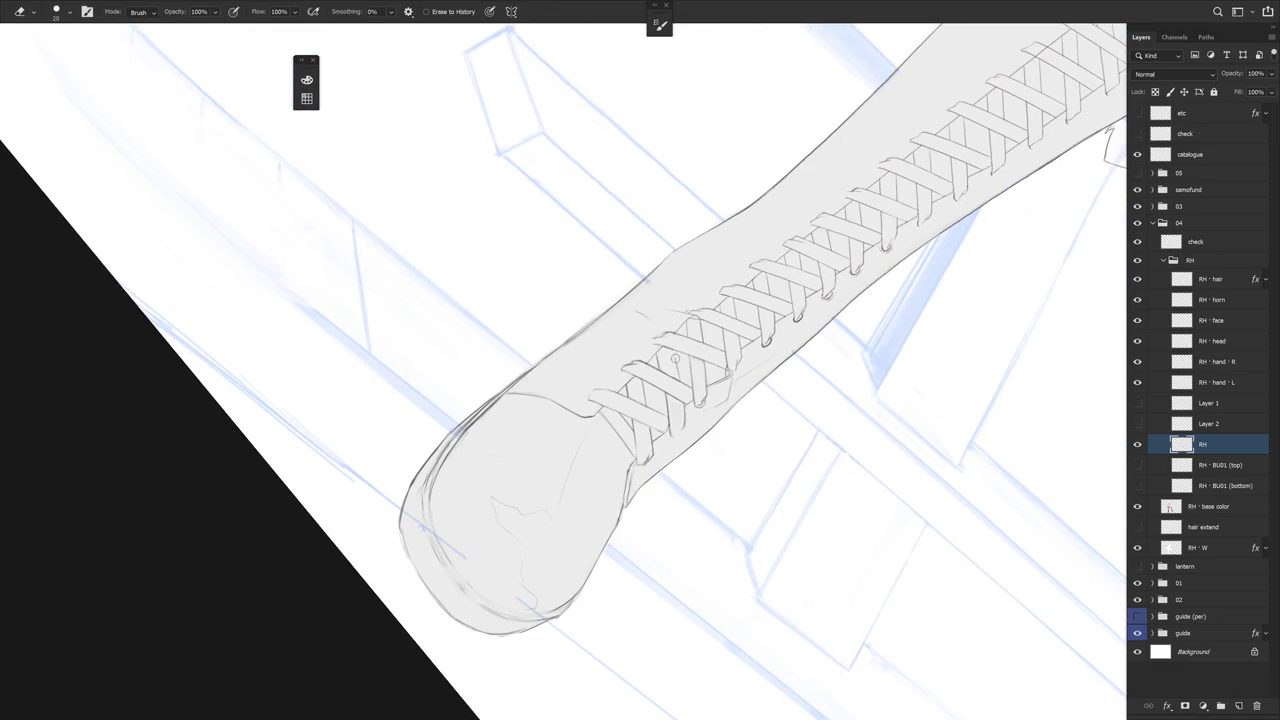
key(b)
key(e)
key(b)
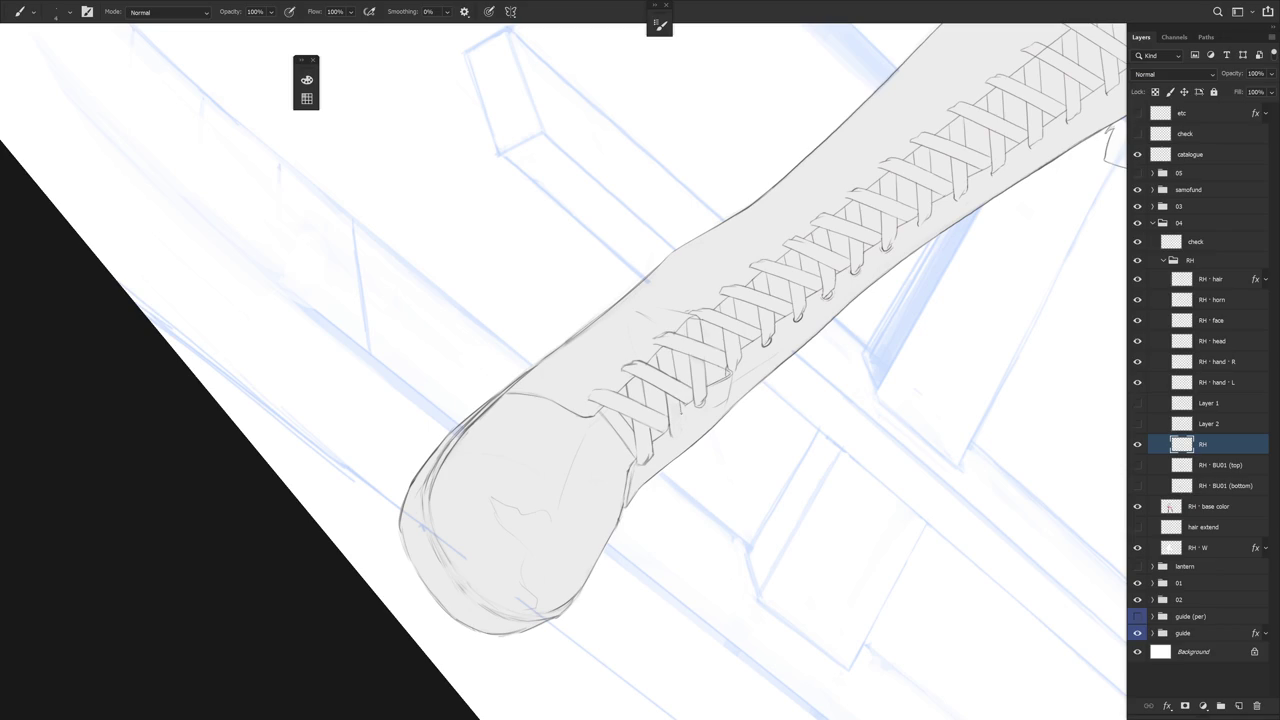
key(e)
key(b)
key(e)
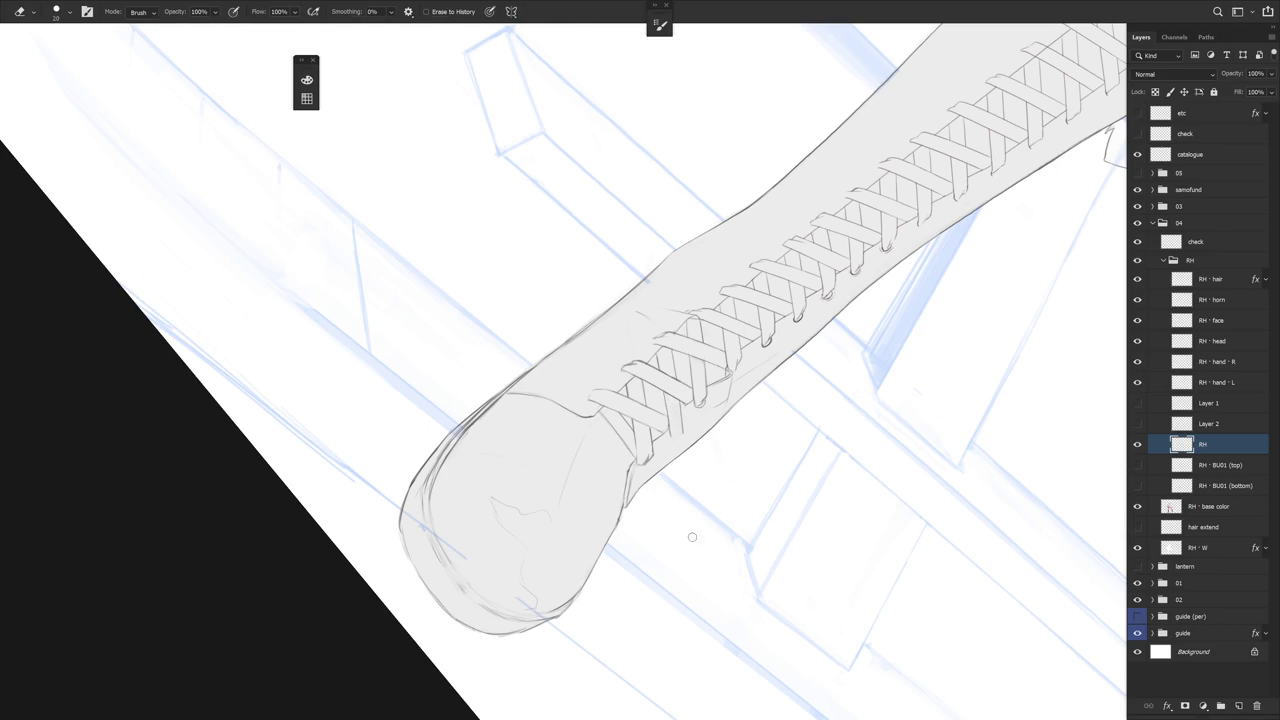
scroll(817, 465, down, 3)
key(b)
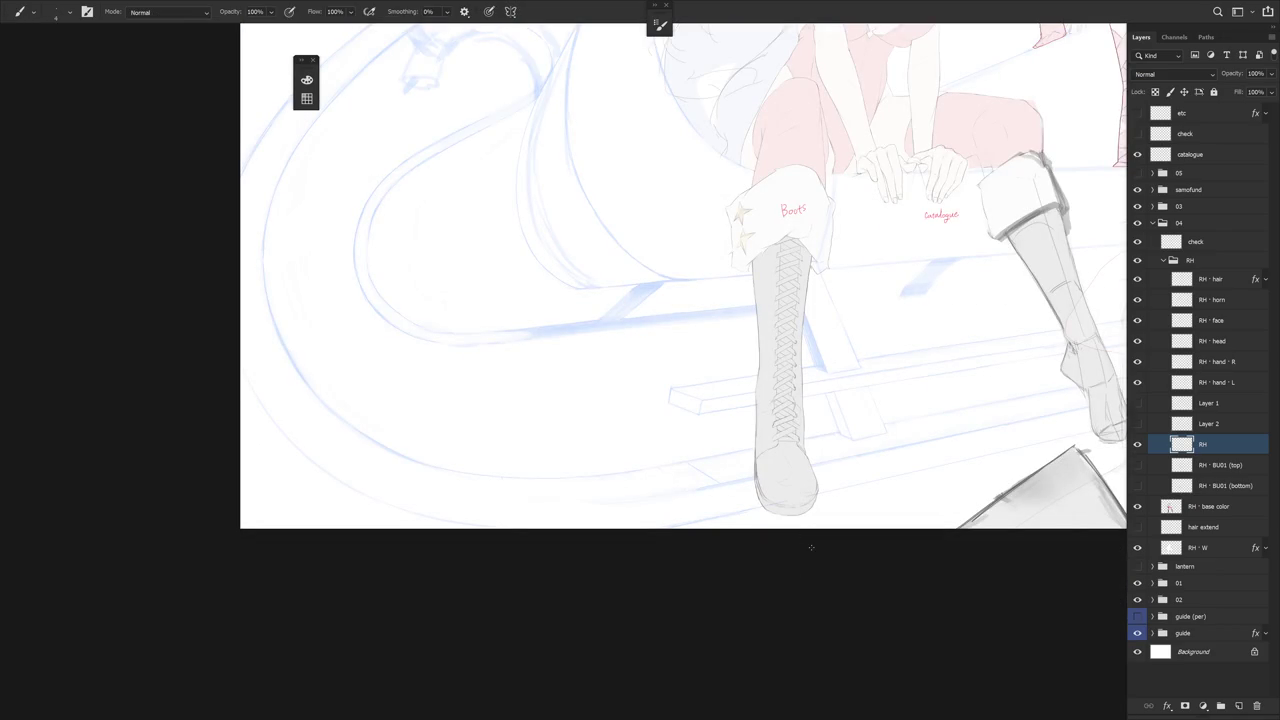
Tilt the view diagonally and touch up the lace strokes around the lowest eyelets
scroll(811, 547, up, 3)
mouse_move(857, 400)
mouse_down()
mouse_move(771, 534)
mouse_move(774, 418)
mouse_move(766, 429)
mouse_up()
scroll(766, 429, up, 2)
key(e)
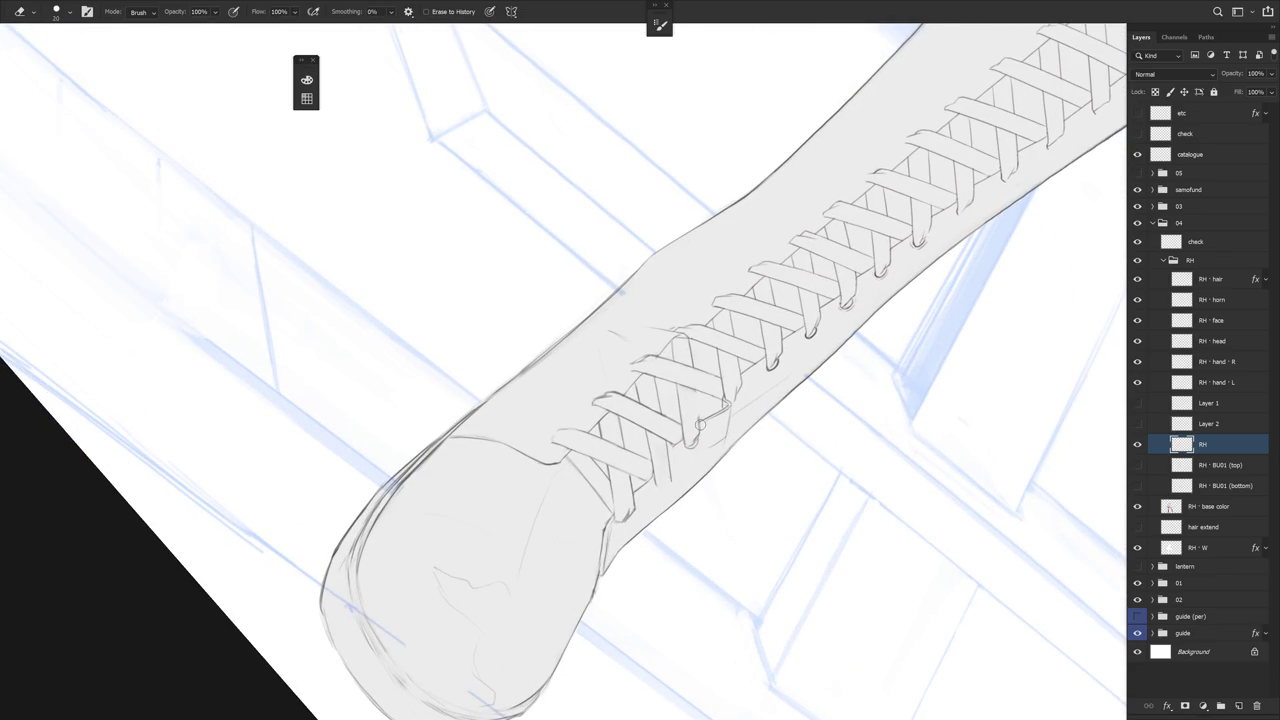
key(b)
key(e)
mouse_move(703, 412)
mouse_down()
mouse_move(794, 408)
mouse_move(715, 318)
mouse_up()
key(b)
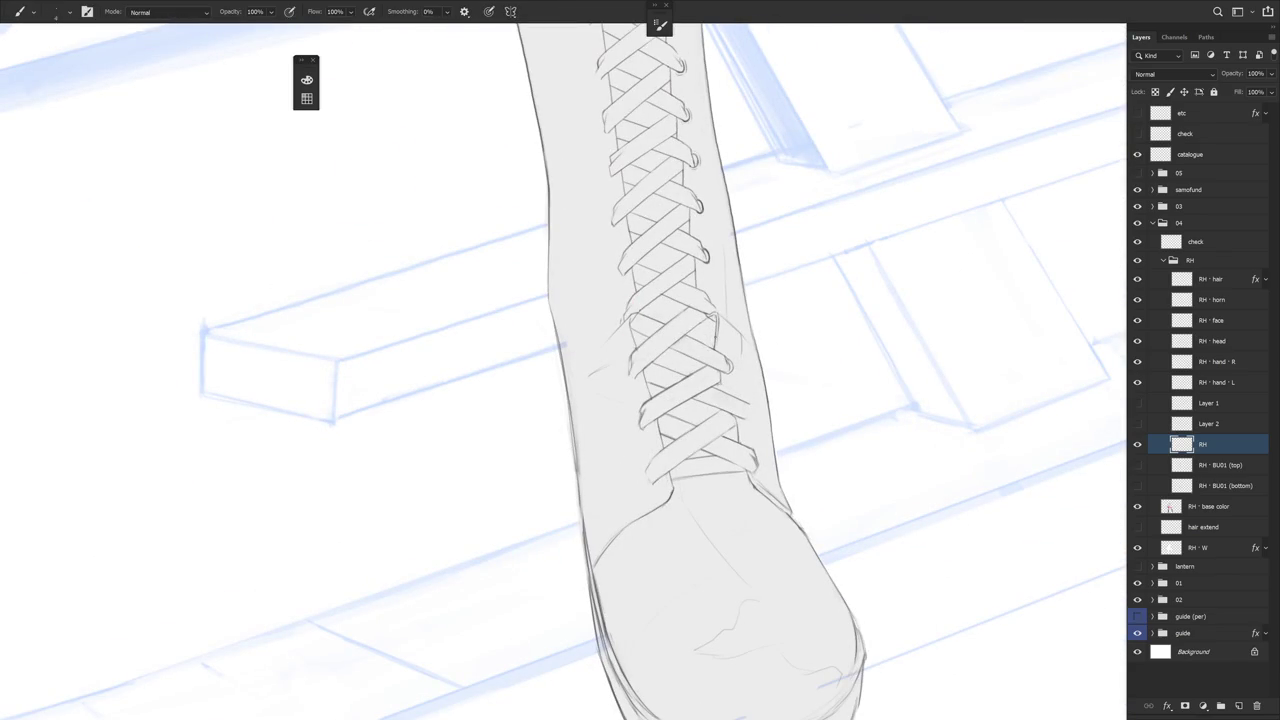
scroll(769, 348, down, 3)
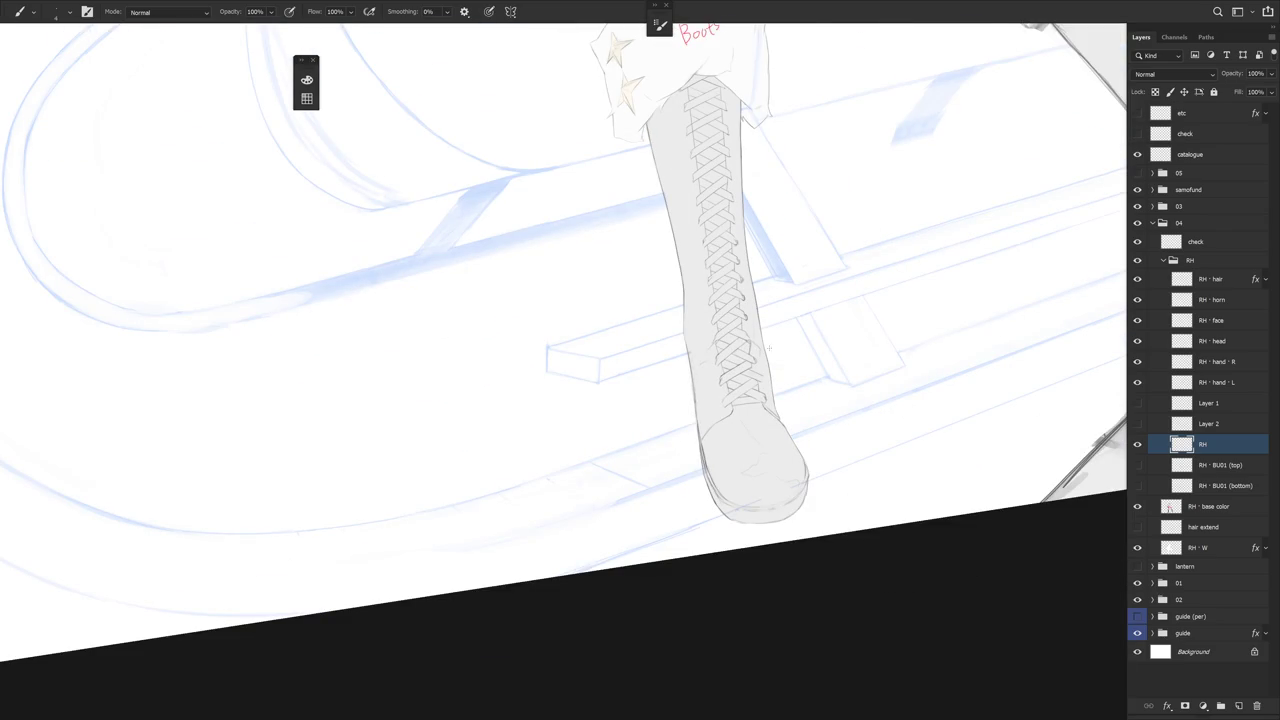
scroll(769, 348, up, 2)
scroll(769, 348, up, 2)
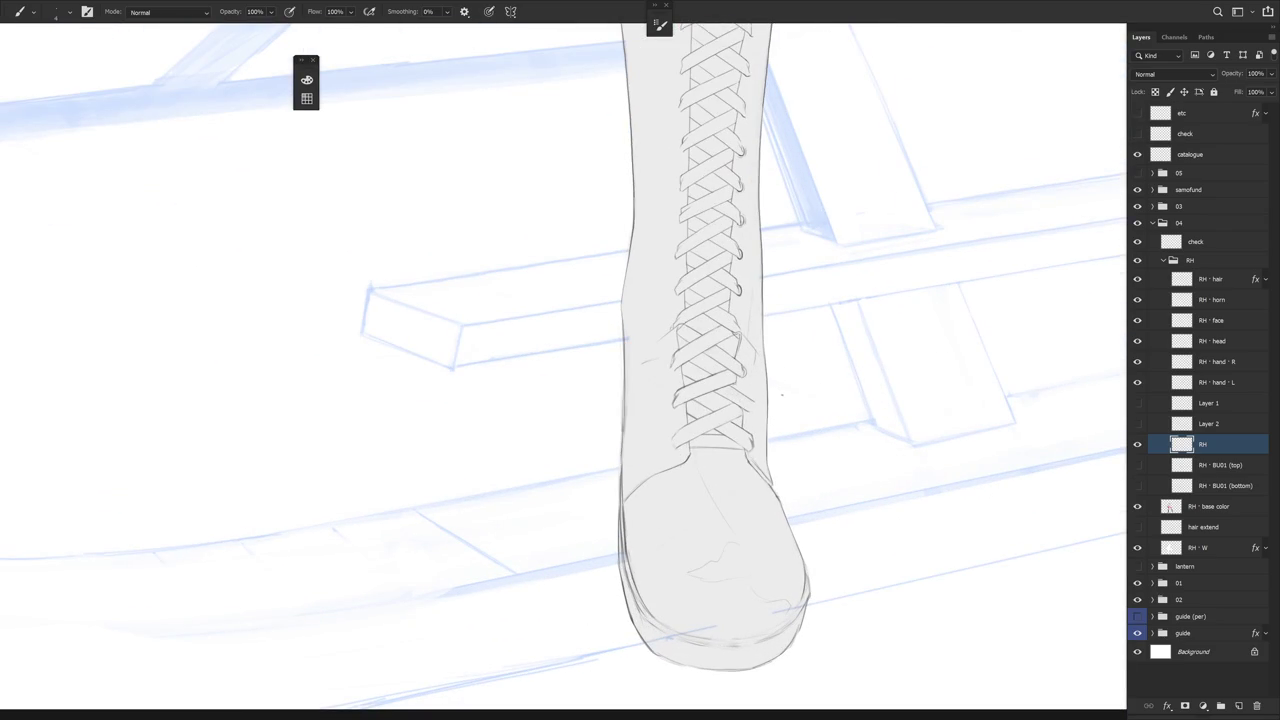
key(e)
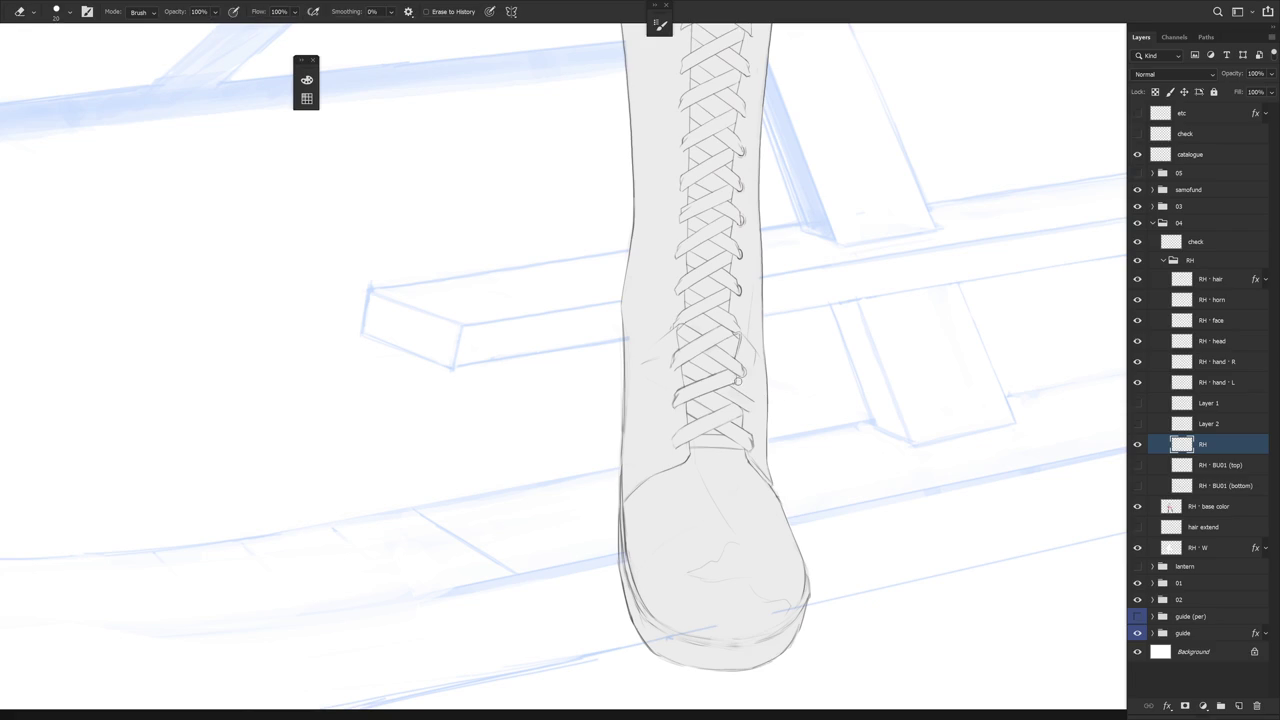
key(b)
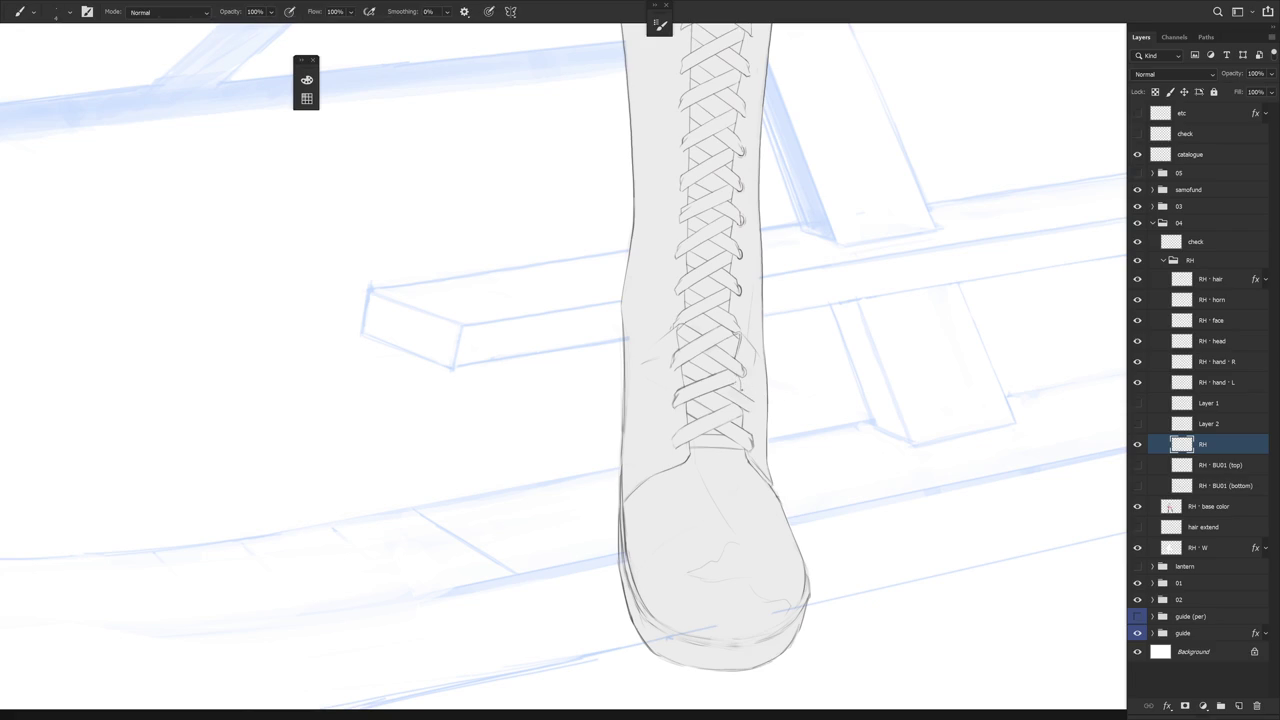
Rotate the boot between vertical and diagonal to refine the remaining lace crossings, then zoom out
drag(752, 443, 737, 272)
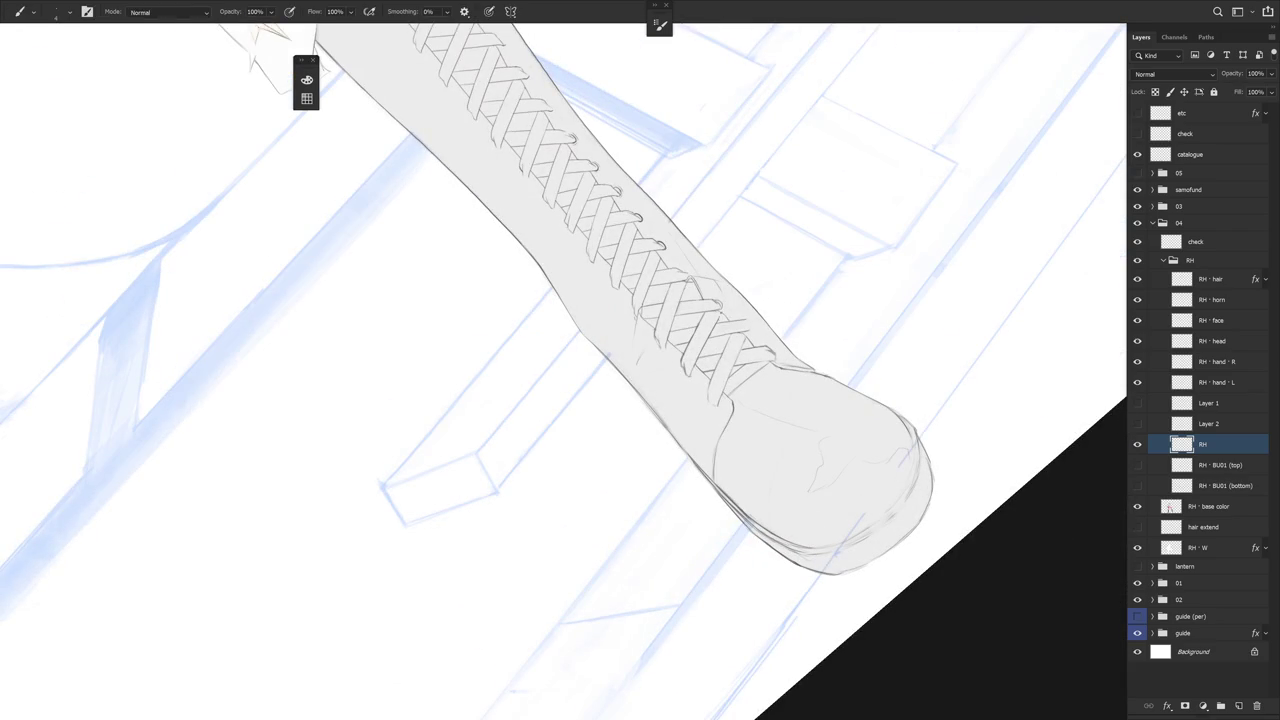
drag(777, 318, 736, 392)
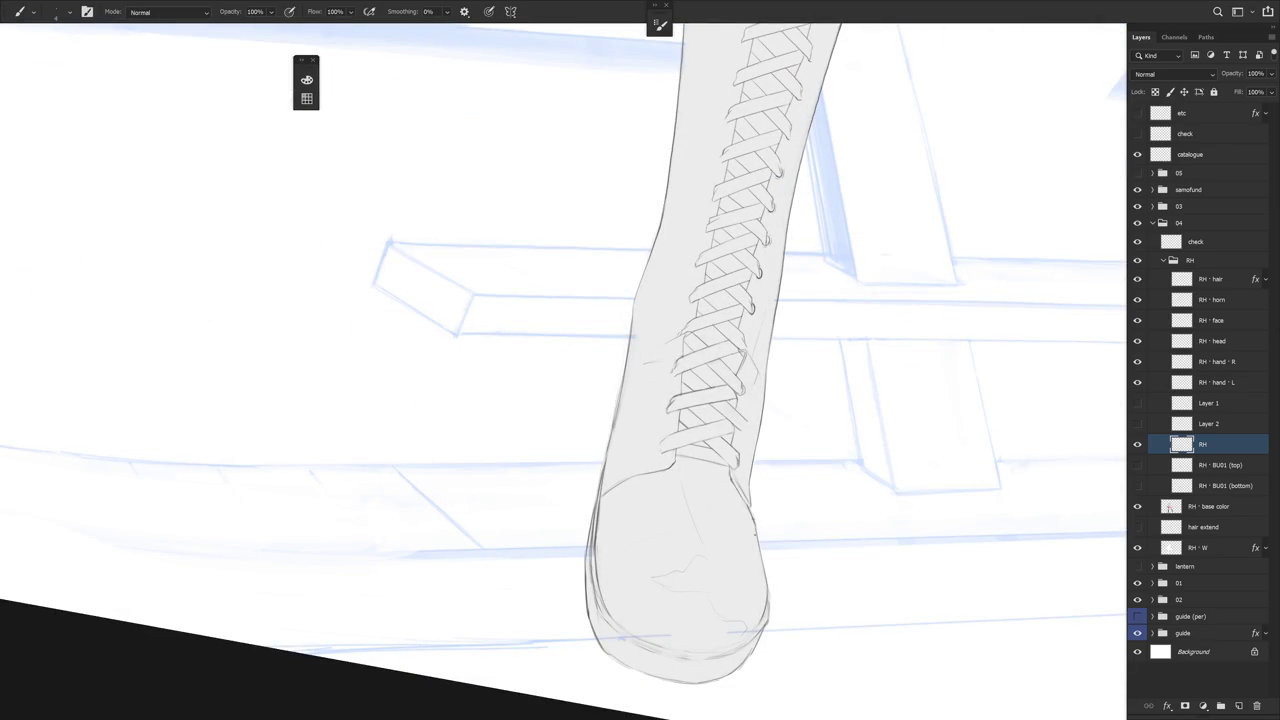
key(r)
drag(775, 457, 776, 423)
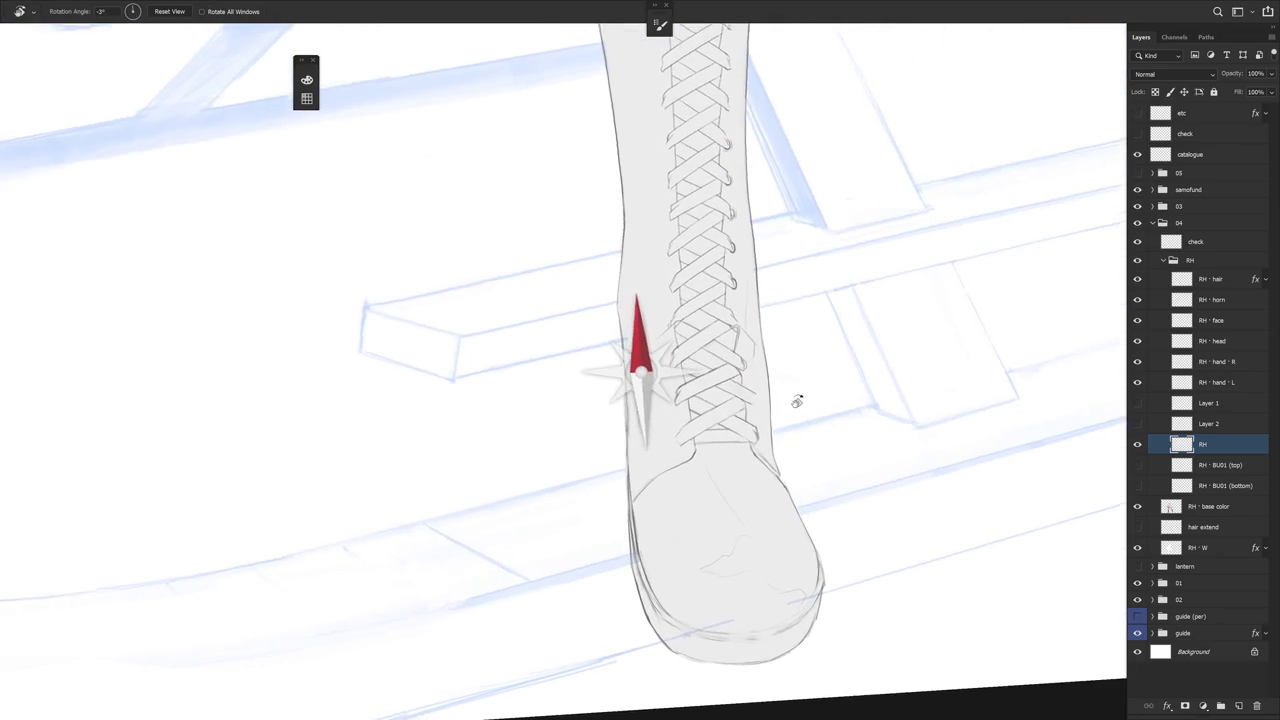
drag(776, 423, 713, 249)
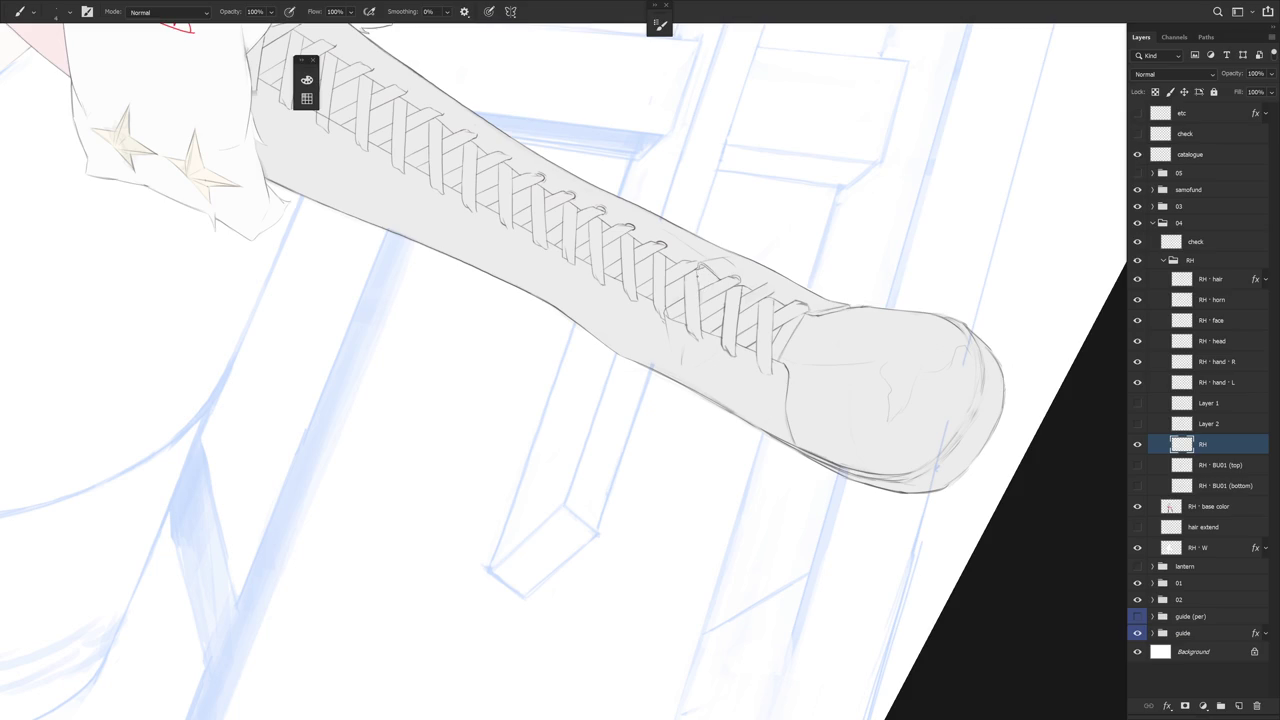
key(e)
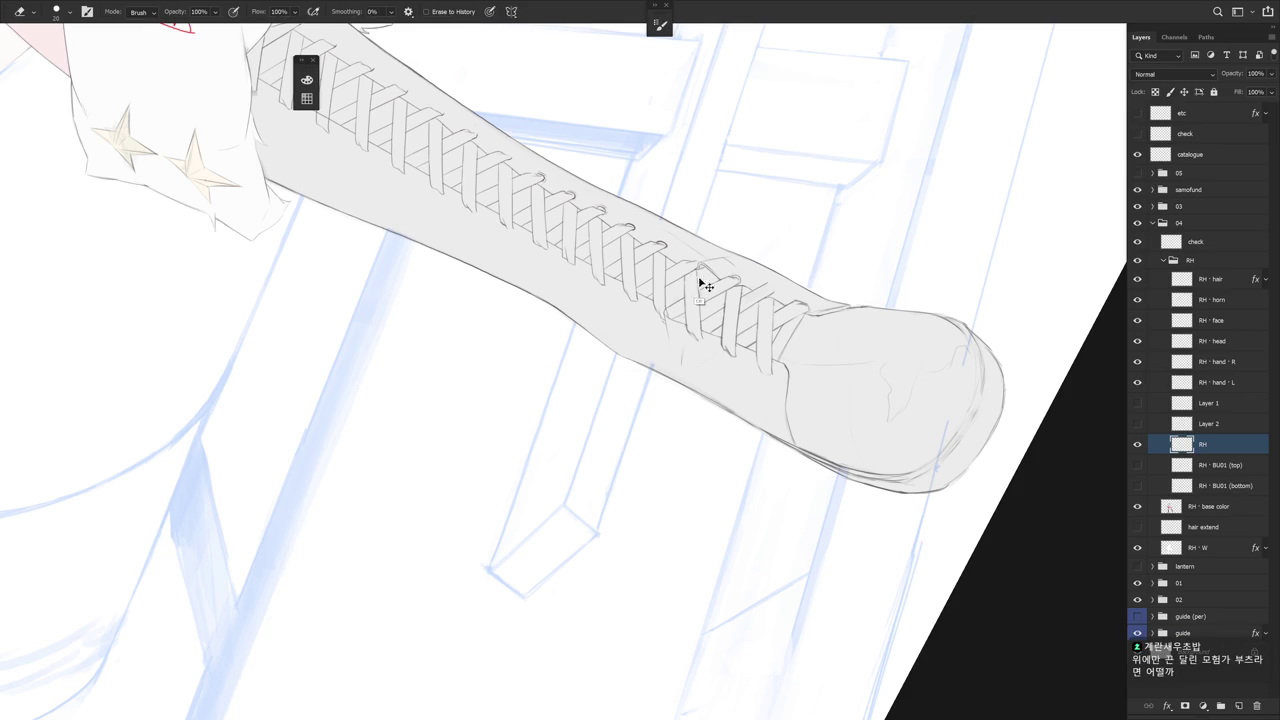
key(b)
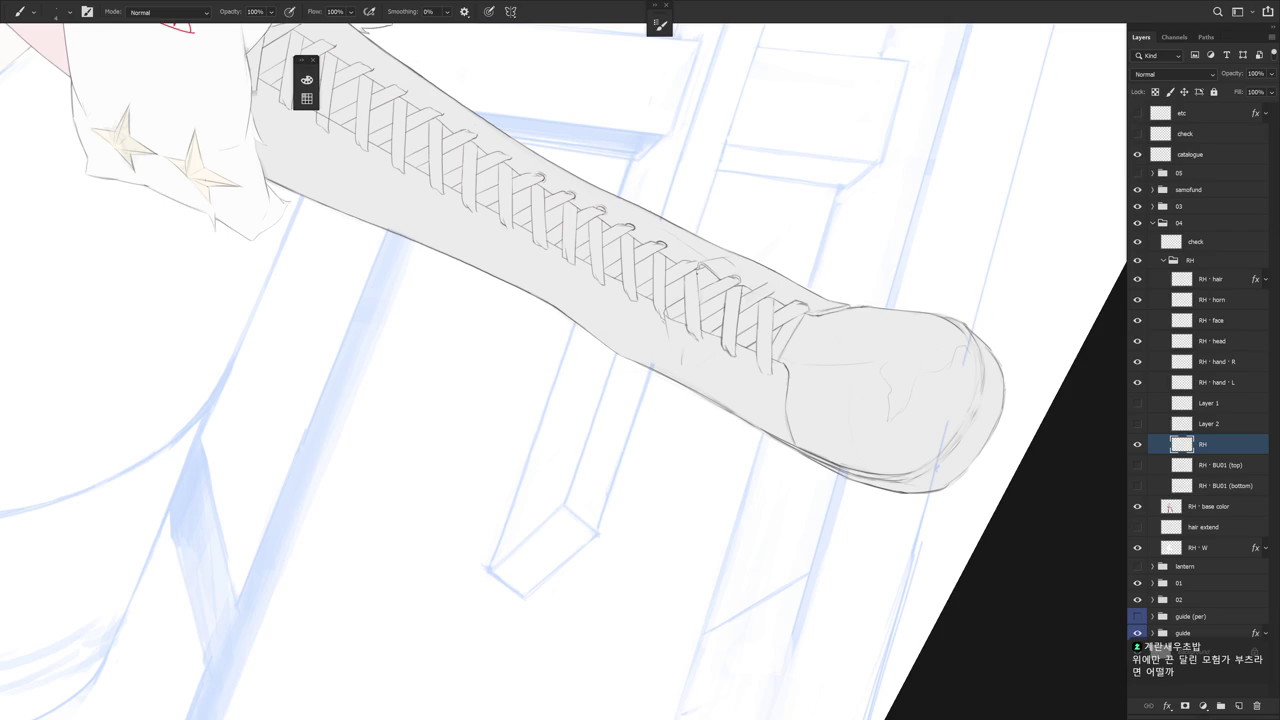
key(e)
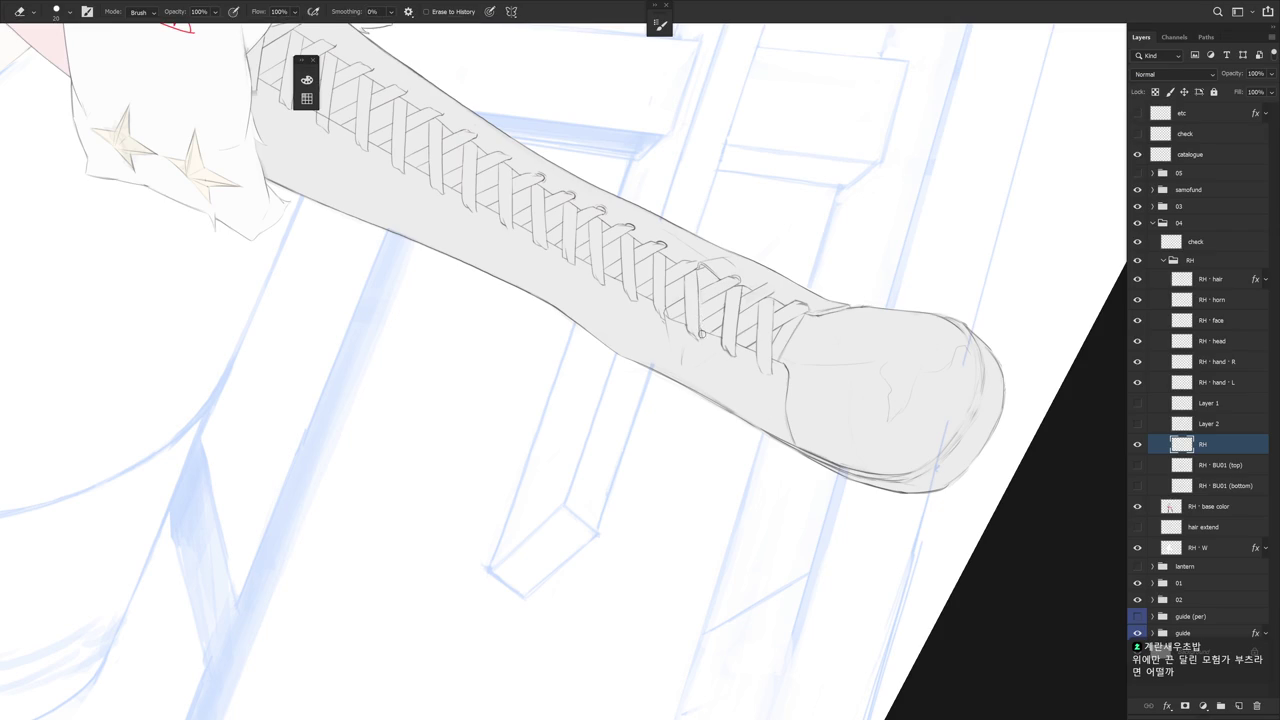
key(r)
drag(702, 335, 730, 556)
key(e)
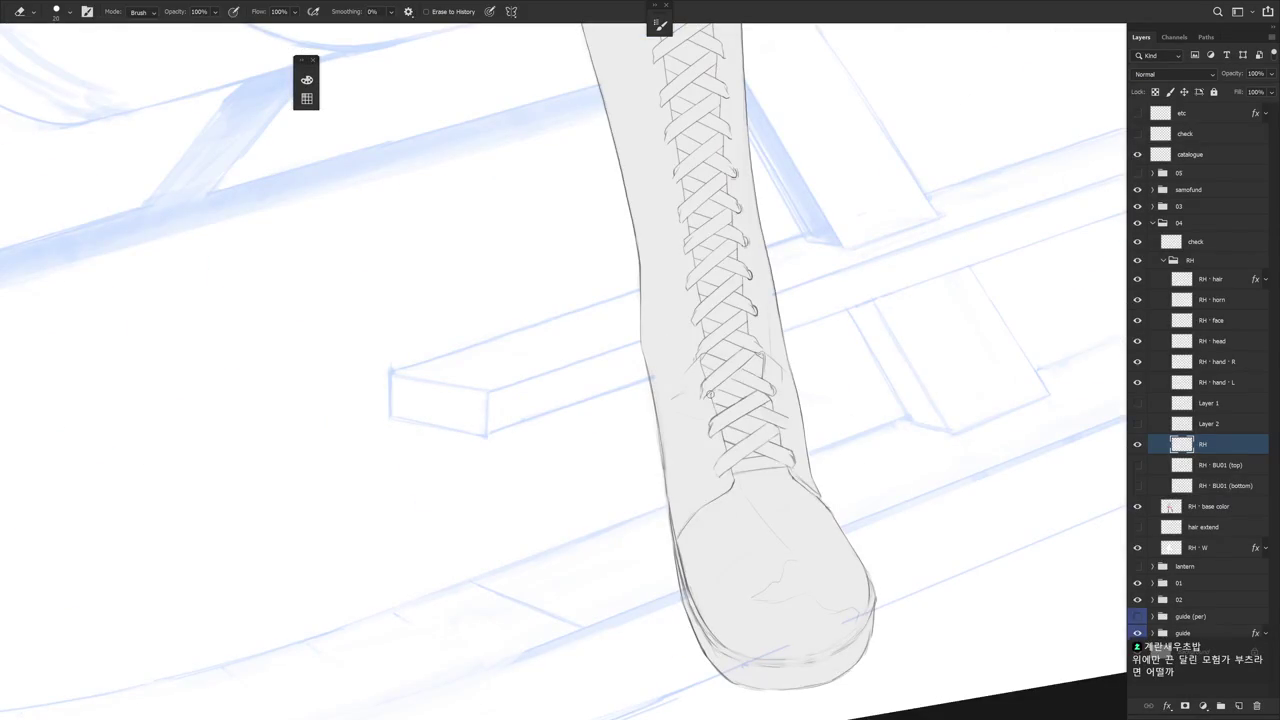
key(b)
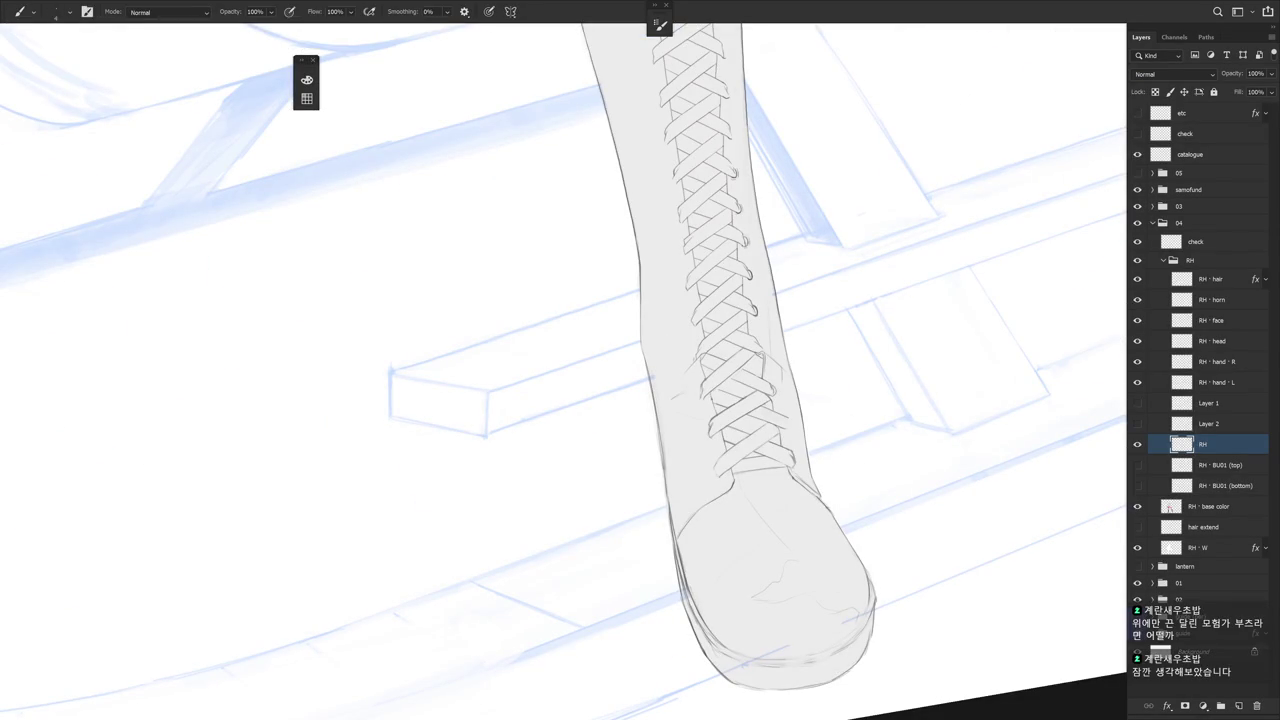
scroll(800, 392, down, 5)
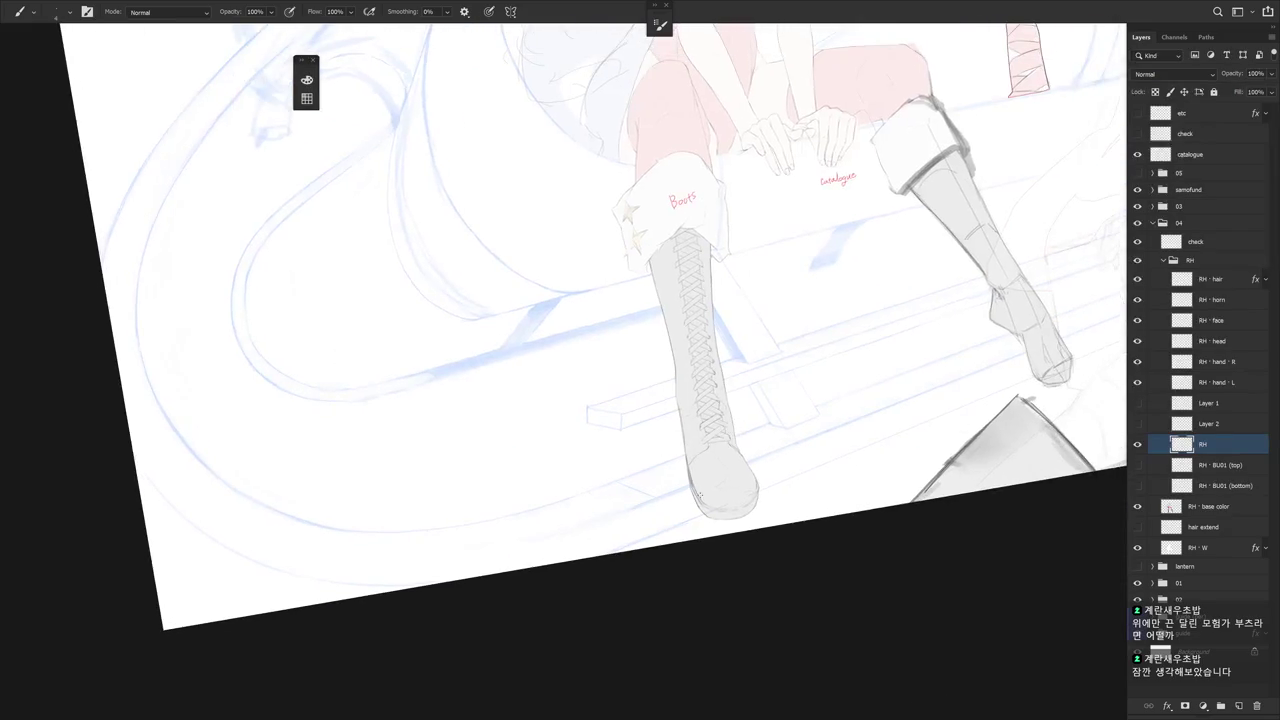
scroll(700, 494, down, 3)
scroll(686, 494, down, 3)
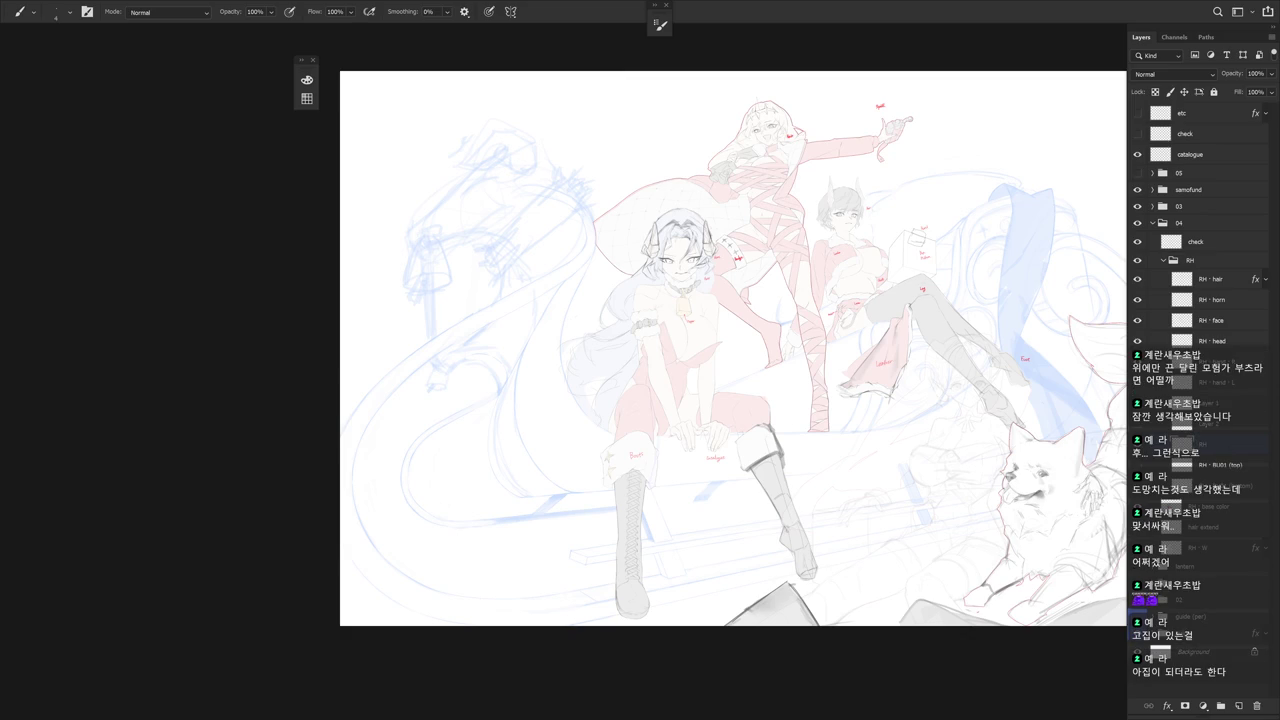
mouse_move(629, 566)
mouse_down()
mouse_move(712, 478)
mouse_move(681, 508)
mouse_move(721, 407)
mouse_up()
Rotate the view clockwise until the lower laces run vertically
key(e)
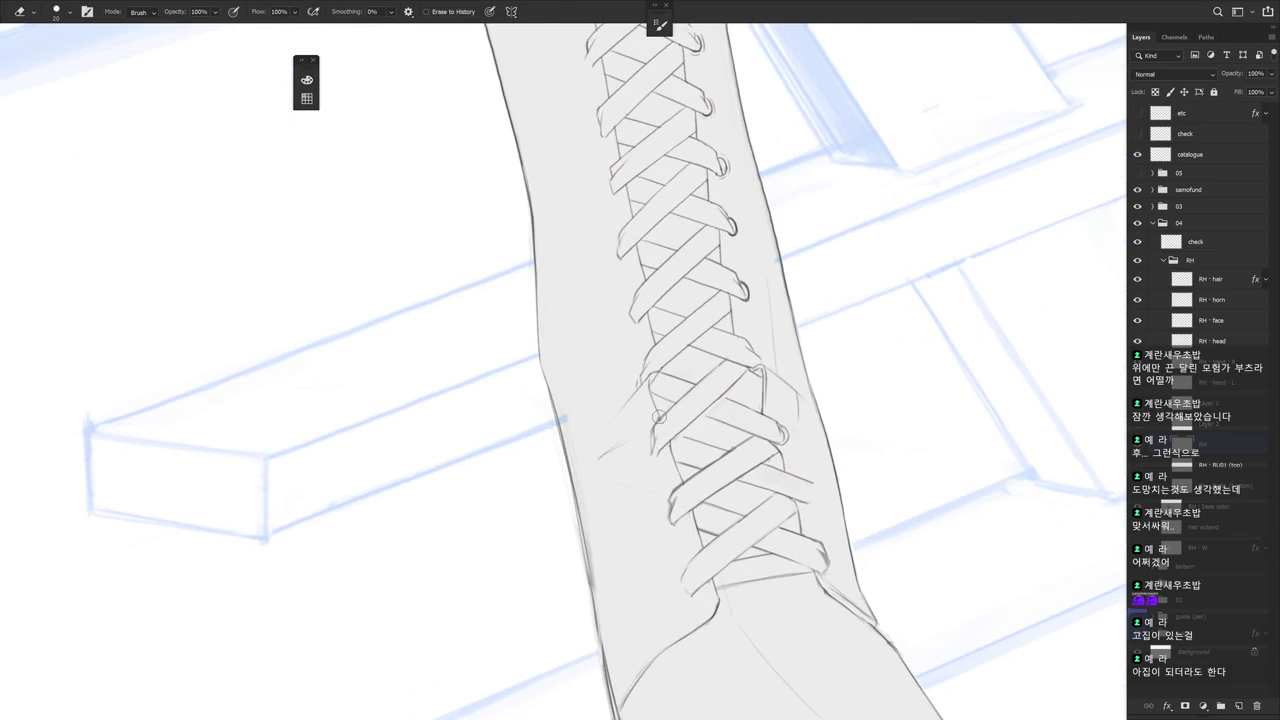
key(b)
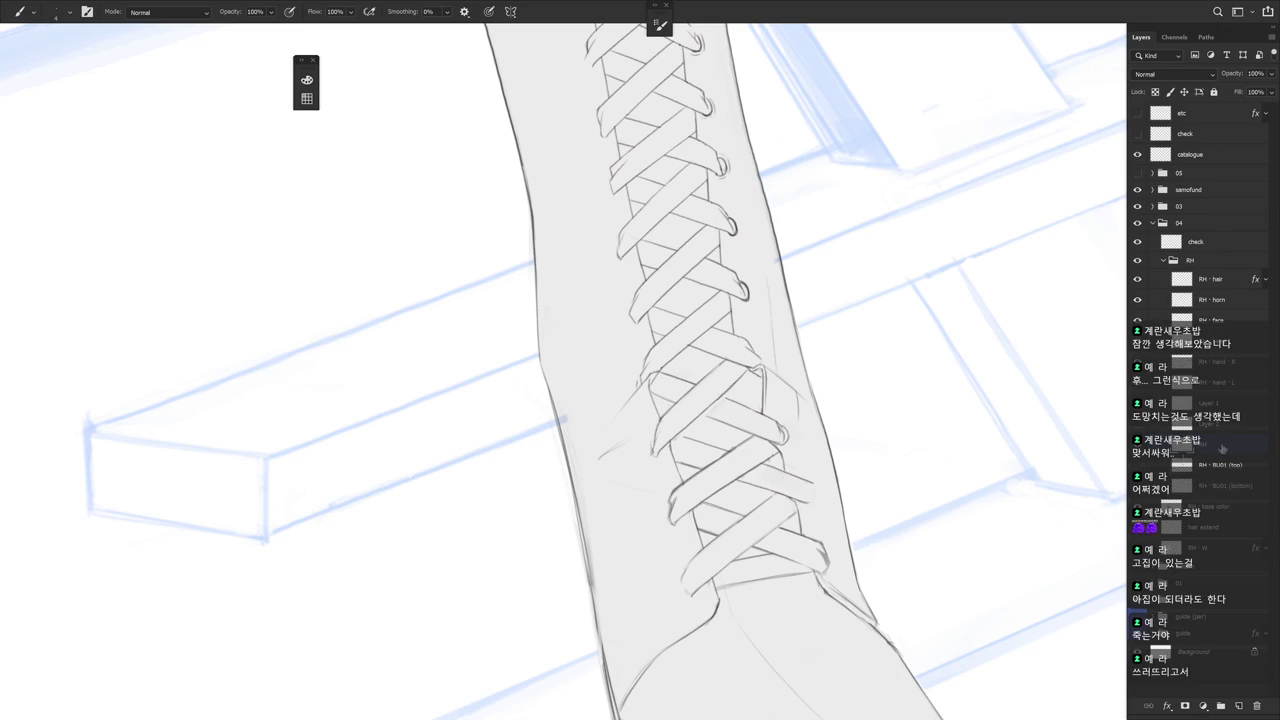
drag(853, 516, 801, 474)
scroll(805, 498, down, 3)
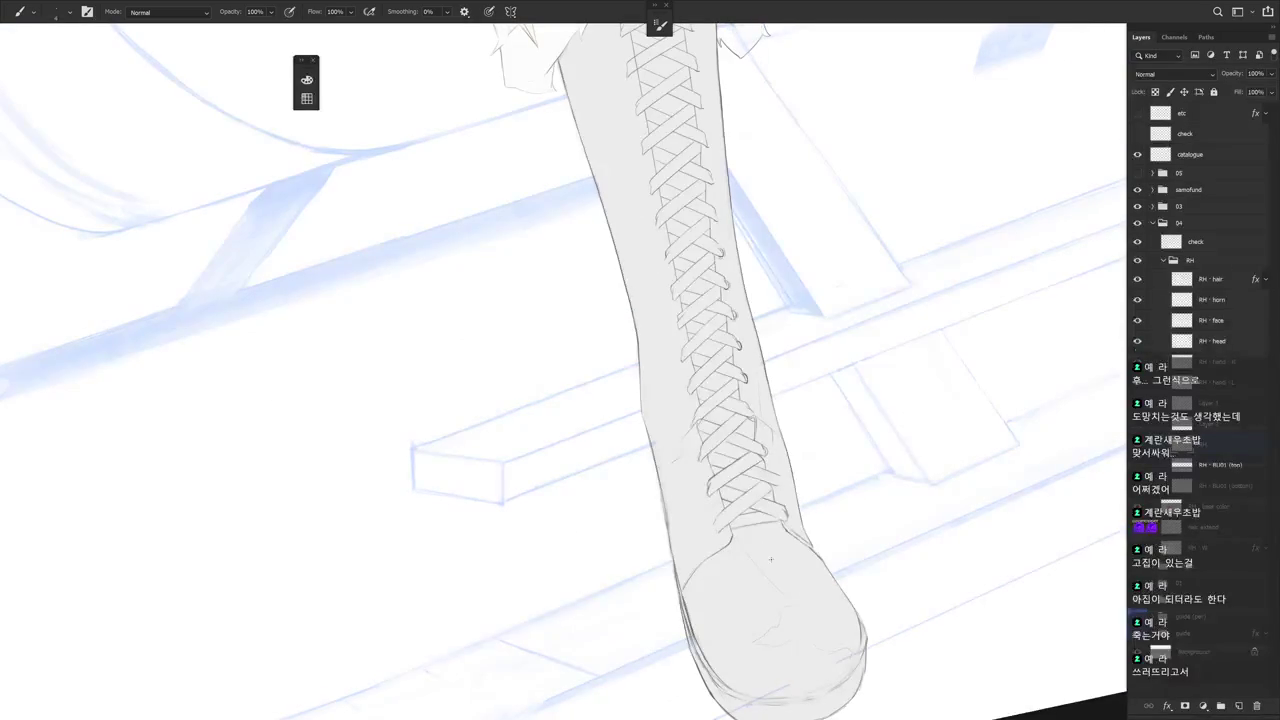
drag(814, 523, 709, 523)
scroll(690, 450, up, 5)
key(e)
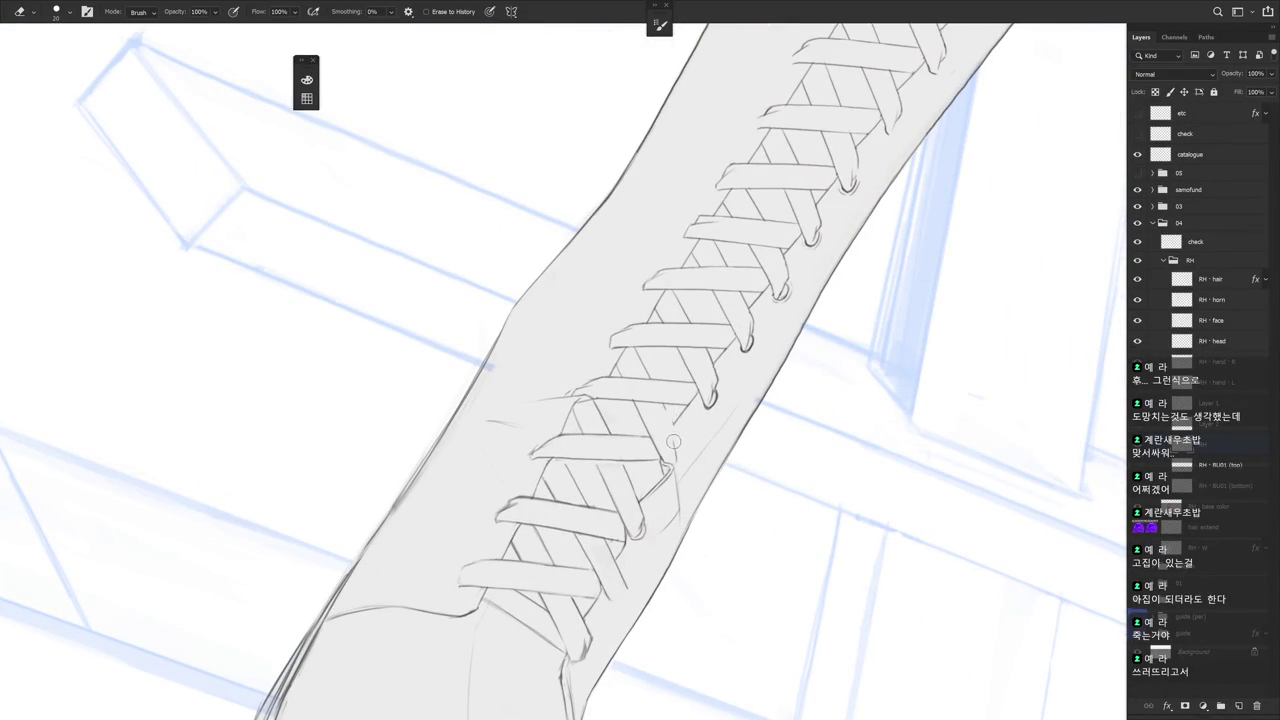
key(b)
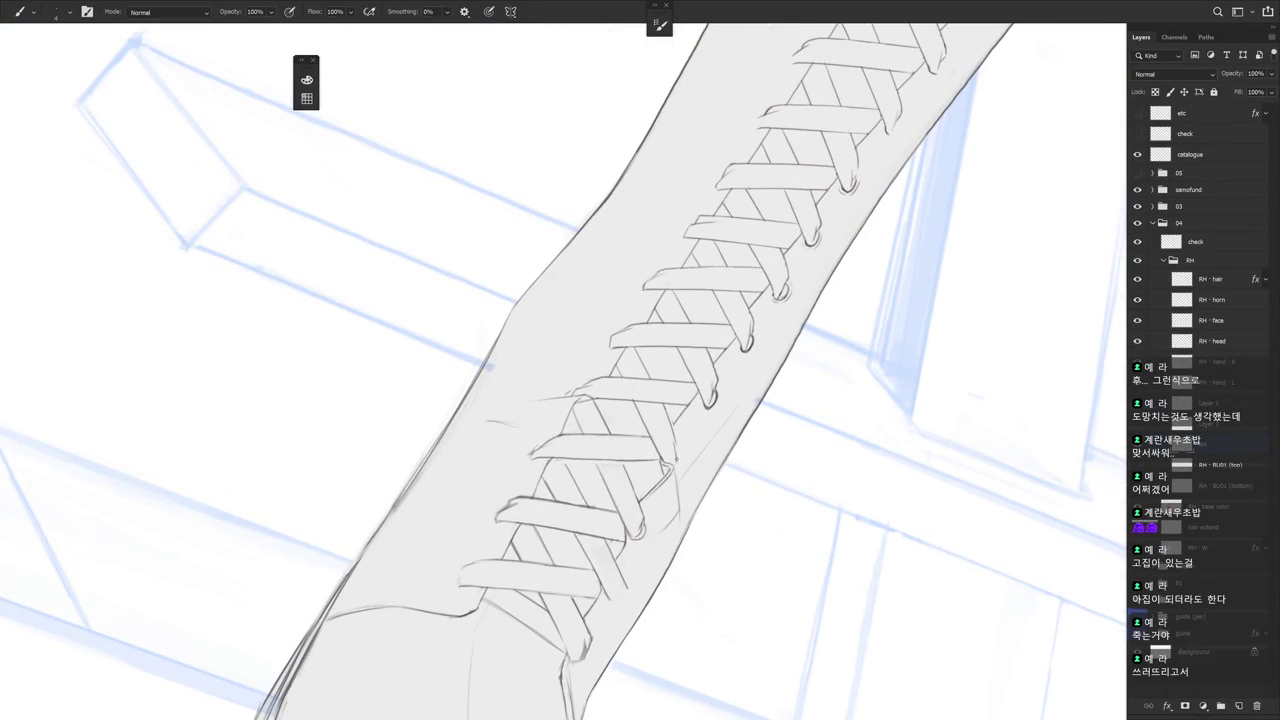
key(r)
drag(711, 534, 690, 400)
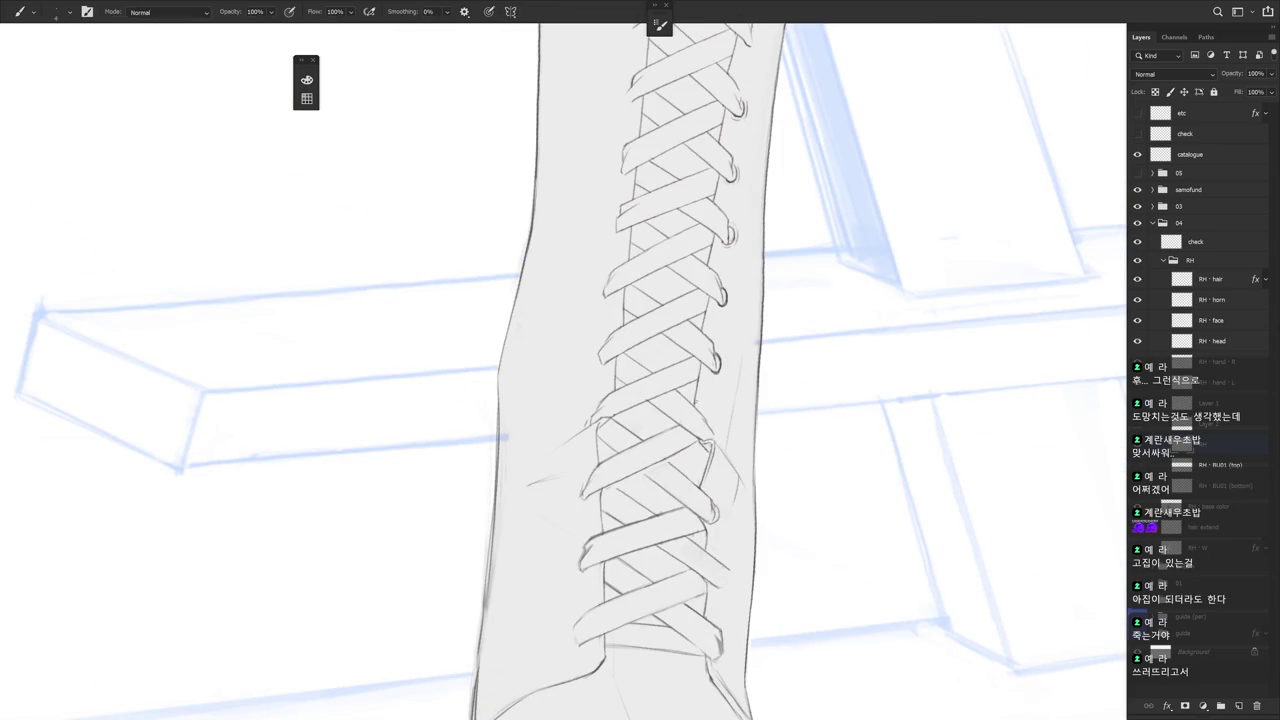
scroll(762, 589, down, 3)
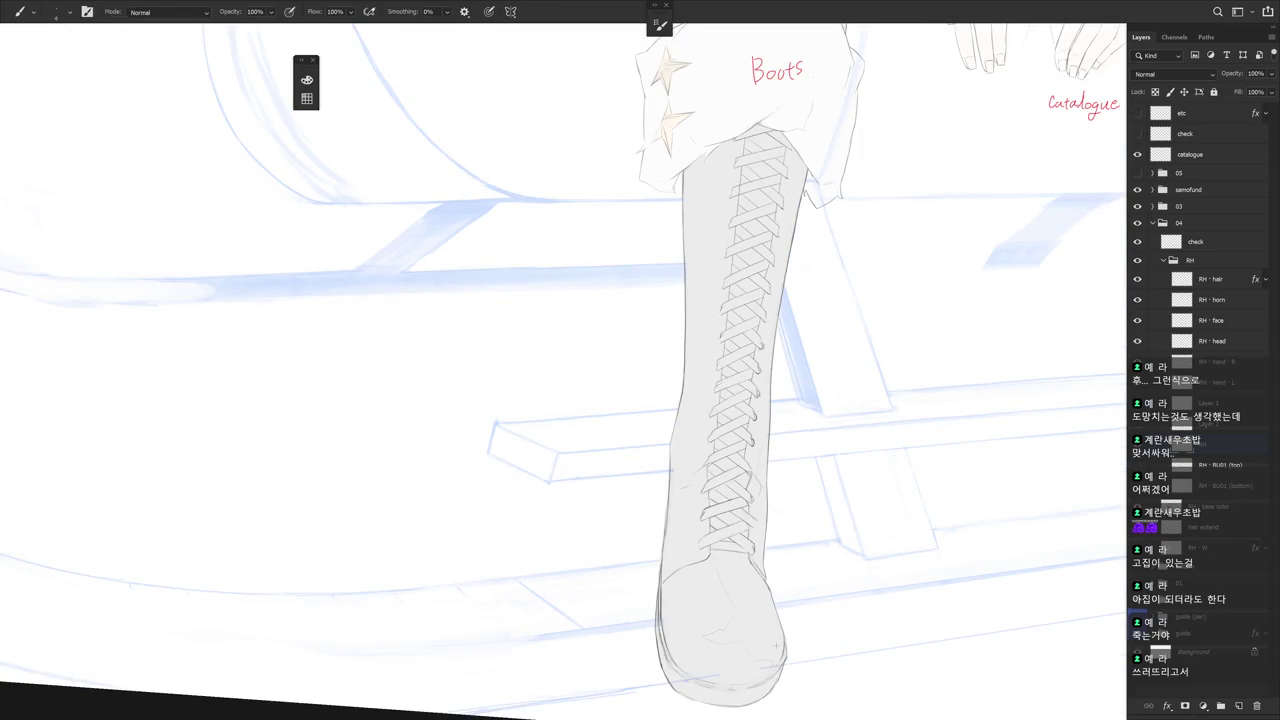
Lighten a thin strip of lace lines beside the lower lace straps
key(r)
drag(775, 646, 700, 420)
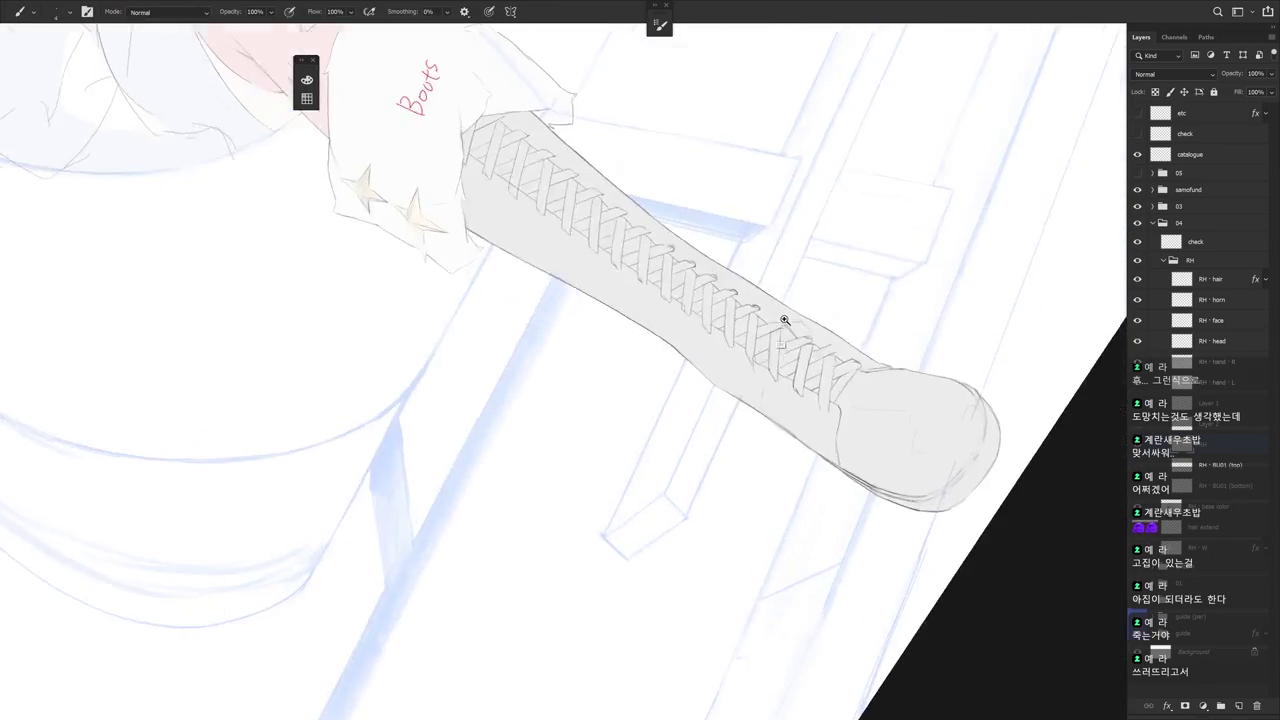
scroll(762, 381, up, 5)
key(e)
key(b)
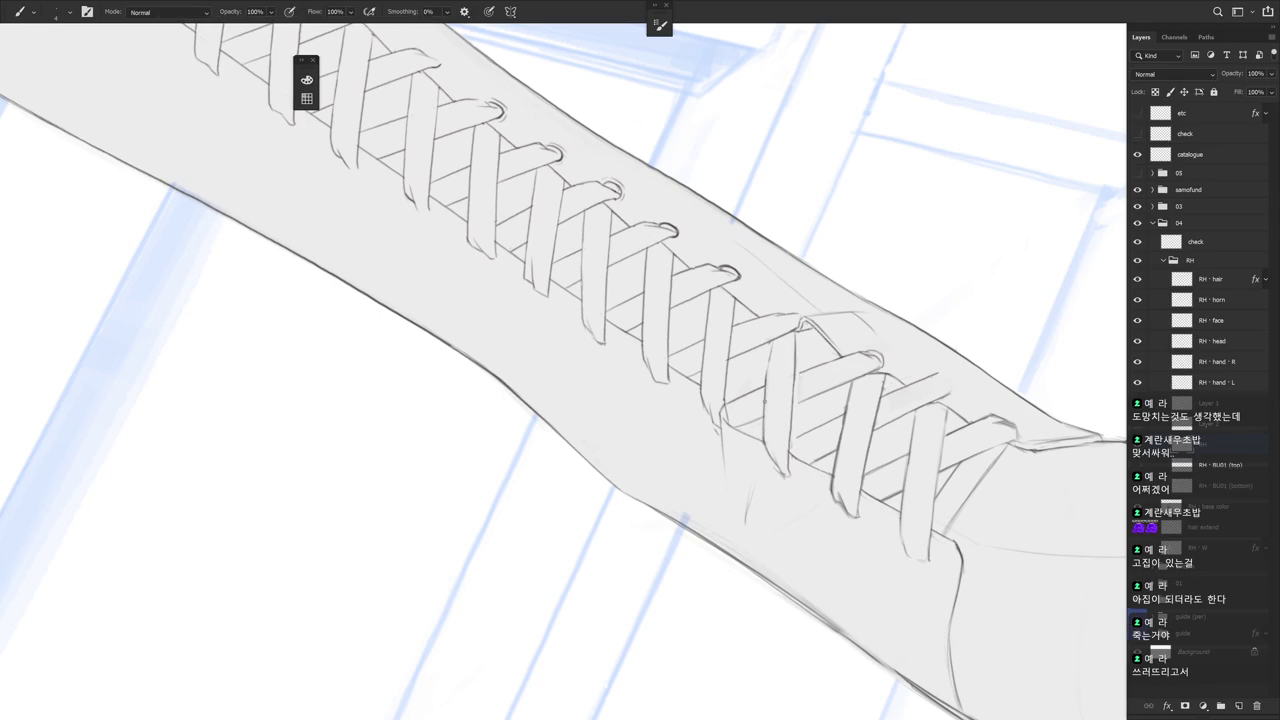
key(e)
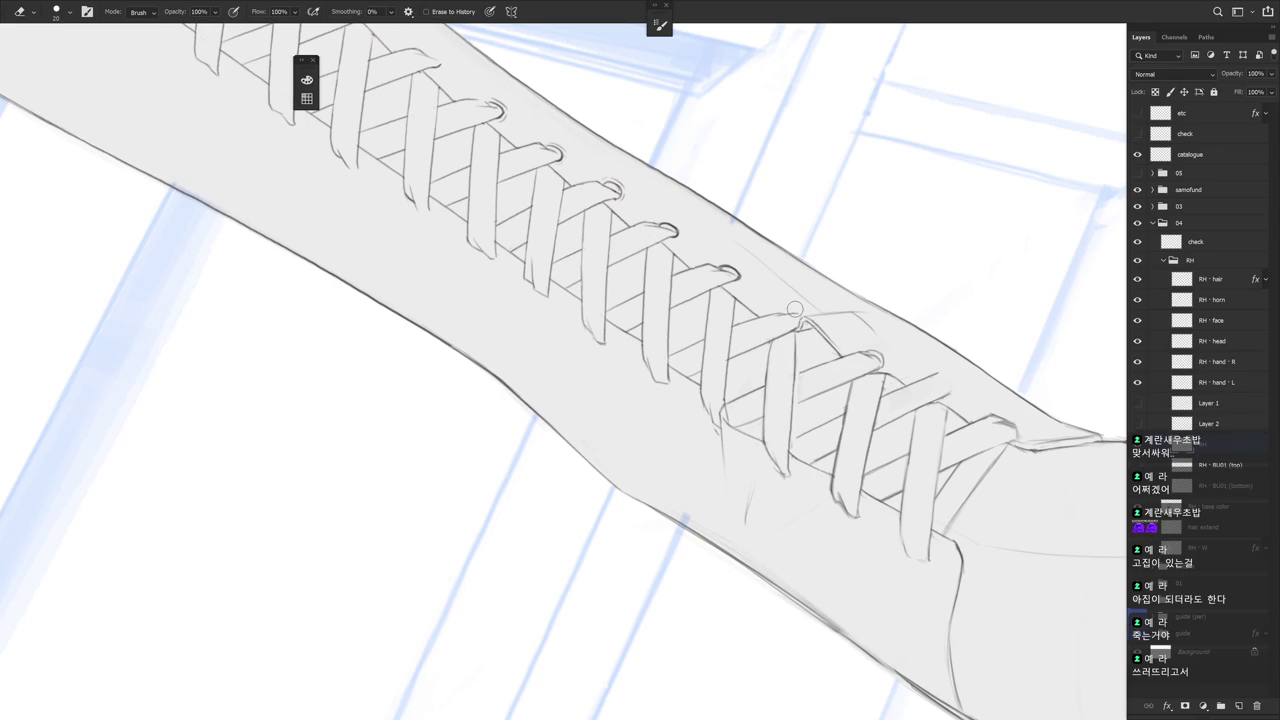
drag(800, 335, 772, 319)
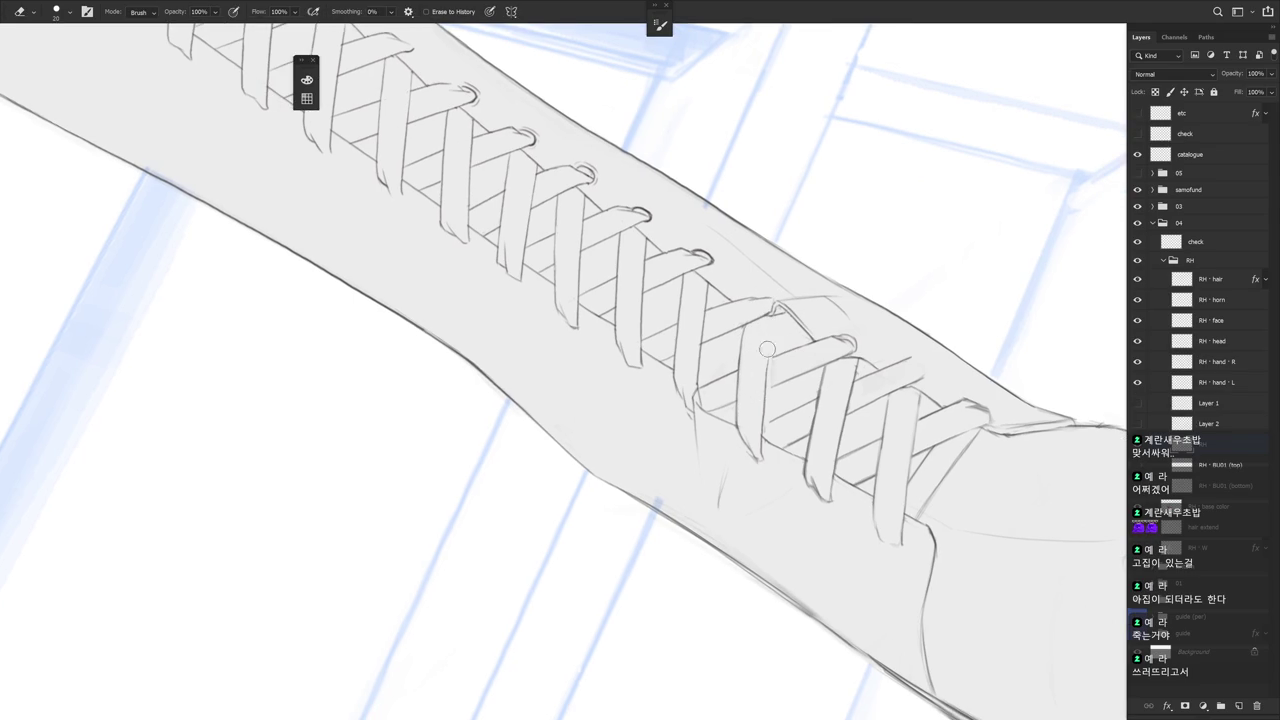
key(b)
drag(777, 306, 768, 376)
key(e)
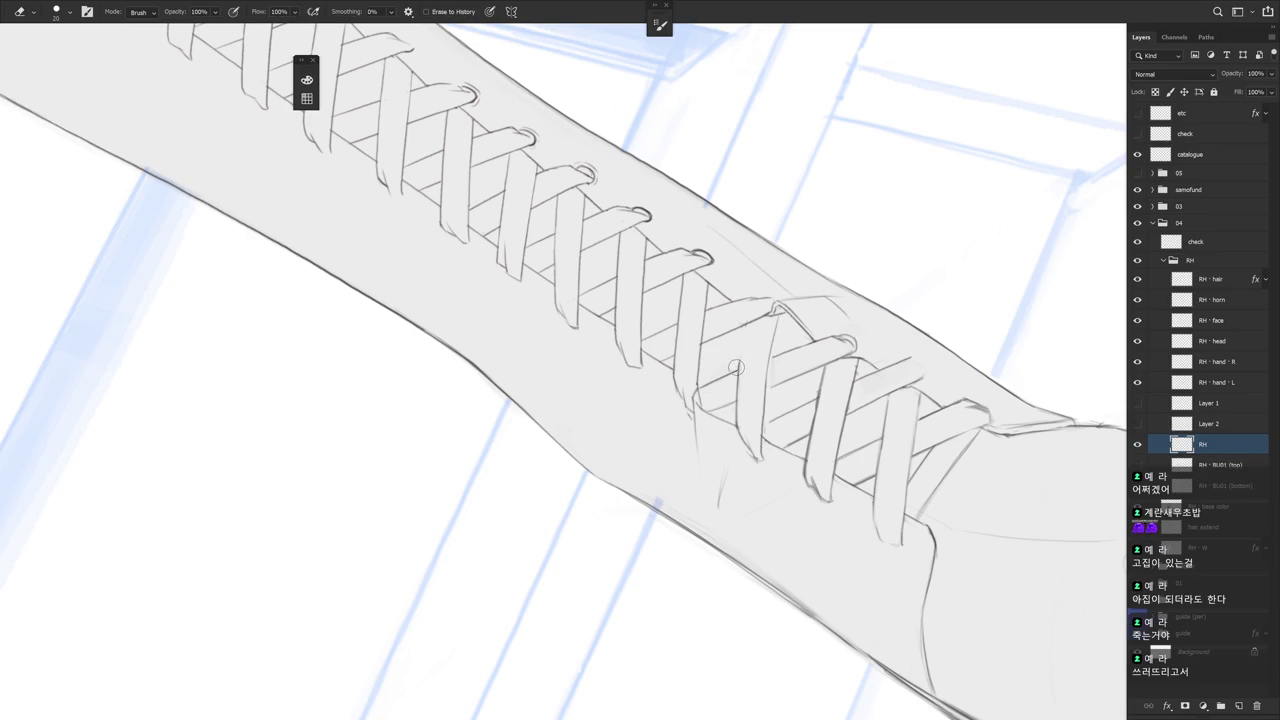
key(b)
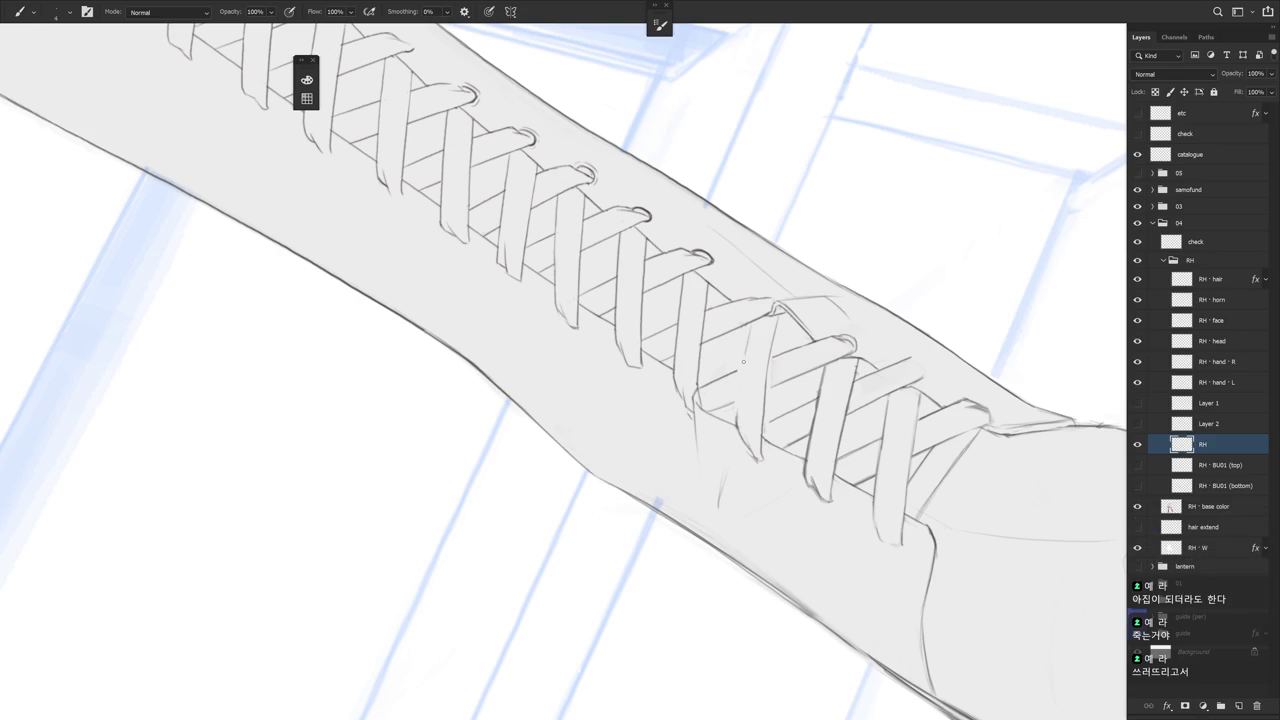
Remove the two stray strokes left of the lace strap and turn the view about 48 degrees
key(ctrl+z)
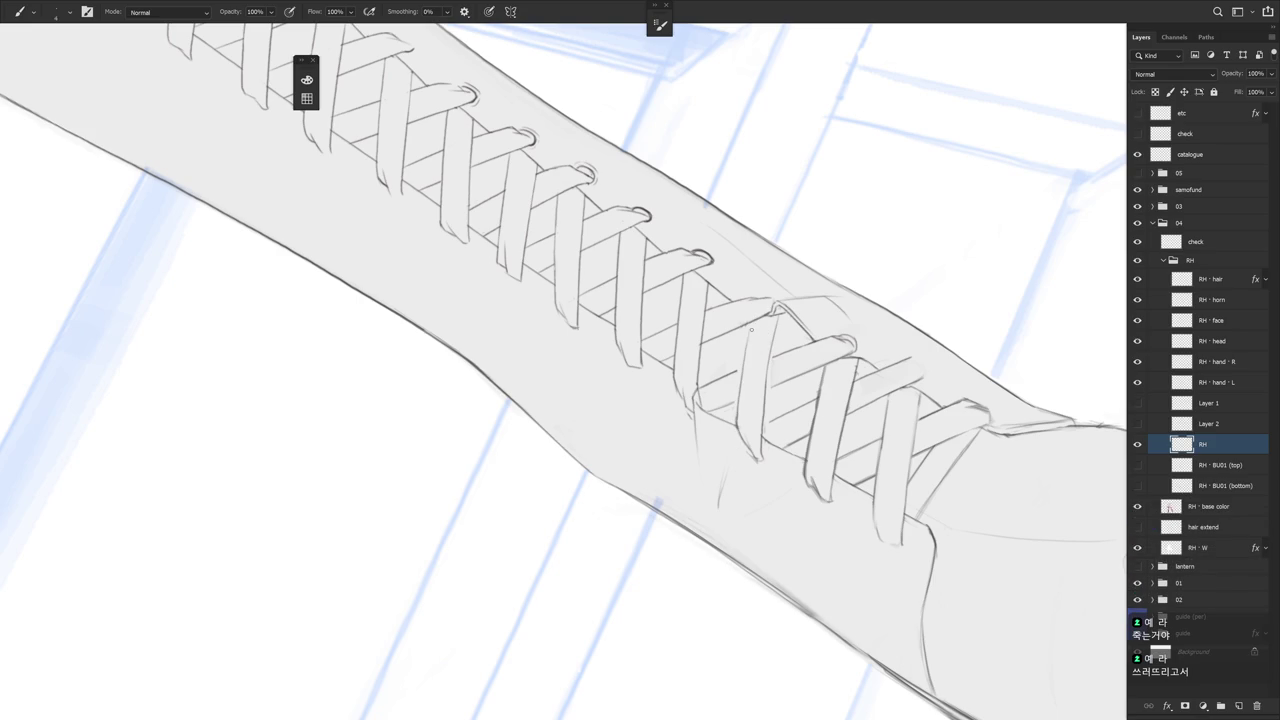
key(ctrl+z)
key(ctrl+z)
key(e)
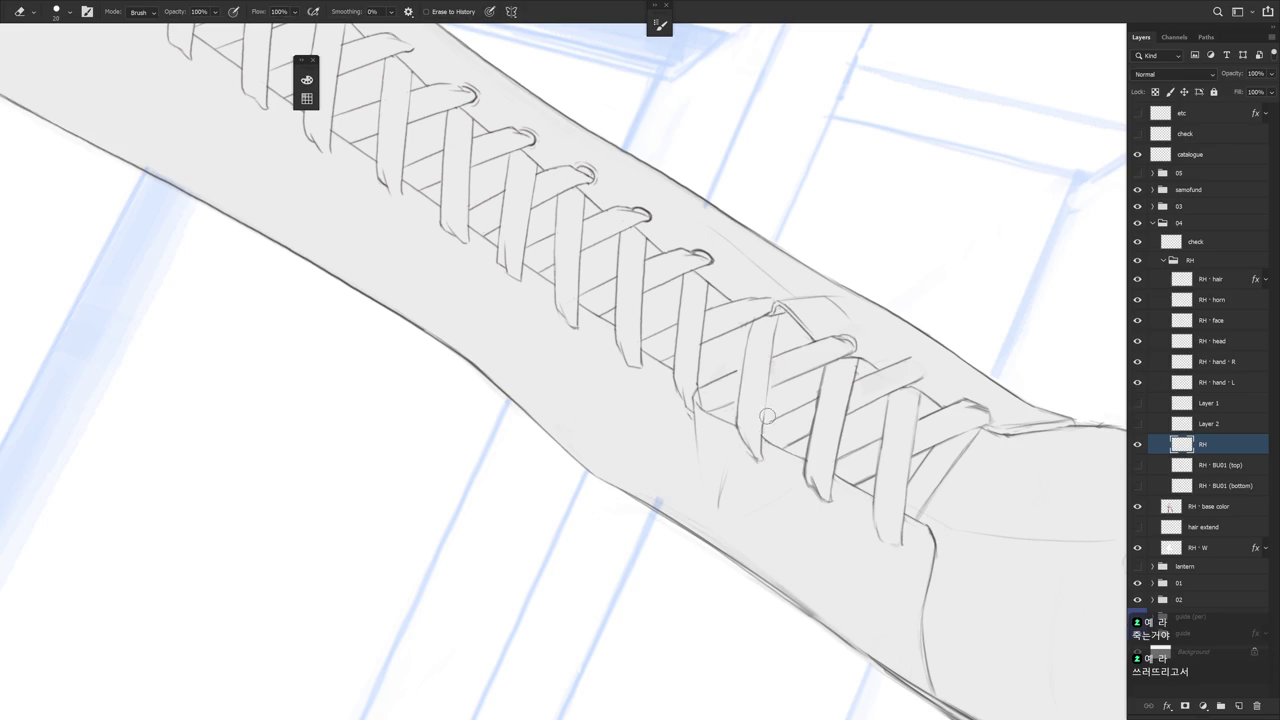
key(r)
drag(879, 381, 719, 498)
key(e)
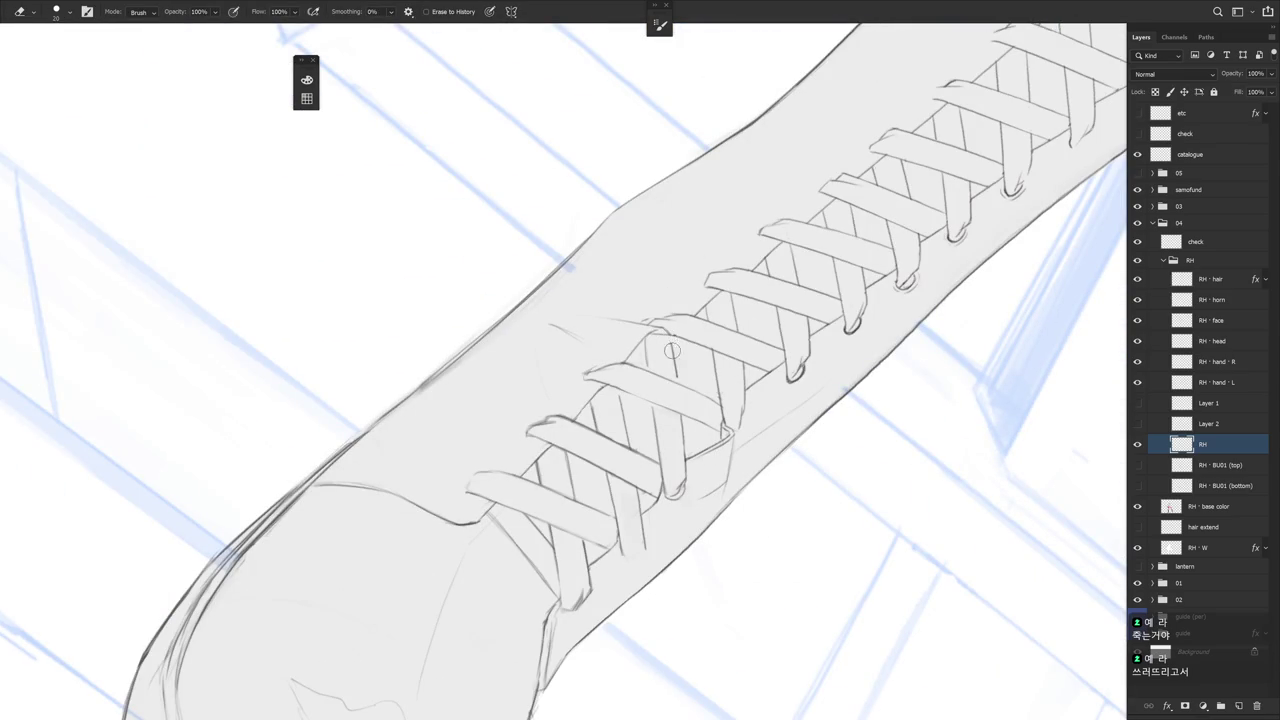
Sample the line colour from the drawing and draw a short stroke along a lower lace strap
key(b)
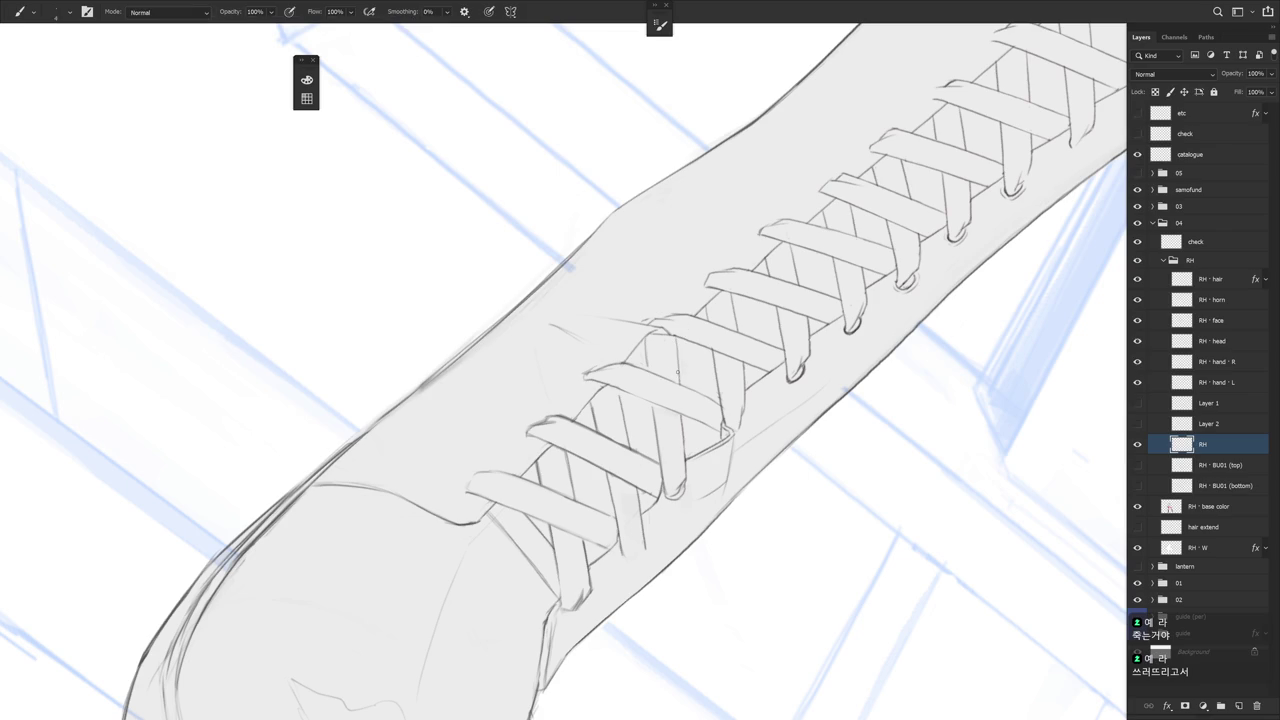
alt+click(647, 362)
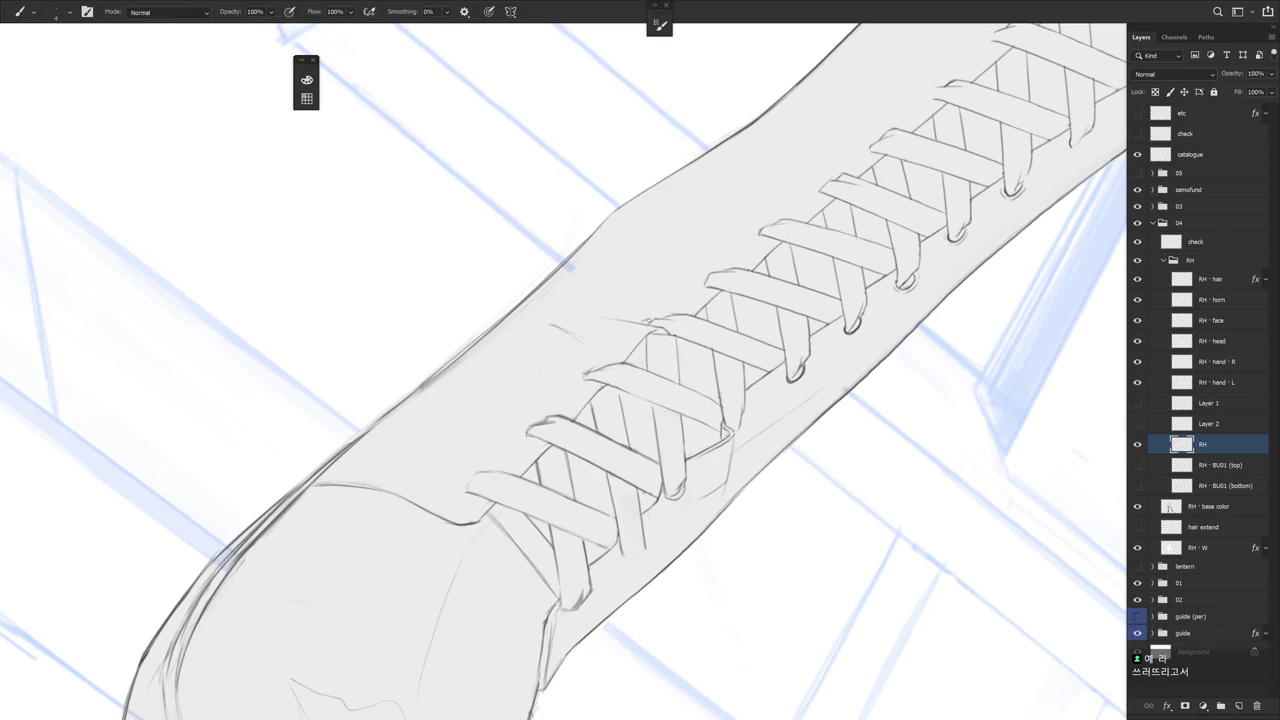
key(e)
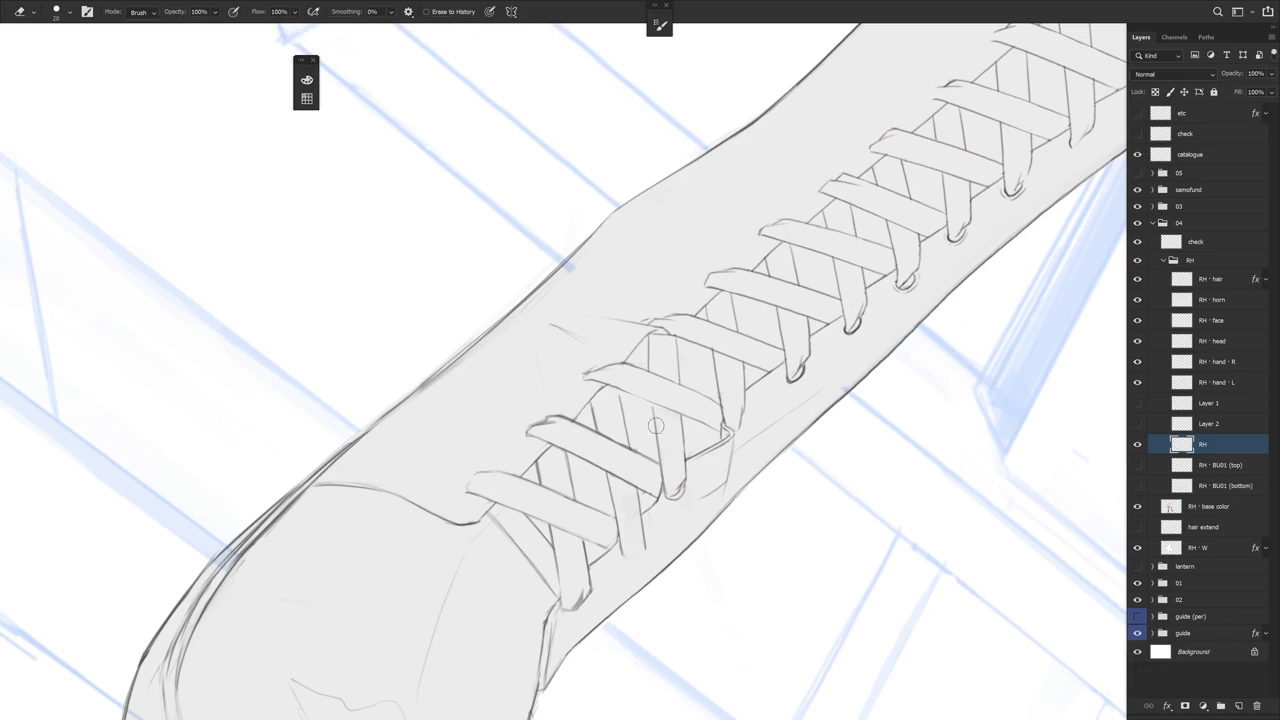
key(b)
scroll(743, 543, down, 2)
scroll(743, 543, down, 2)
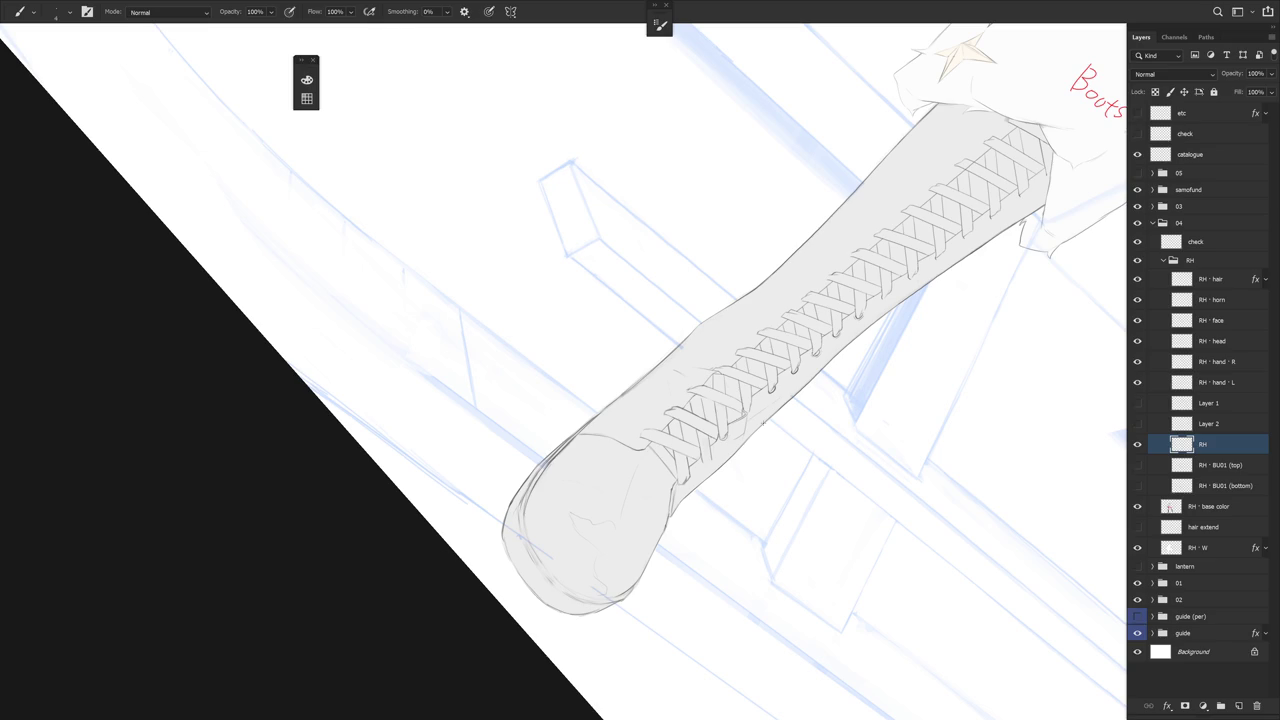
mouse_move(760, 489)
mouse_down()
mouse_move(771, 508)
mouse_move(841, 389)
mouse_move(771, 486)
mouse_move(714, 429)
mouse_up()
scroll(714, 429, up, 5)
key(e)
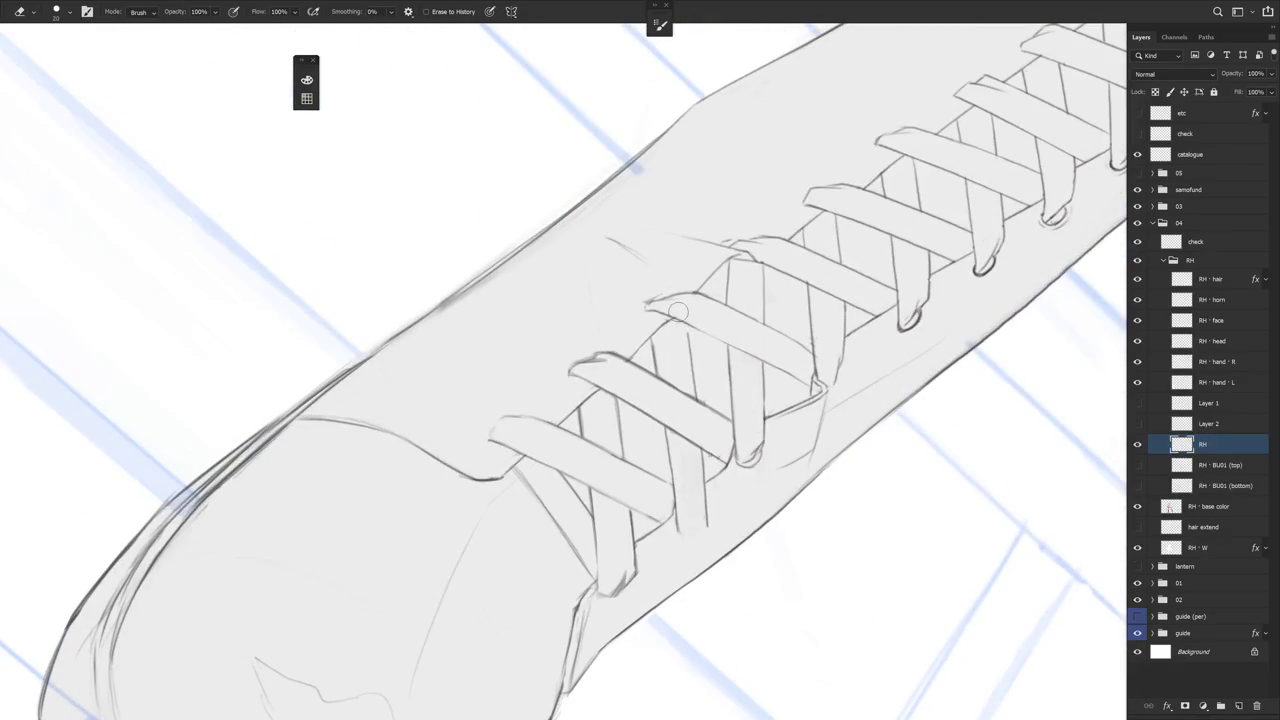
key(b)
drag(686, 329, 695, 378)
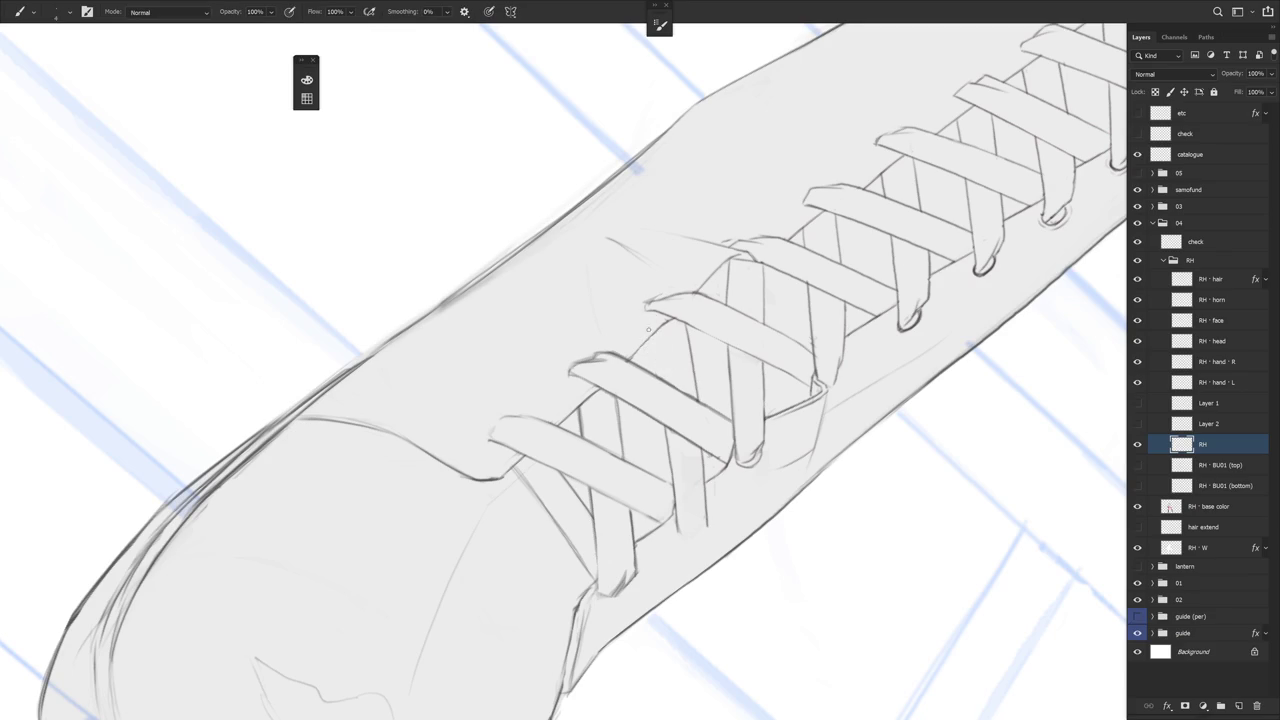
Redraw the left edge of the lowest lace strap near the toe
drag(657, 530, 614, 366)
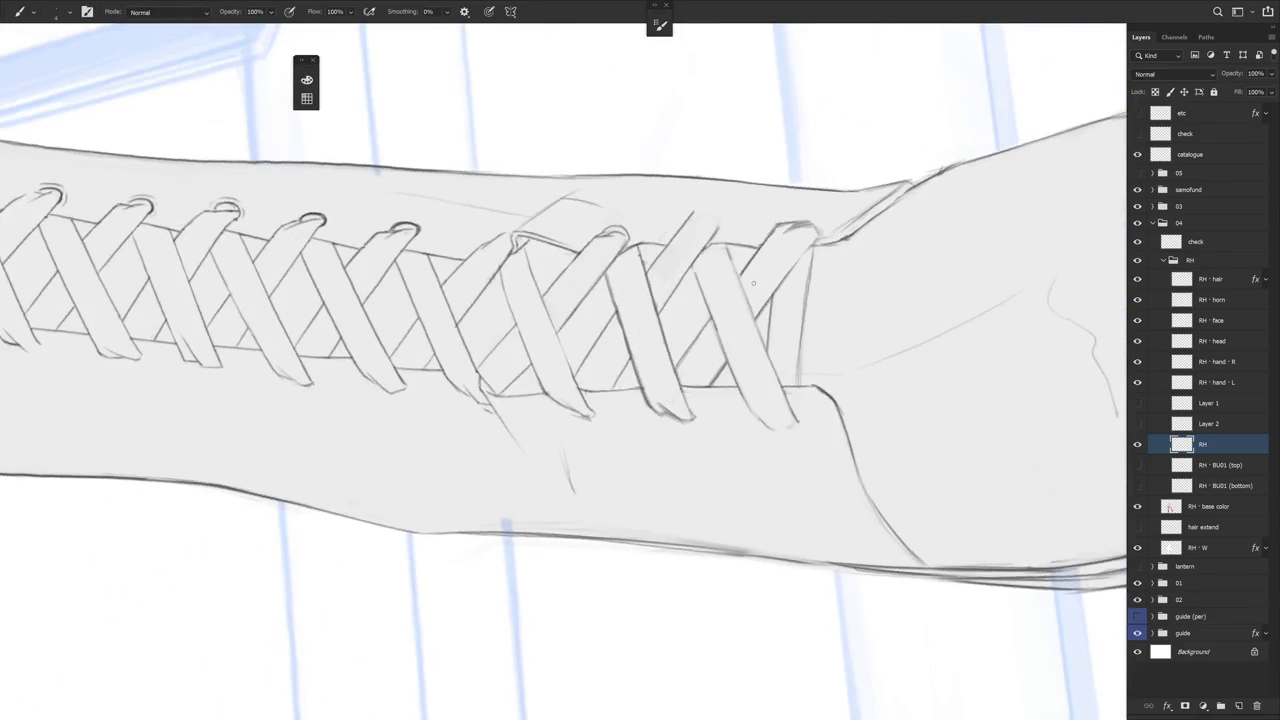
key(e)
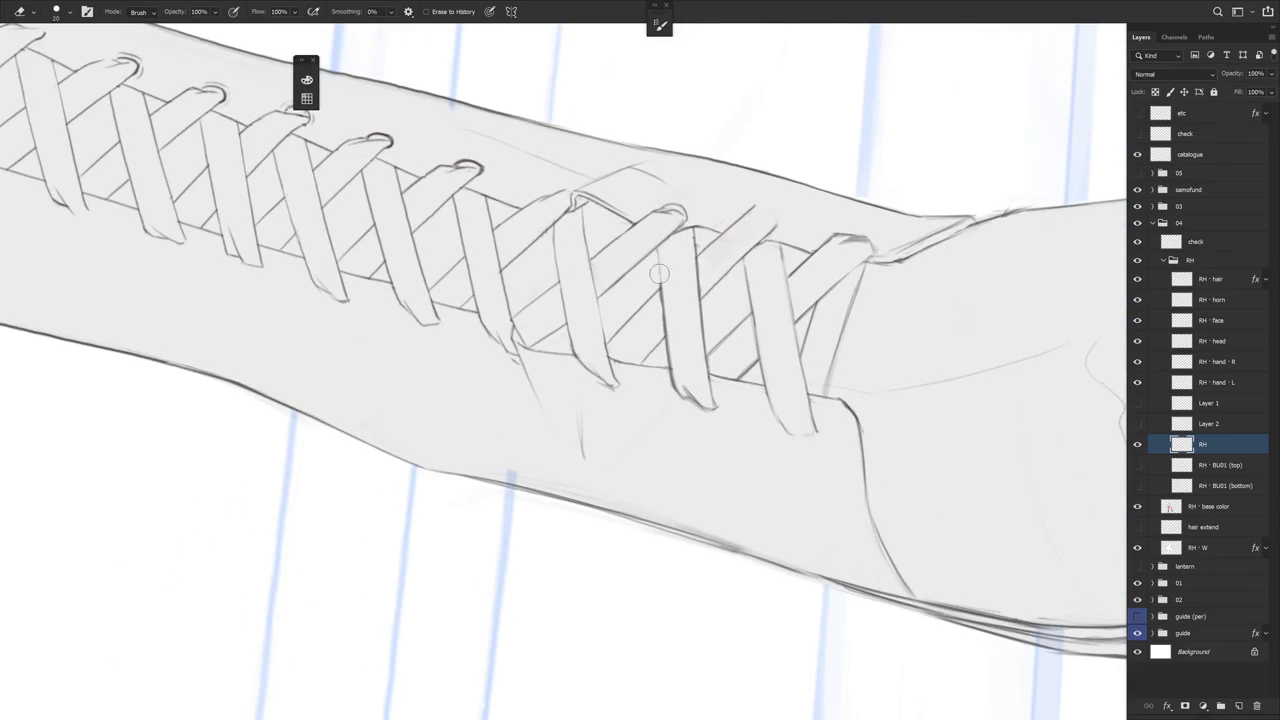
key(b)
key(e)
key(b)
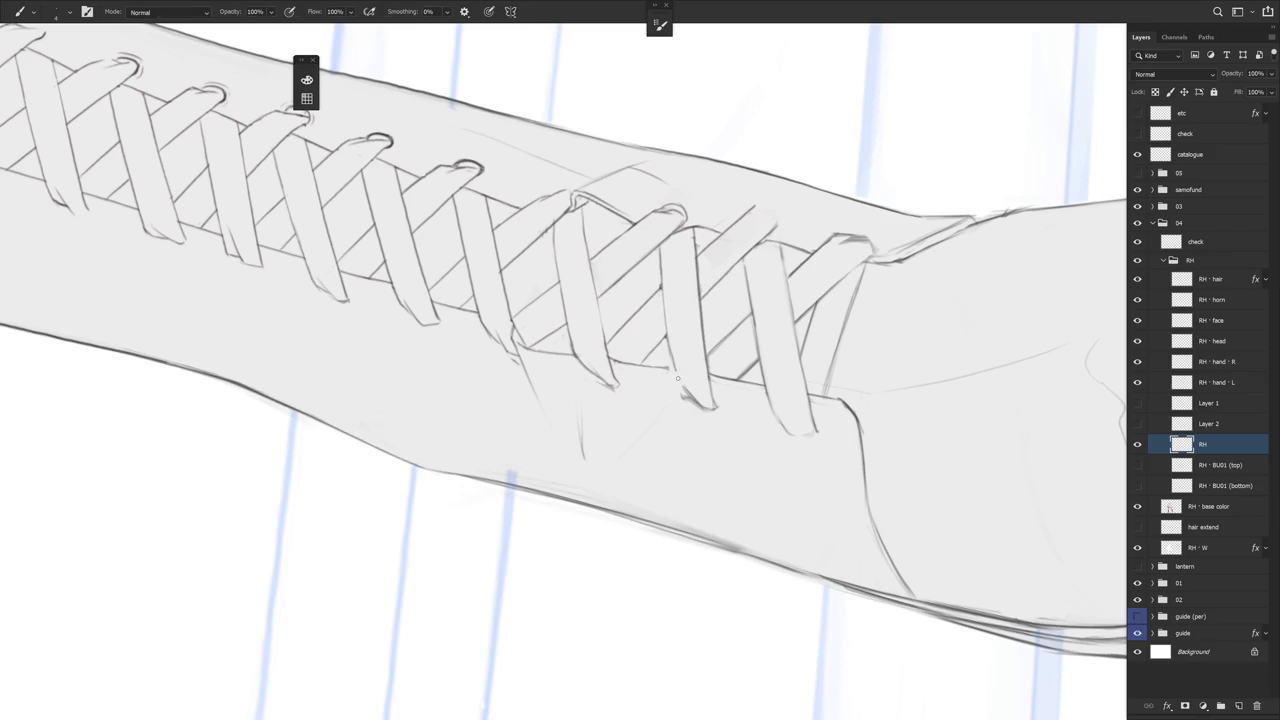
mouse_move(667, 340)
mouse_down()
mouse_move(680, 416)
mouse_move(645, 368)
mouse_up()
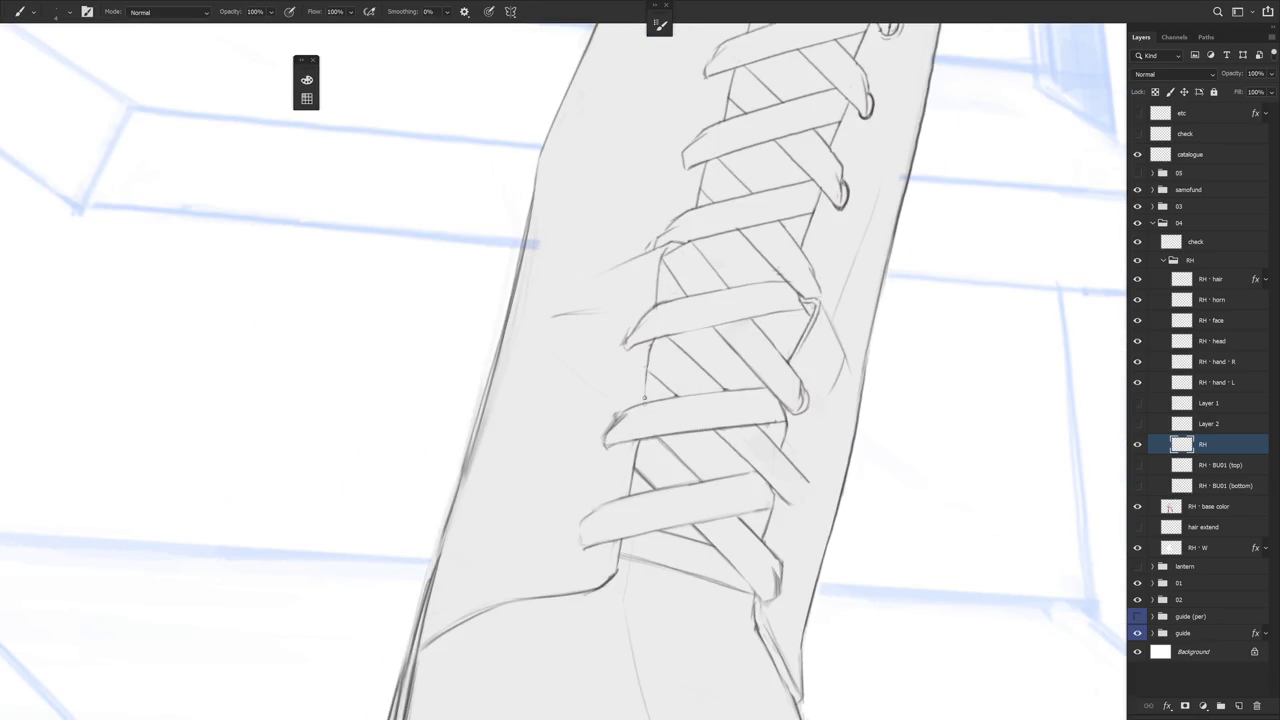
scroll(678, 333, down, 5)
Erase the stray marks beside and around the tip of a mid-shaft eyelet
drag(720, 583, 794, 360)
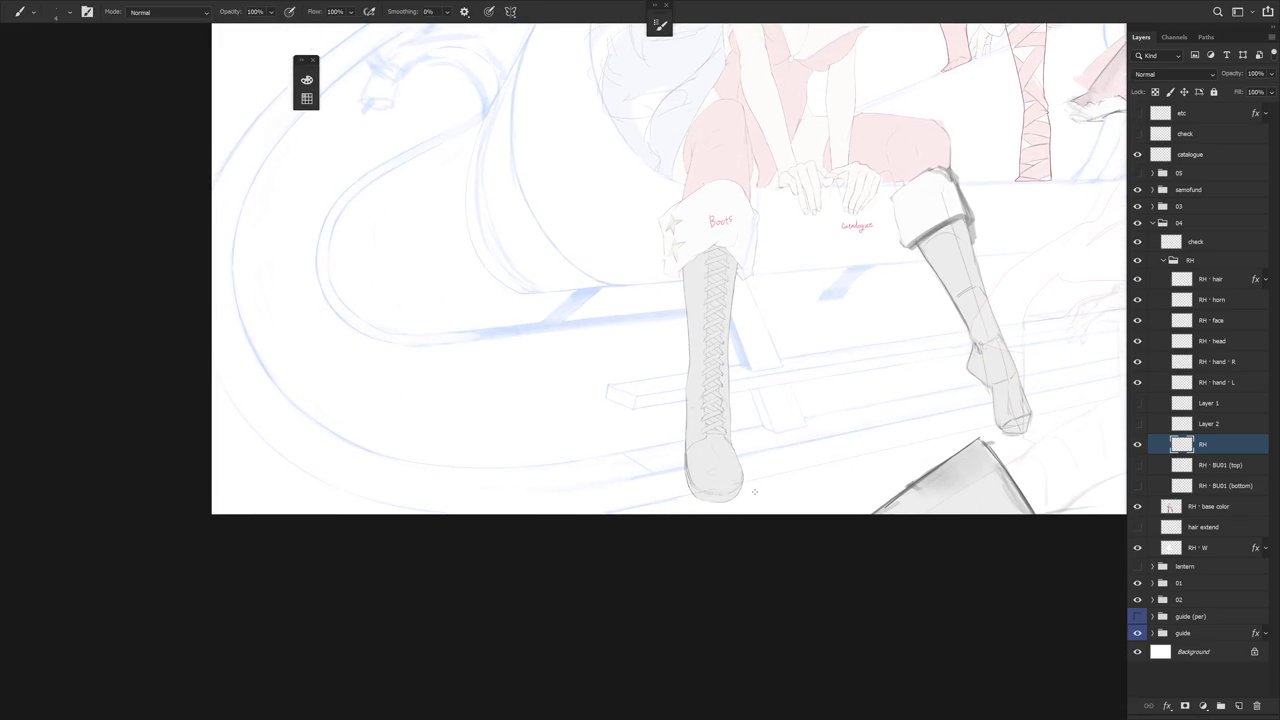
scroll(751, 400, up, 3)
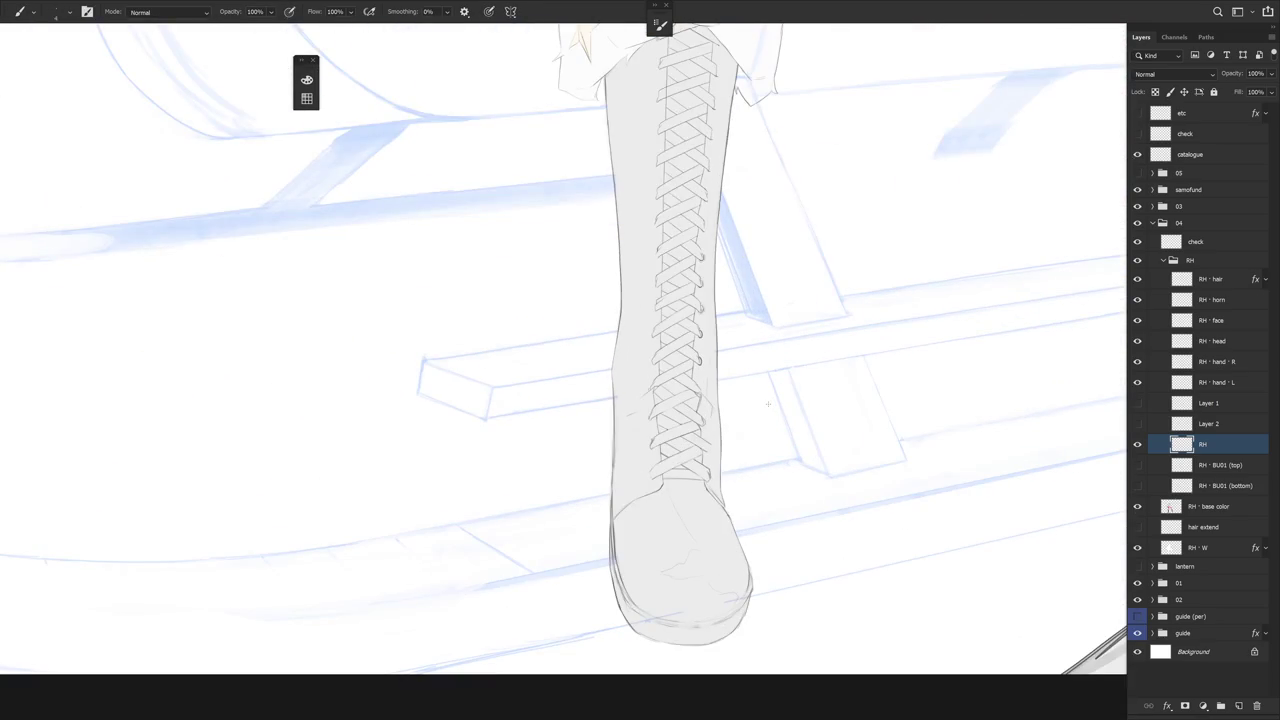
scroll(700, 400, up, 5)
key(e)
drag(734, 314, 746, 378)
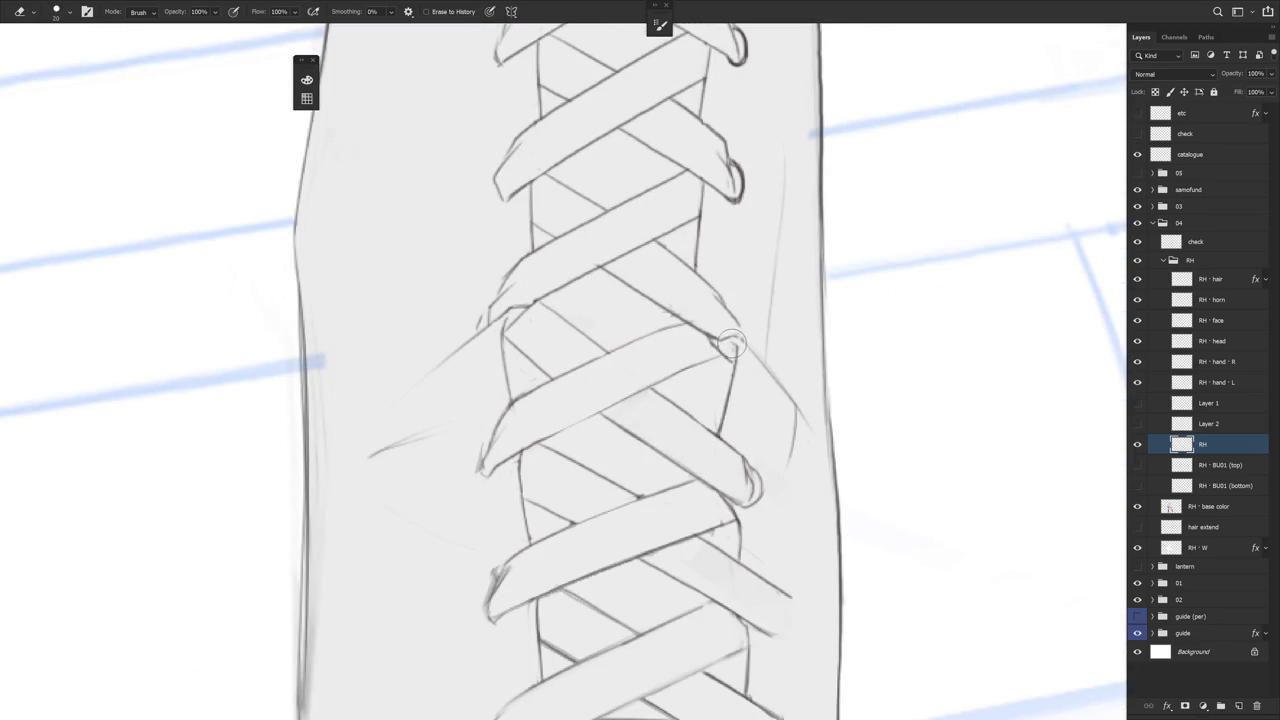
drag(724, 346, 736, 361)
key(b)
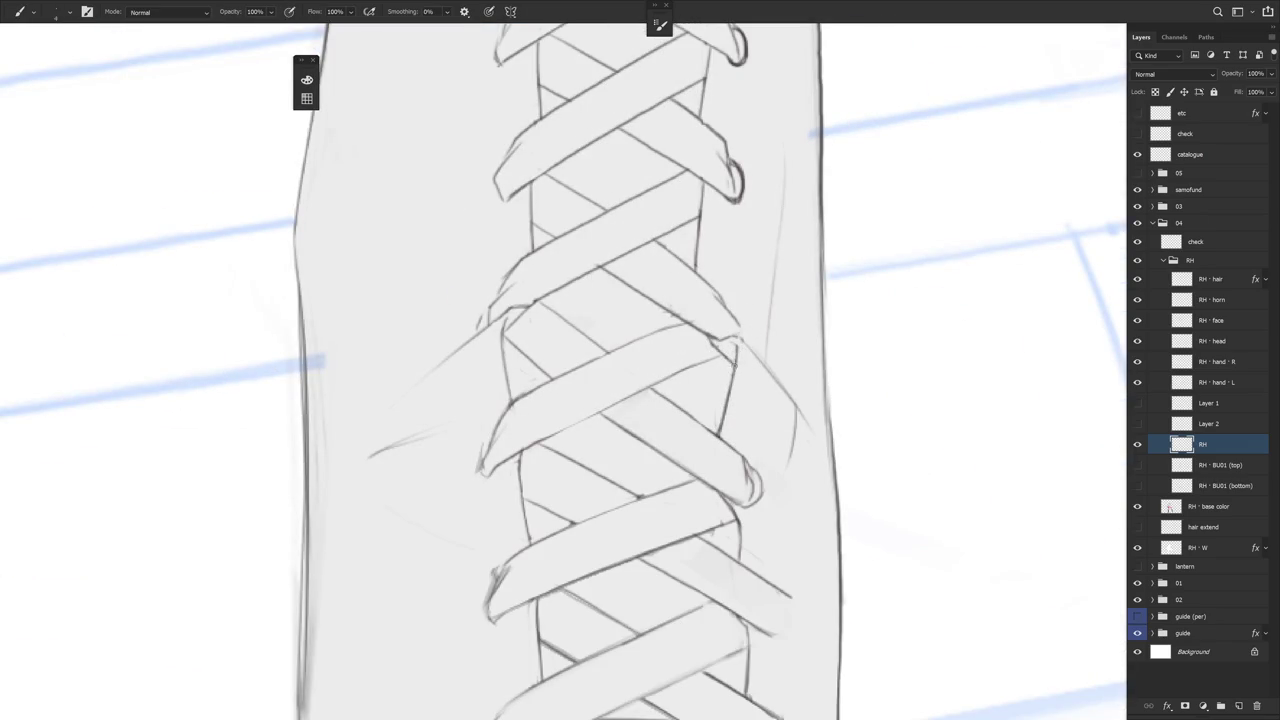
scroll(814, 449, down, 5)
scroll(851, 497, up, 4)
scroll(785, 380, up, 1)
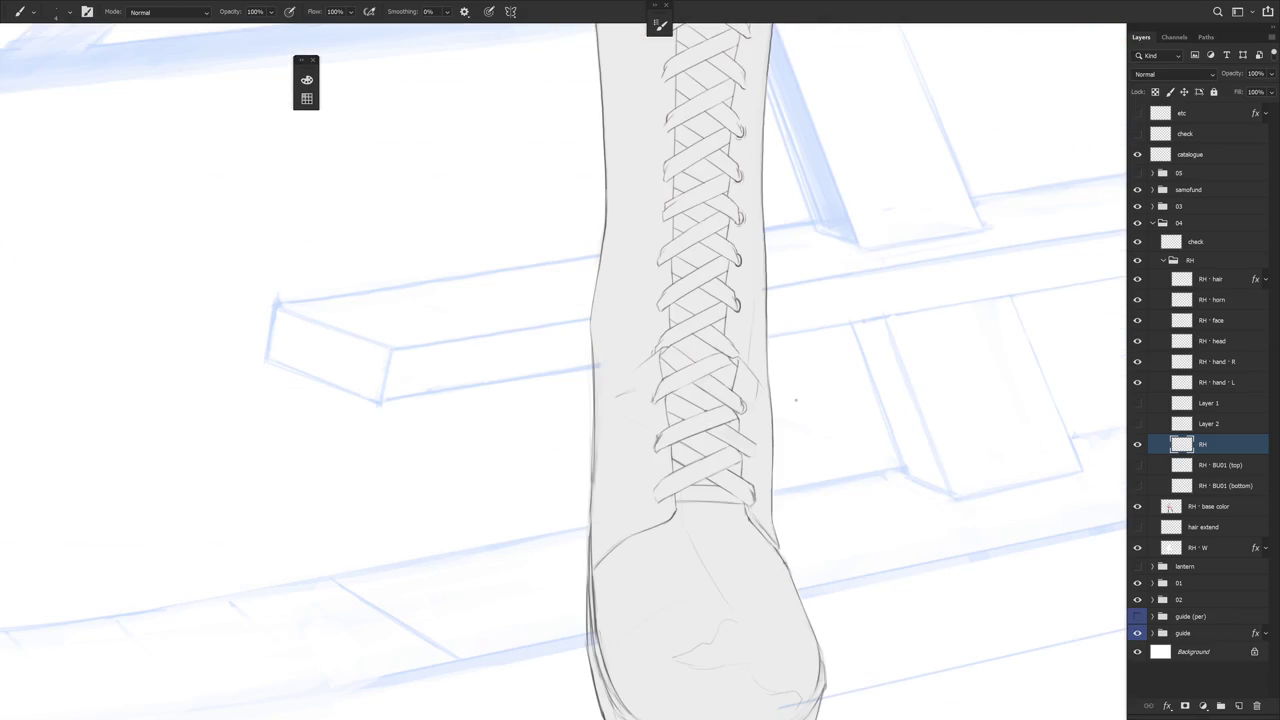
Stand the boot upright, then lay it diagonally to tidy the crossing lace lines
key(r)
drag(796, 424, 740, 500)
key(e)
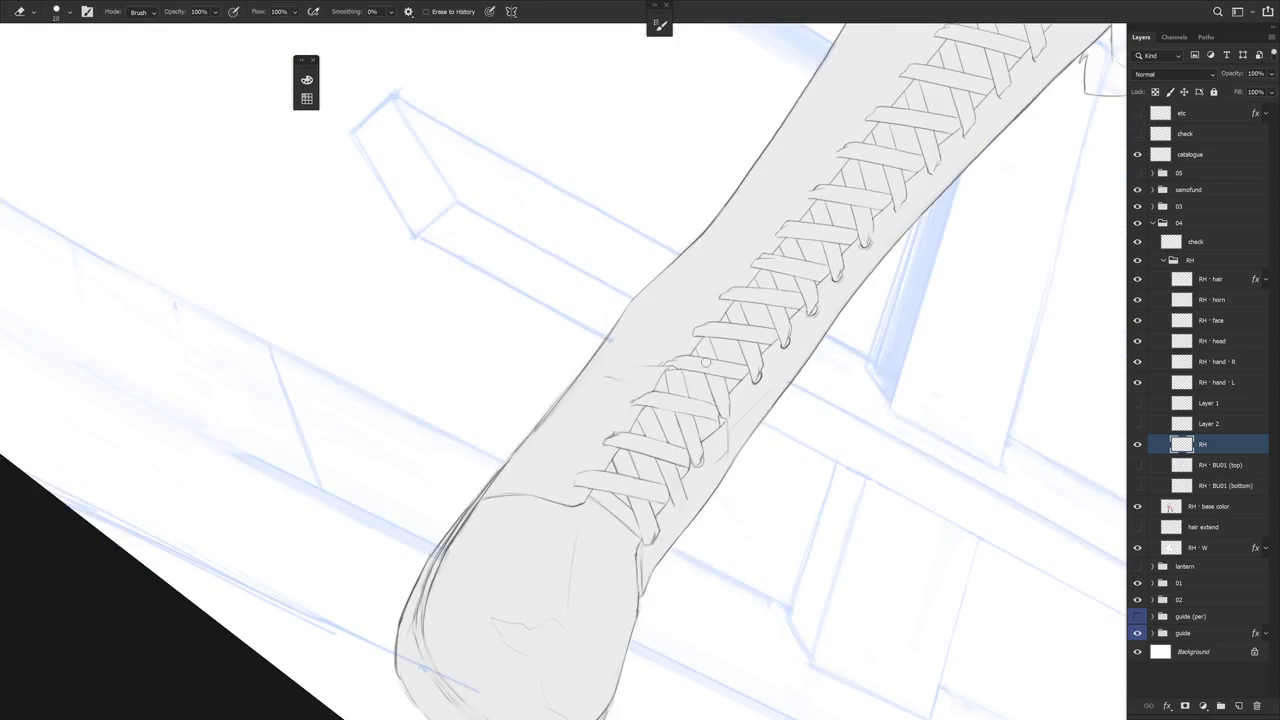
key(r)
drag(714, 400, 777, 486)
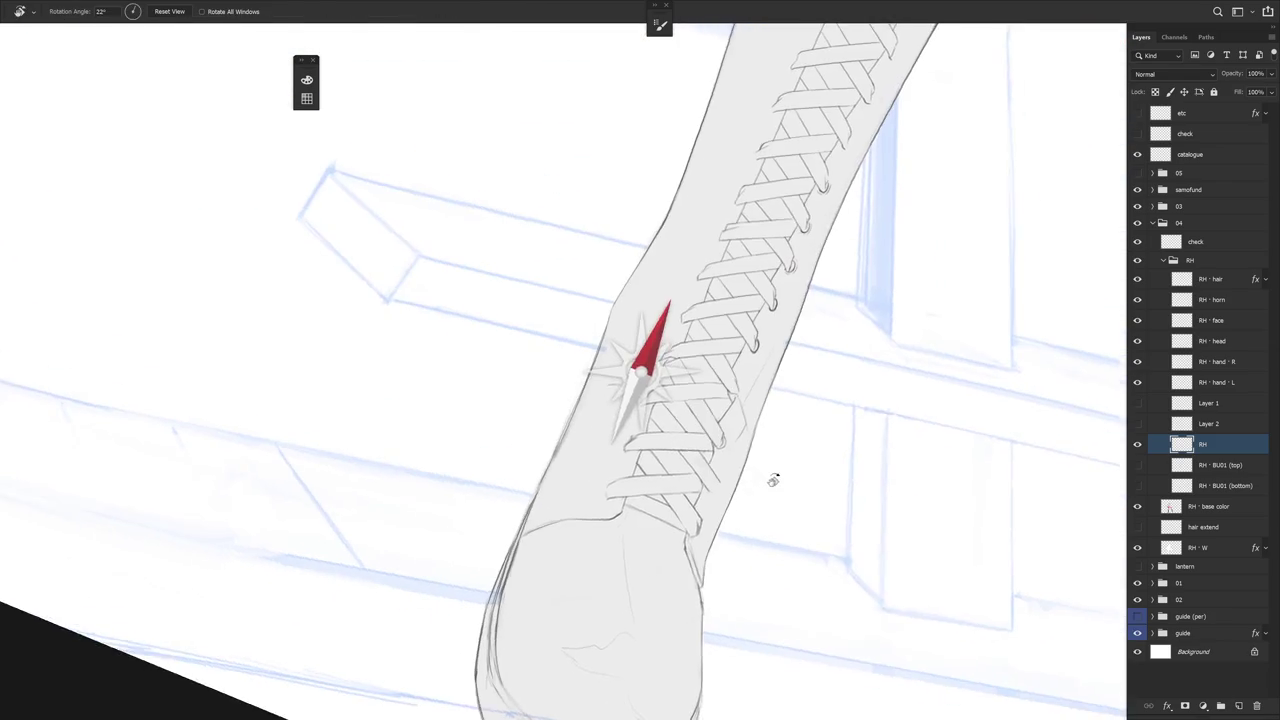
key(r)
drag(763, 529, 828, 421)
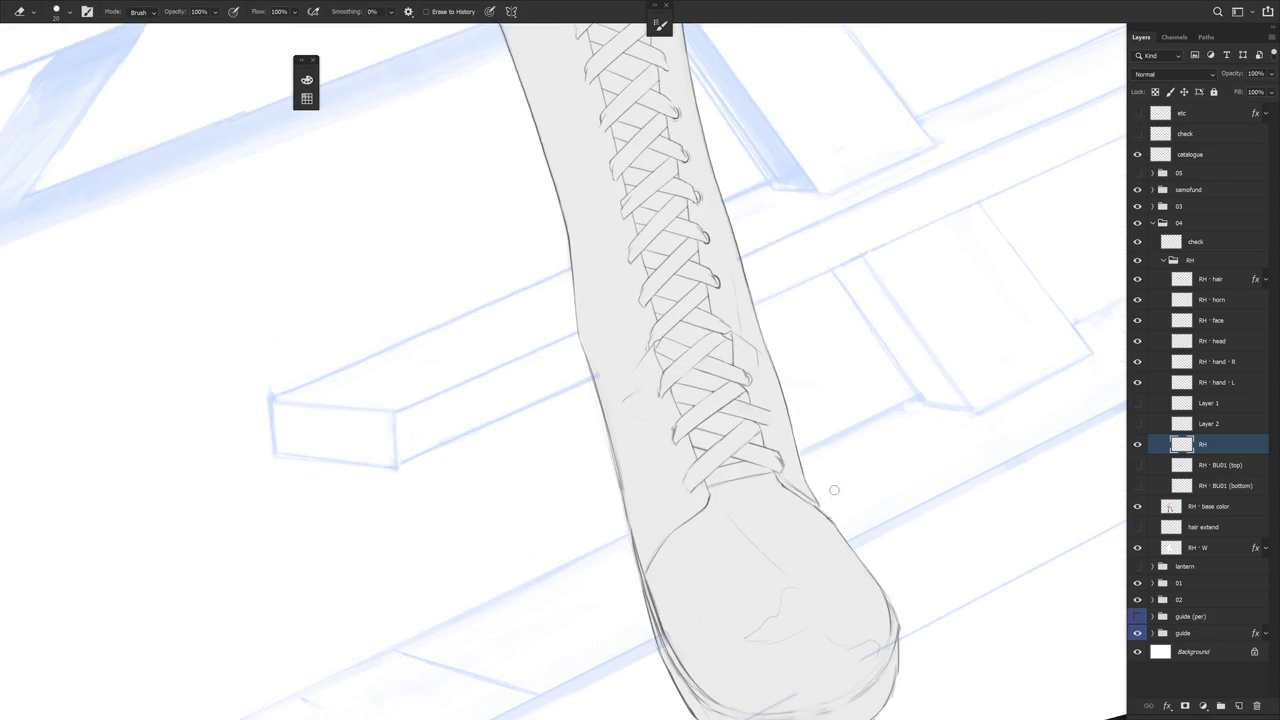
key(r)
drag(832, 466, 838, 500)
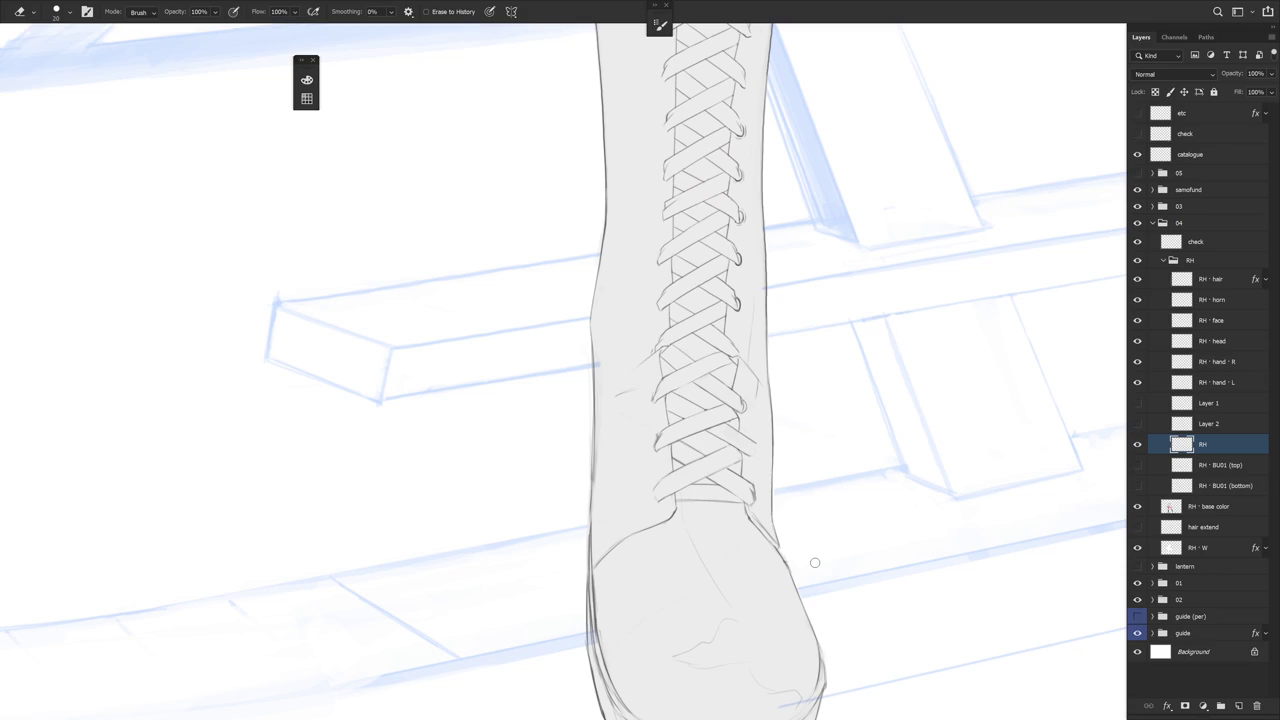
scroll(748, 398, up, 2)
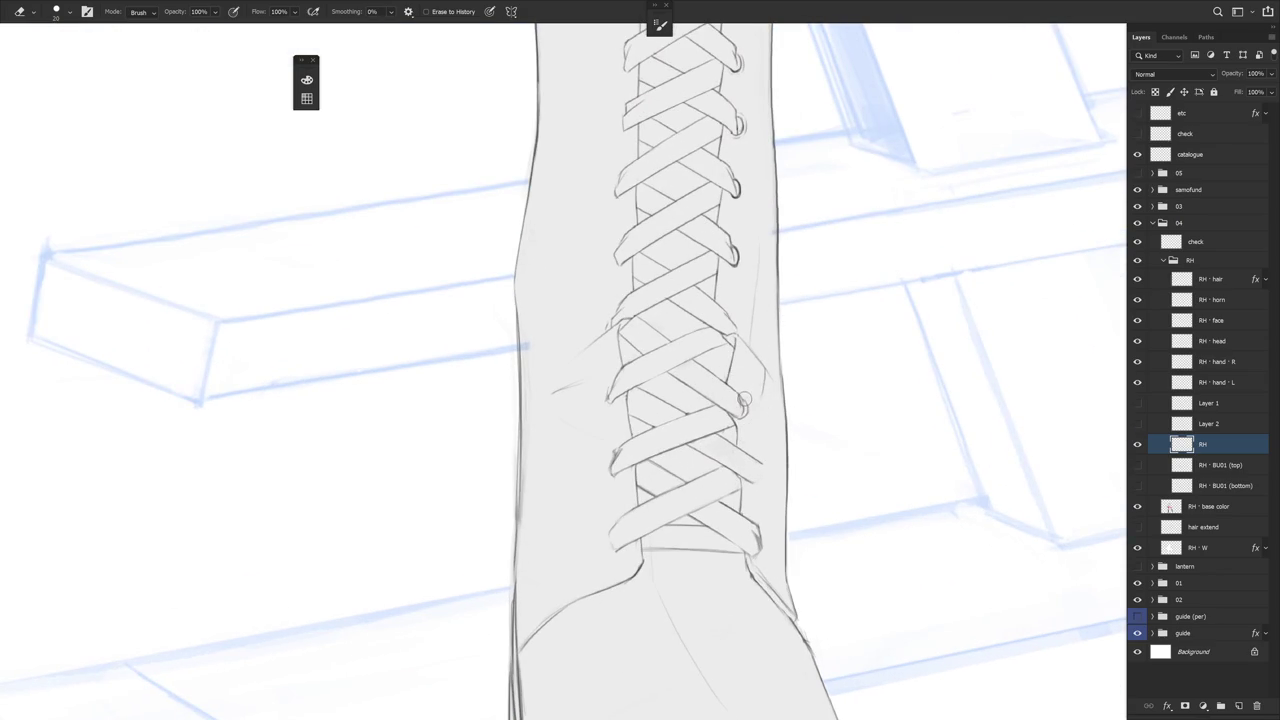
key(b)
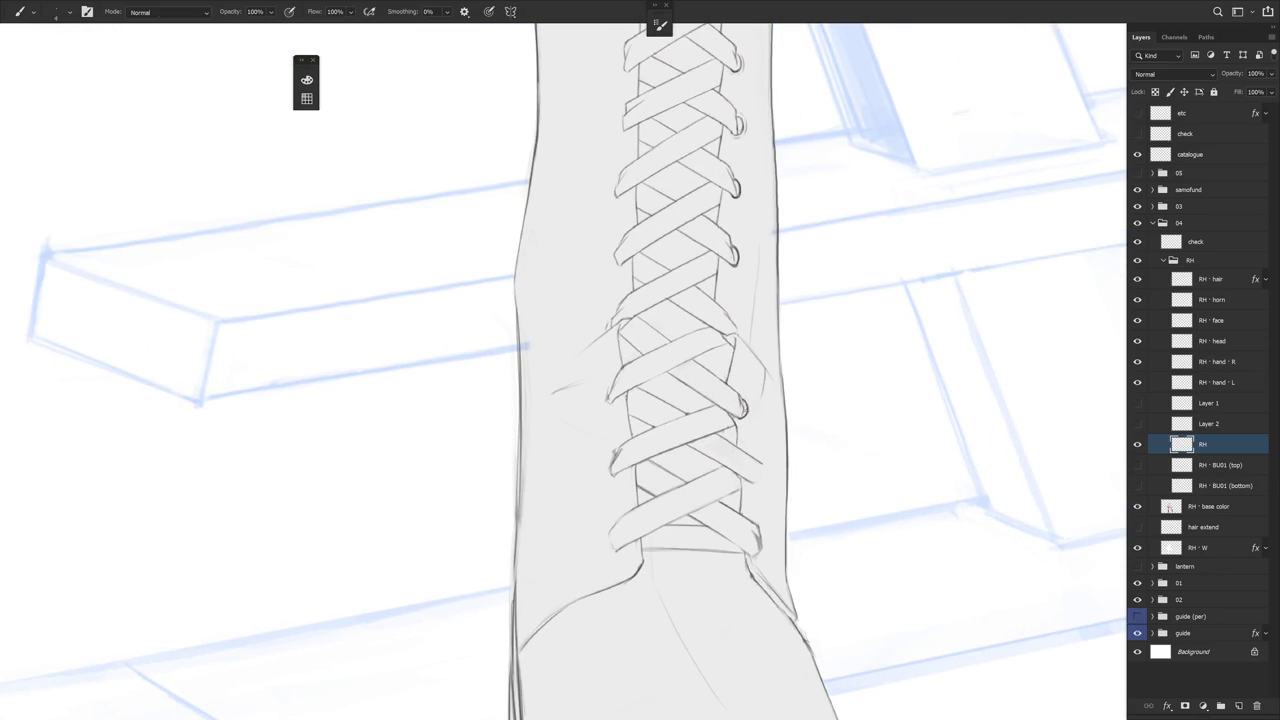
key(r)
drag(716, 445, 735, 328)
key(e)
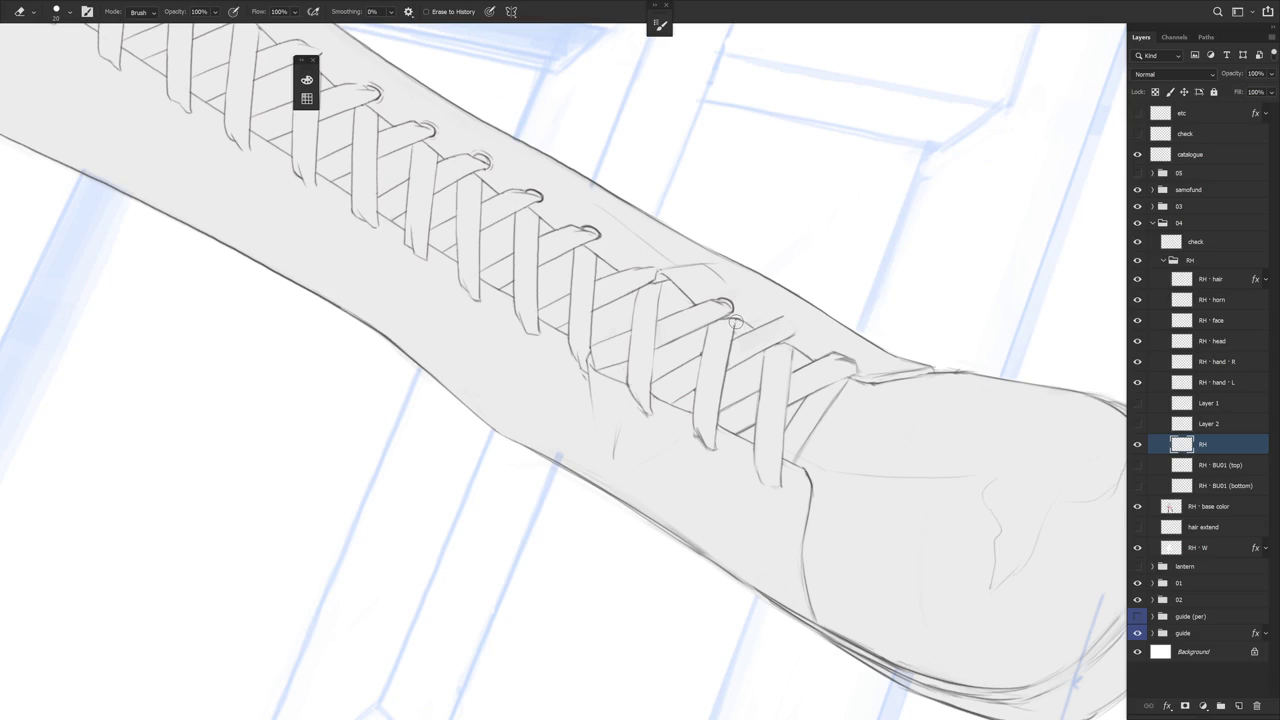
Stand the boot vertically and touch up the lowest lace crossings above the toe cap
key(b)
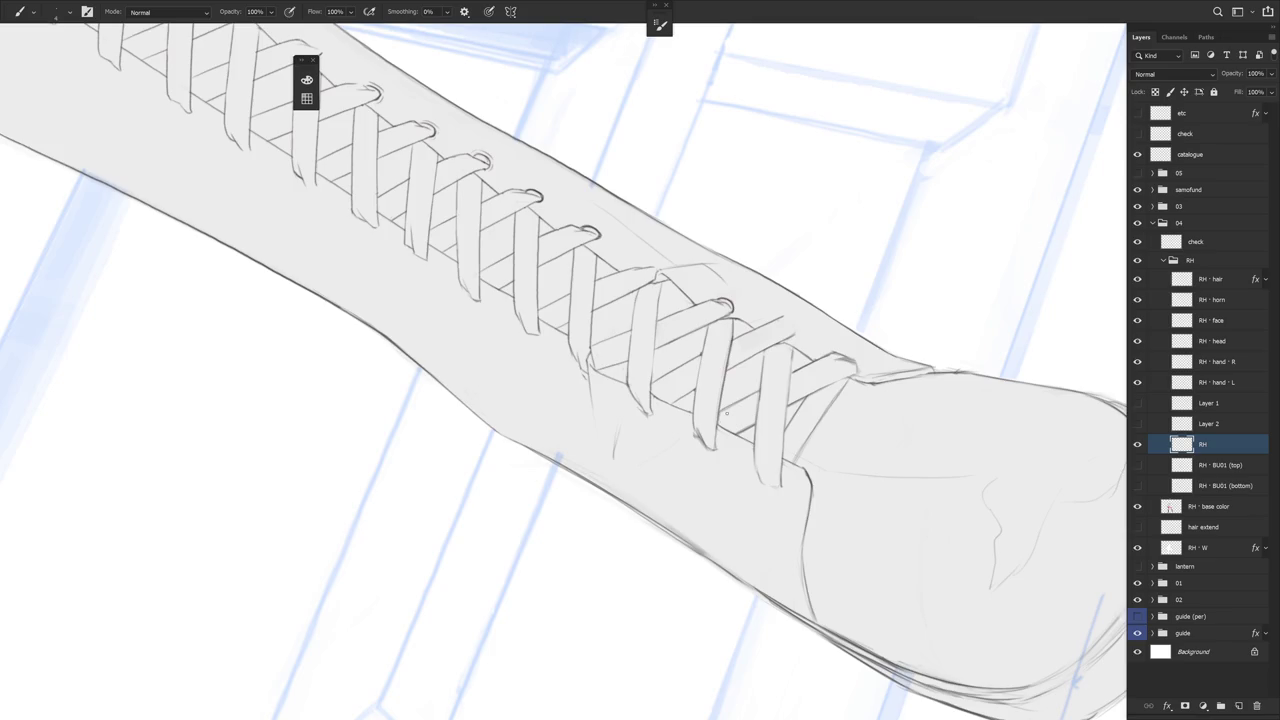
scroll(750, 436, down, 3)
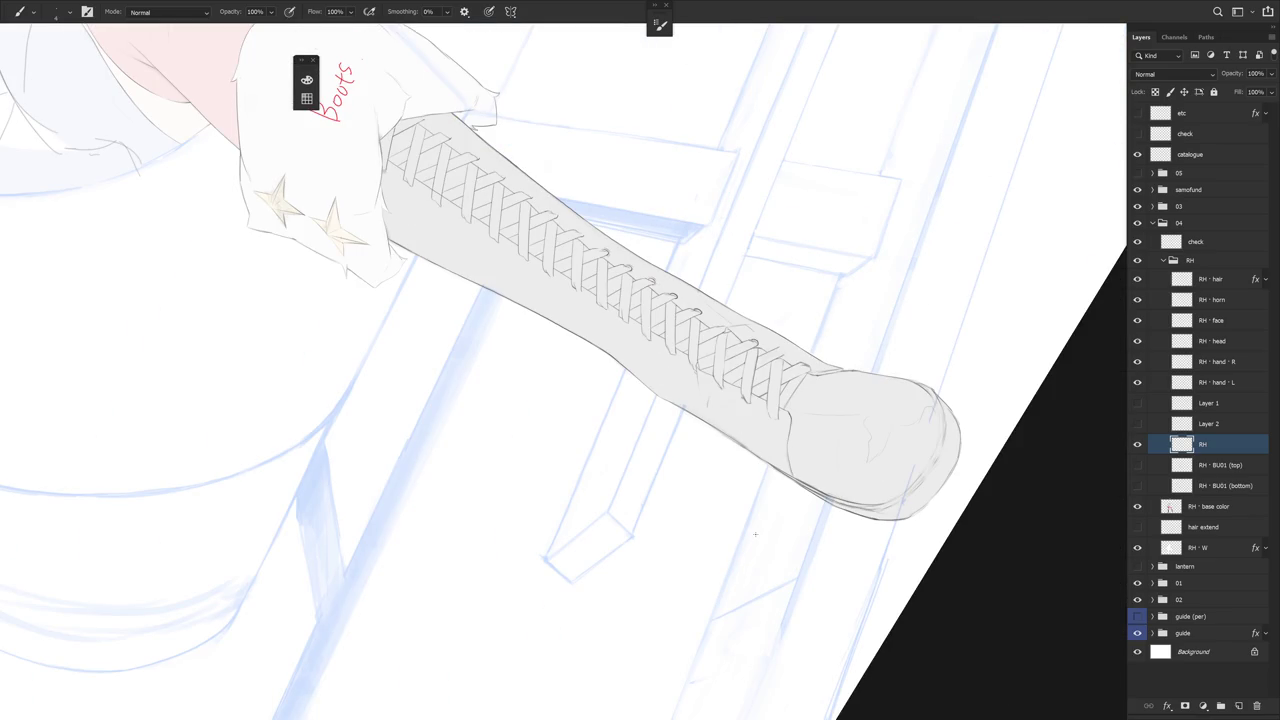
drag(755, 534, 763, 440)
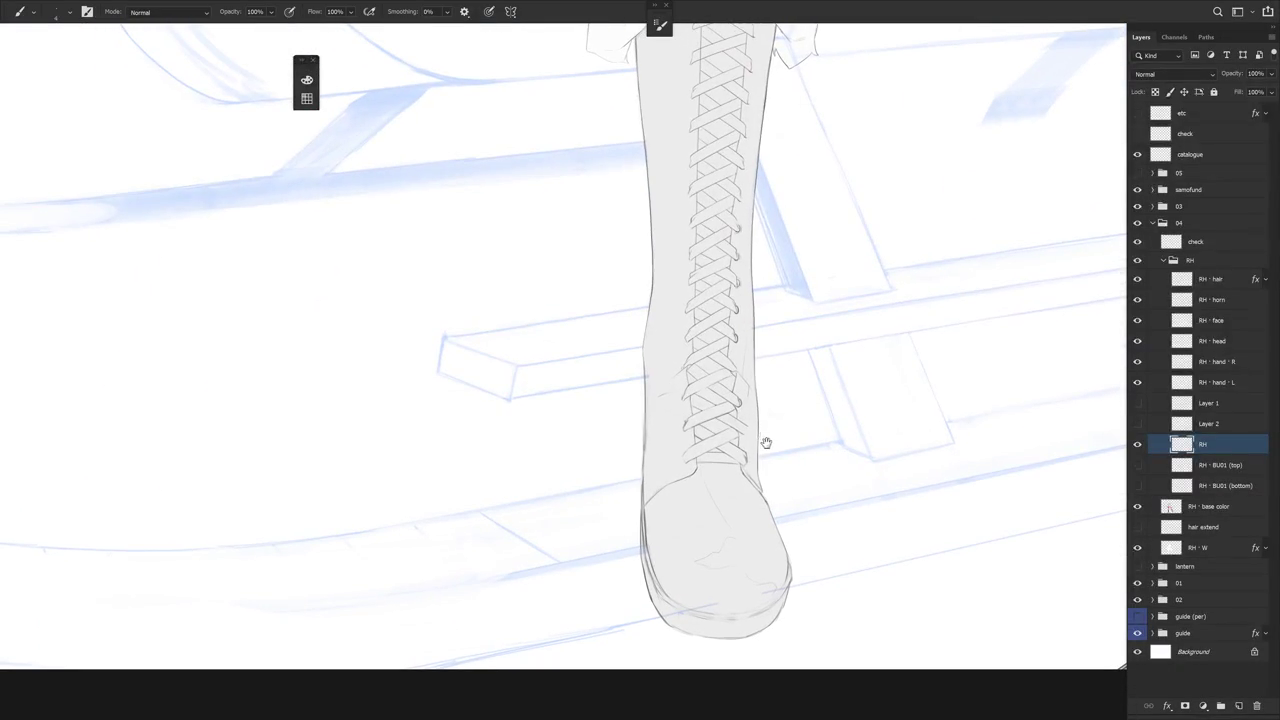
key(e)
scroll(771, 458, up, 5)
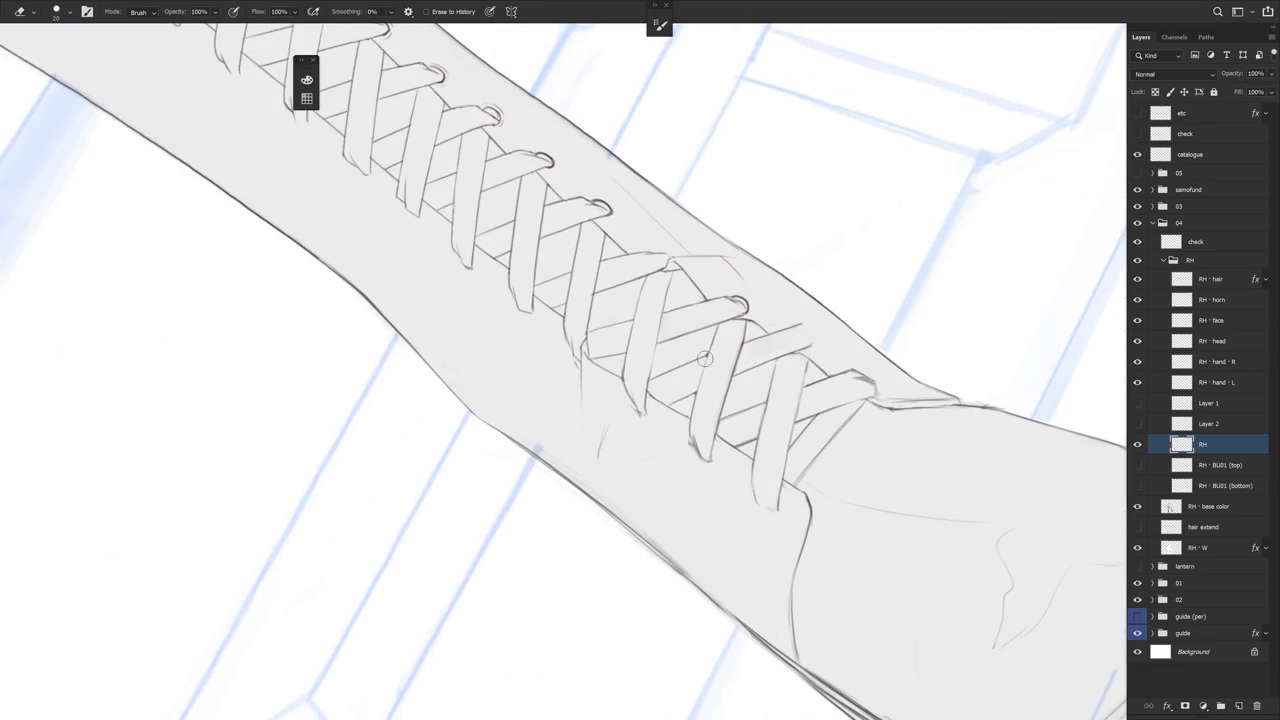
key(b)
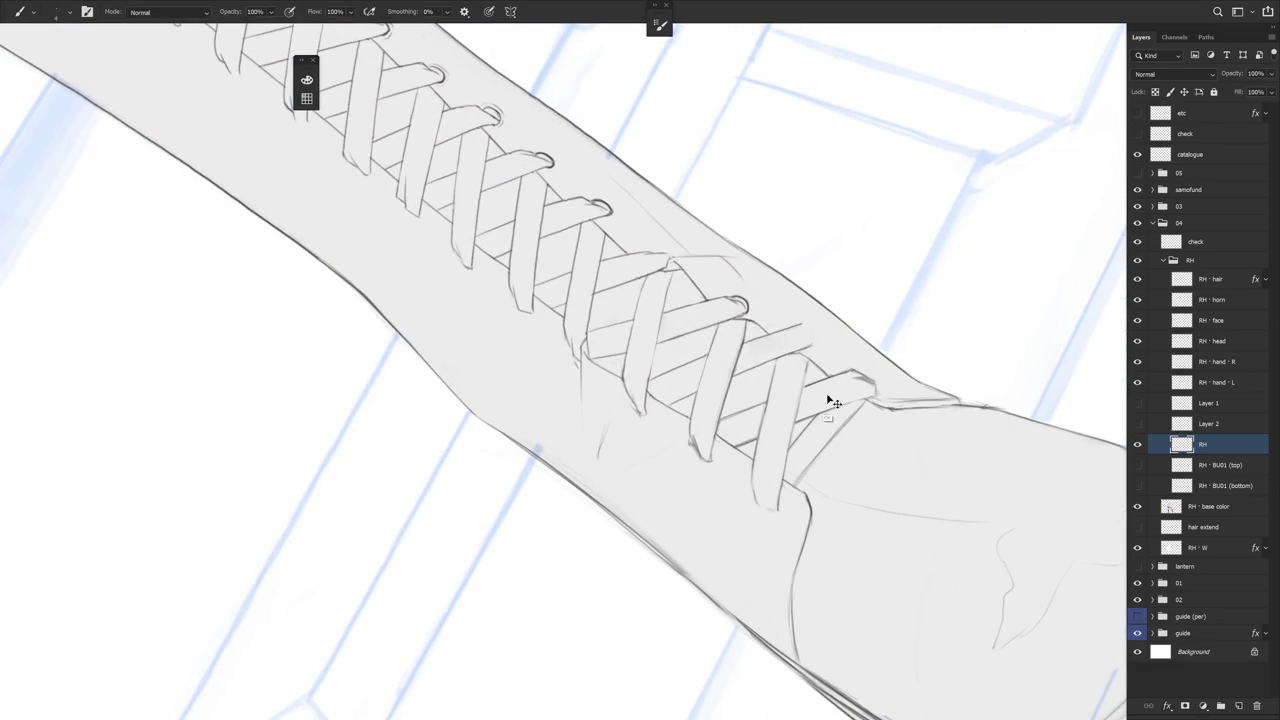
scroll(564, 371, down, 5)
drag(700, 300, 500, 450)
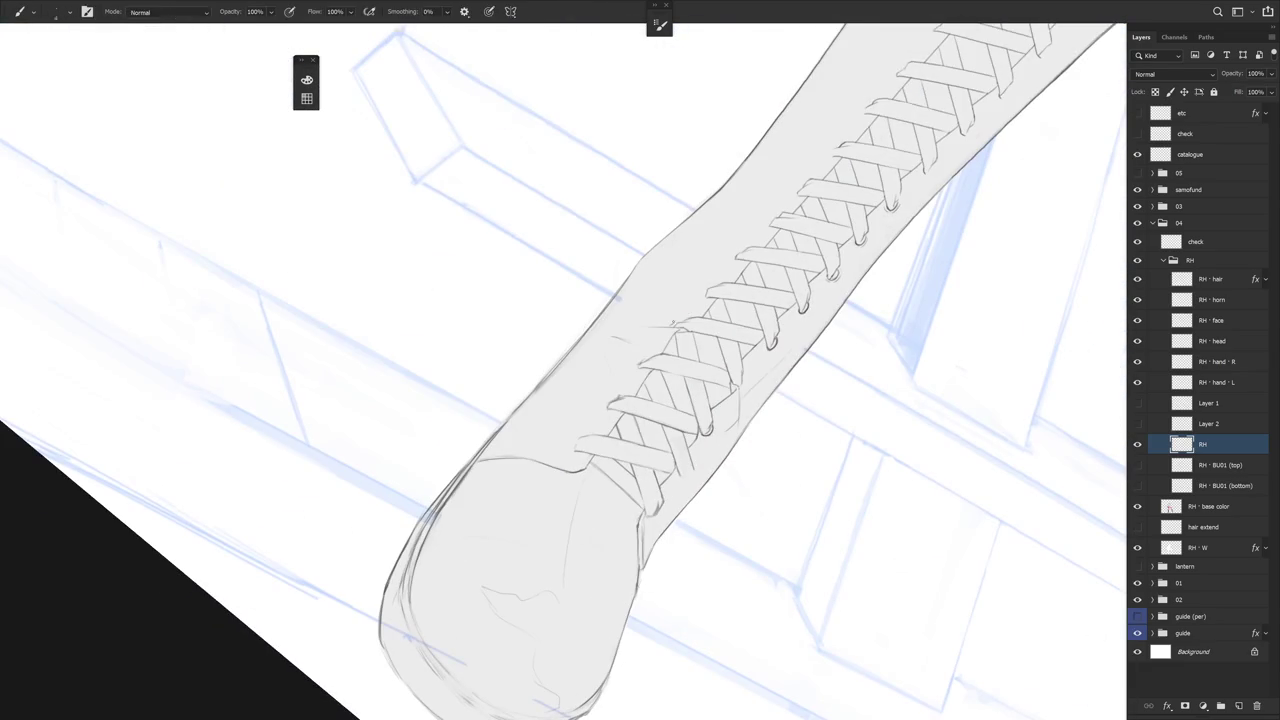
key(e)
drag(677, 345, 700, 330)
scroll(720, 328, up, 3)
Turn the boot diagonally and zoom in on the lower laces near the toe
key(b)
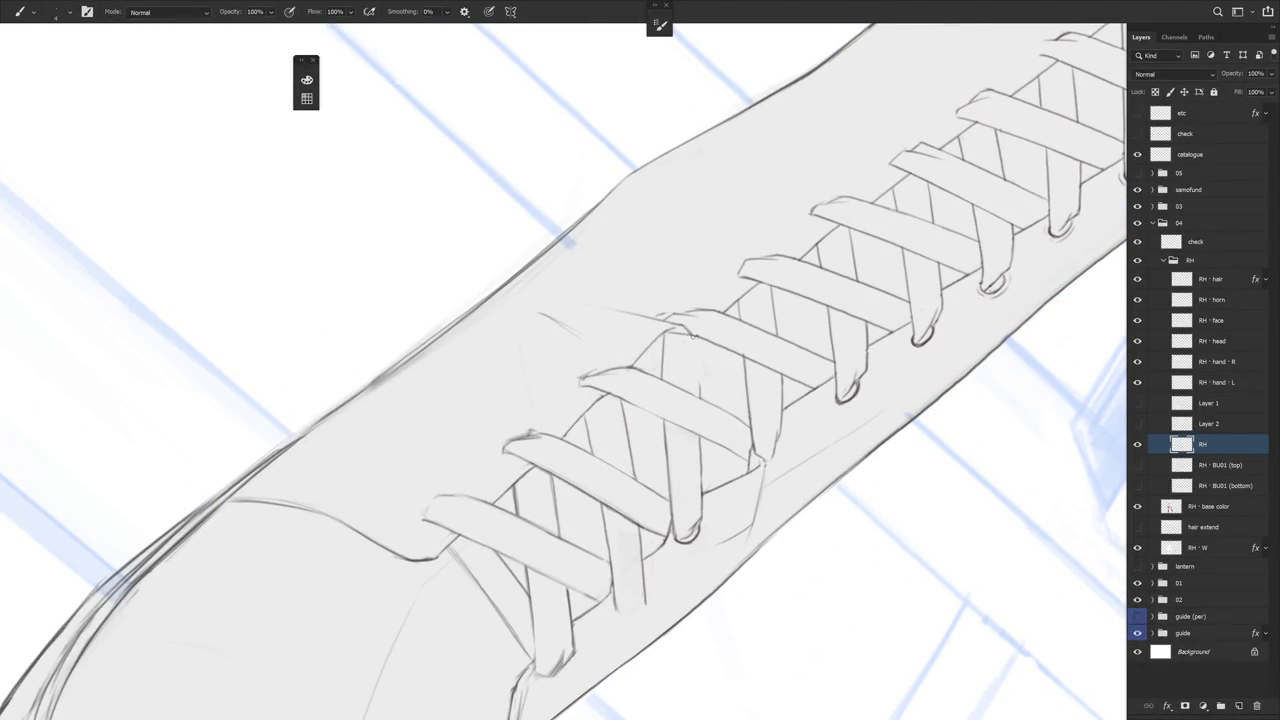
key(e)
scroll(714, 590, down, 2)
scroll(726, 580, down, 2)
mouse_move(726, 580)
mouse_down()
mouse_move(690, 420)
mouse_move(647, 393)
mouse_up()
key(b)
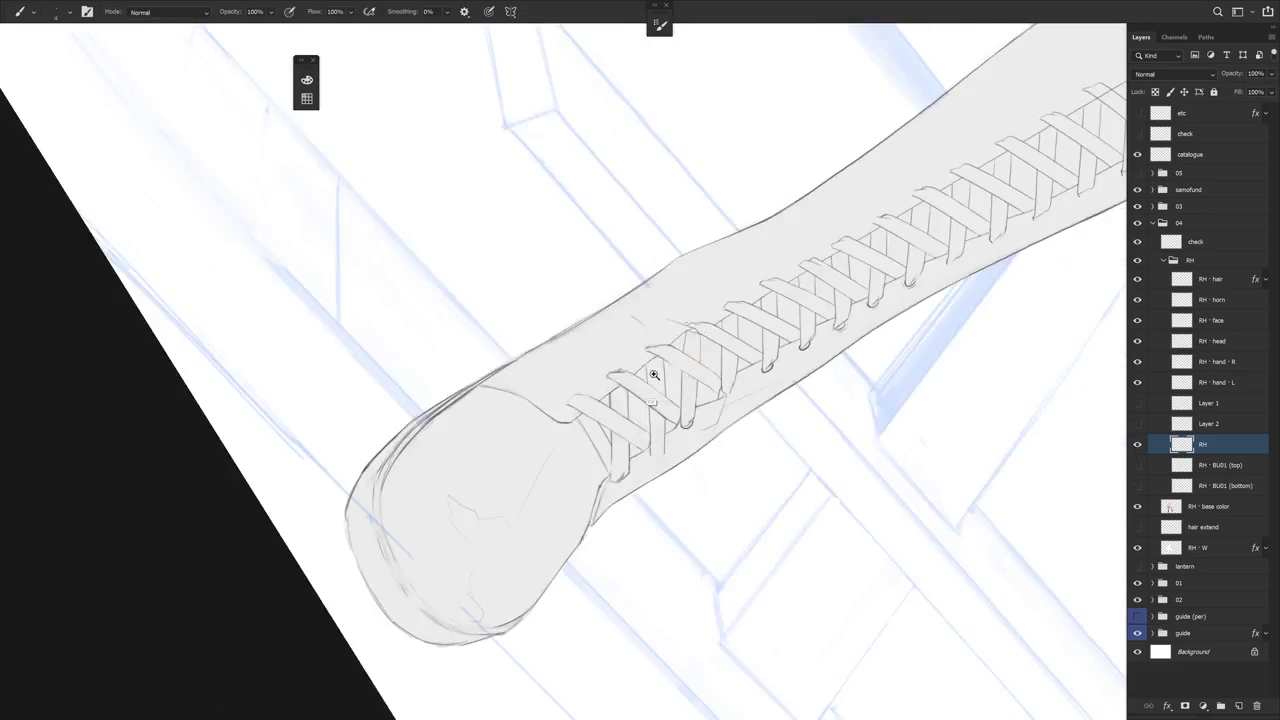
click(647, 393)
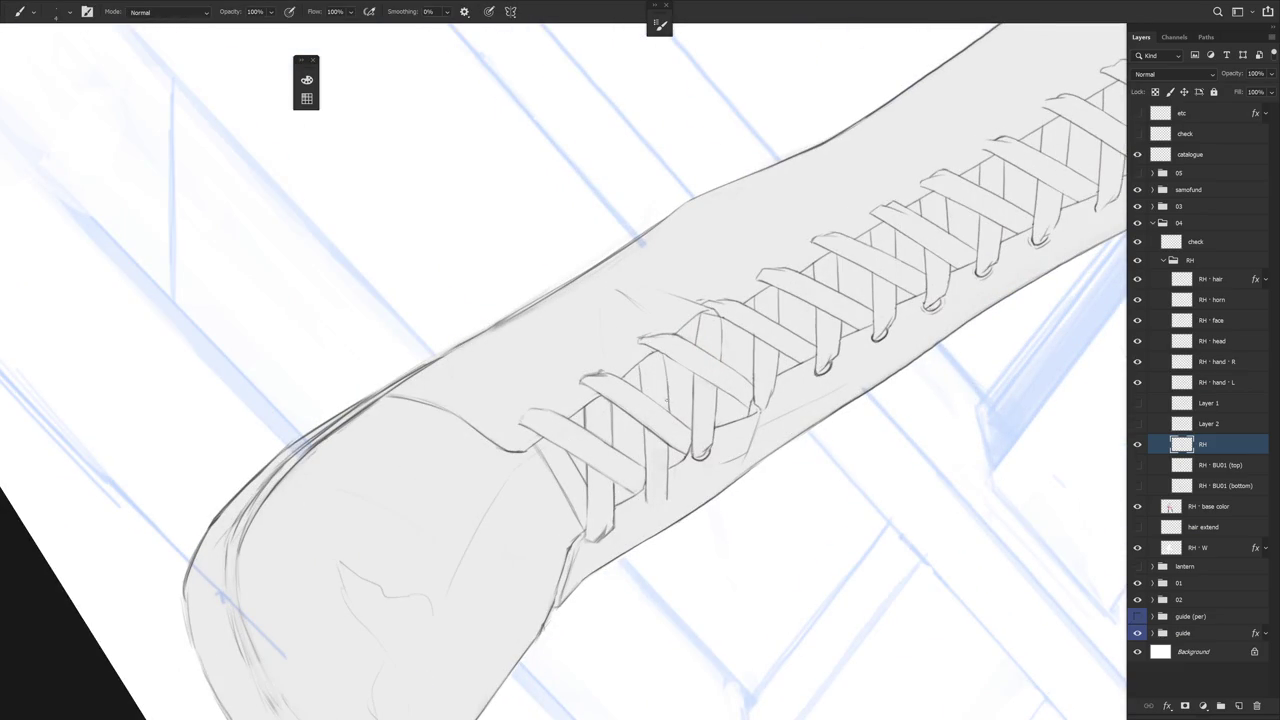
Add faint crease marks on the toe cap and lower shaft beneath the lacing
mouse_move(666, 436)
mouse_down()
mouse_move(700, 420)
mouse_move(767, 299)
mouse_up()
key(r)
key(e)
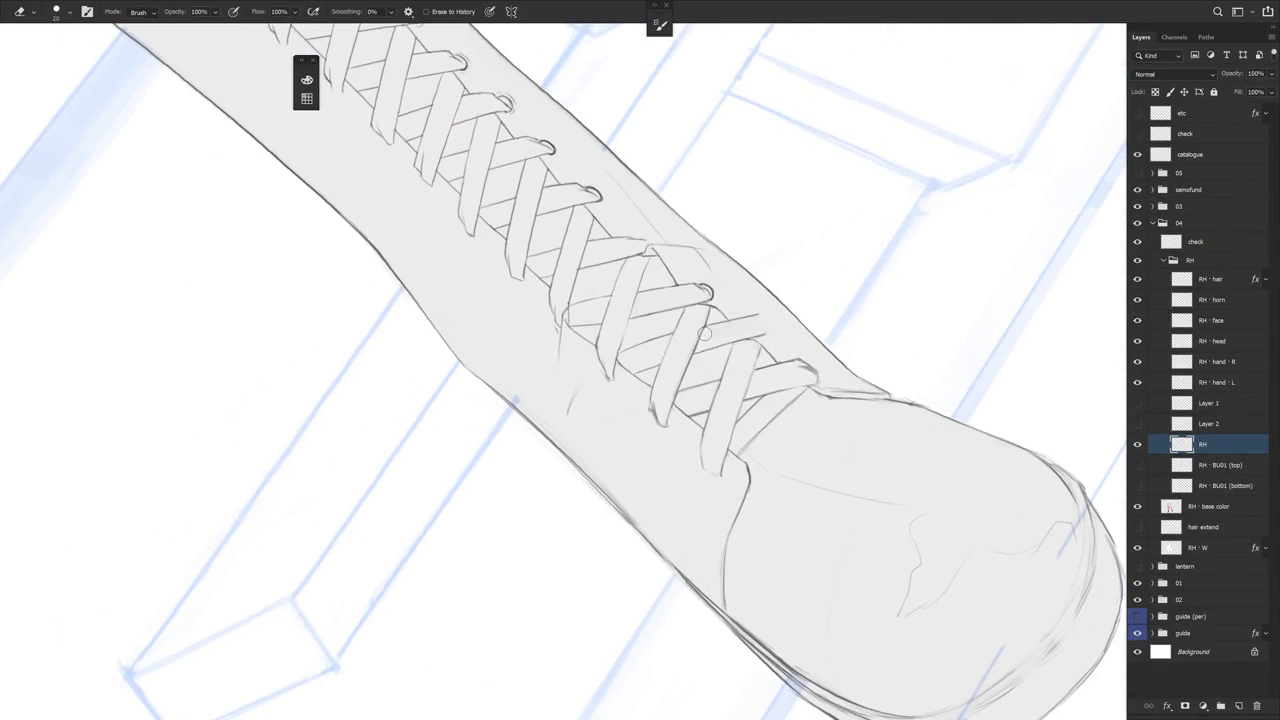
key(b)
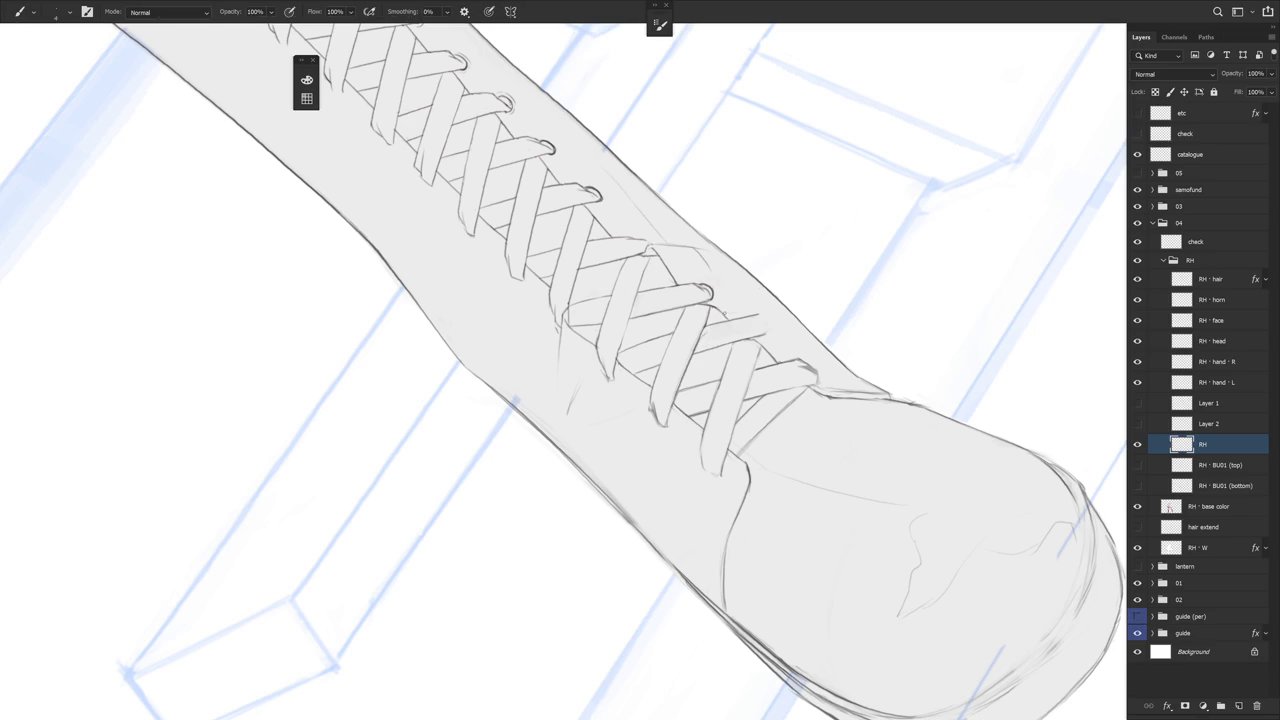
key(e)
drag(786, 326, 737, 462)
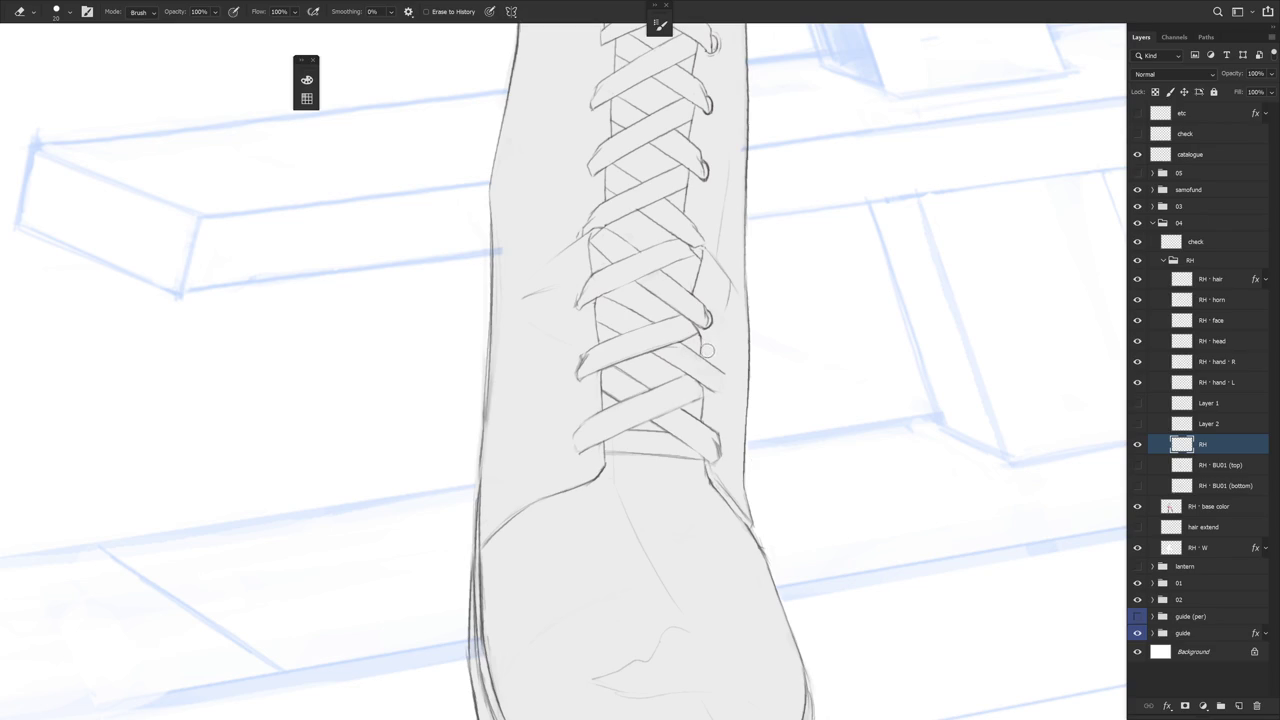
key(b)
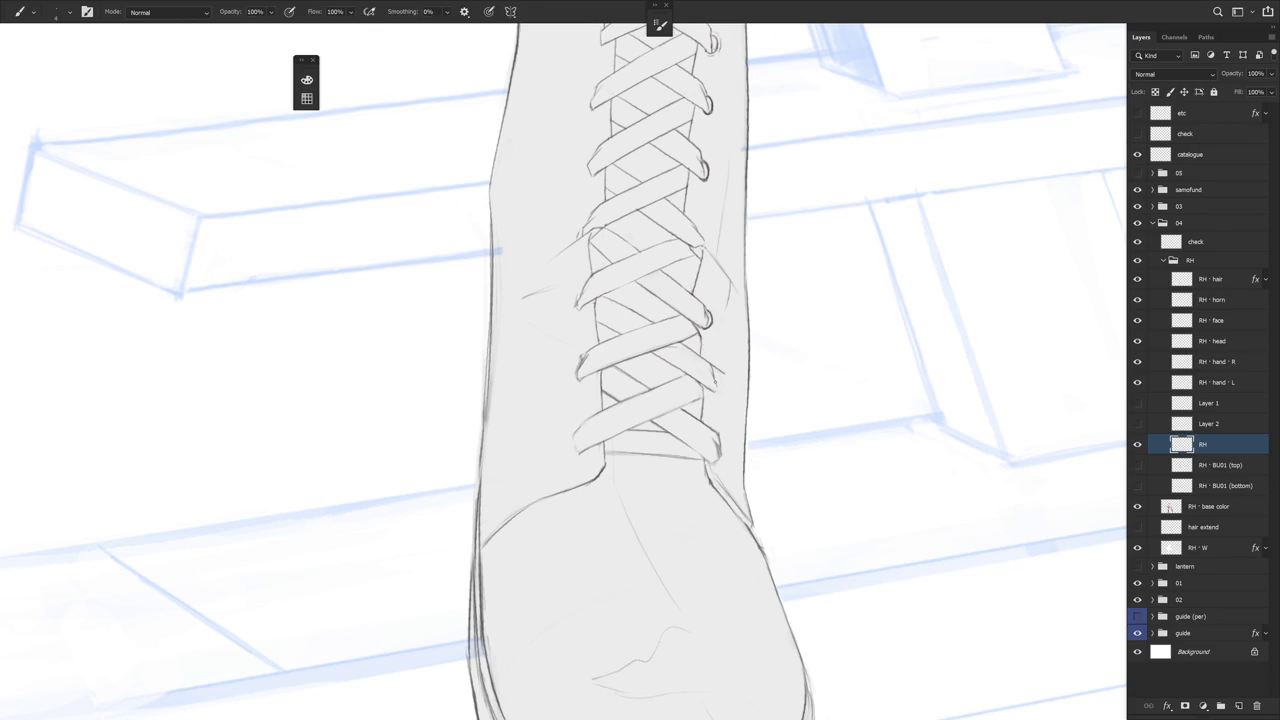
key(e)
key(b)
scroll(797, 391, down, 3)
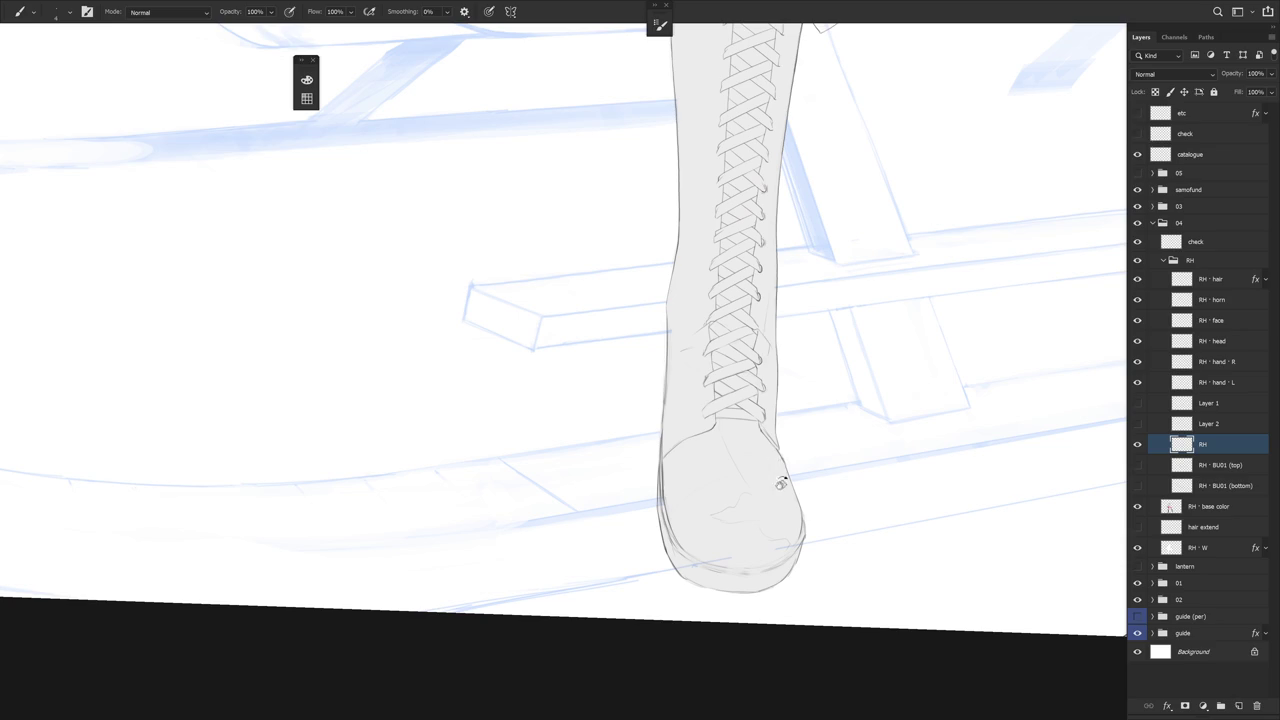
Touch up the lower lace strokes with Brush and Eraser, then reset rotation and zoom out
drag(777, 479, 791, 453)
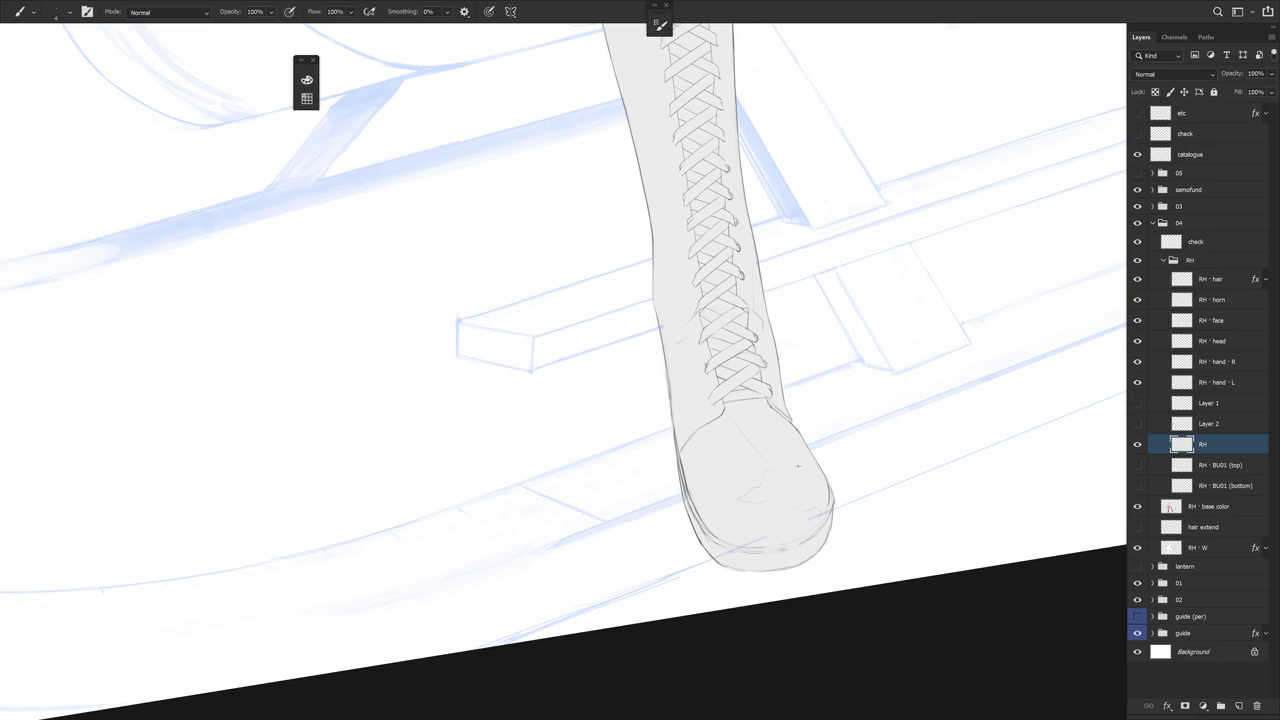
key(e)
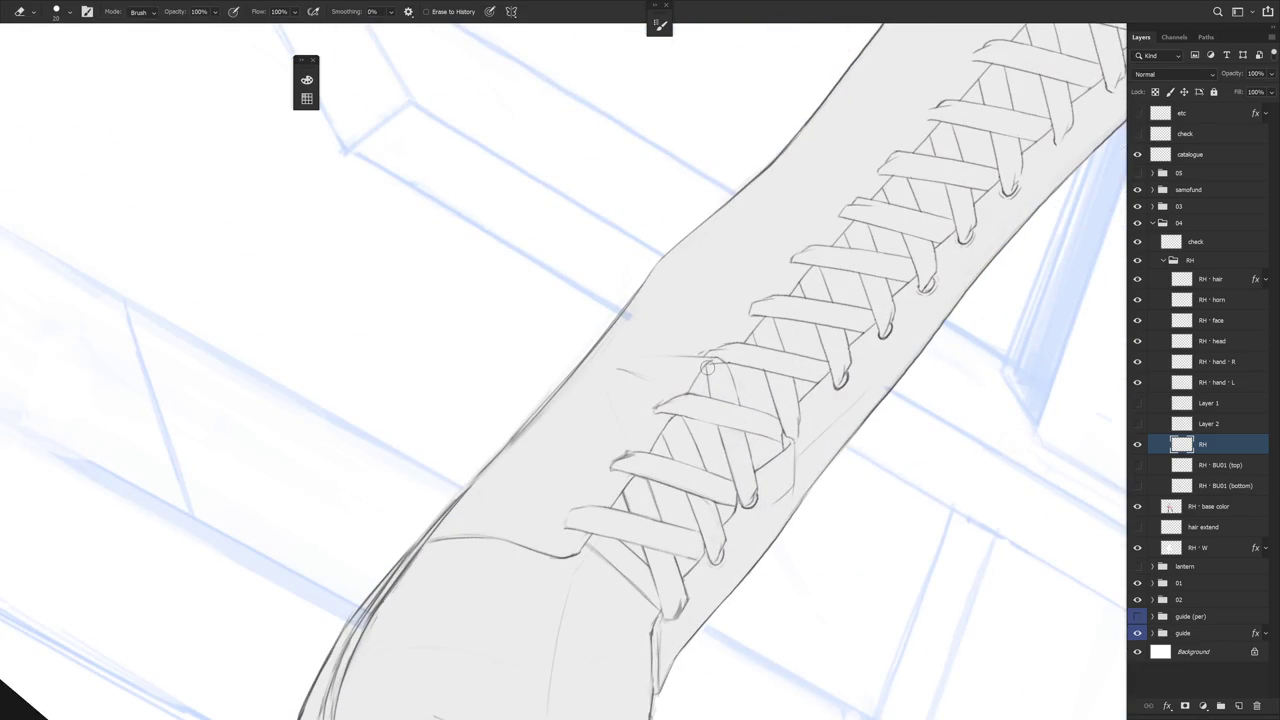
key(b)
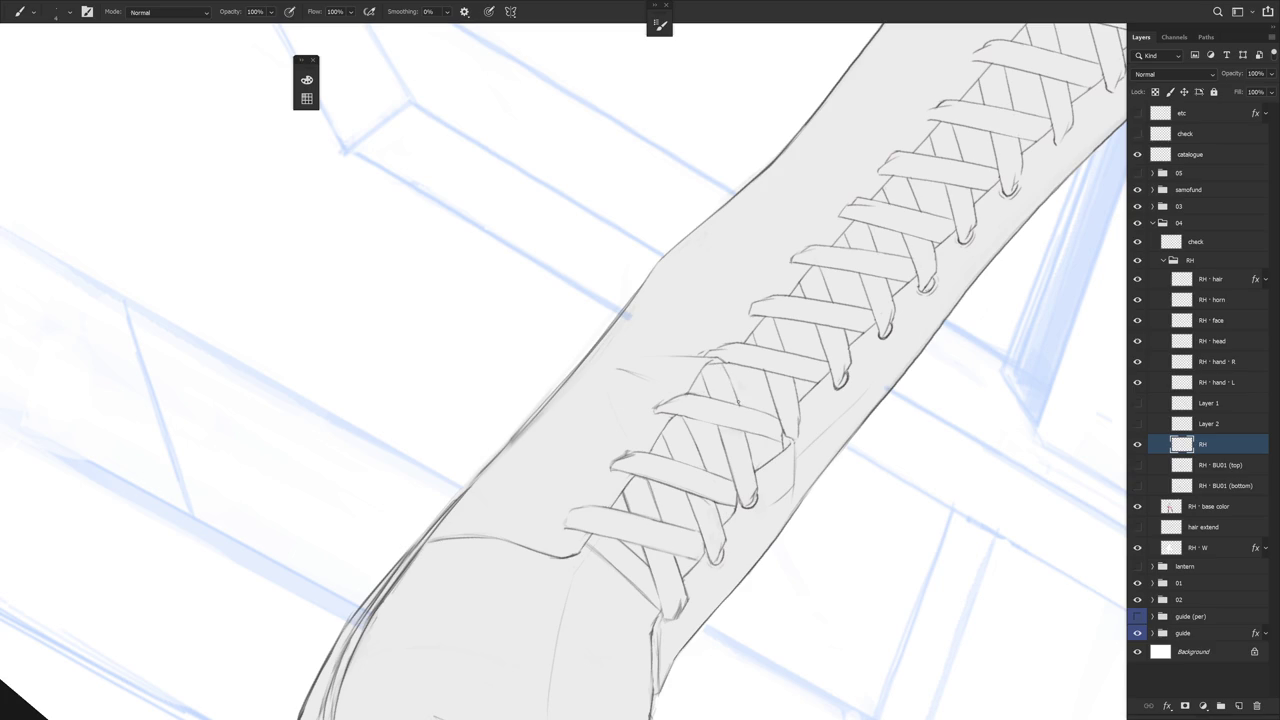
drag(707, 503, 497, 421)
drag(802, 391, 823, 343)
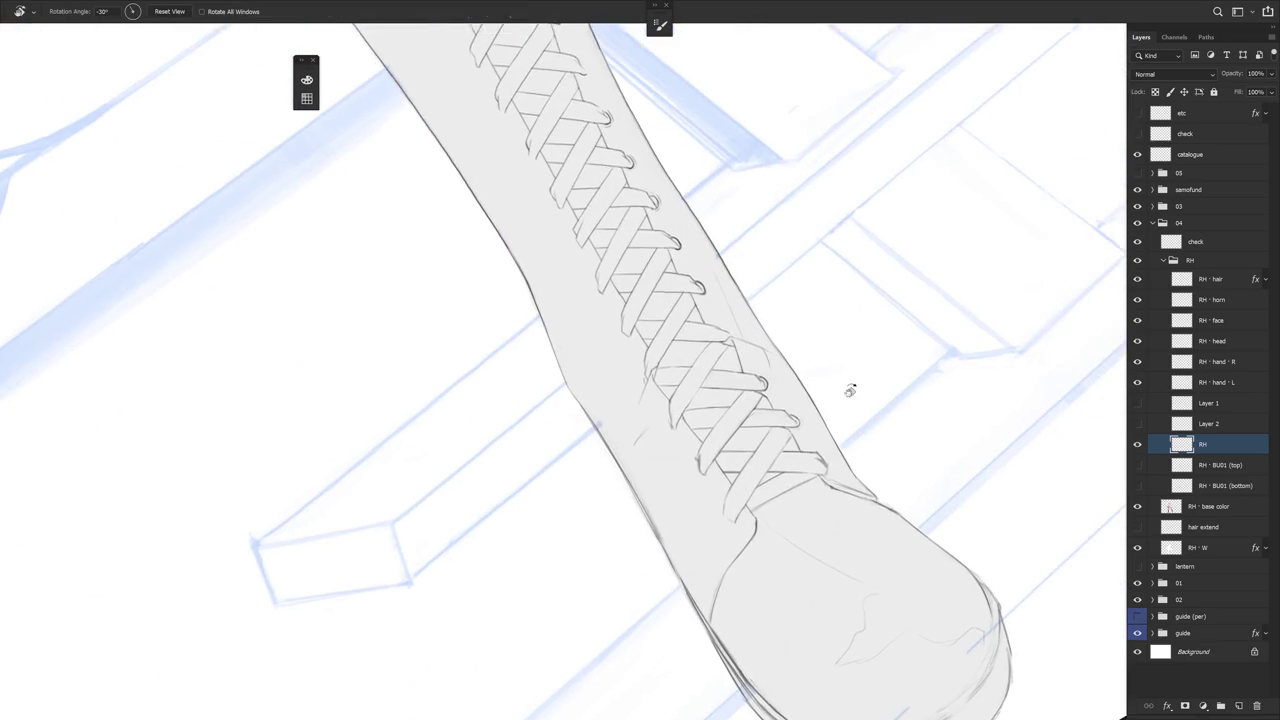
drag(848, 386, 697, 411)
key(e)
key(b)
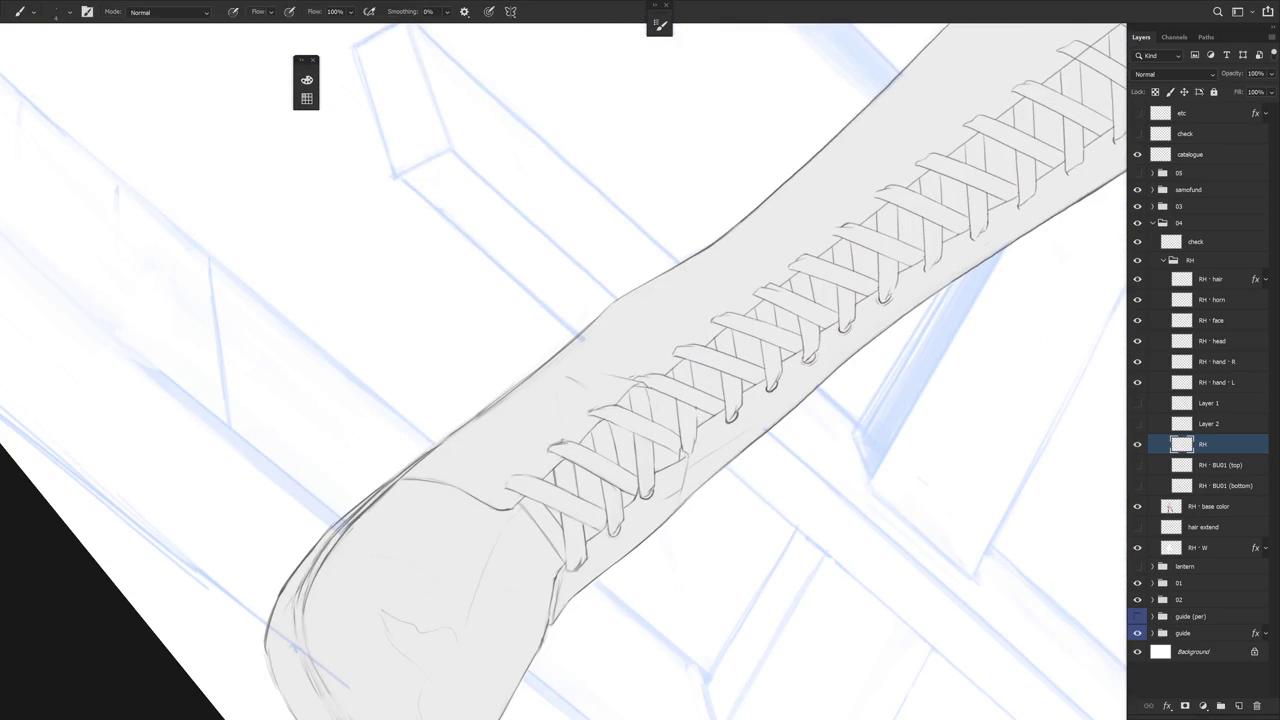
scroll(737, 423, down, 3)
key(Escape)
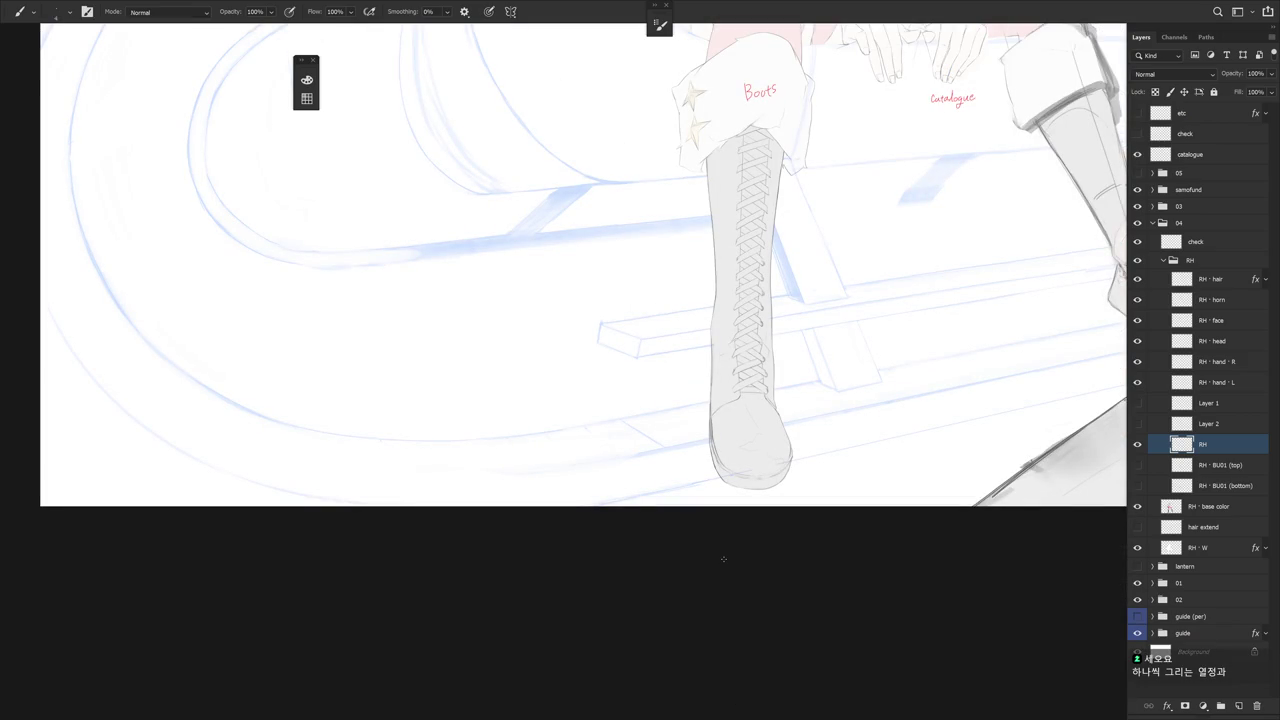
Zoom in on the mid-shaft lace crossings and shift the view along the lacing
scroll(757, 354, up, 3)
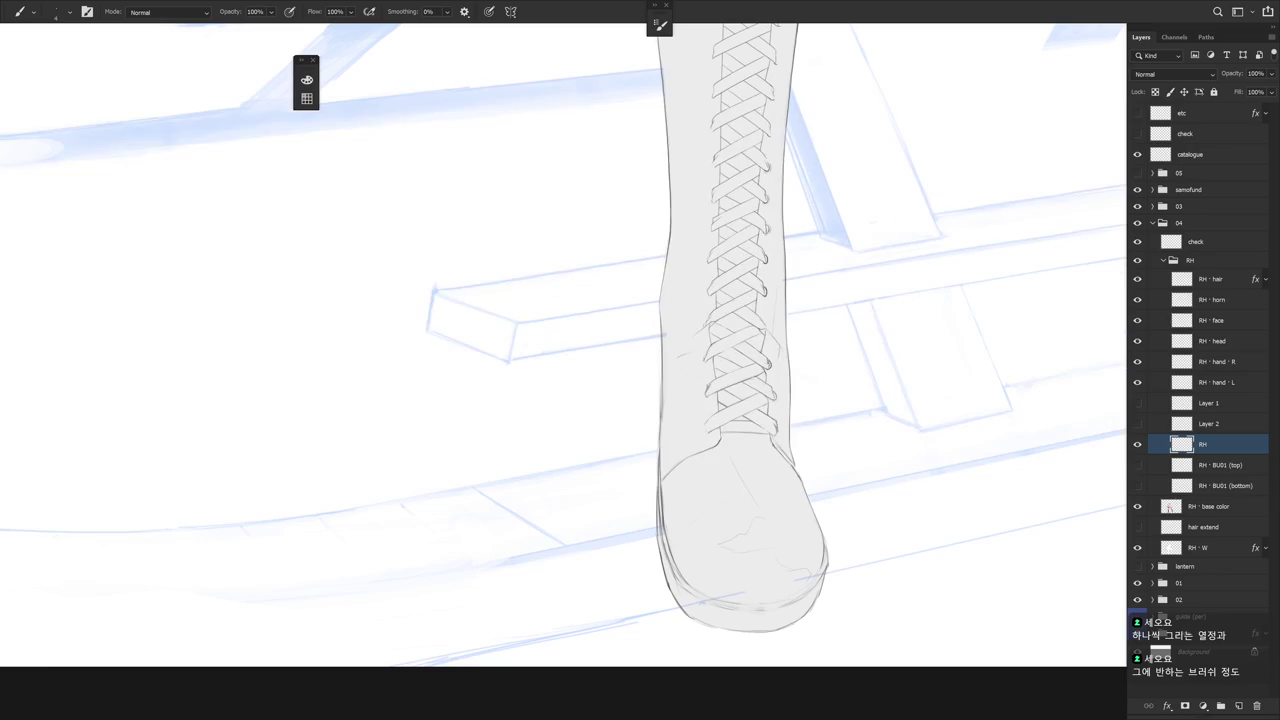
scroll(771, 441, down, 1)
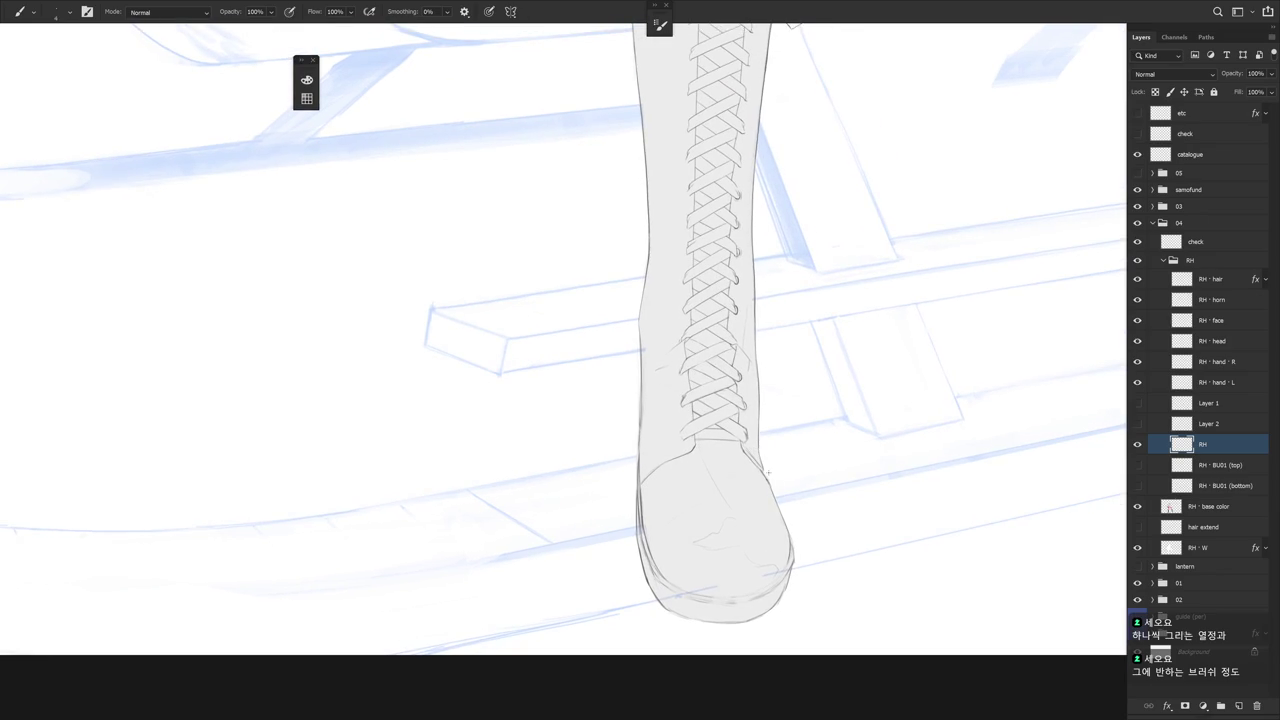
scroll(746, 346, up, 1)
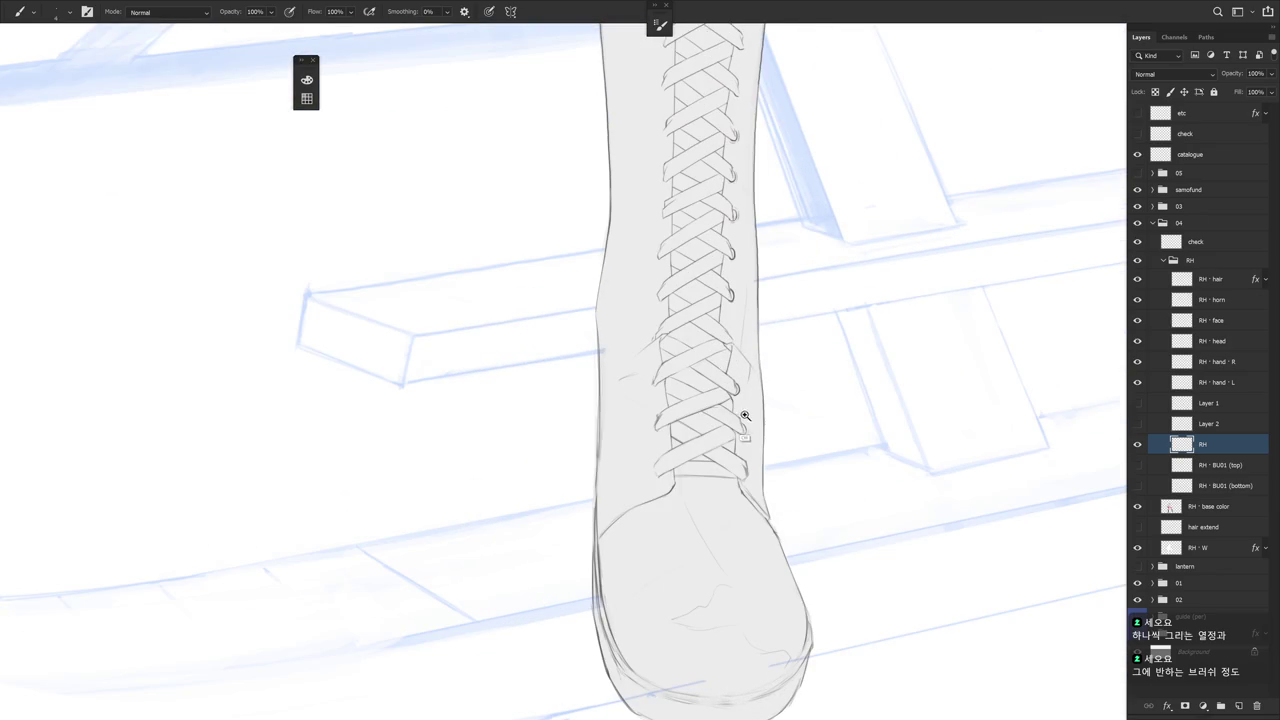
scroll(750, 423, up, 1)
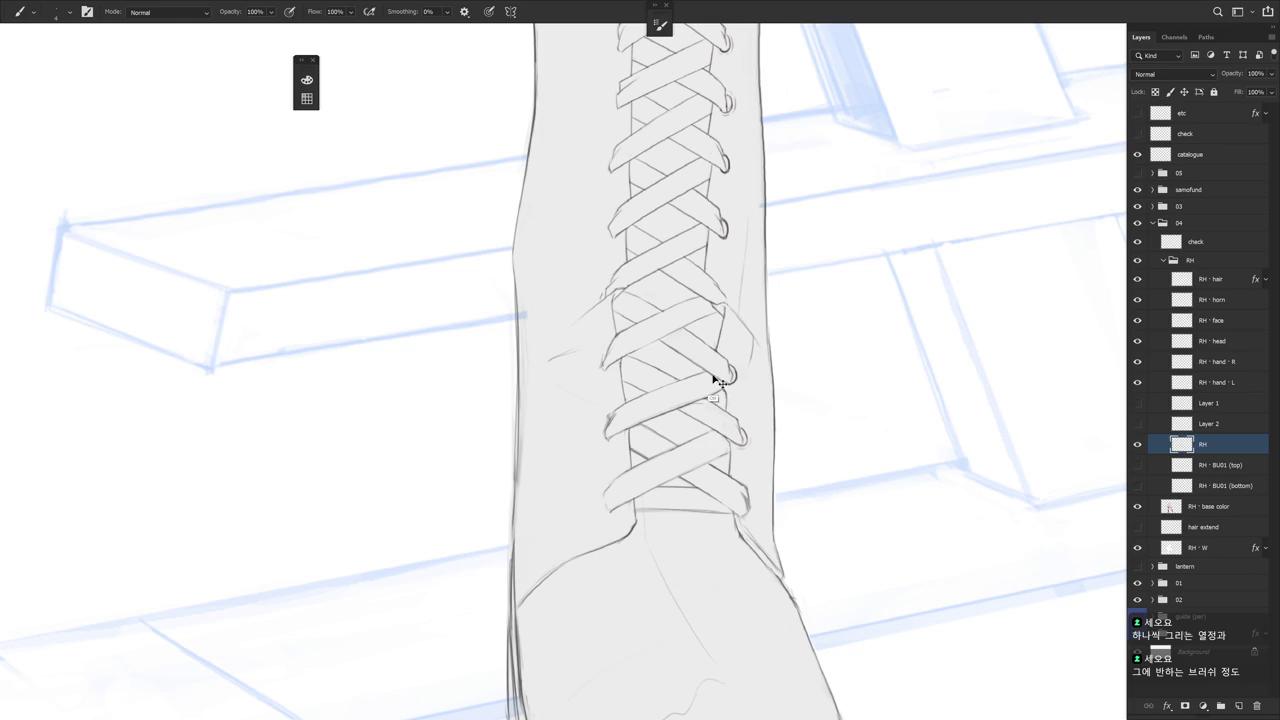
key(e)
key(b)
drag(737, 464, 720, 424)
key(e)
key(b)
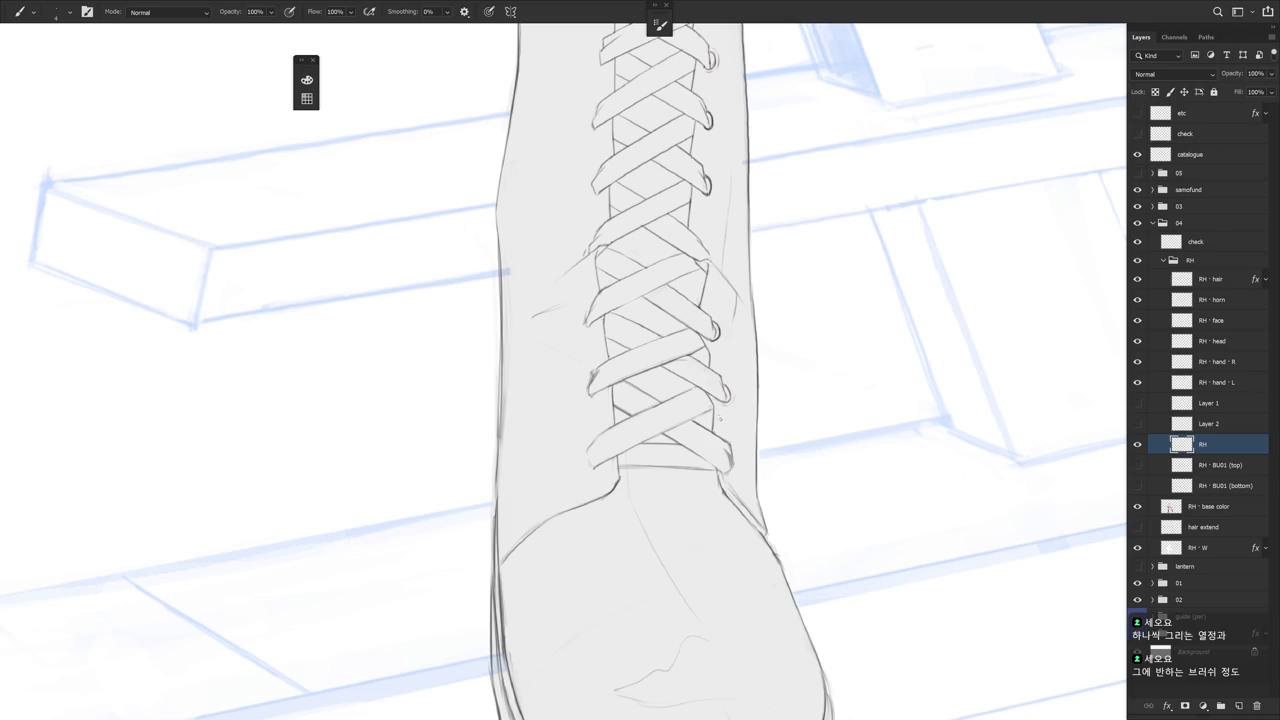
Touch up the lace crossings, alternating Brush and Eraser while adjusting zoom
scroll(733, 440, down, 2)
scroll(740, 420, down, 1)
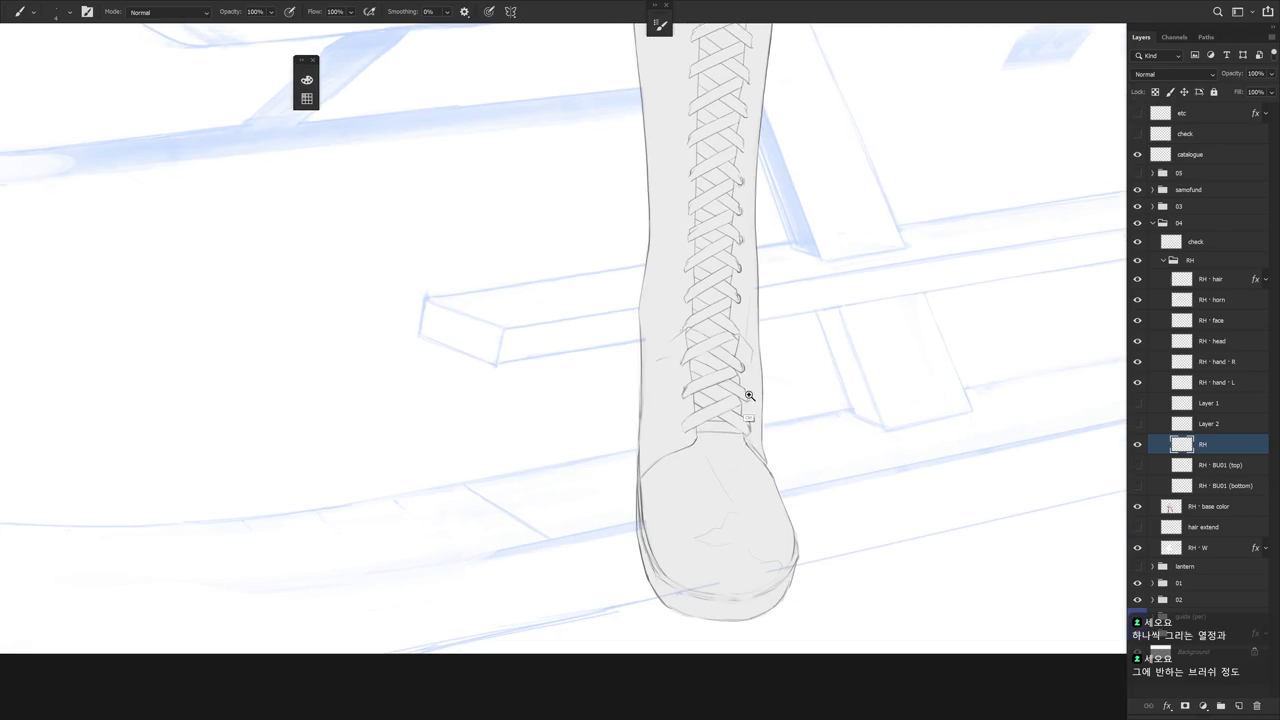
scroll(743, 394, up, 2)
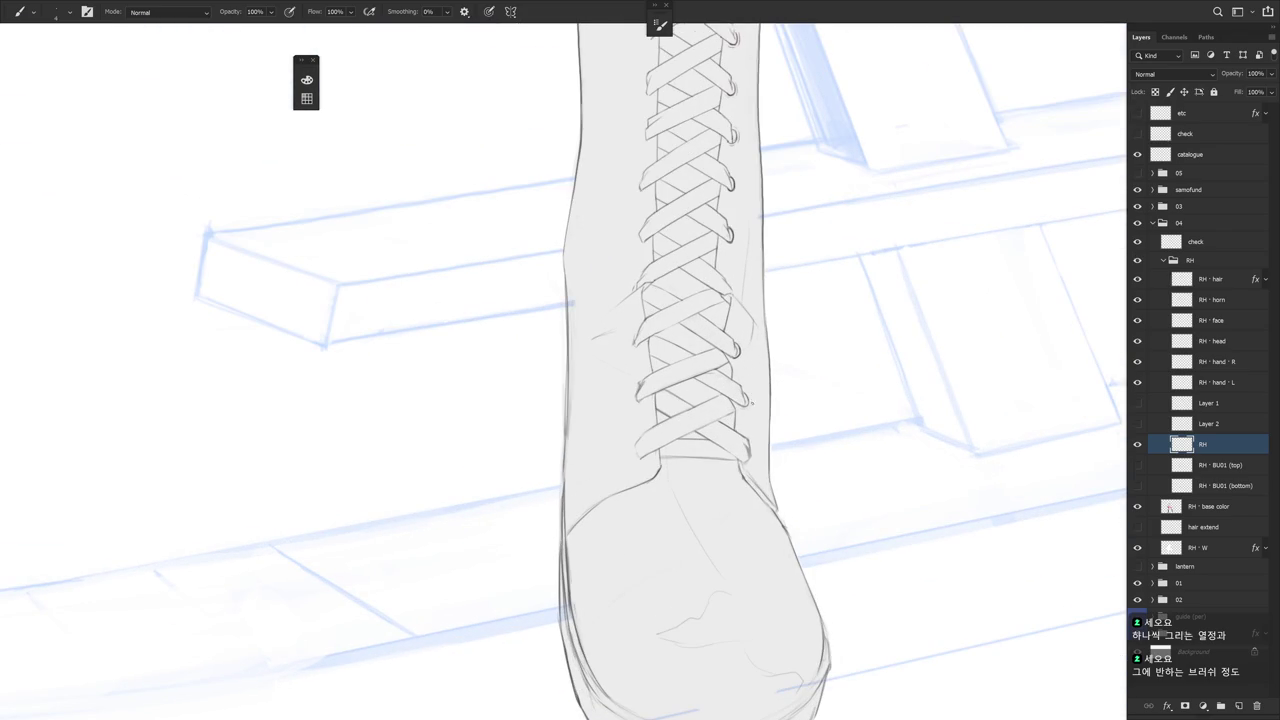
key(e)
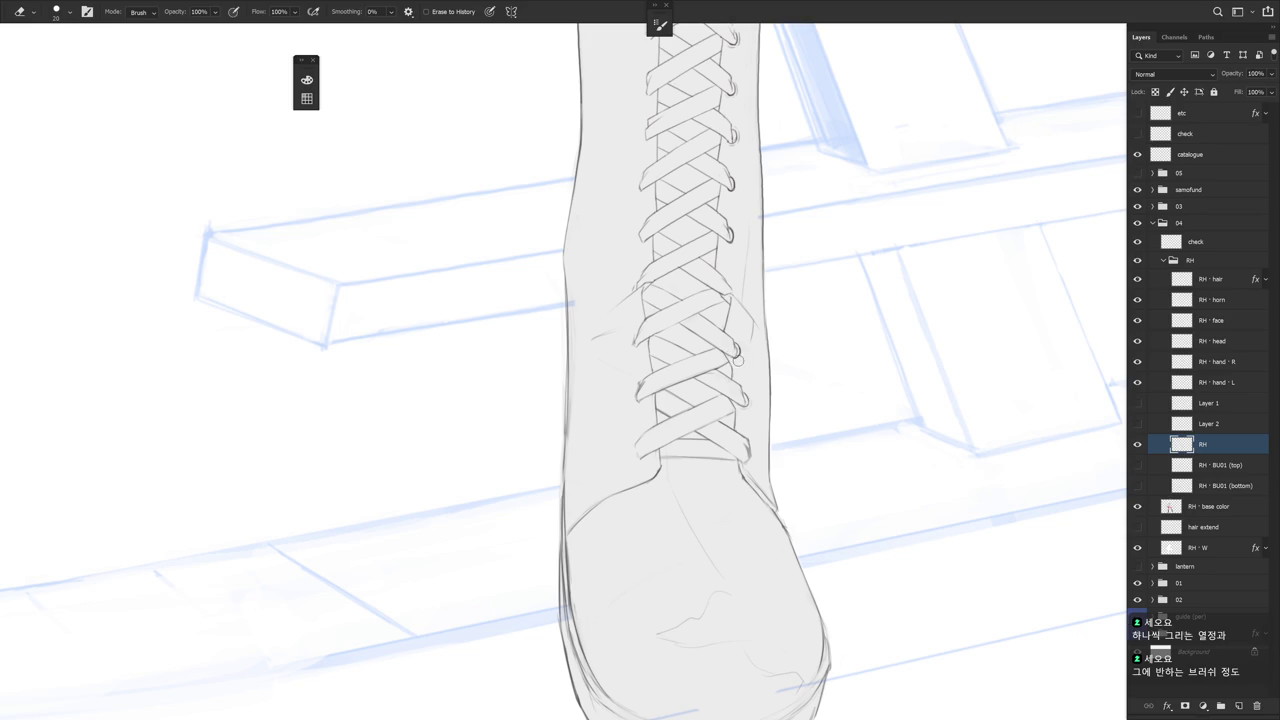
key(b)
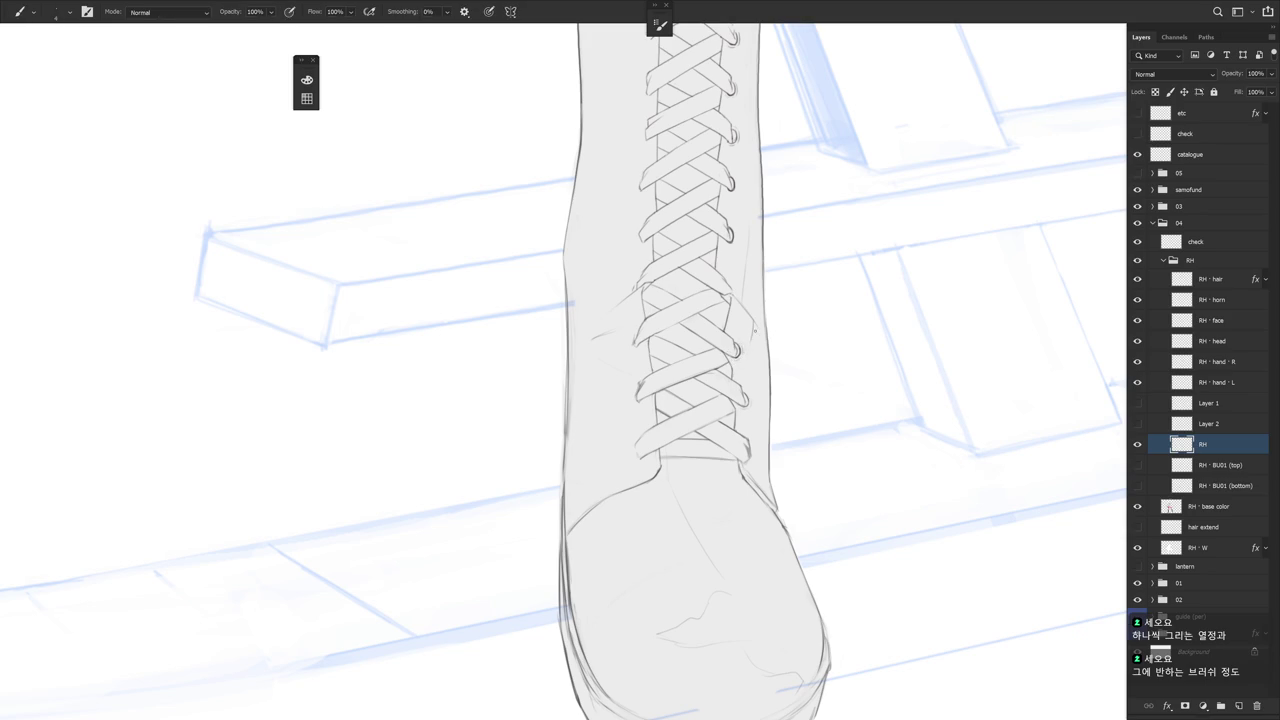
scroll(795, 480, down, 2)
scroll(795, 480, down, 2)
scroll(795, 480, down, 3)
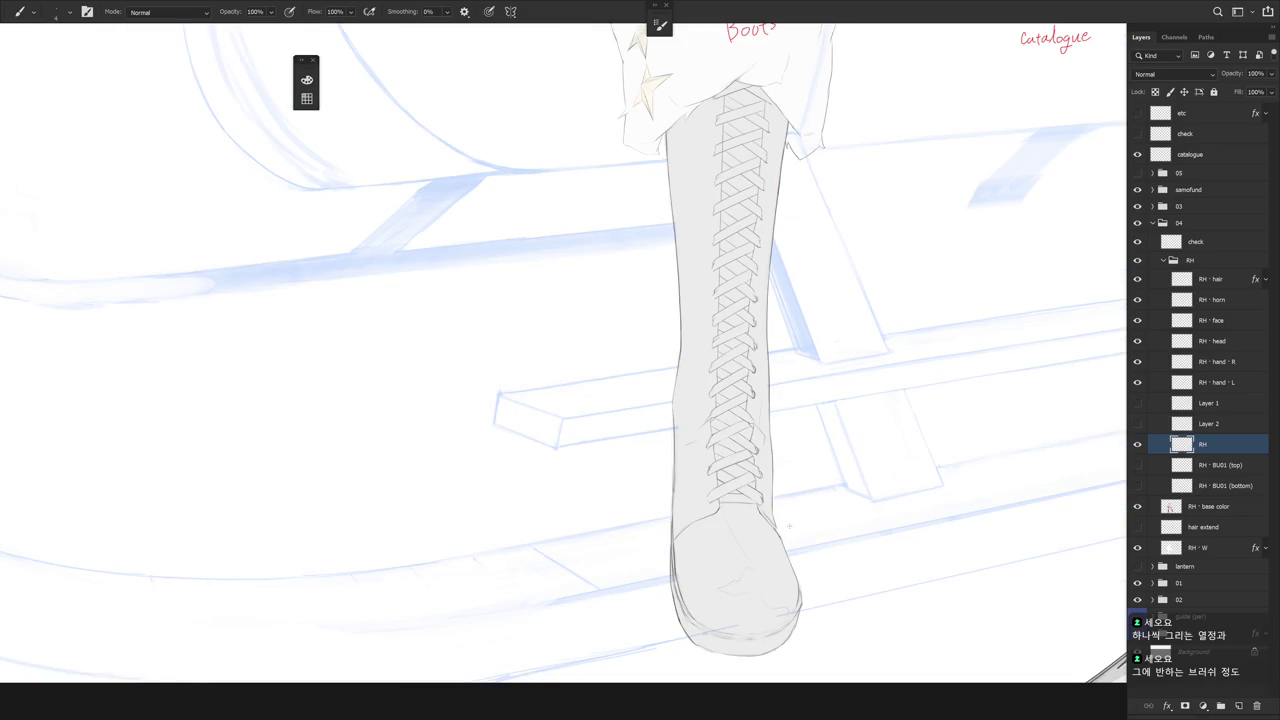
scroll(771, 400, up, 2)
key(e)
key(b)
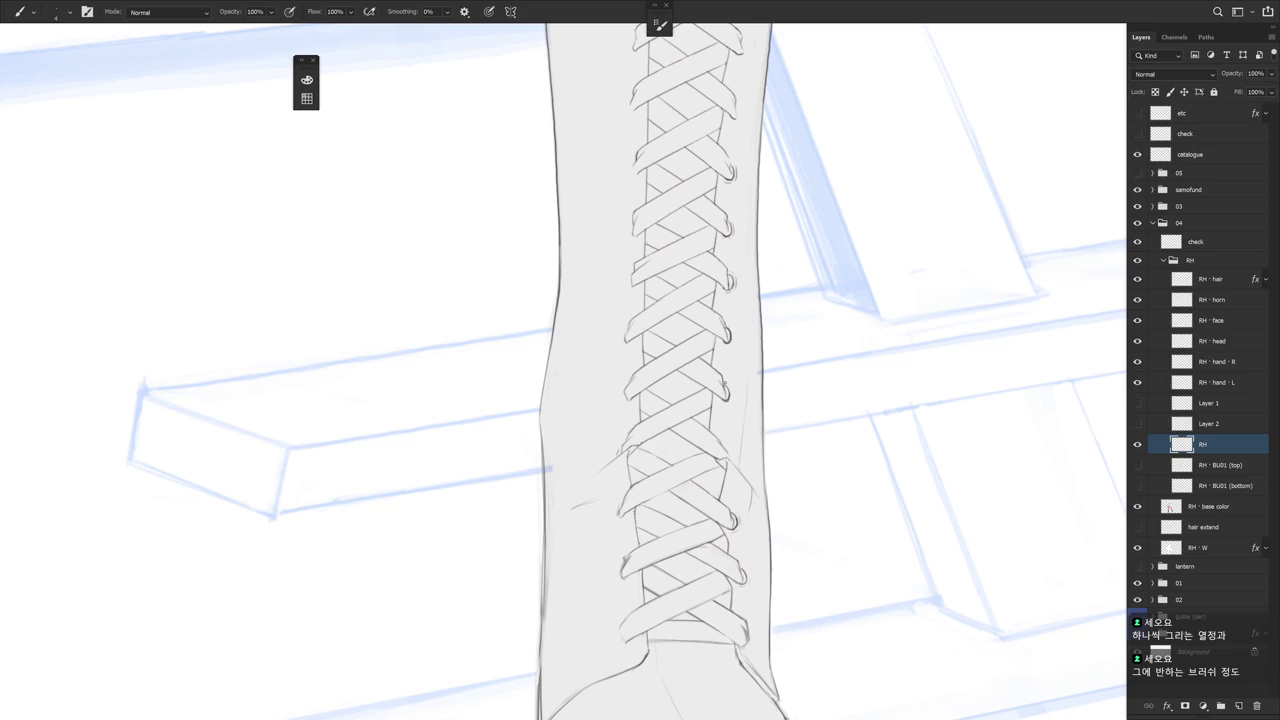
Add a short dark stroke at a lace eyelet and review it at different zooms
drag(731, 403, 727, 403)
scroll(771, 351, down, 3)
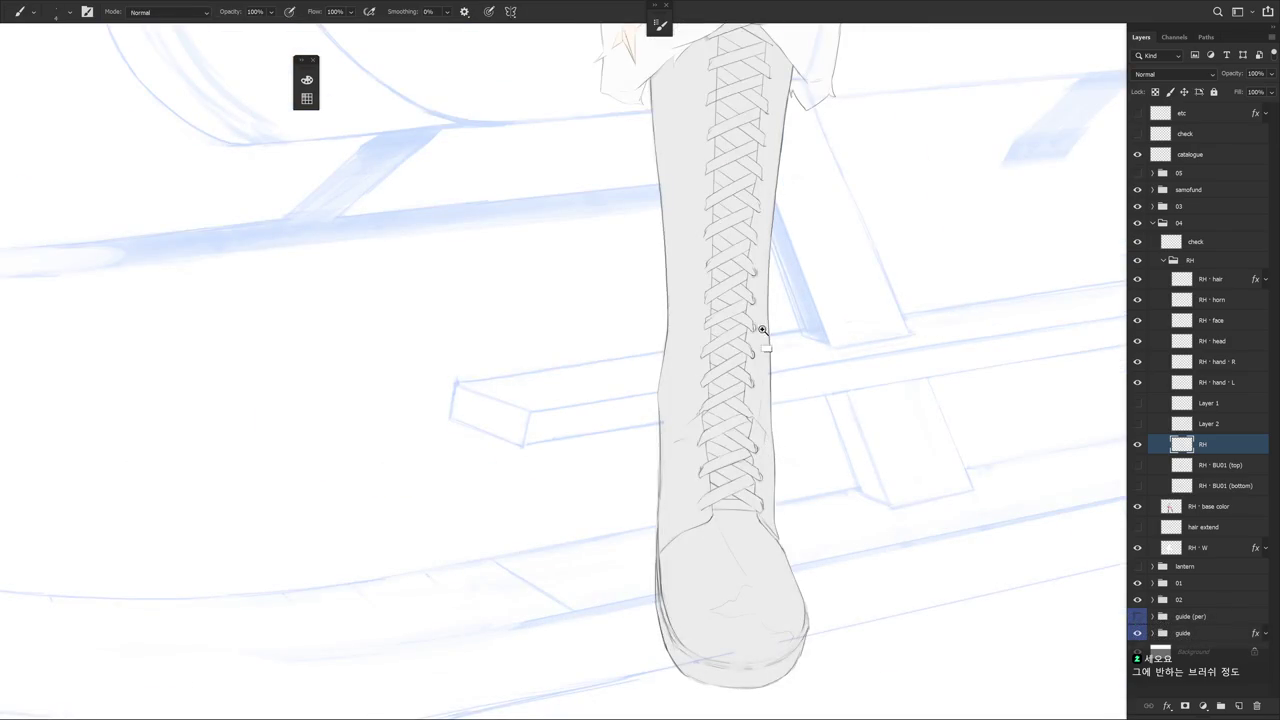
scroll(760, 331, up, 2)
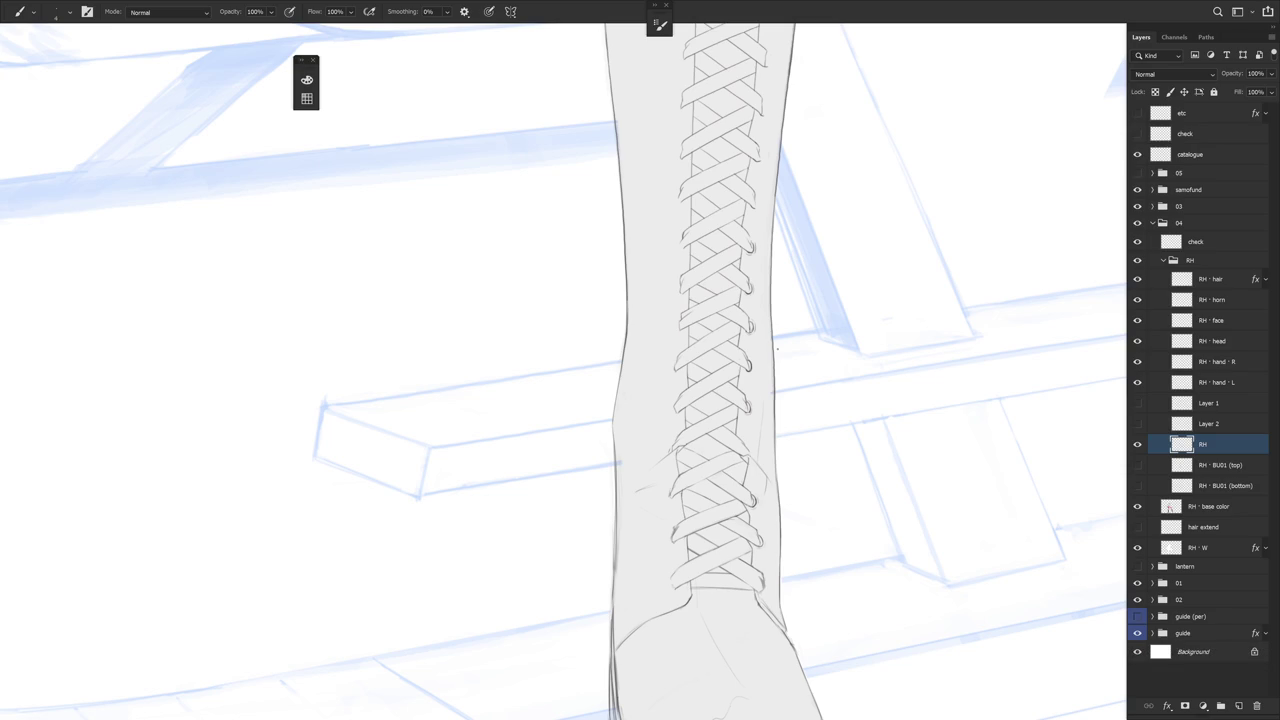
scroll(748, 450, up, 2)
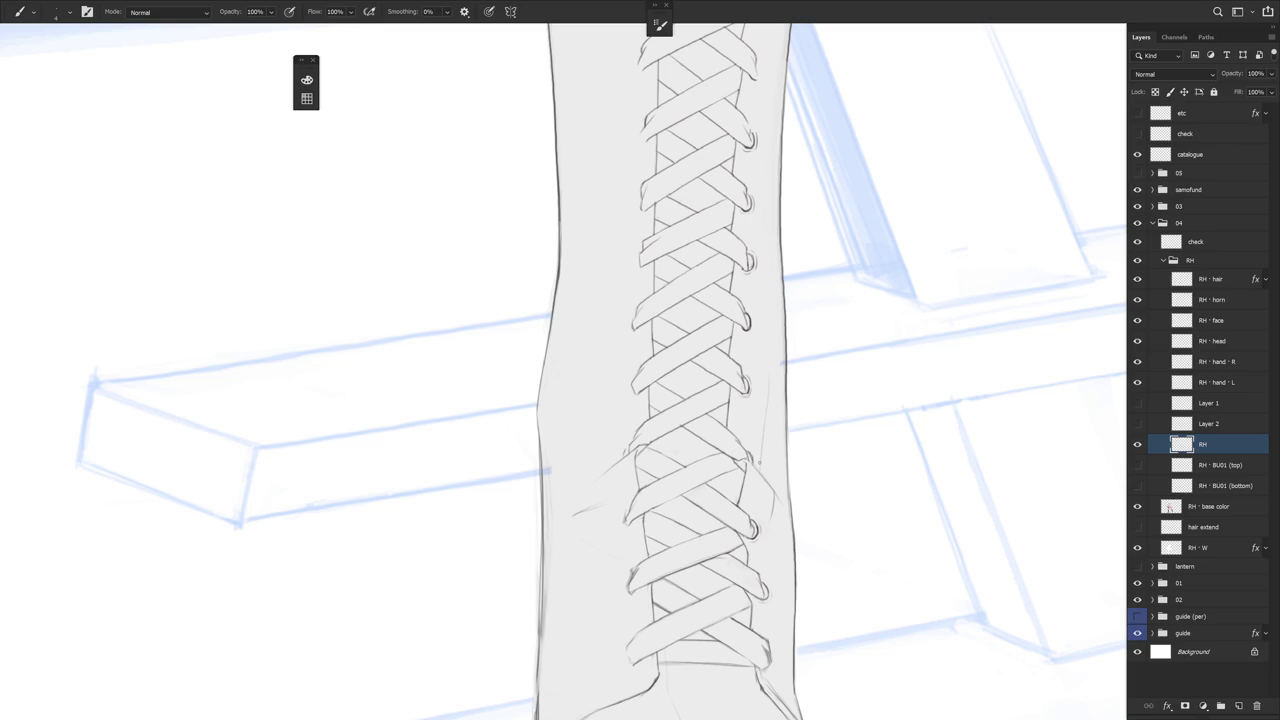
scroll(809, 443, down, 1)
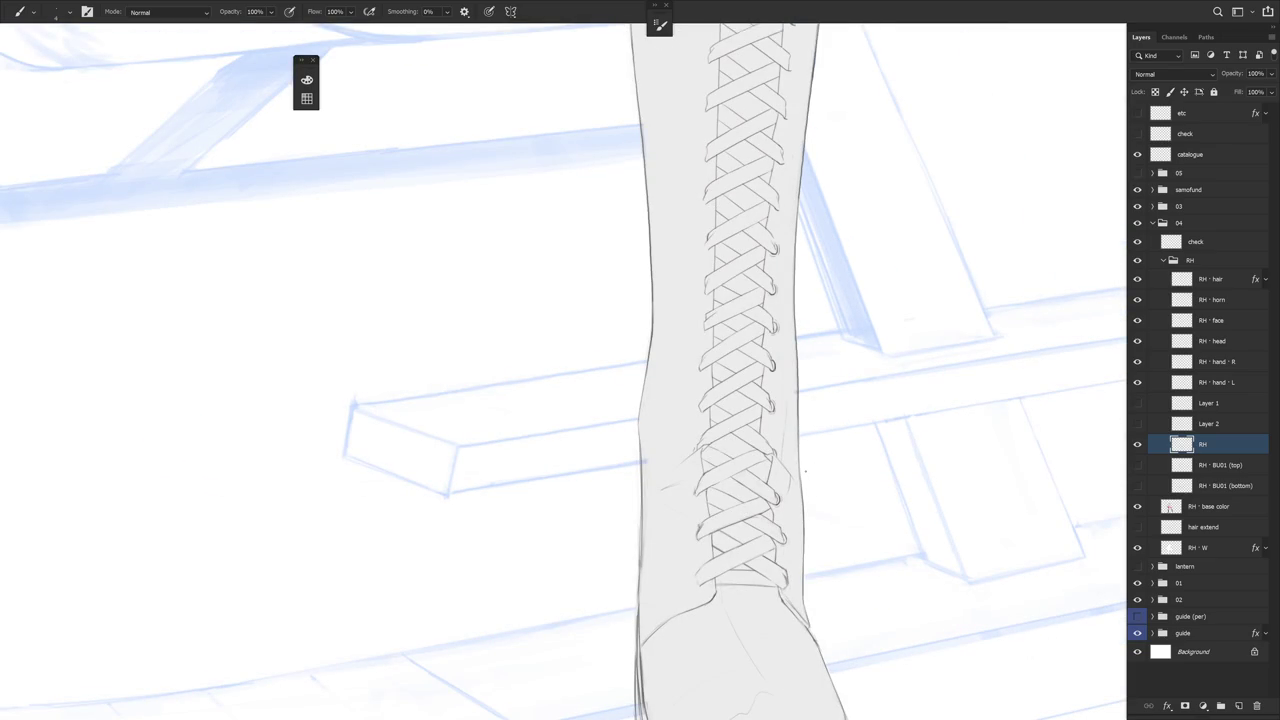
key(e)
scroll(806, 470, up, 2)
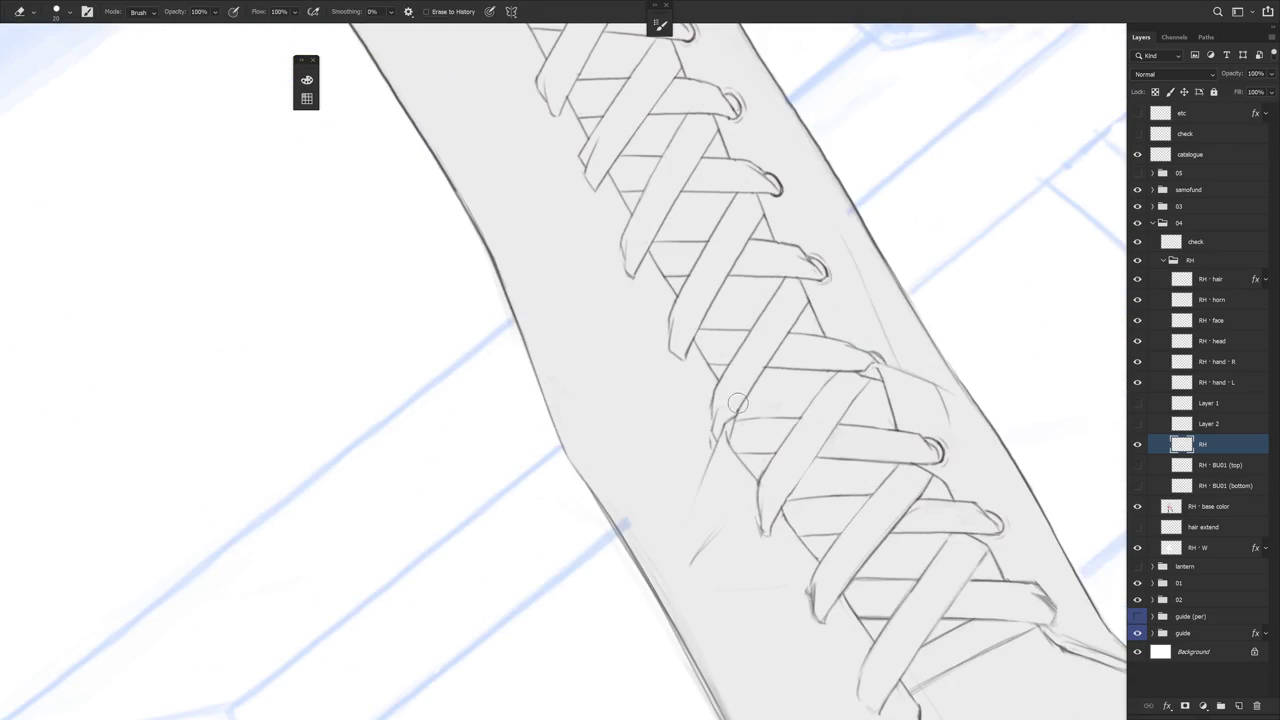
scroll(736, 495, down, 4)
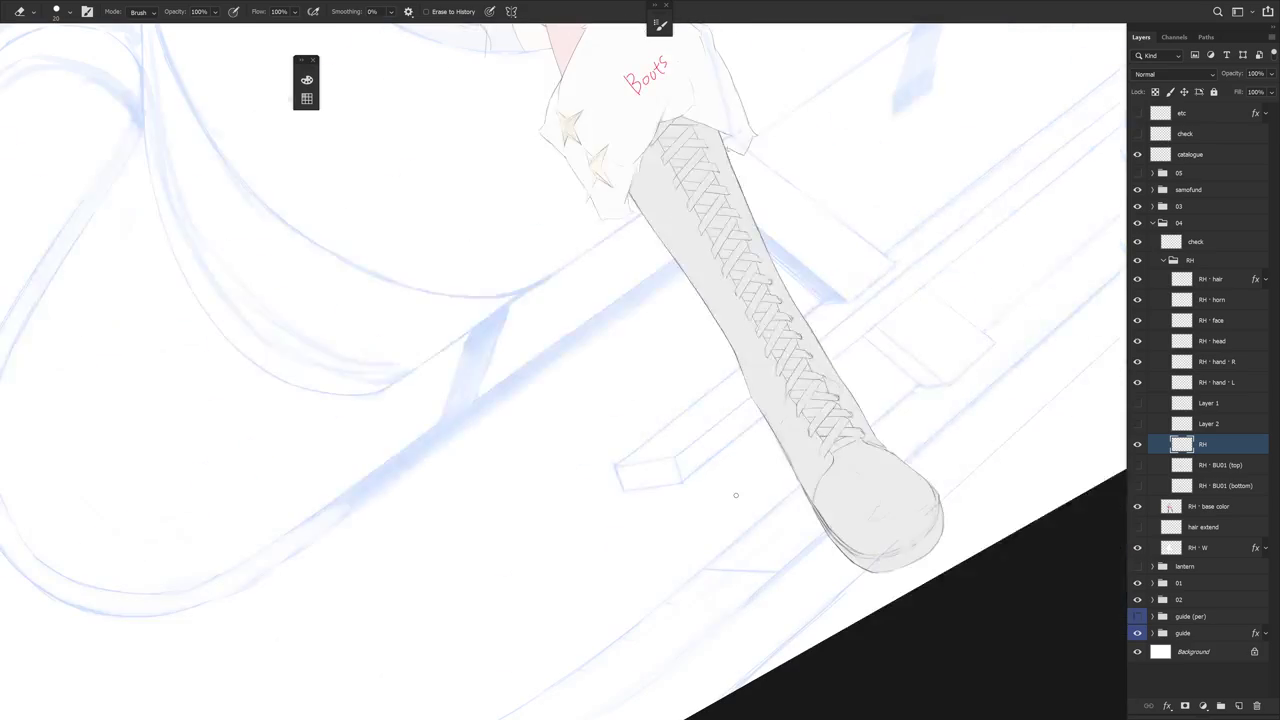
Draw a small curved eyelet loop at the lace's left end, undoing and redrawing it cleanly
drag(735, 495, 790, 505)
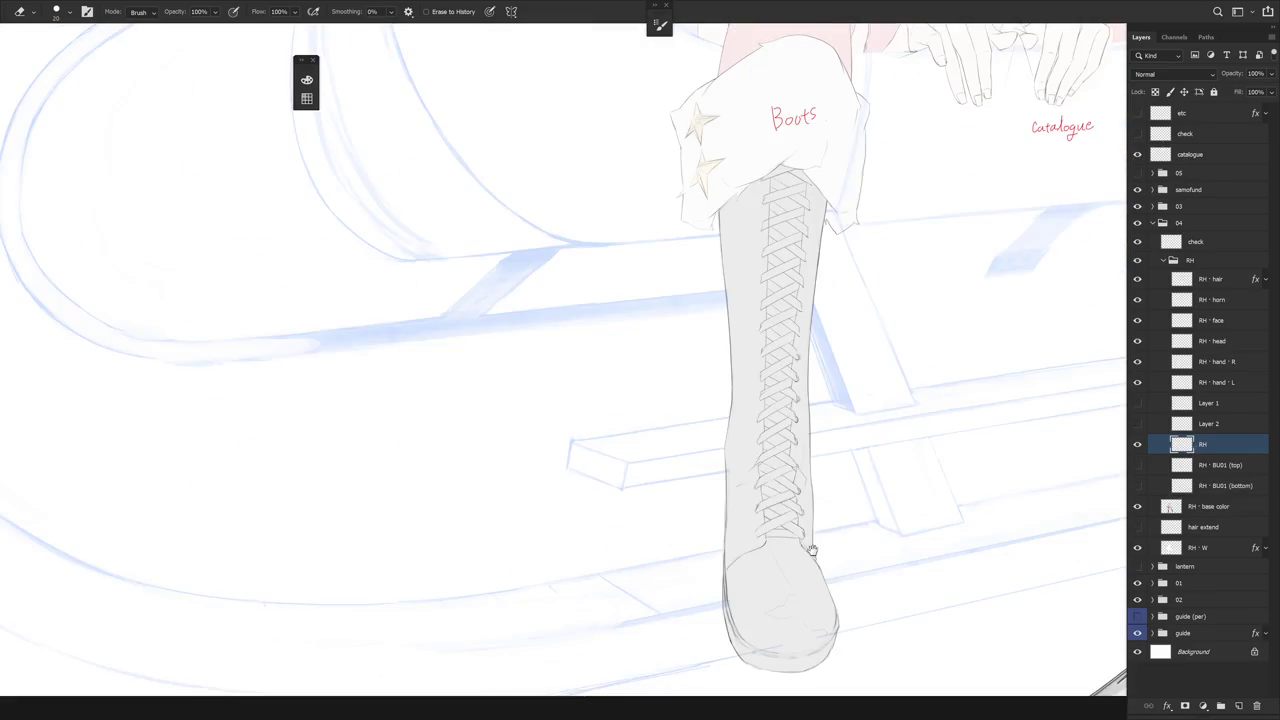
key(b)
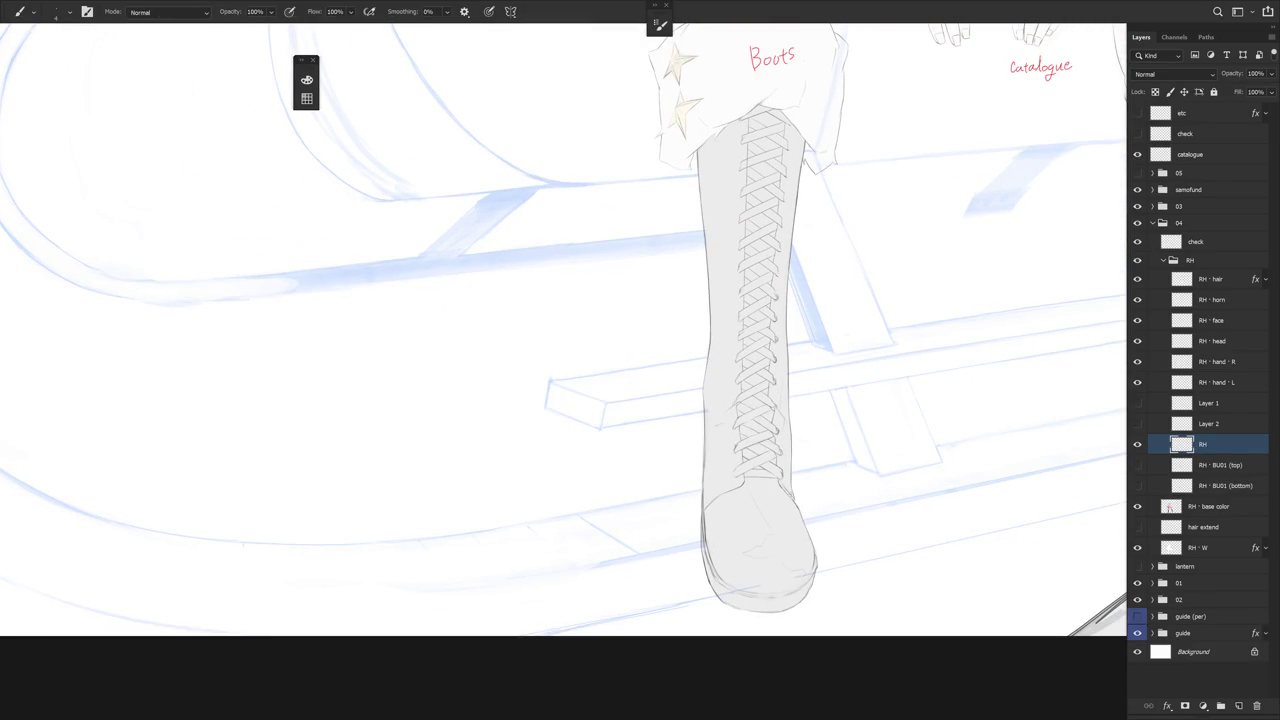
scroll(720, 400, up, 3)
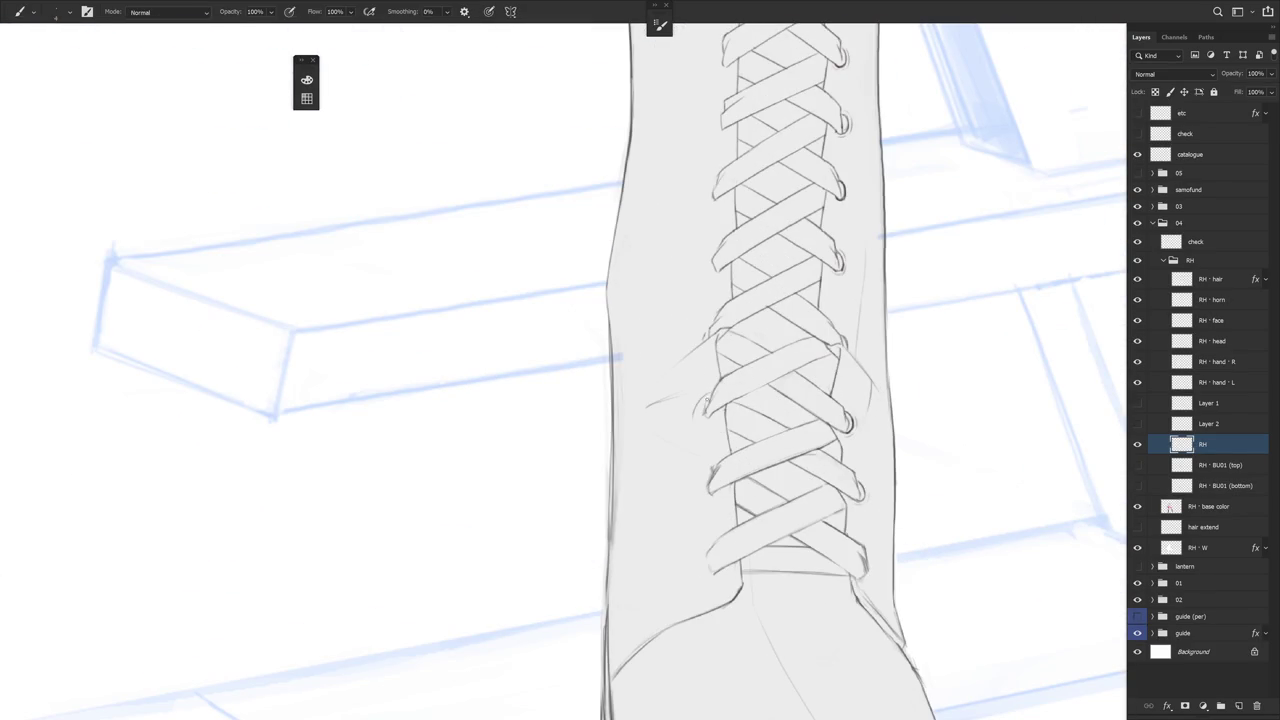
key(ctrl+z)
drag(697, 421, 699, 404)
key(ctrl+z)
drag(697, 416, 704, 400)
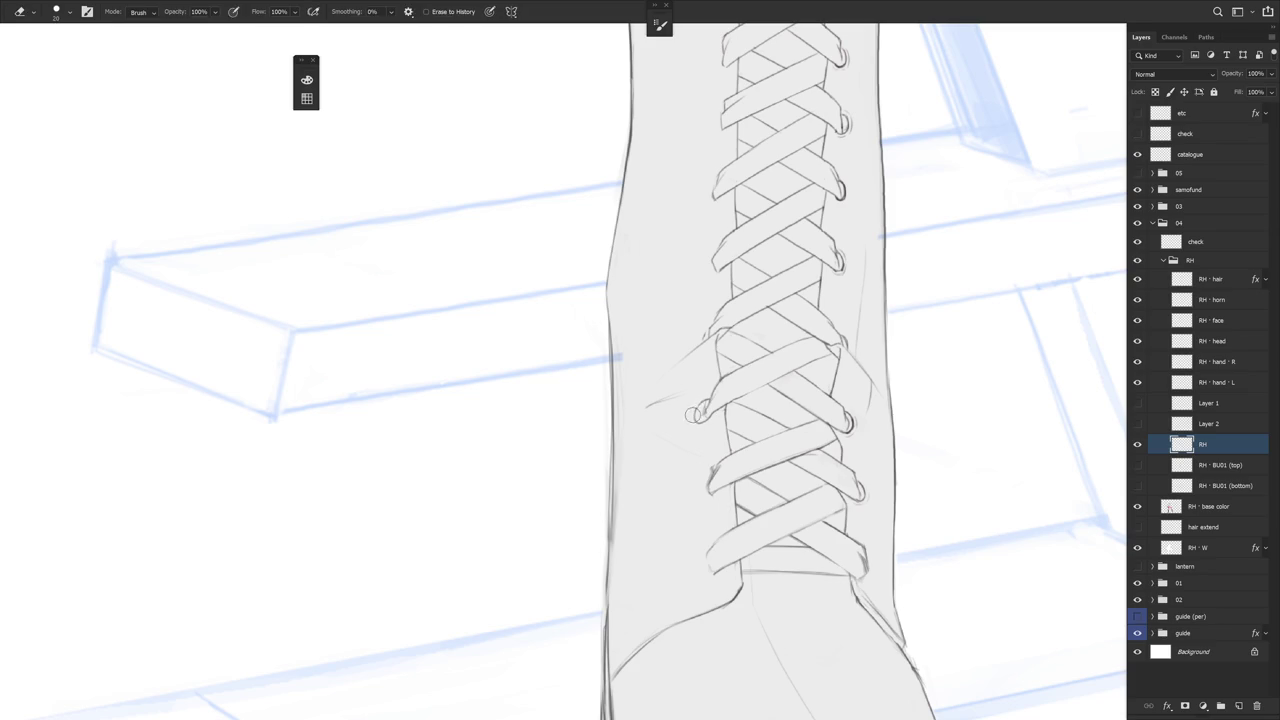
Review the new eyelet loop with small Eraser and Brush fixes, angling the boot diagonally
scroll(737, 380, down, 2)
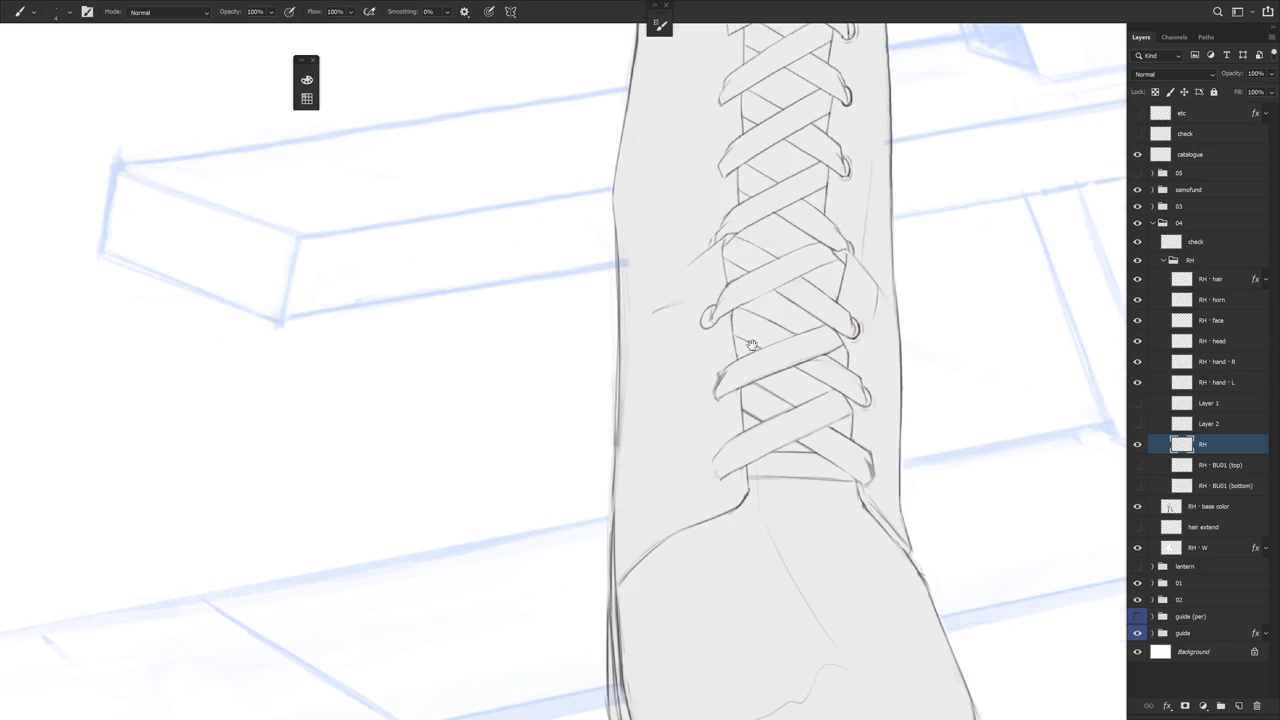
key(e)
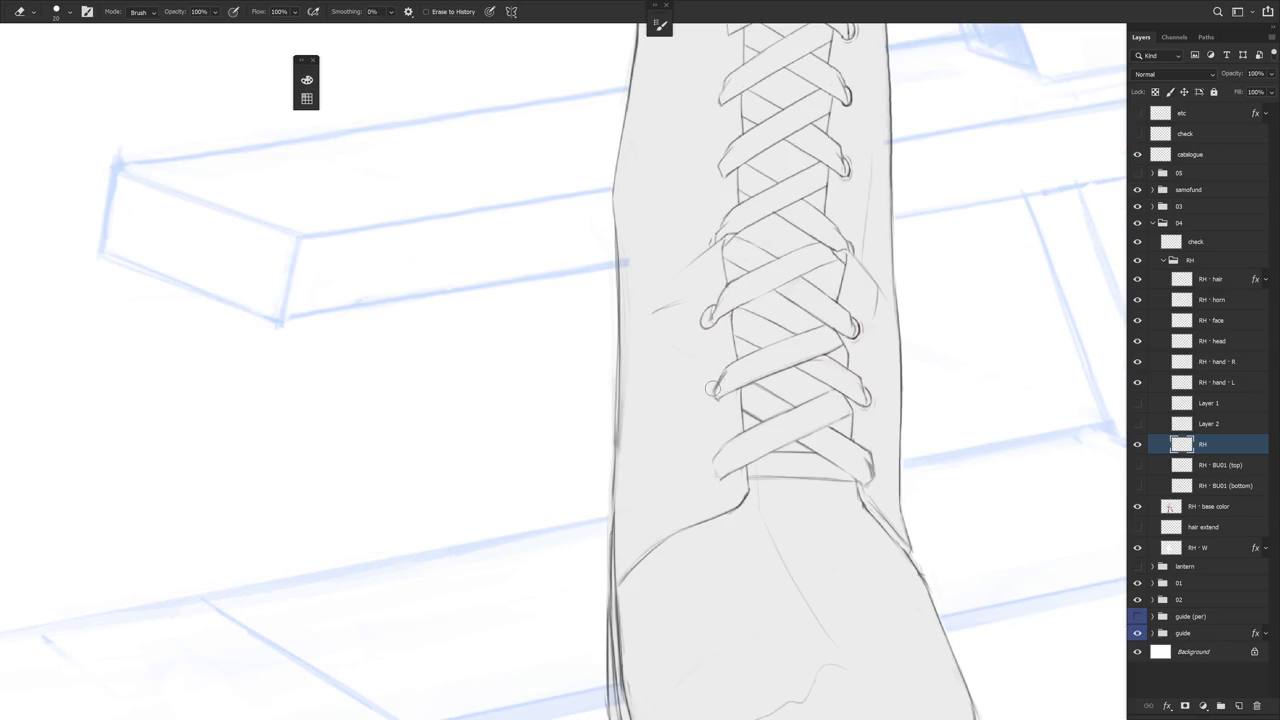
key(b)
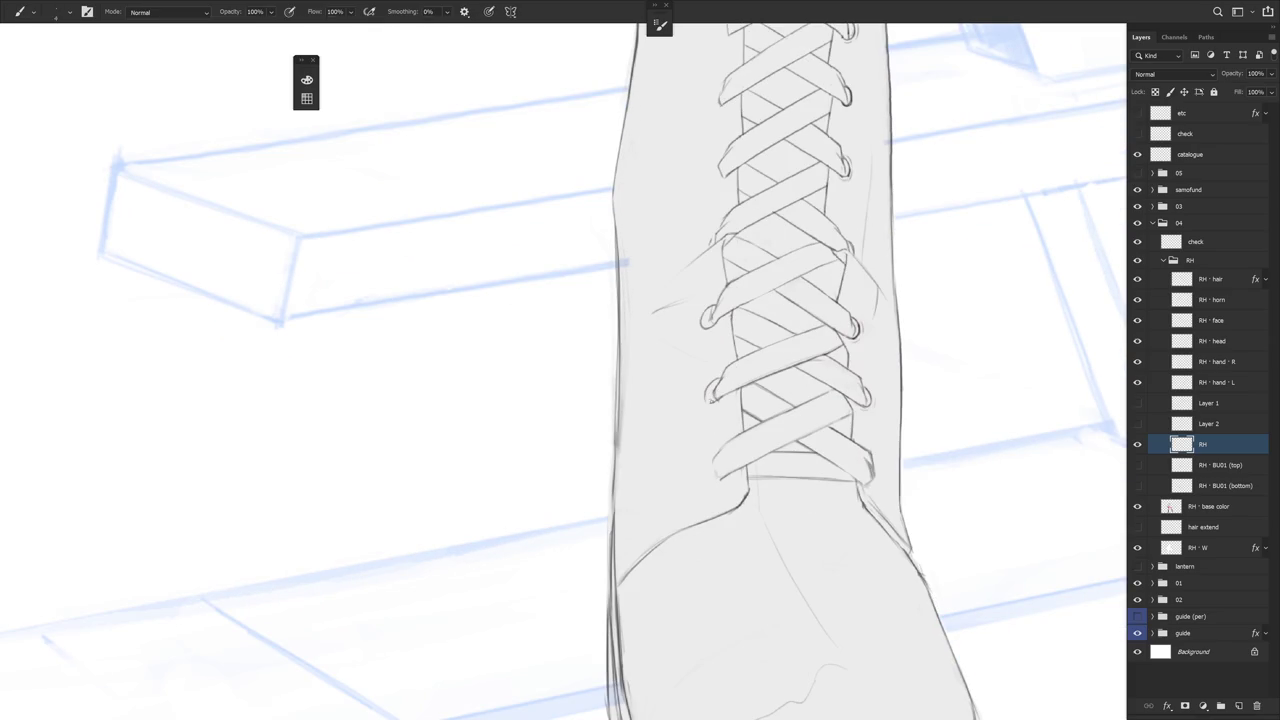
key(e)
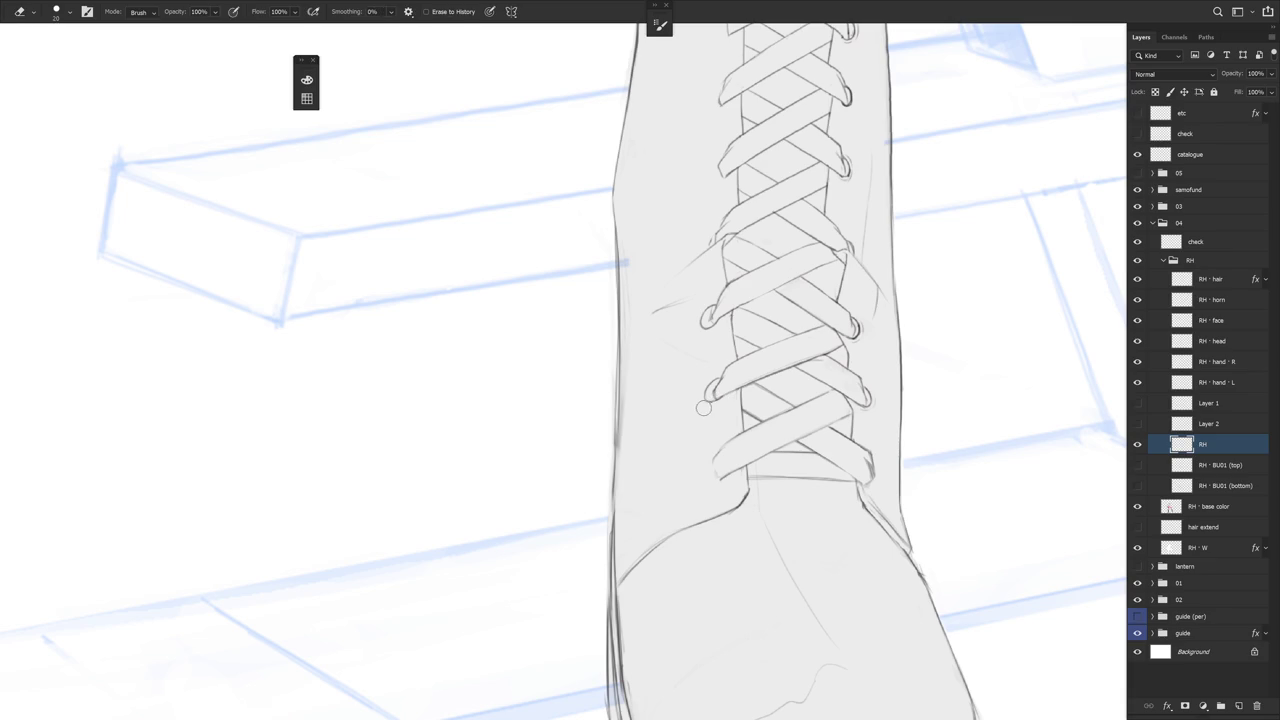
key(b)
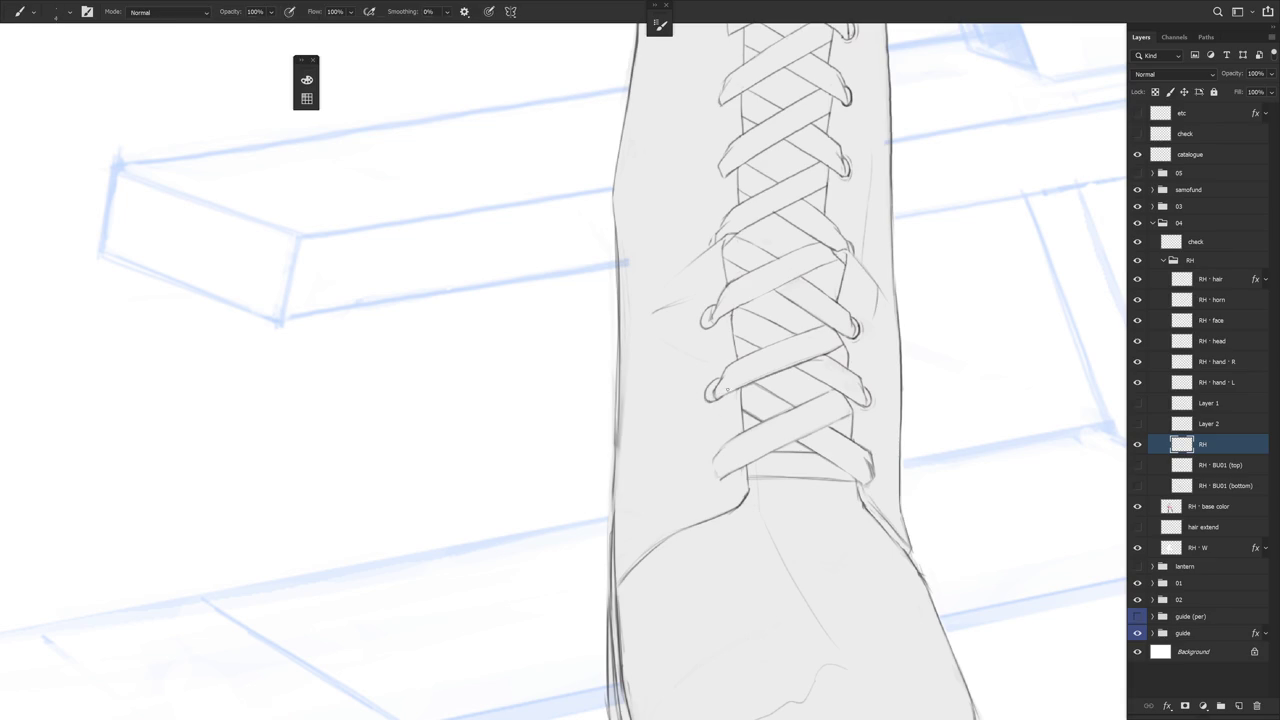
scroll(800, 400, down, 3)
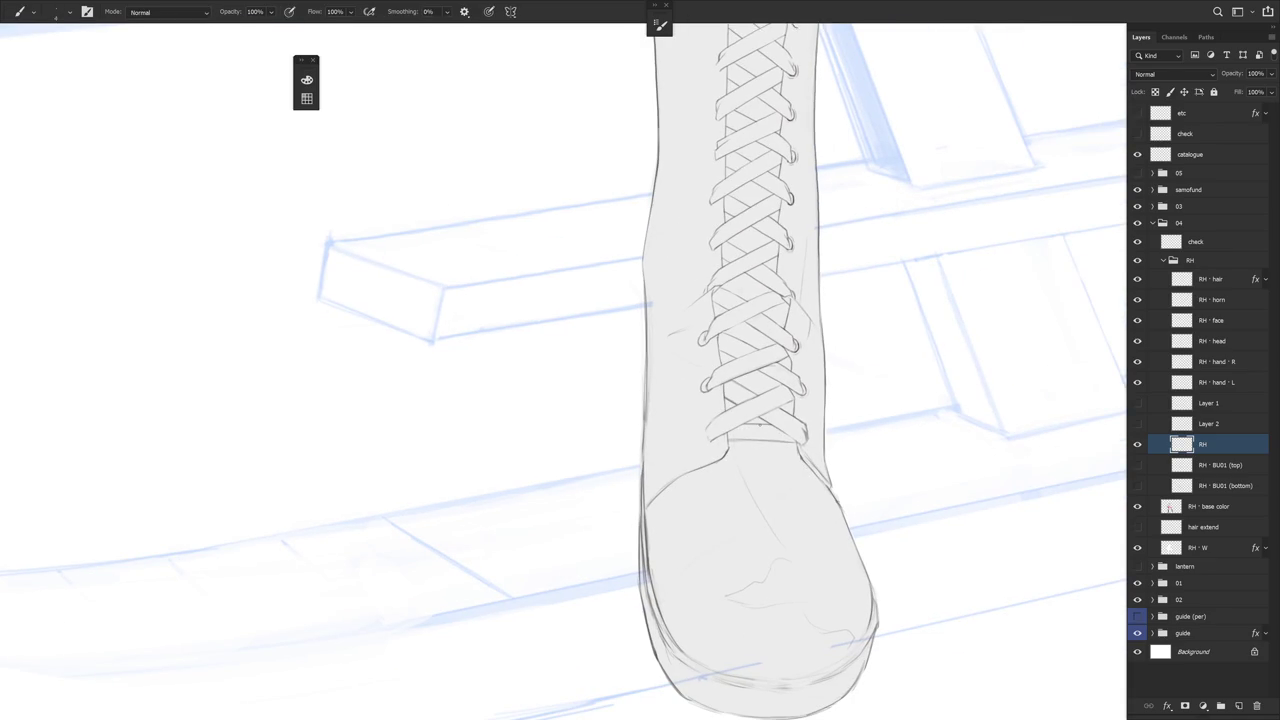
drag(760, 425, 708, 484)
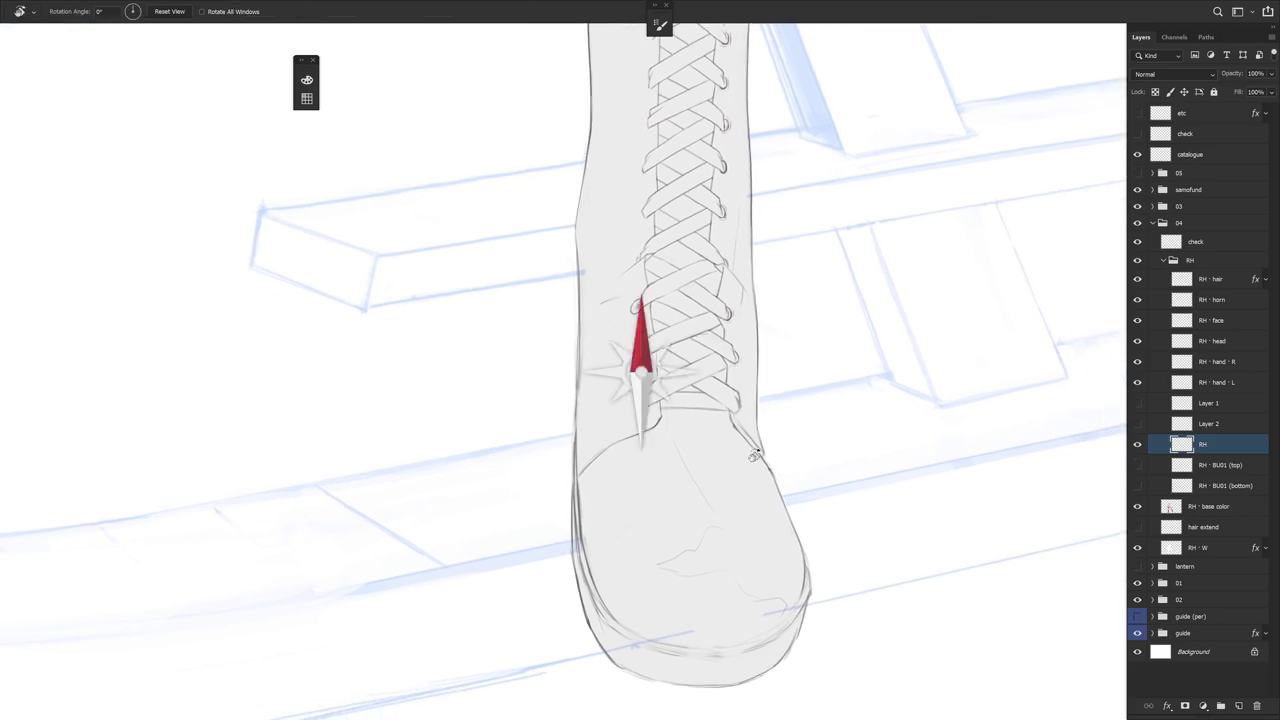
Try a short stroke on the lower lacing, then discard it
key(e)
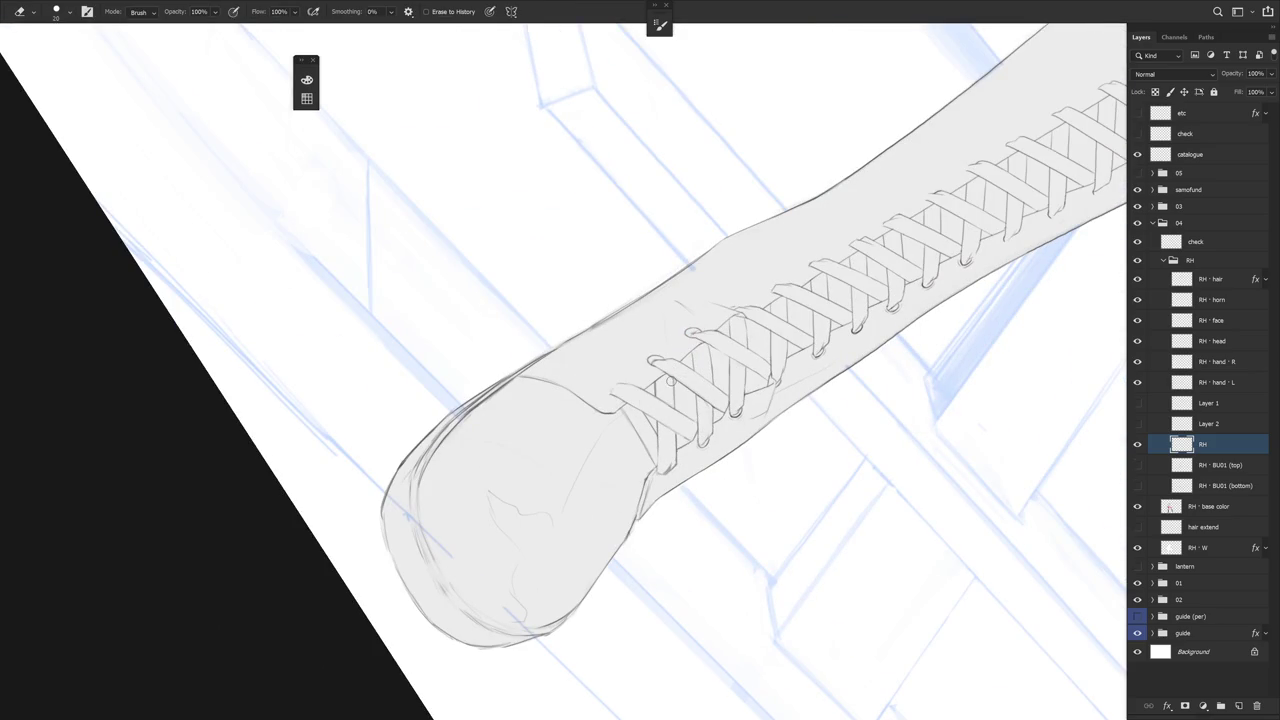
key(b)
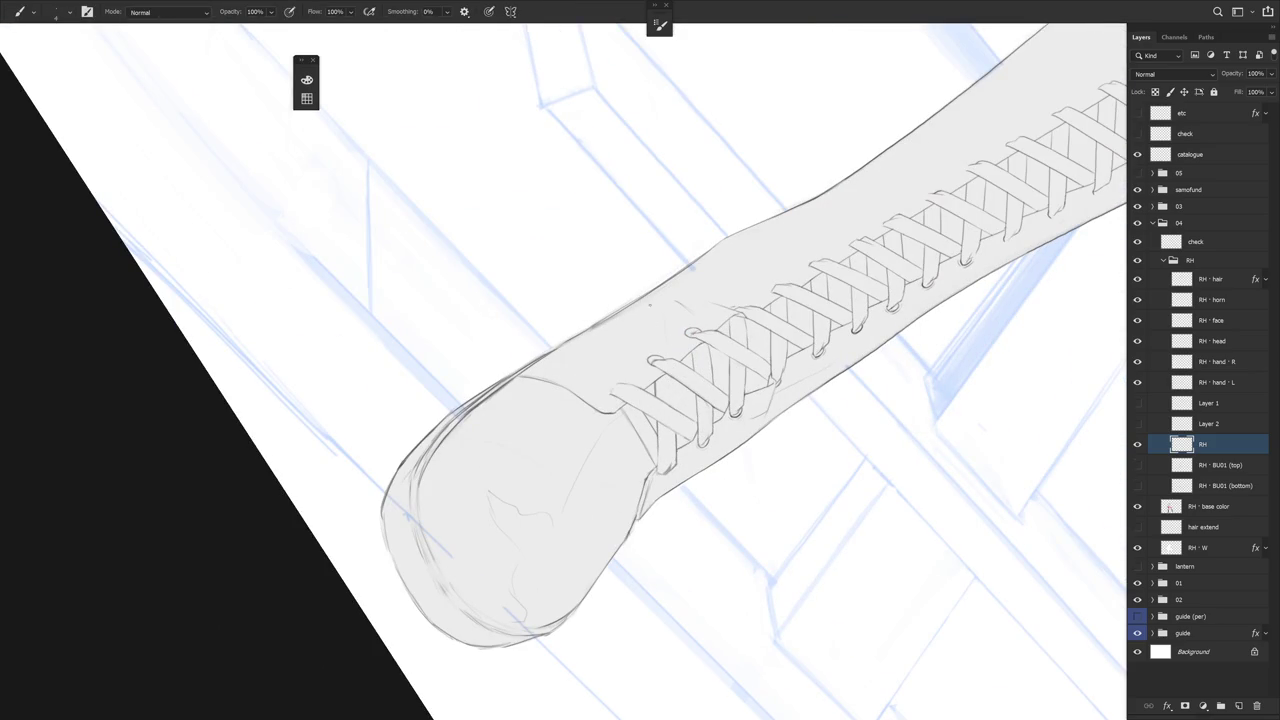
drag(676, 386, 670, 404)
key(ctrl+z)
key(ctrl+shift+z)
key(ctrl+z)
key(e)
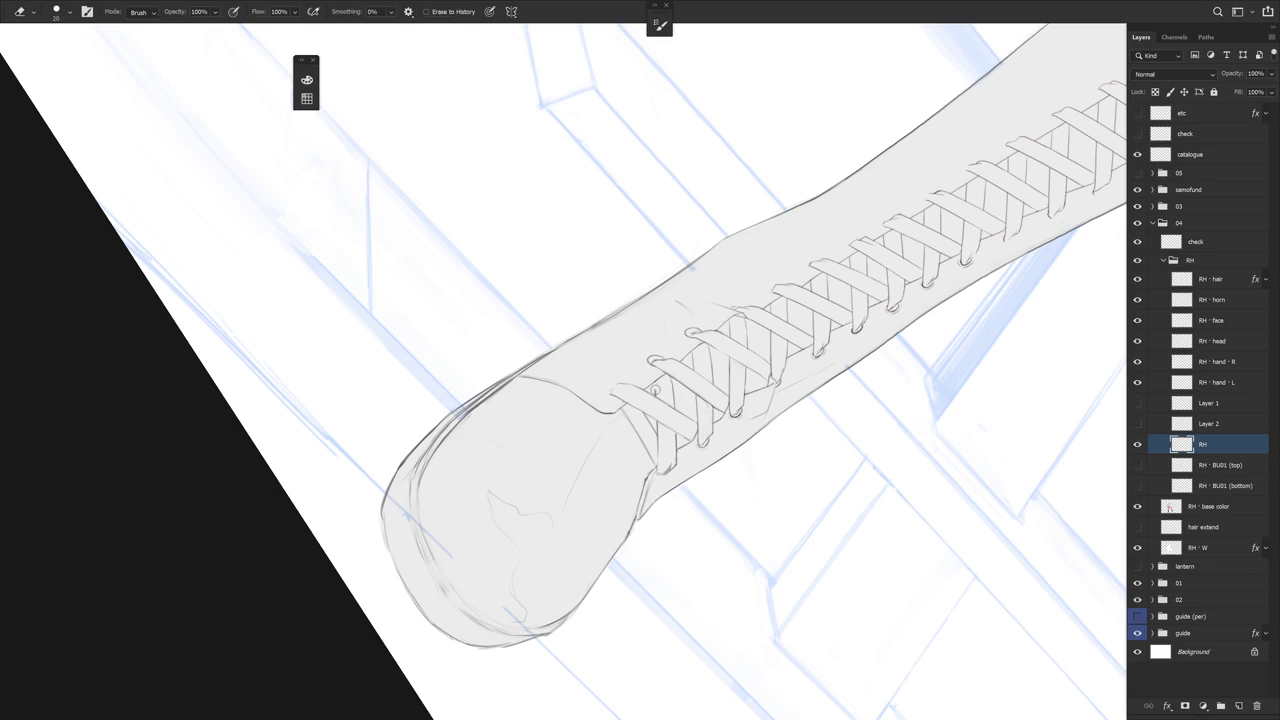
key(b)
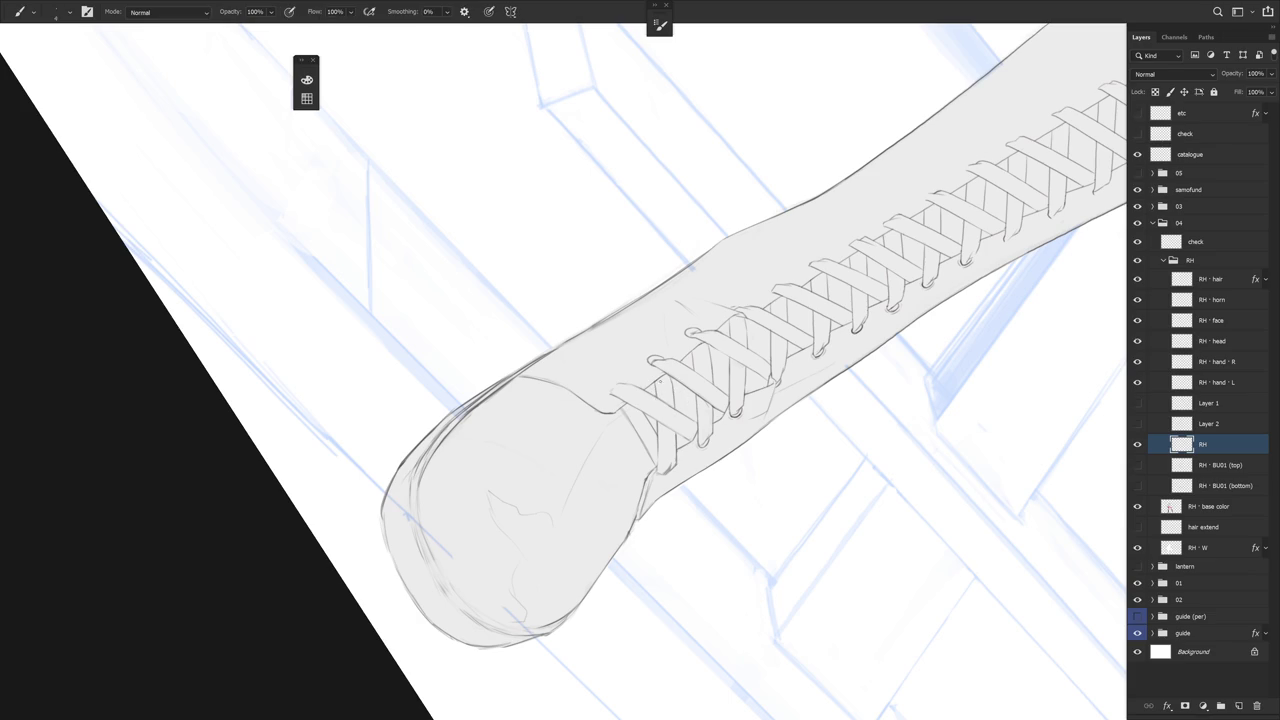
Erase stray lines on the lower laces while tilting the view steeply and back upright
drag(693, 468, 686, 393)
key(e)
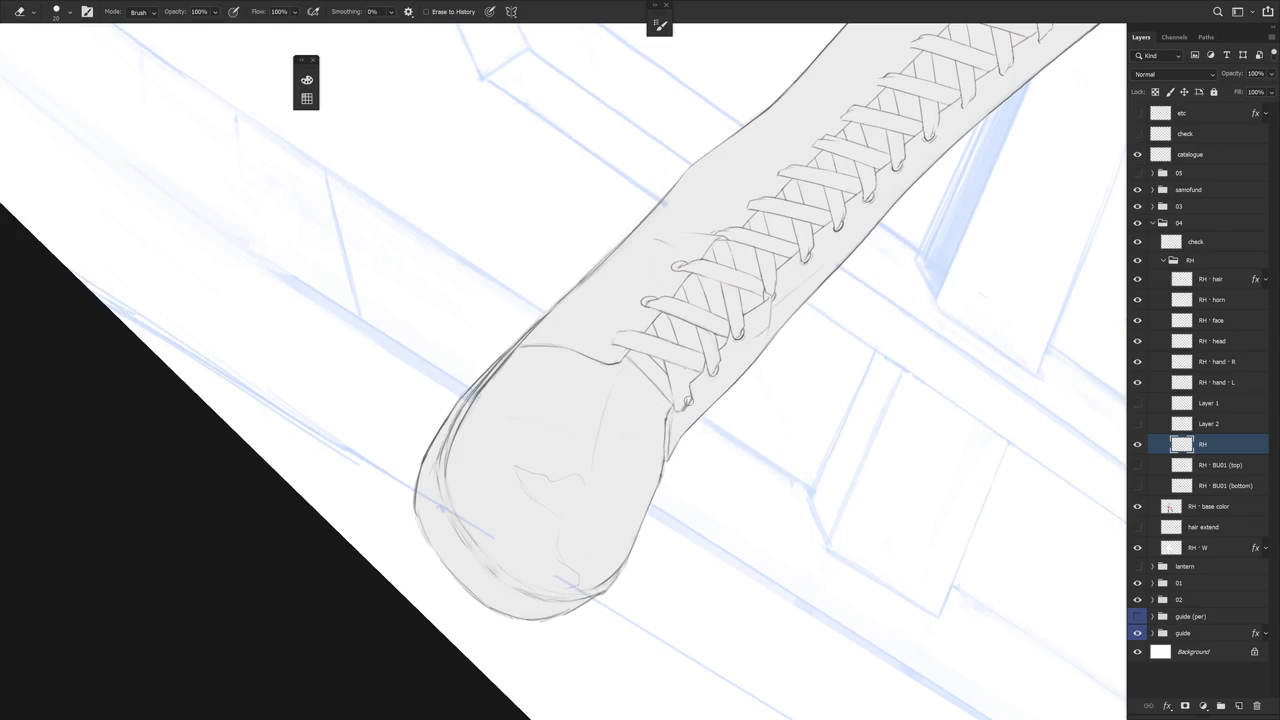
key(b)
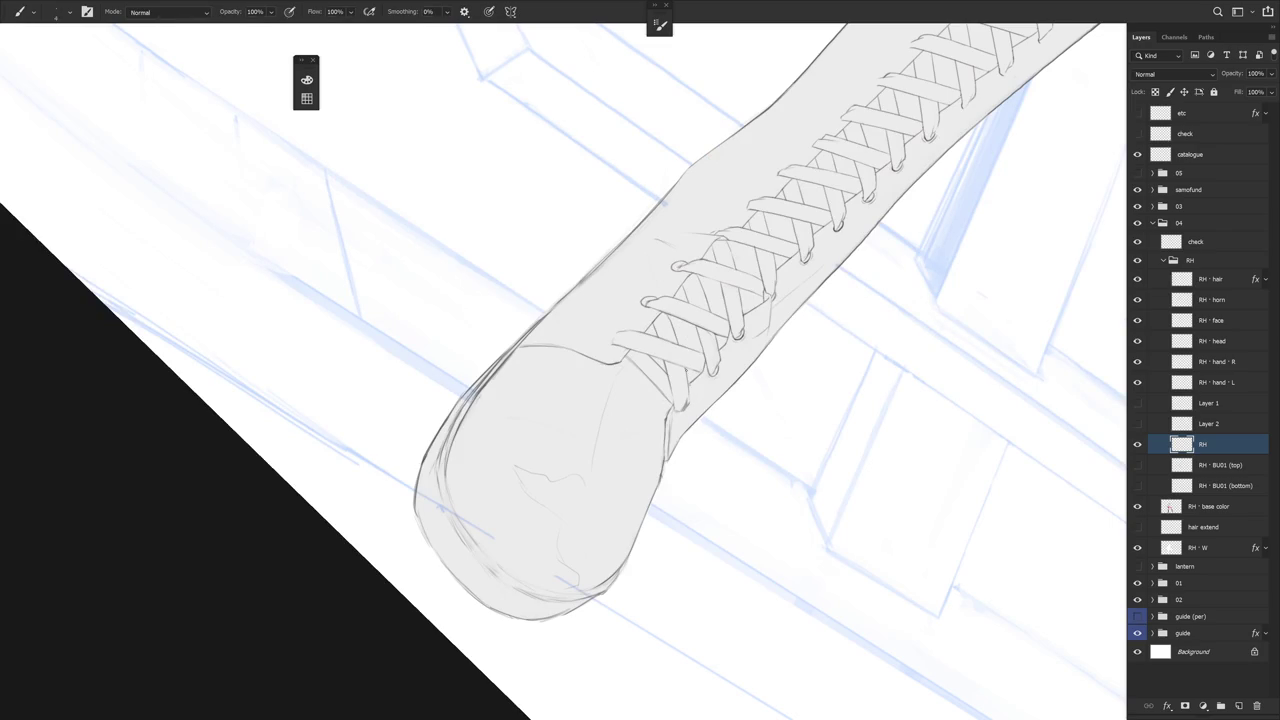
key(Escape)
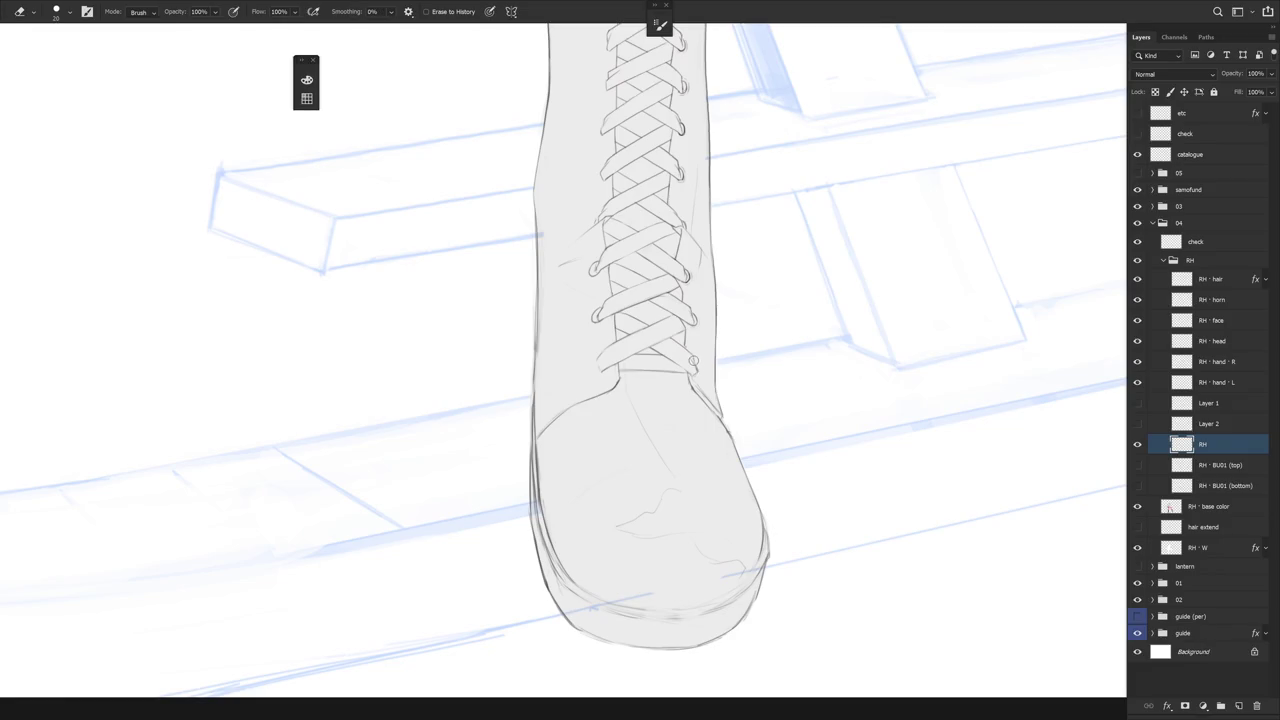
key(e)
drag(696, 377, 665, 388)
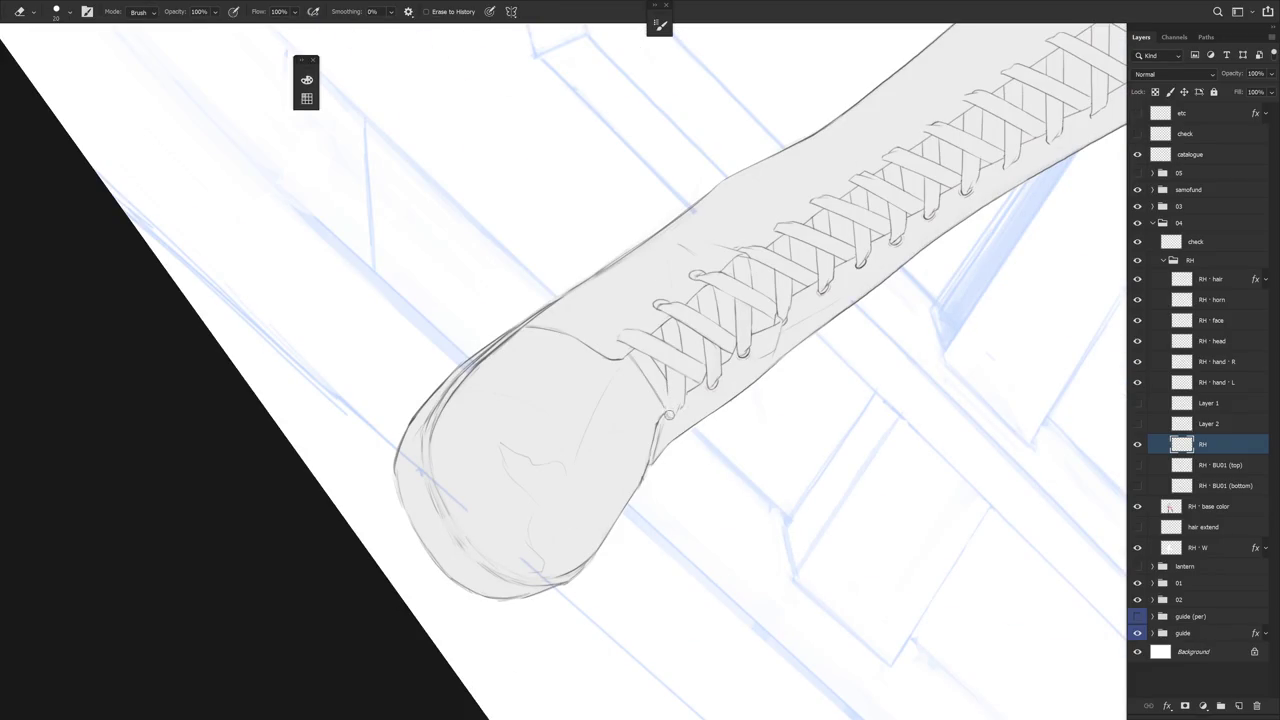
key(b)
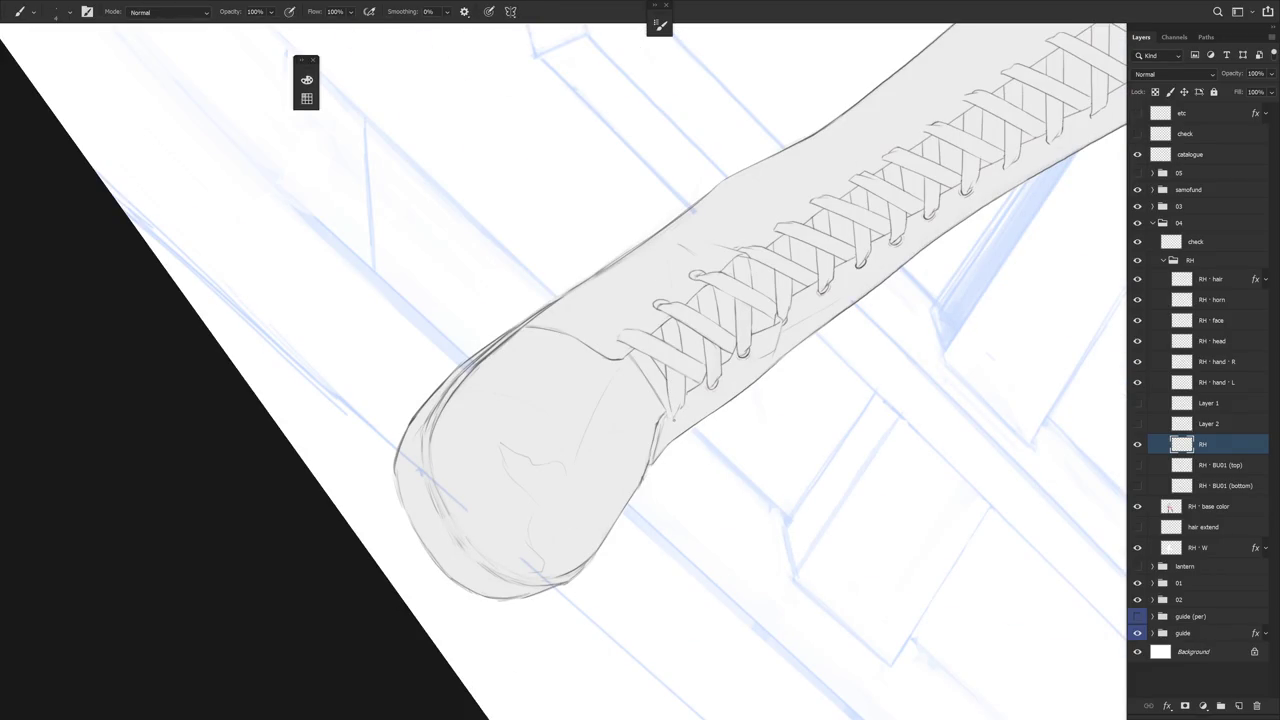
Touch up the lower lacing and toe with the canvas tilted about 35°, then straighten it
drag(668, 395, 668, 395)
drag(680, 509, 744, 371)
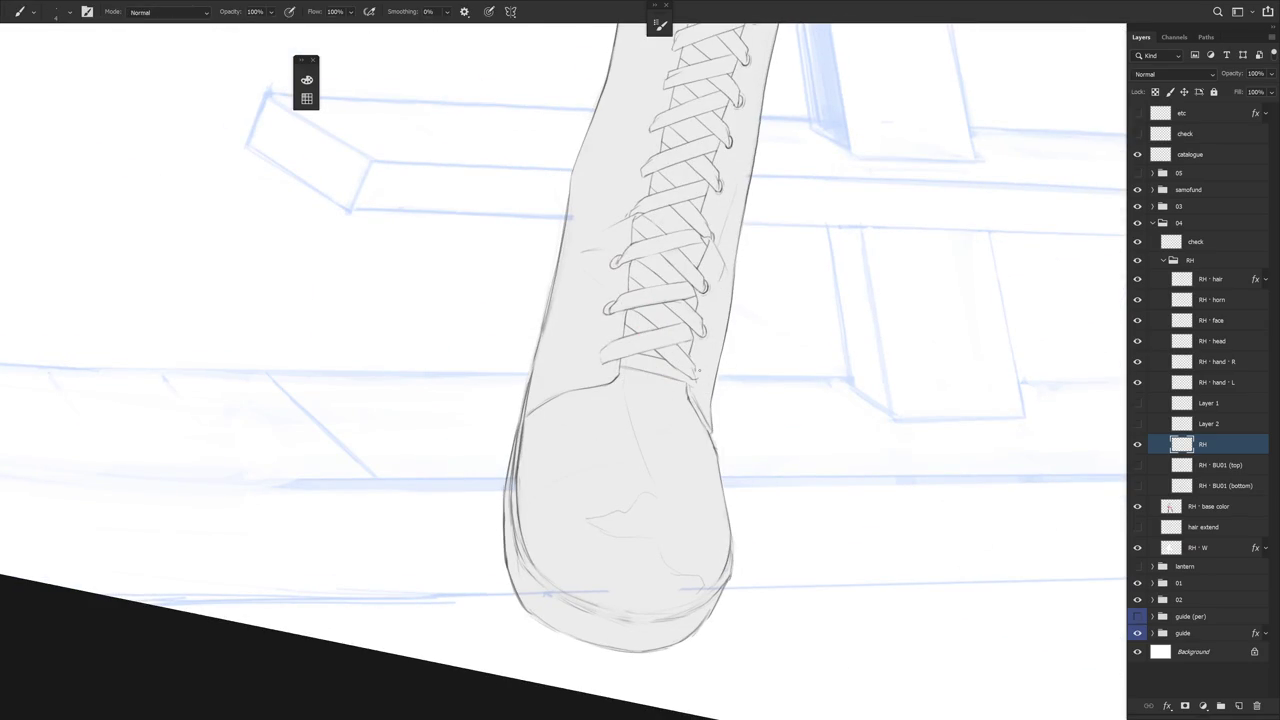
drag(729, 451, 725, 345)
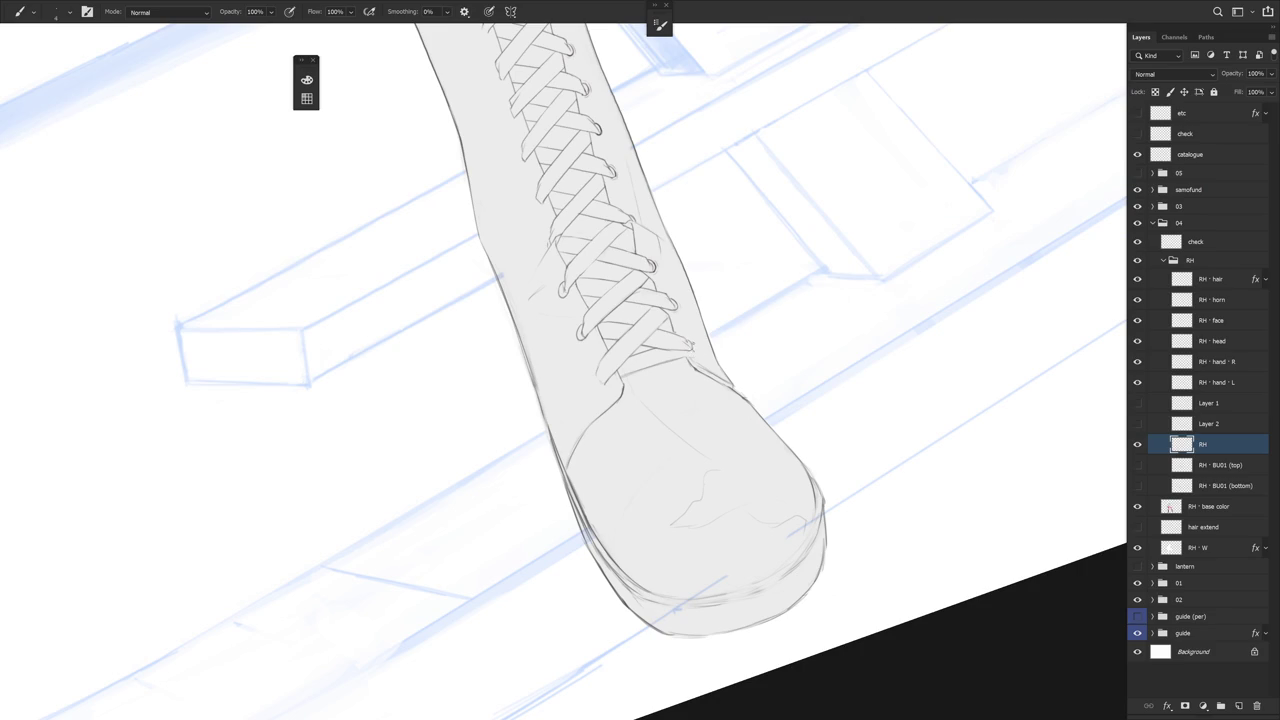
key(r)
key(r)
drag(727, 372, 693, 396)
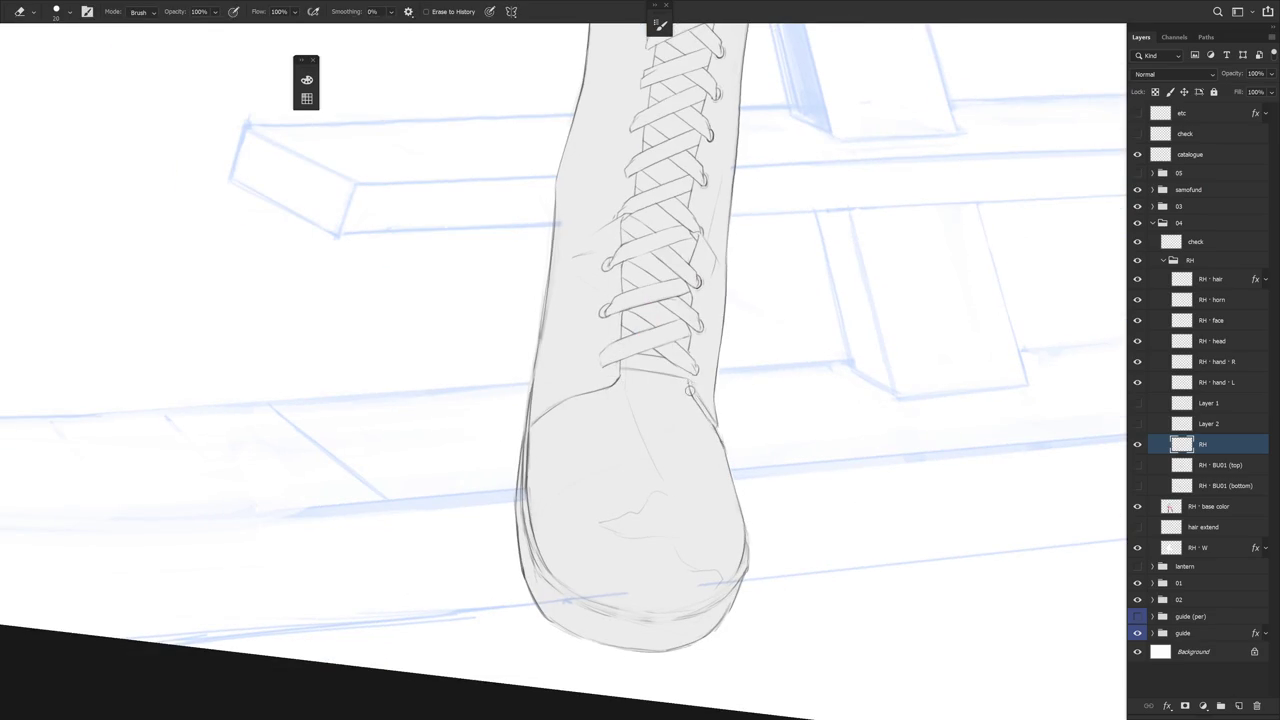
key(b)
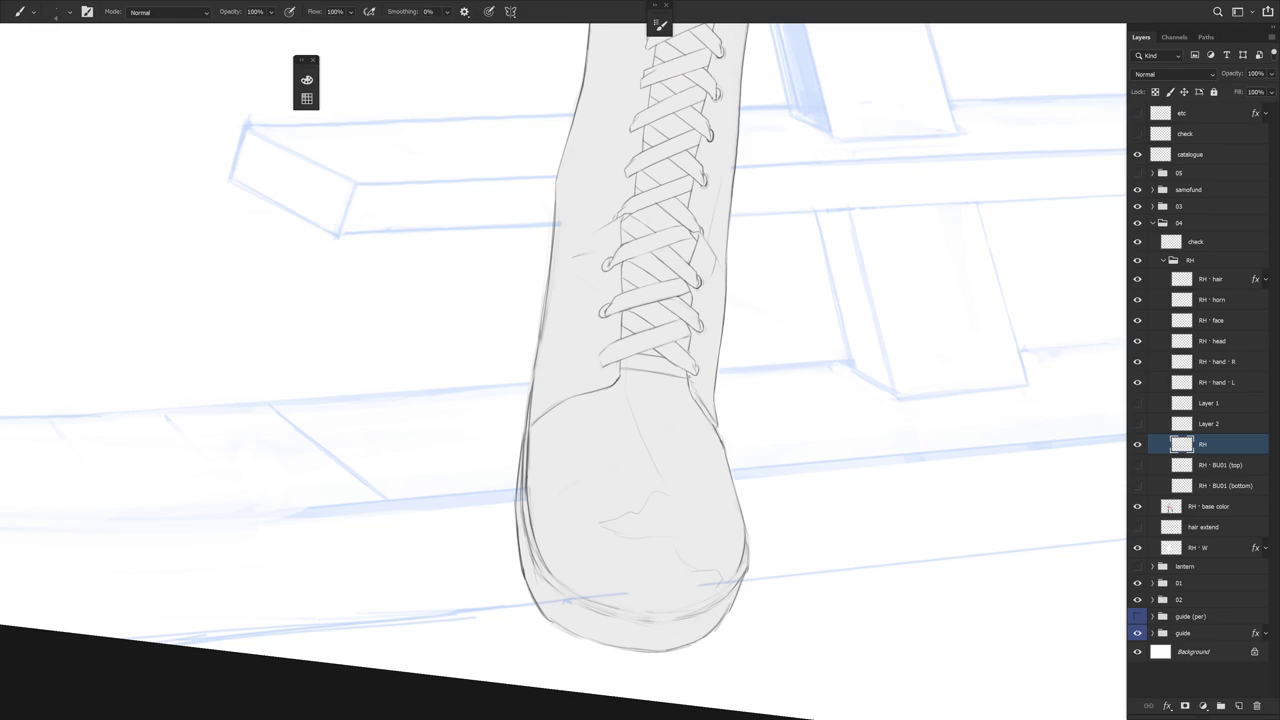
scroll(737, 409, down, 5)
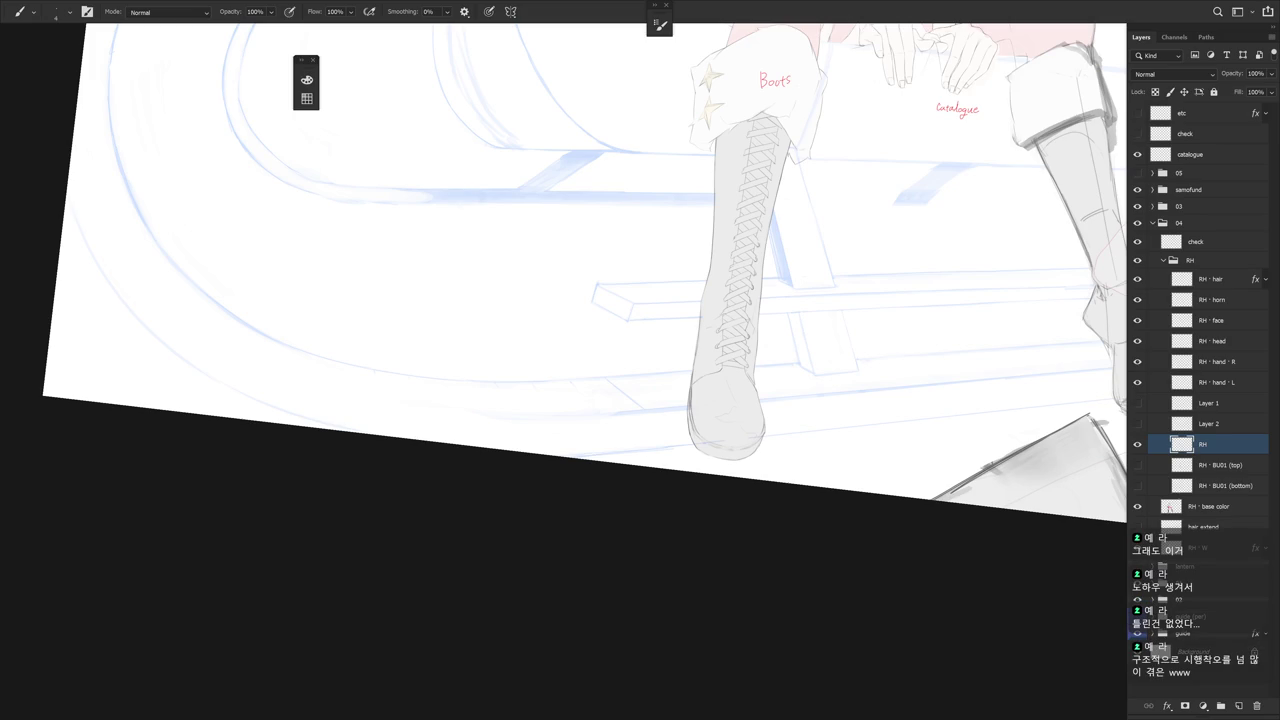
Pan to the boot, zoom in, and touch up lower eyelets with the boot angled diagonally
mouse_move(842, 427)
mouse_down()
mouse_move(758, 435)
mouse_move(744, 508)
mouse_move(718, 389)
mouse_up()
scroll(700, 323, up, 5)
scroll(700, 323, up, 2)
key(r)
key(e)
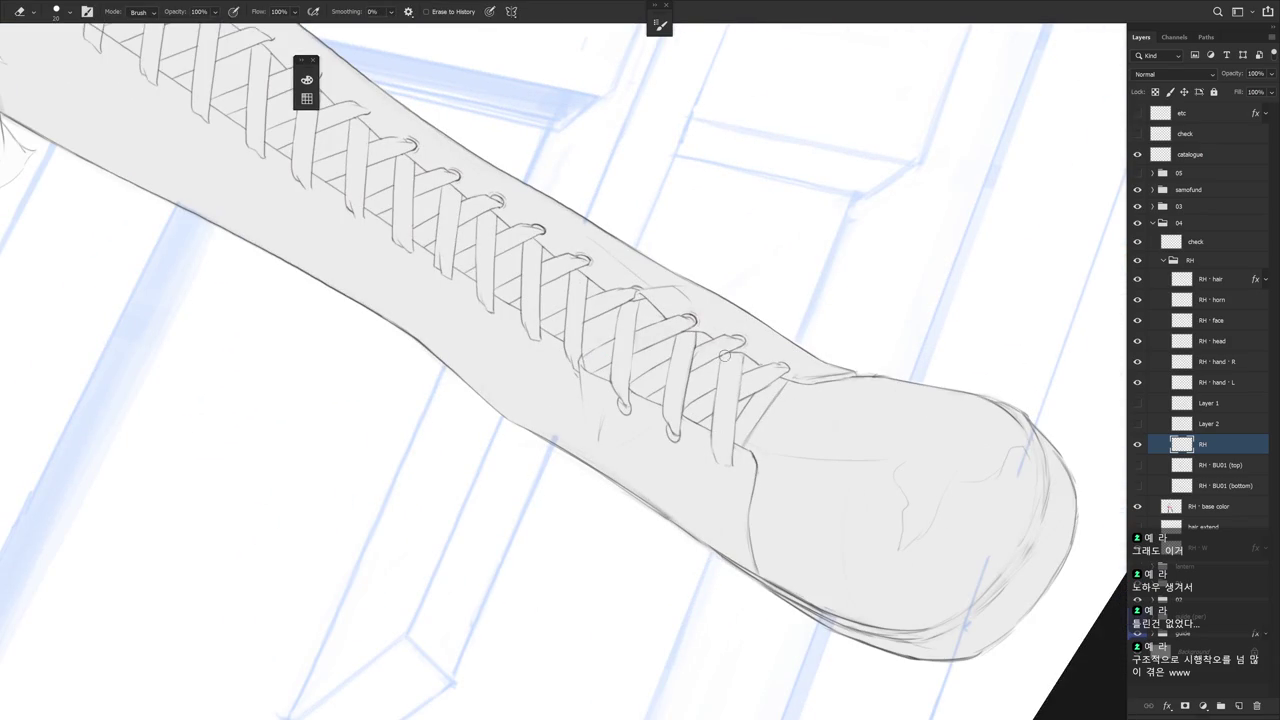
key(b)
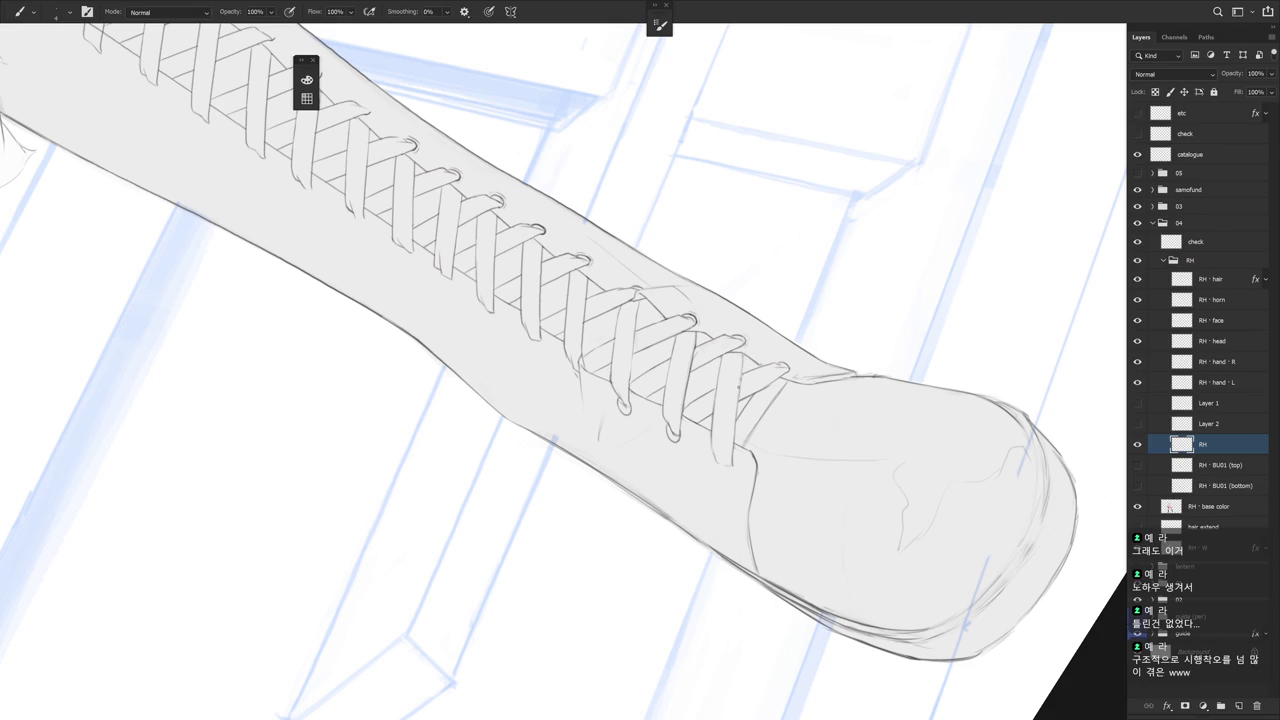
key(e)
Fix lace crossings near the toe with Eraser and Brush, then stand the boot near vertical
mouse_move(749, 451)
mouse_down()
mouse_move(743, 391)
mouse_move(709, 395)
mouse_up()
key(b)
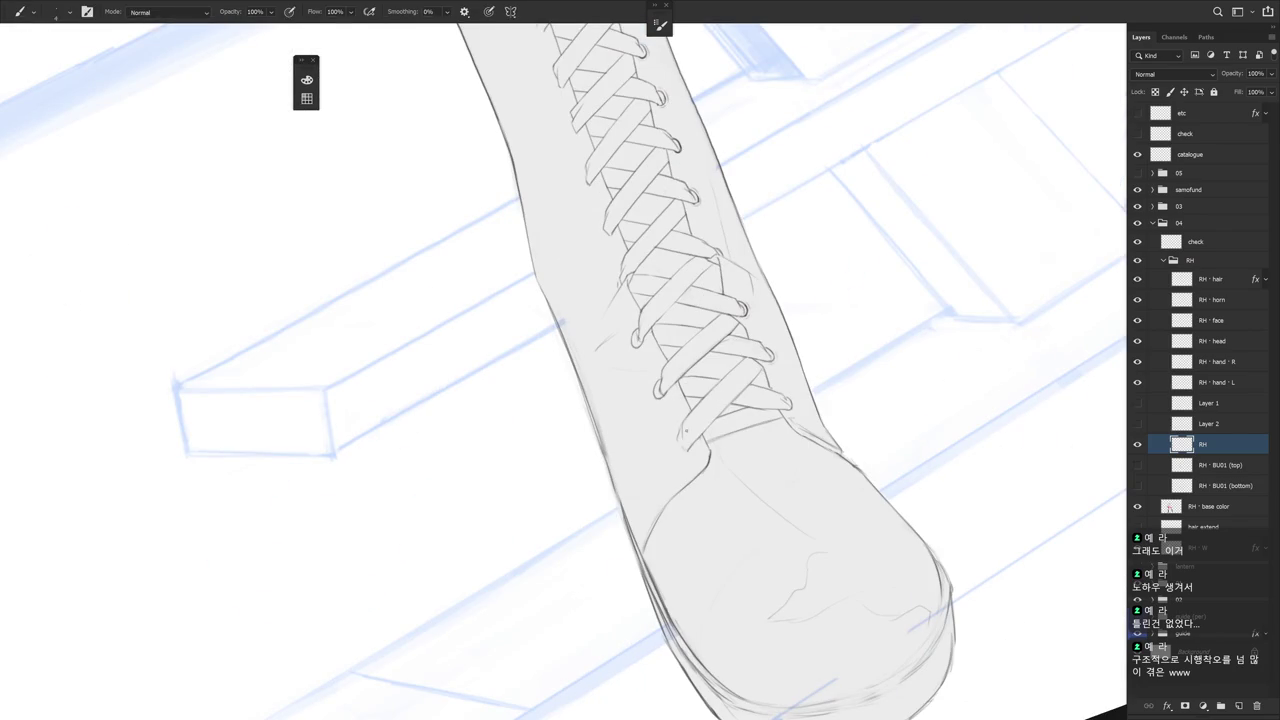
key(e)
key(b)
key(e)
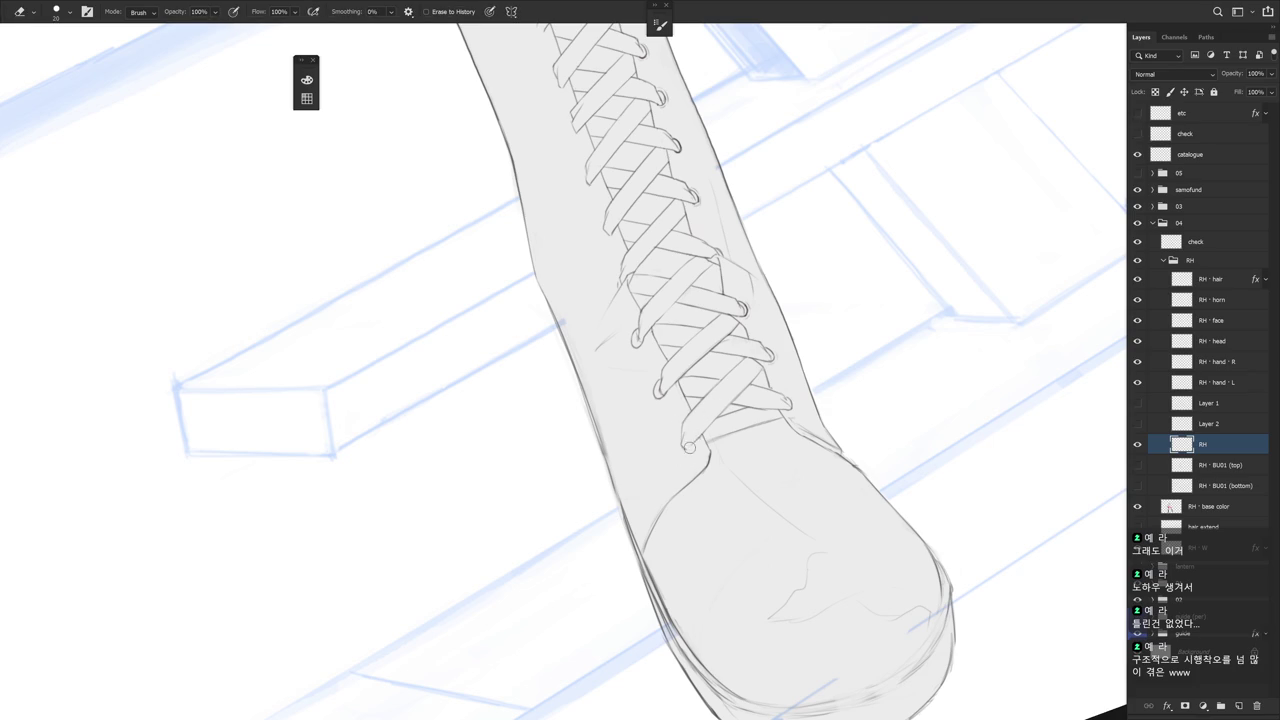
key(b)
drag(563, 322, 630, 423)
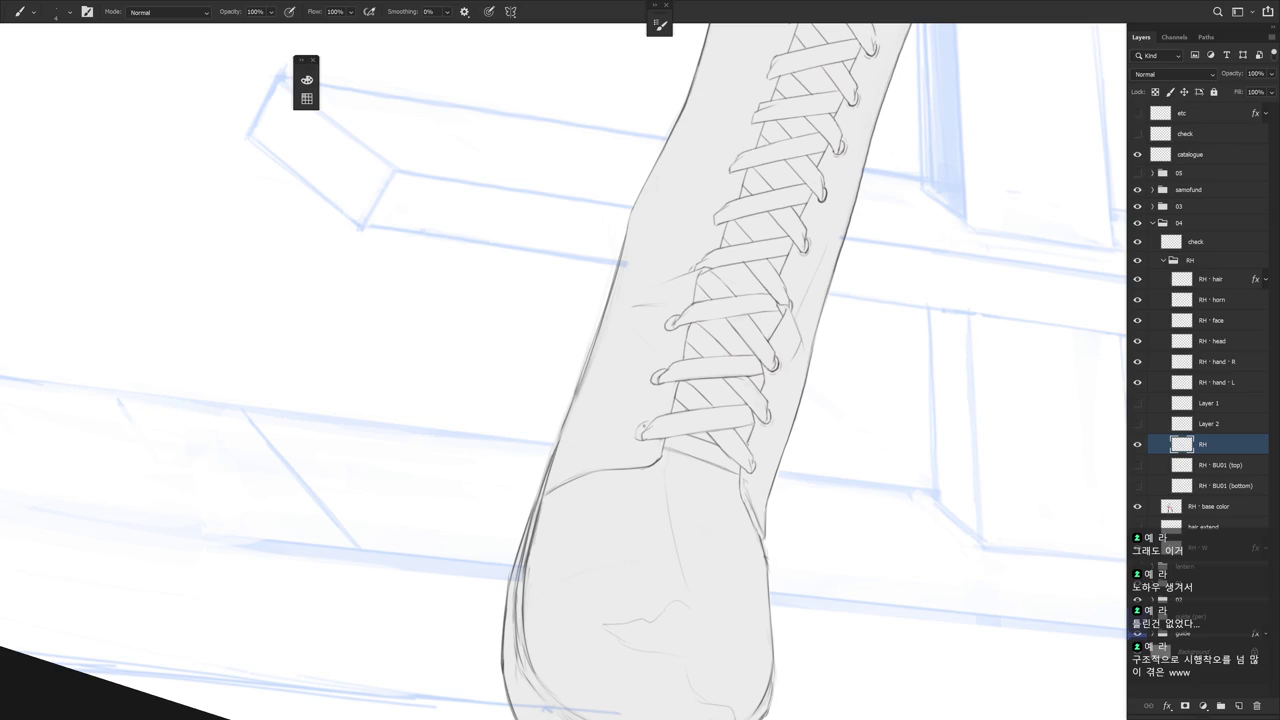
scroll(690, 519, down, 5)
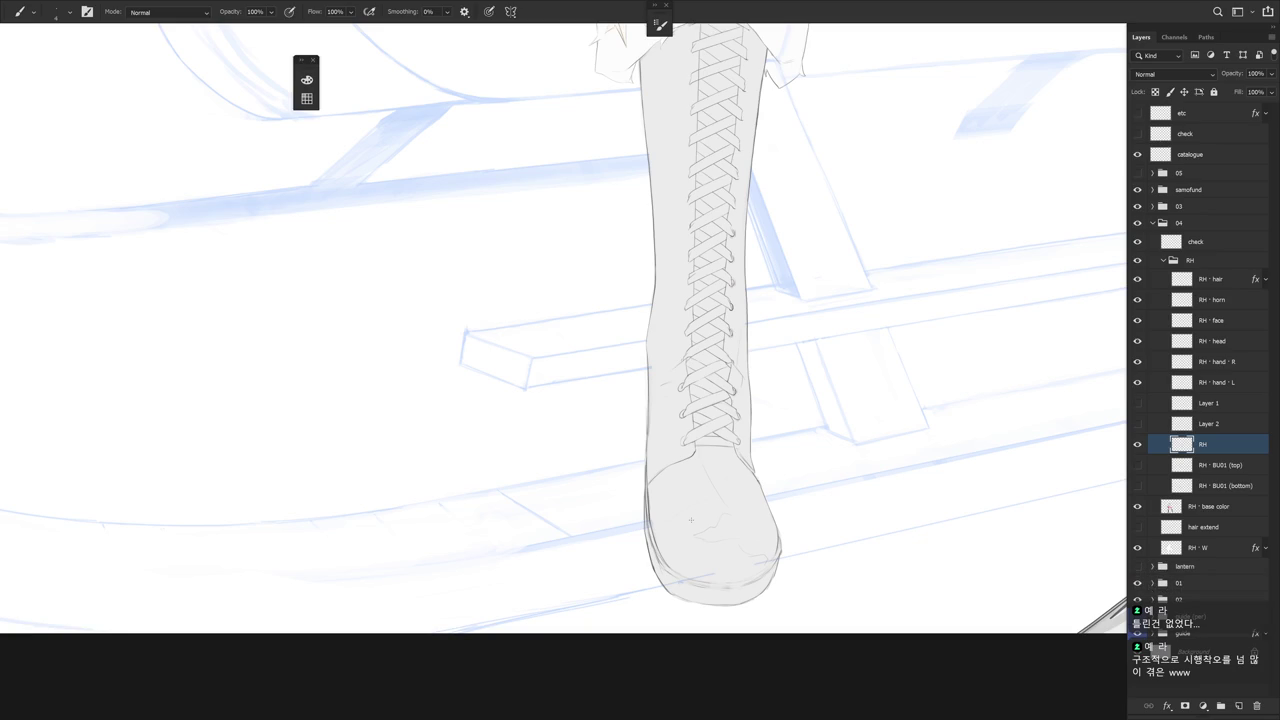
Zoom in and add a short stroke darkening the lower left eyelet outline
scroll(680, 408, up, 3)
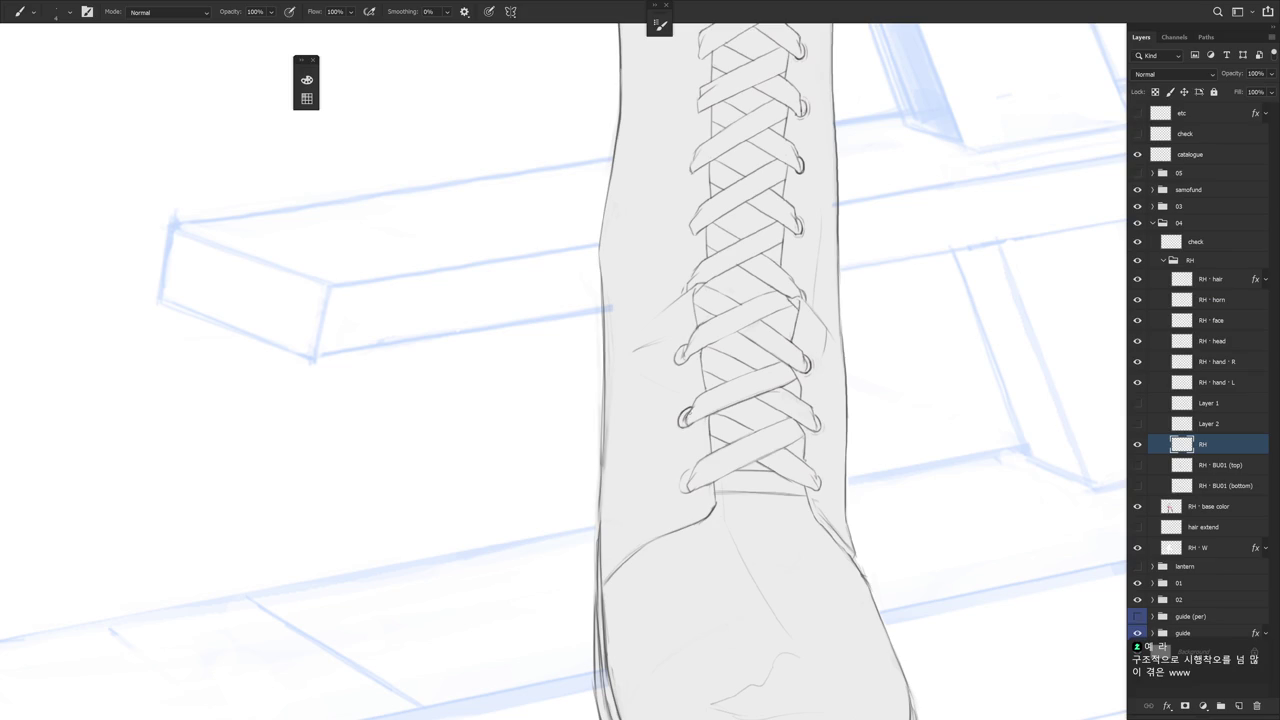
drag(688, 411, 684, 424)
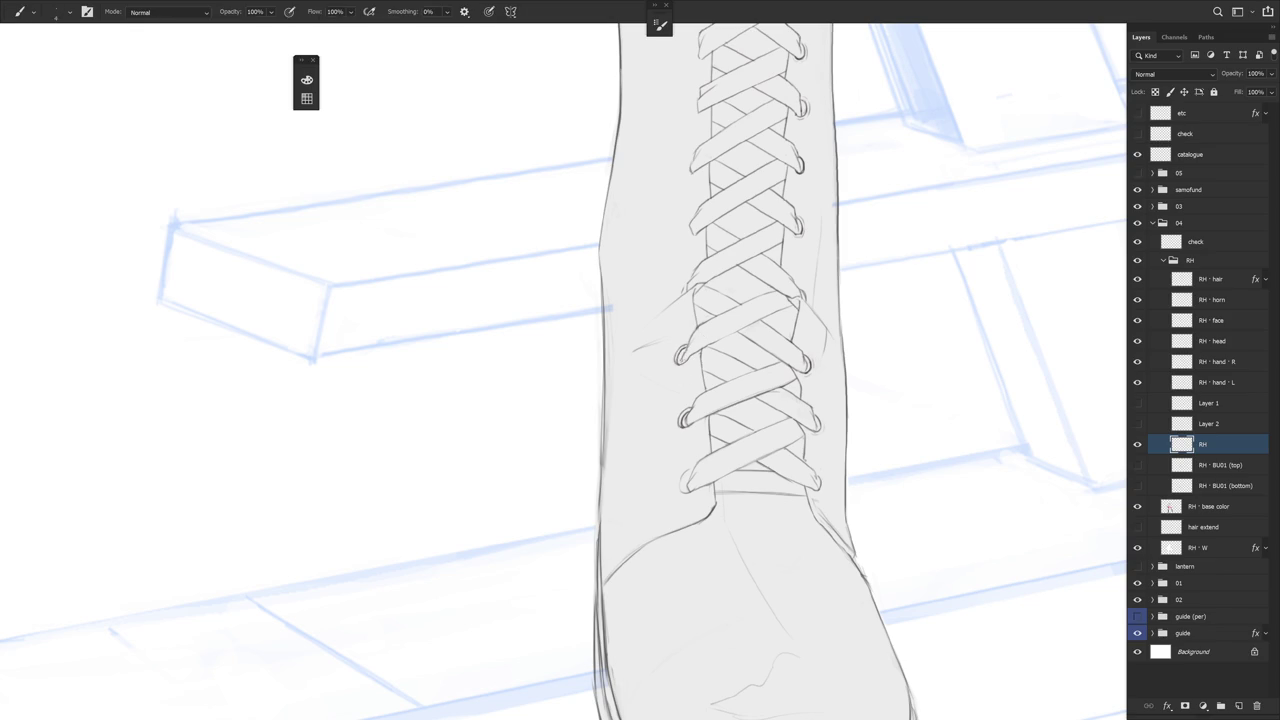
scroll(742, 308, down, 2)
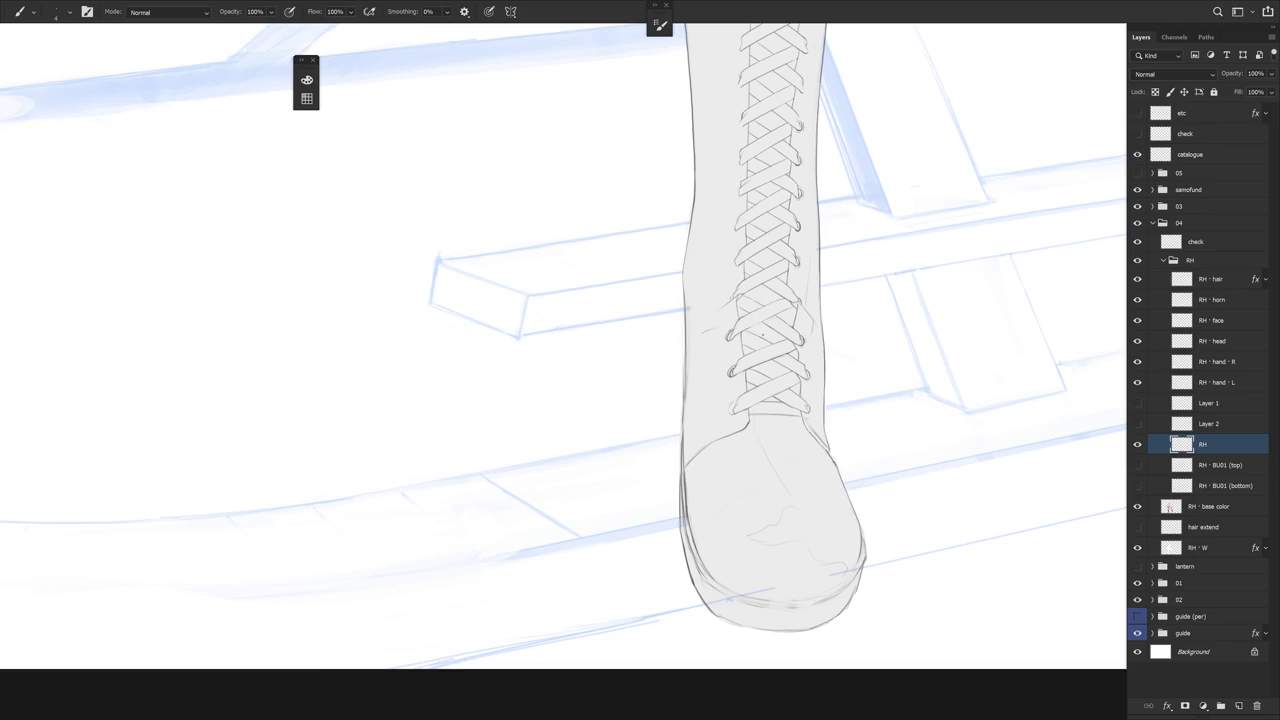
Zoom in and tidy the lace ends, switching between Eraser and the fine Brush
scroll(748, 338, up, 3)
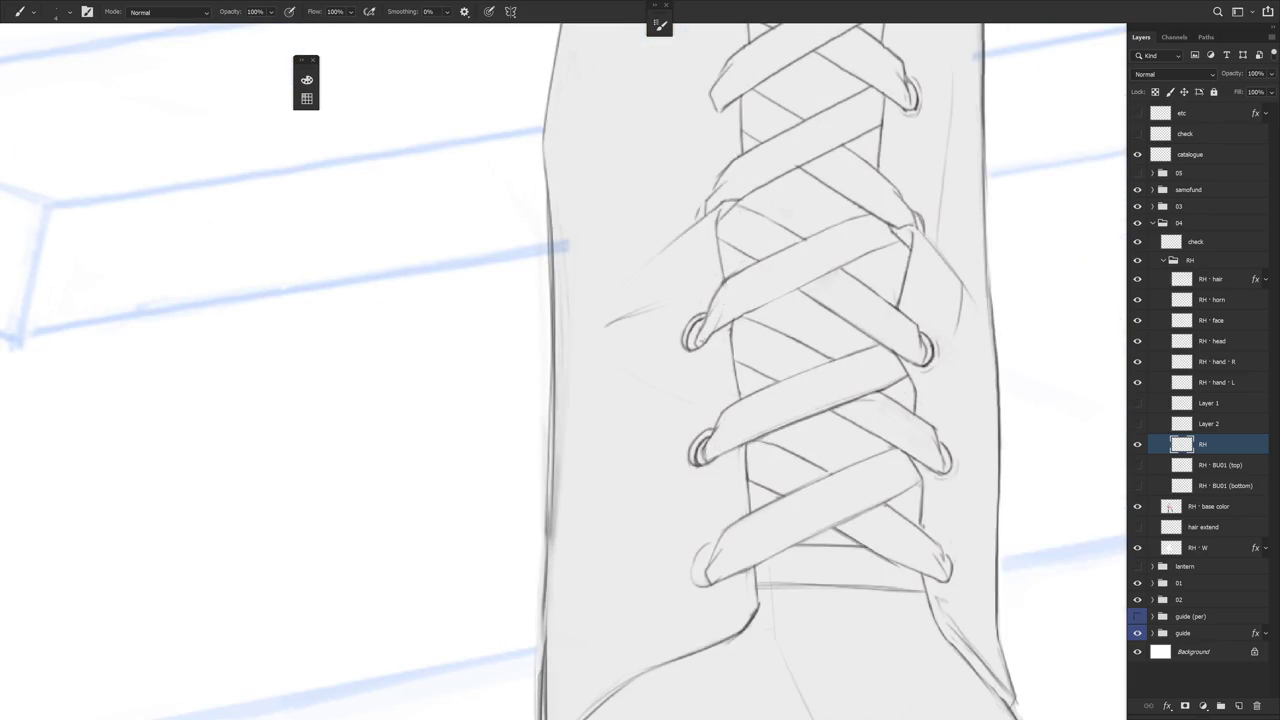
key(e)
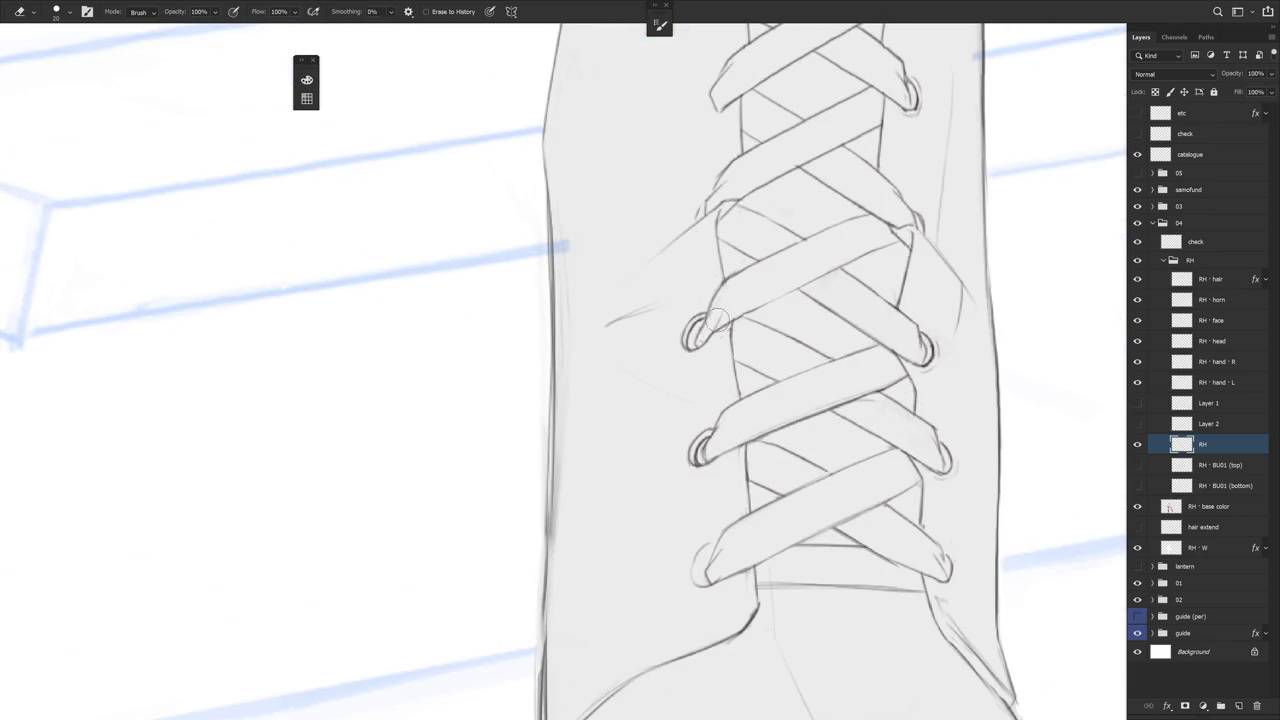
key(b)
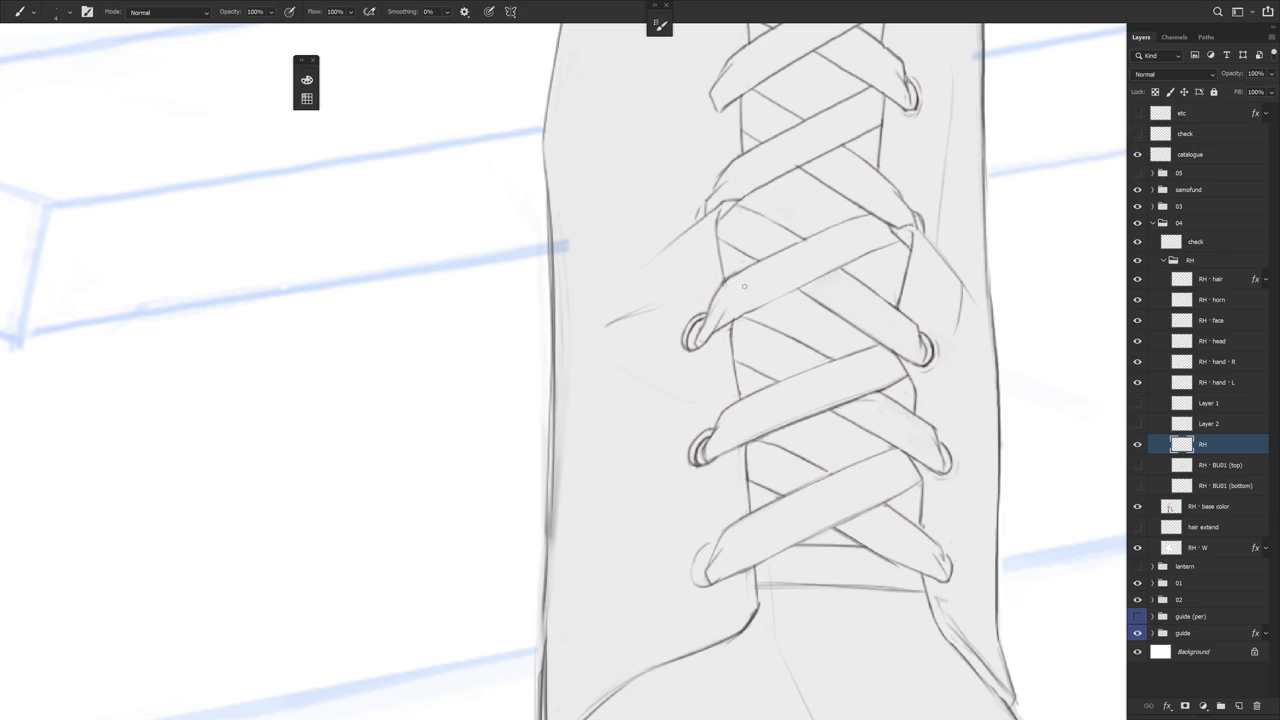
key(e)
key(b)
scroll(800, 350, down, 2)
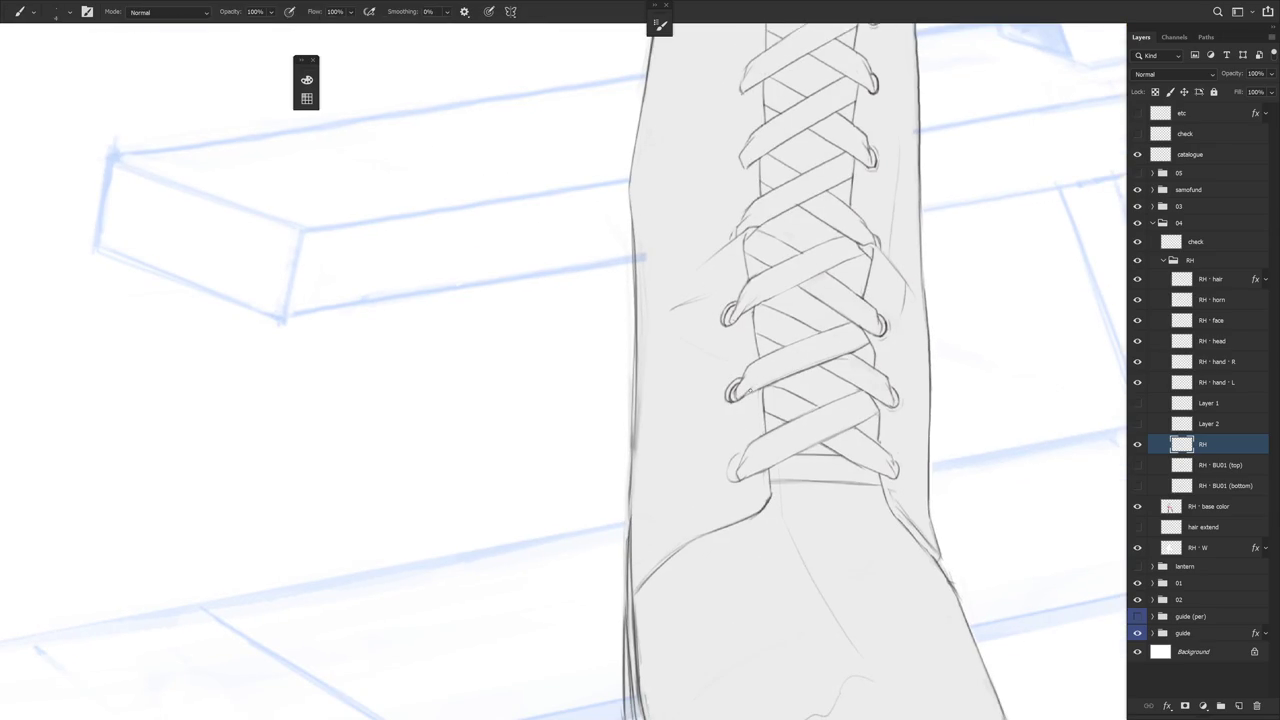
Sample the line colour and try a dark stroke on the lowest eyelet, then undo it
drag(845, 433, 761, 428)
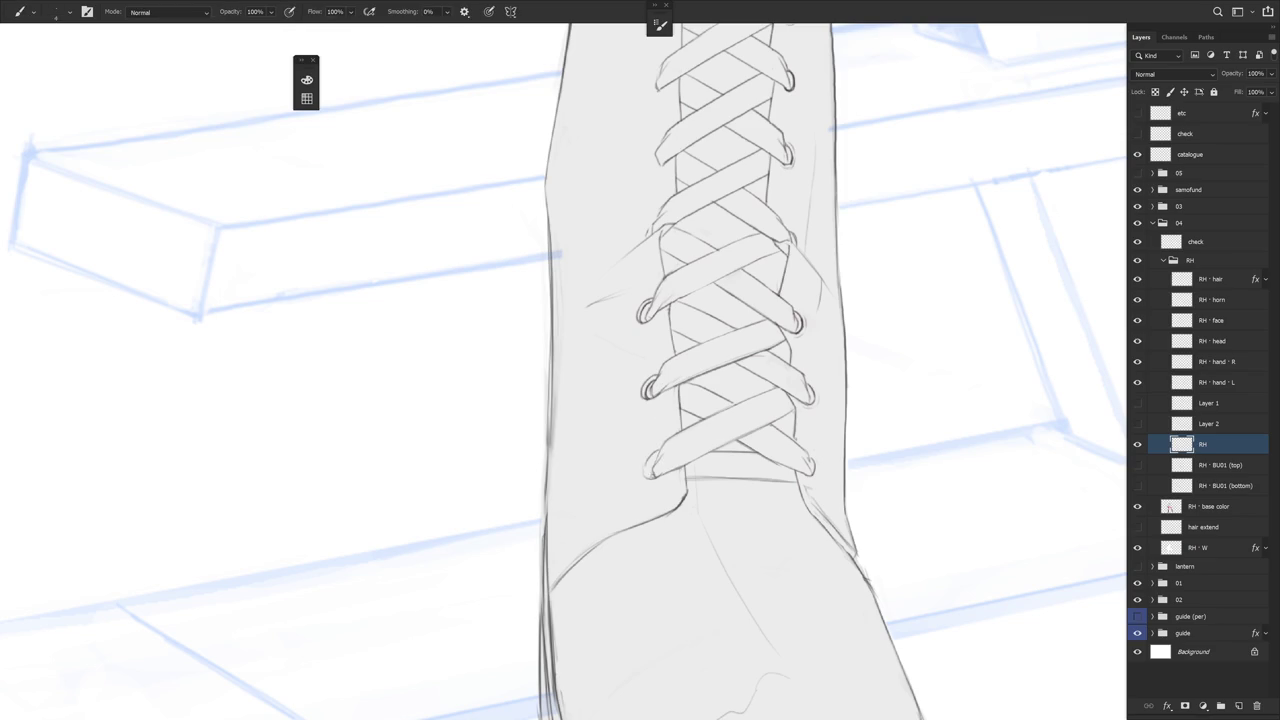
alt+click(652, 464)
drag(658, 453, 650, 468)
key(ctrl+z)
scroll(728, 415, down, 3)
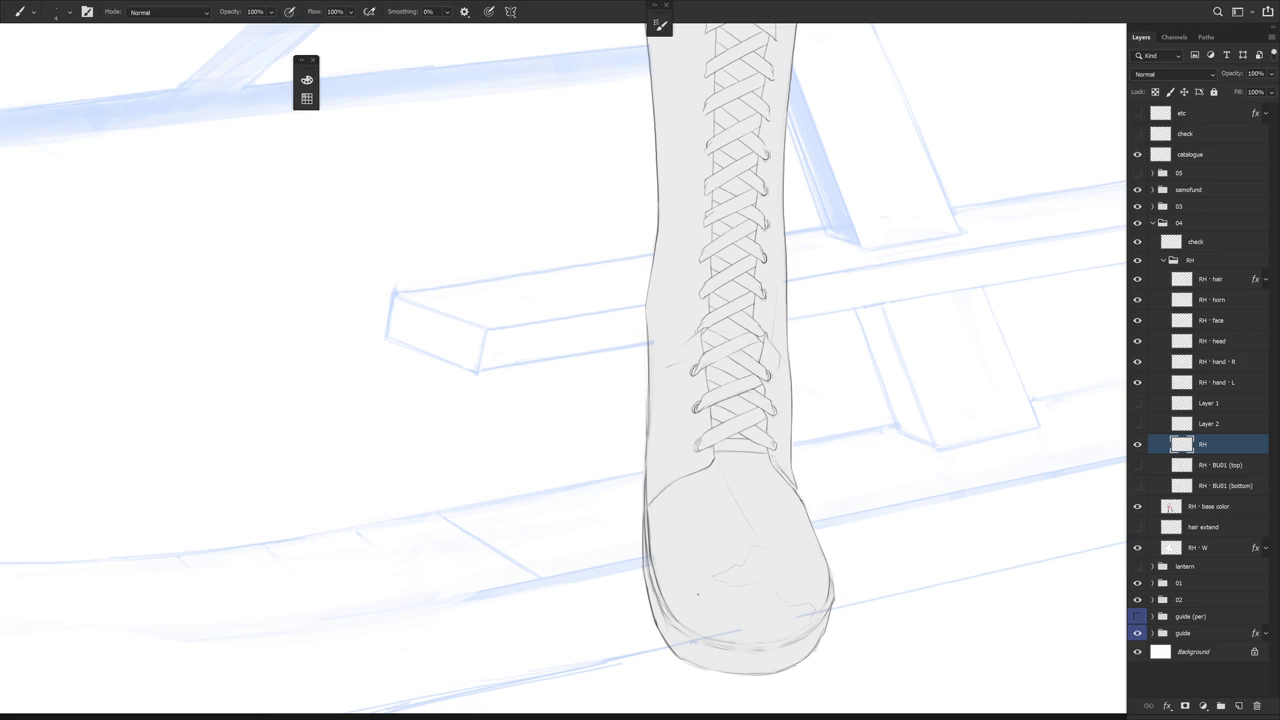
Tilt the boot about 28° to inspect it, then reset rotation to upright and zoom out
key(r)
mouse_move(698, 594)
mouse_down()
mouse_move(802, 451)
mouse_move(792, 294)
mouse_up()
scroll(792, 294, up, 3)
scroll(792, 294, down, 5)
key(Escape)
scroll(843, 437, down, 5)
scroll(871, 477, up, 1)
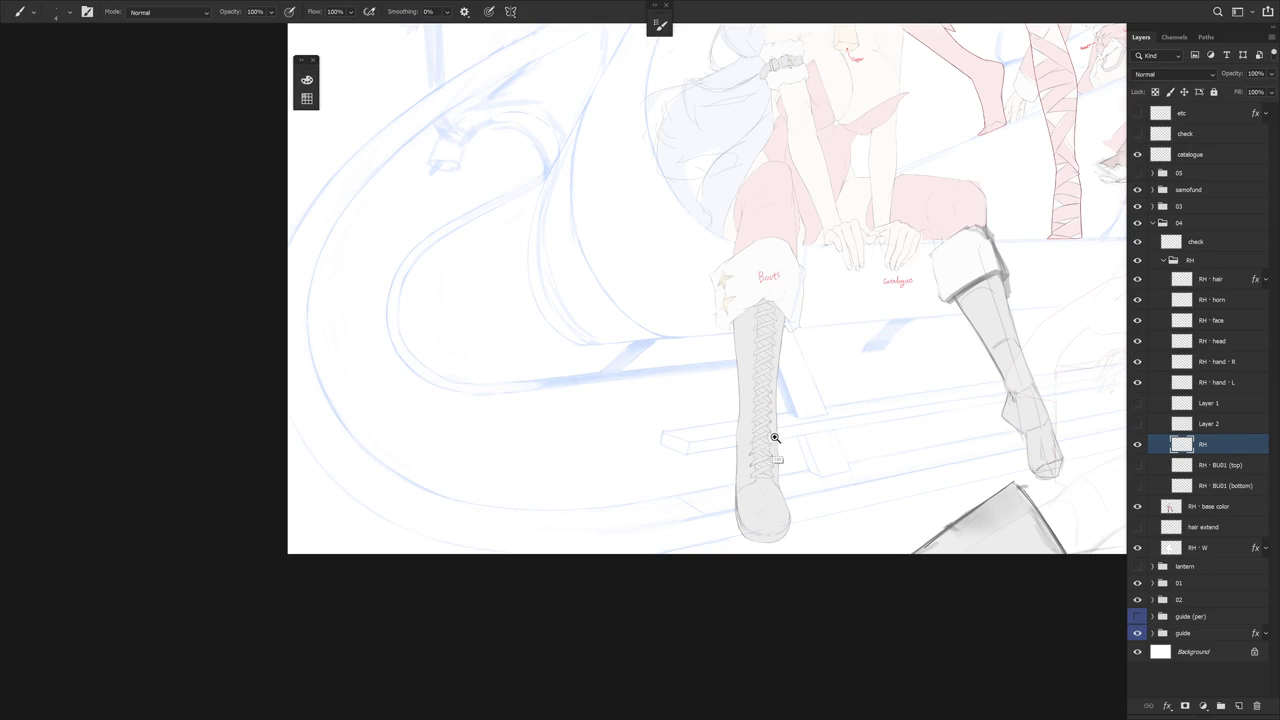
Zoom in about 3x on the boot's crisscross laces
scroll(775, 436, up, 3)
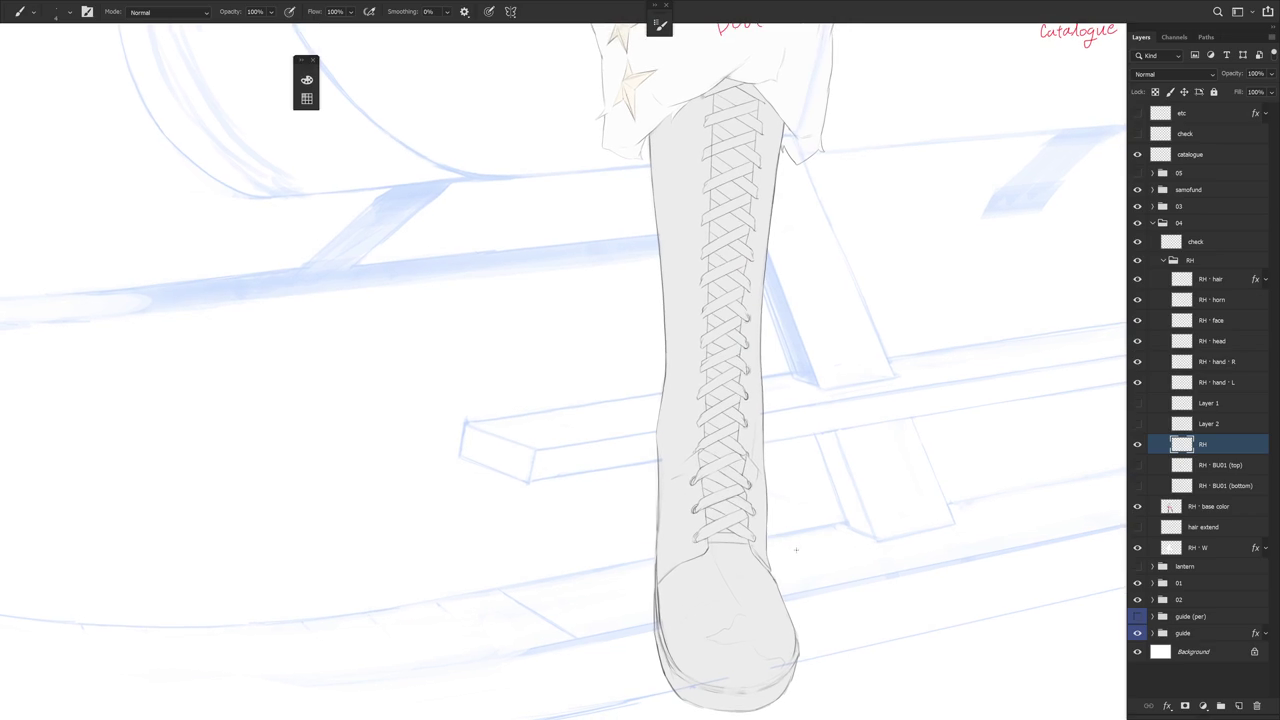
scroll(743, 500, up, 5)
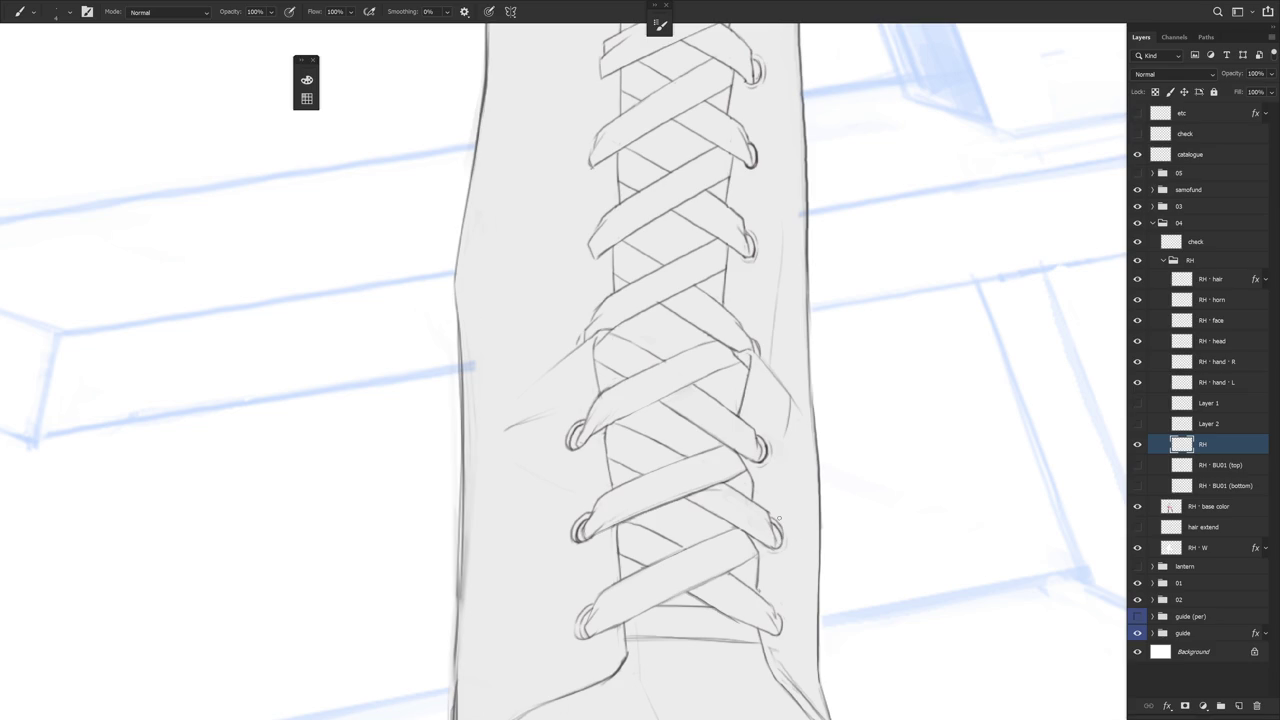
Pan to the lower right lace end and zoom in, alternating Eraser and Brush on stray marks
drag(778, 518, 766, 486)
key(e)
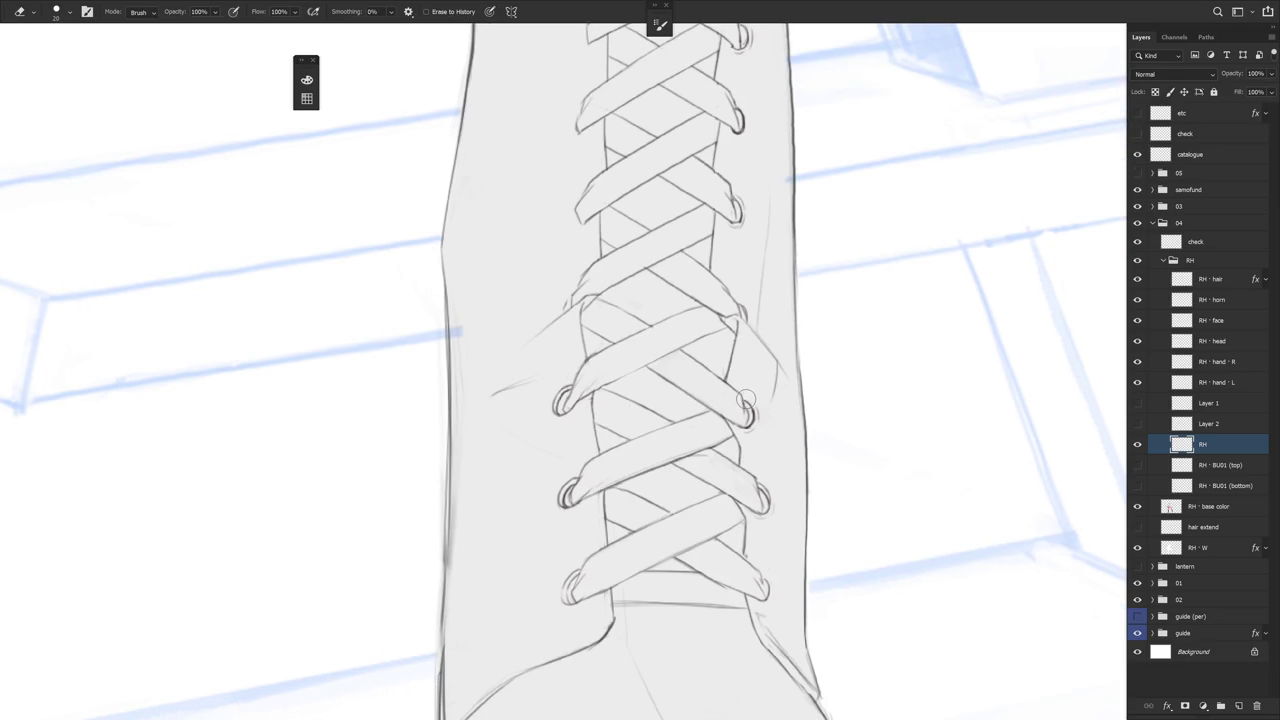
key(b)
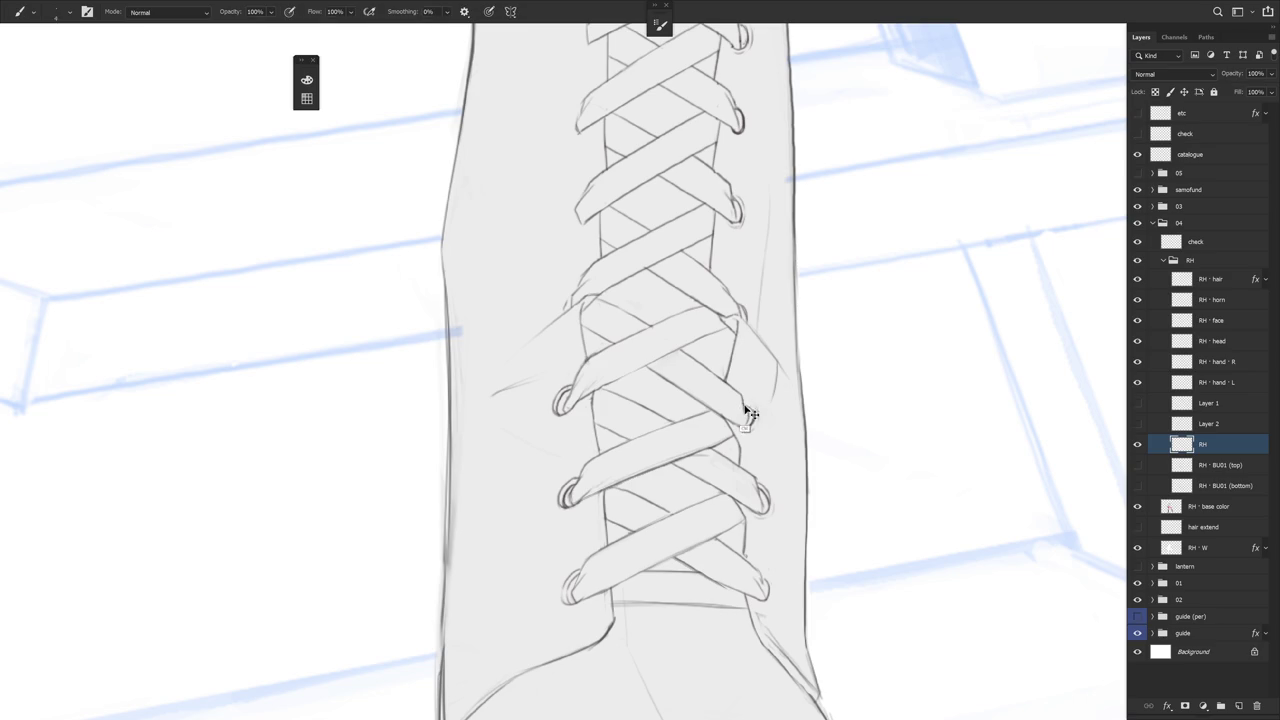
key(e)
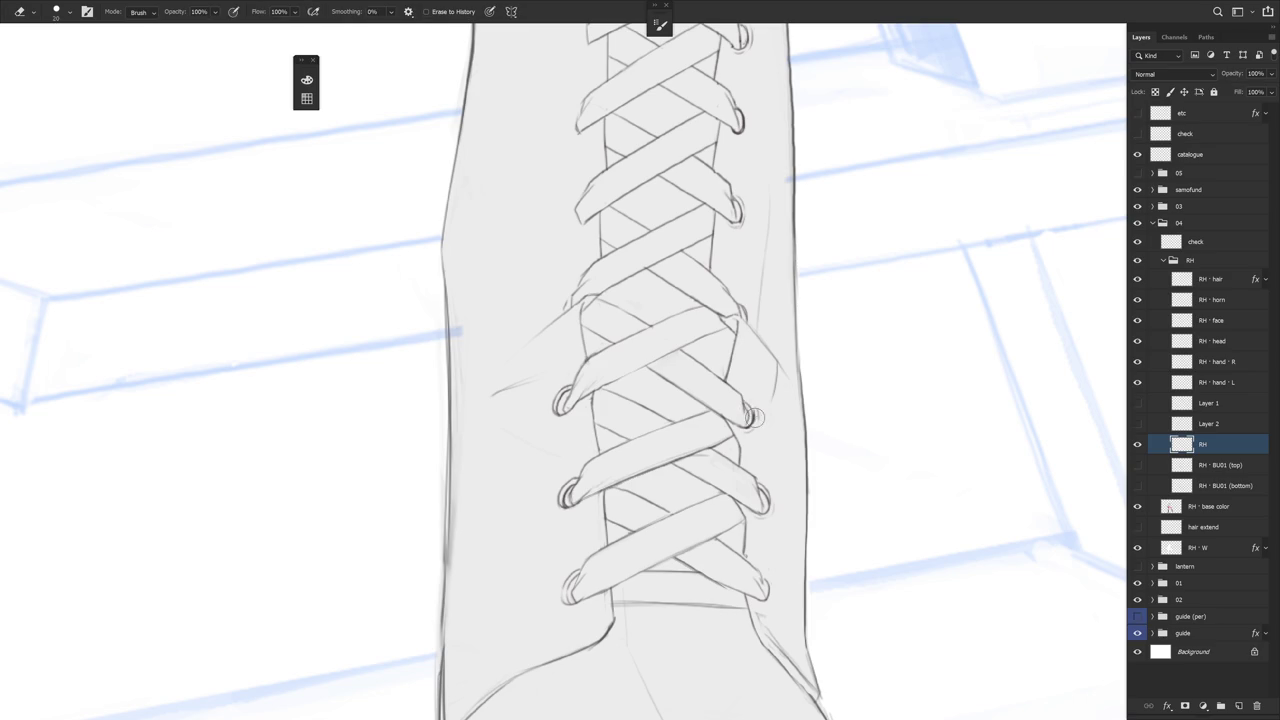
key(b)
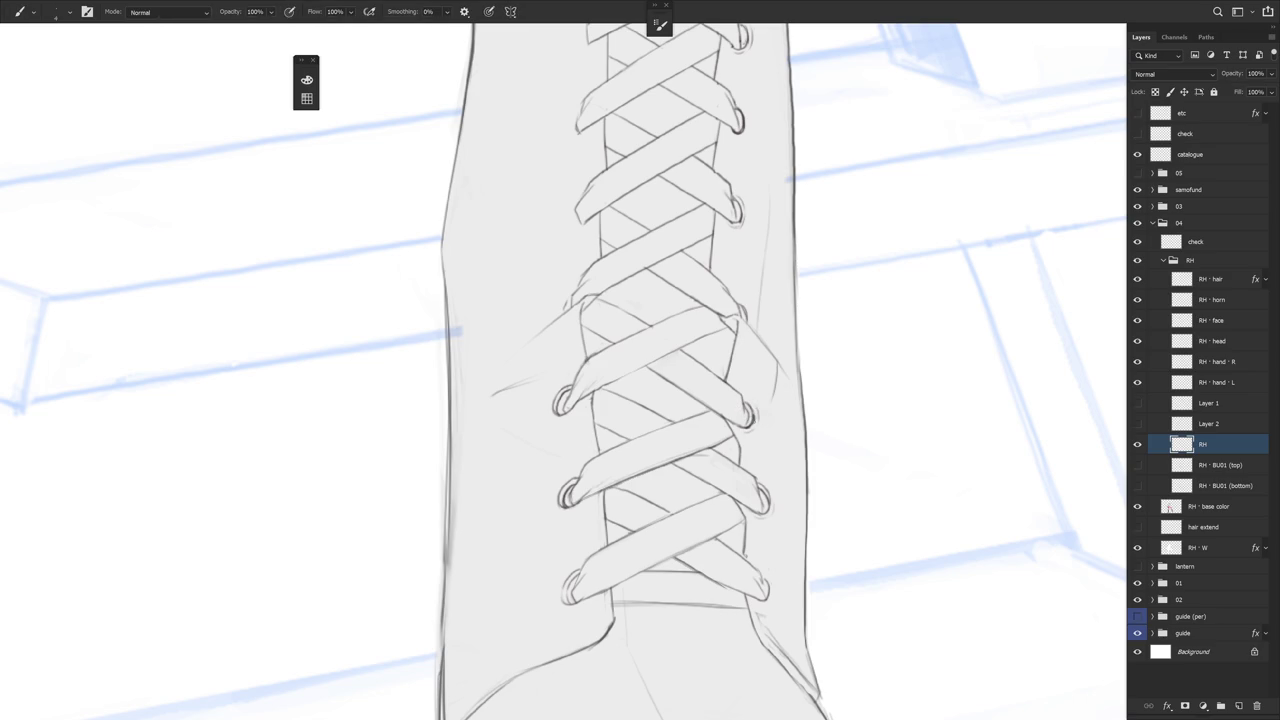
key(e)
key(b)
key(e)
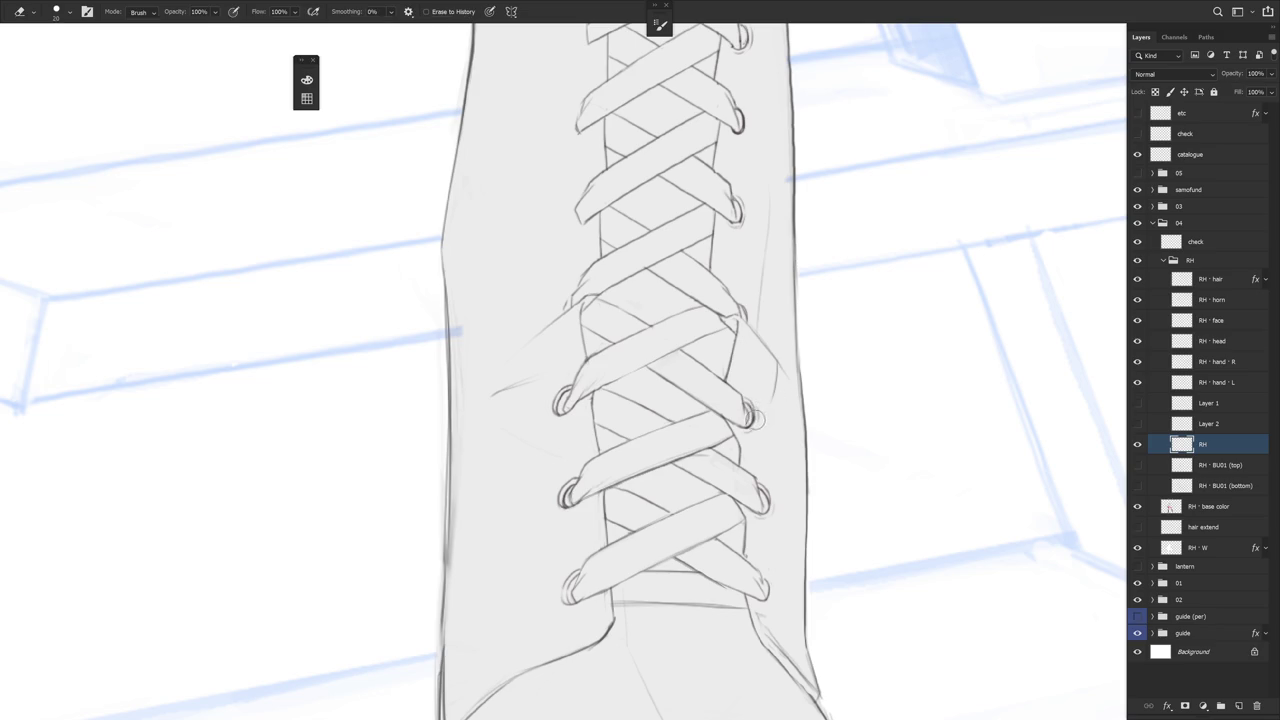
scroll(770, 405, down, 3)
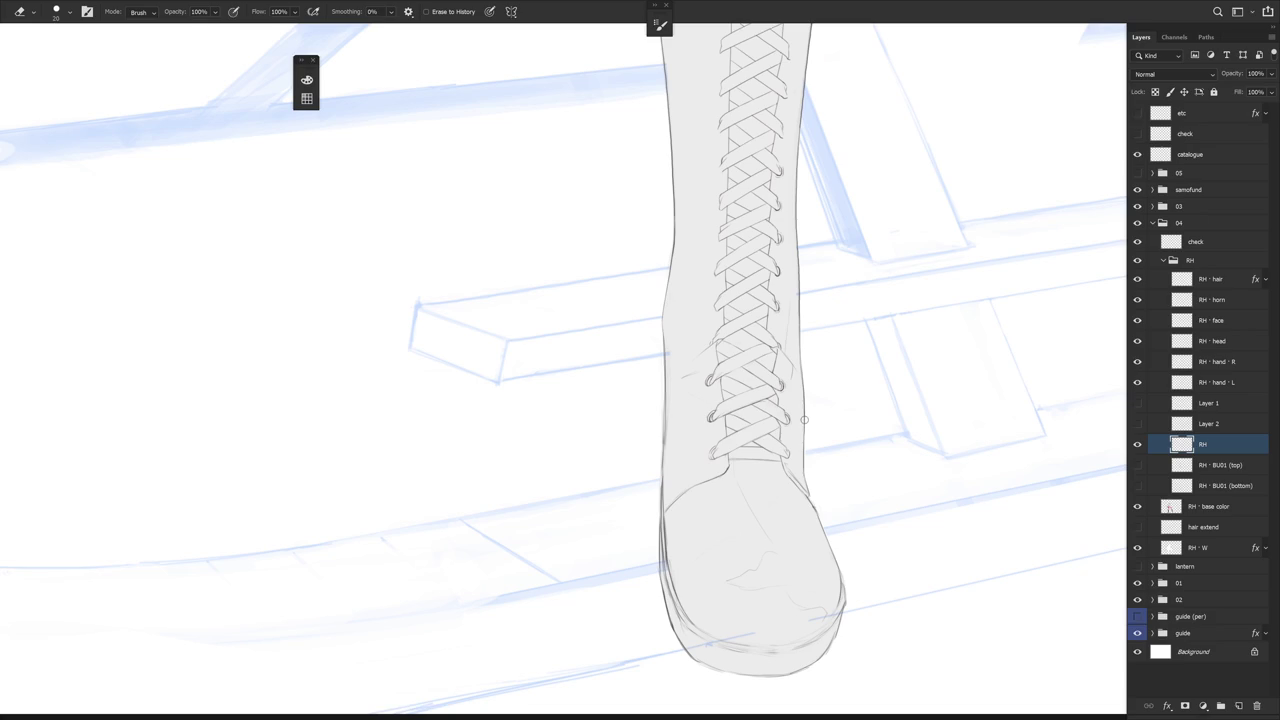
scroll(789, 445, up, 2)
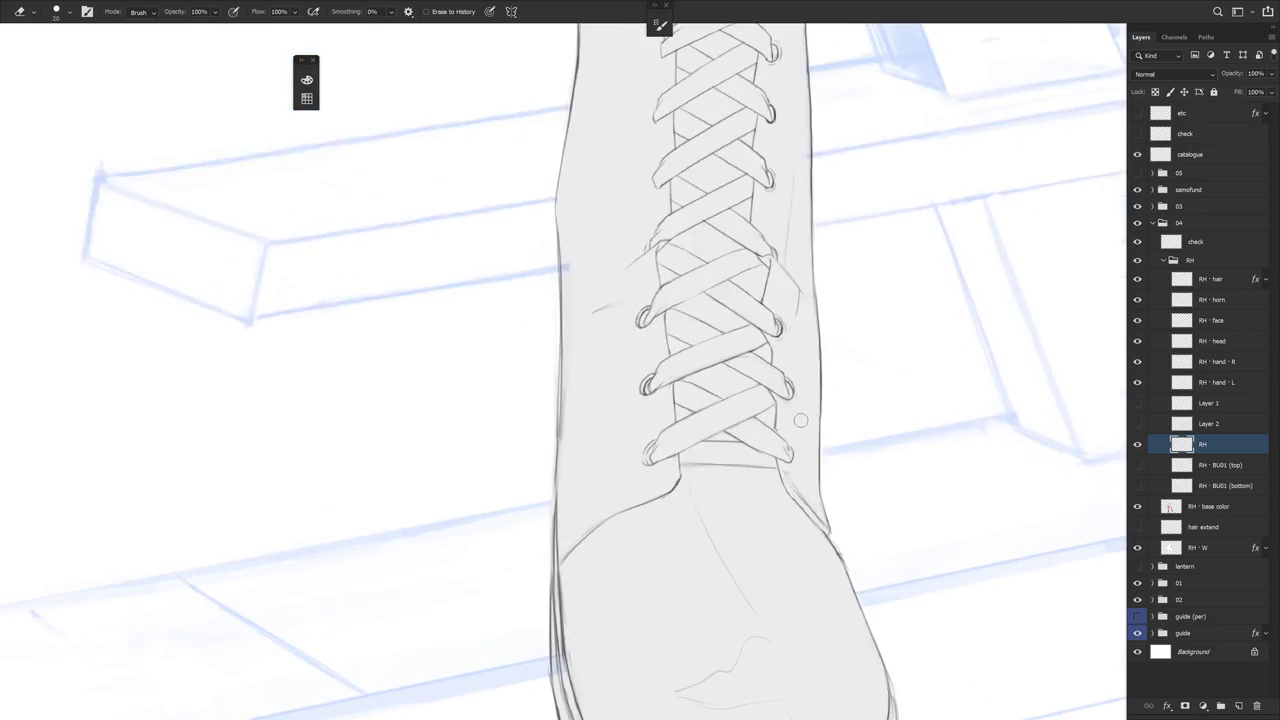
scroll(790, 444, up, 2)
Erase the stray marks at the lowest right lace end and brush a curve closing the tip
mouse_move(792, 458)
mouse_down()
mouse_move(792, 469)
mouse_move(784, 460)
mouse_up()
key(b)
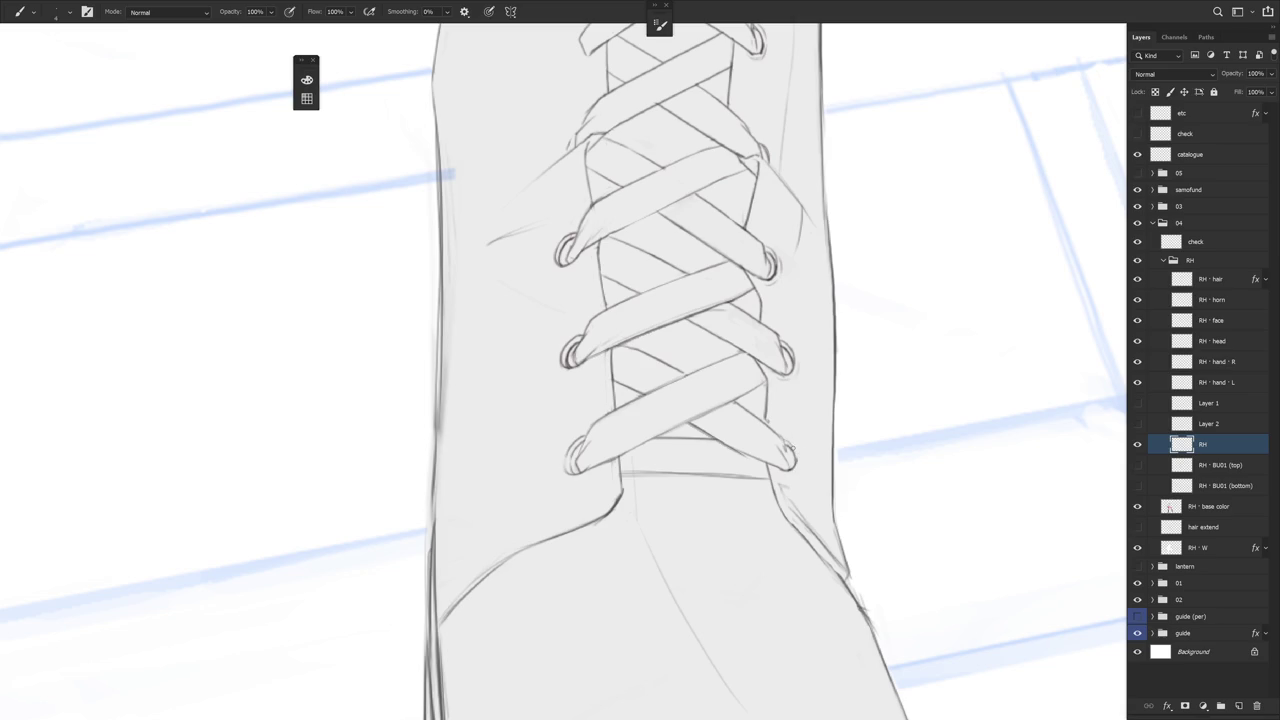
key(e)
drag(797, 448, 790, 462)
key(b)
drag(791, 453, 788, 467)
key(e)
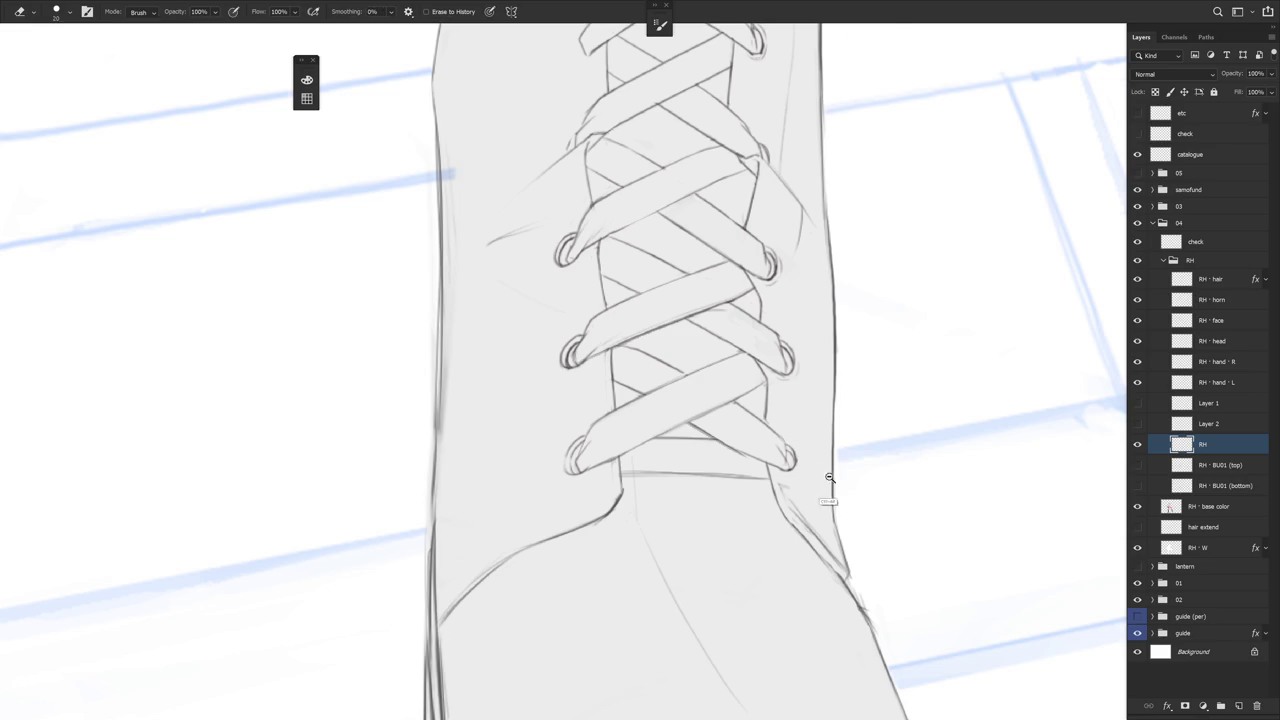
scroll(812, 478, down, 3)
With the view rotated diagonally, brush a small eyelet curl at a right-side lace end, then level the view
key(r)
drag(843, 558, 648, 402)
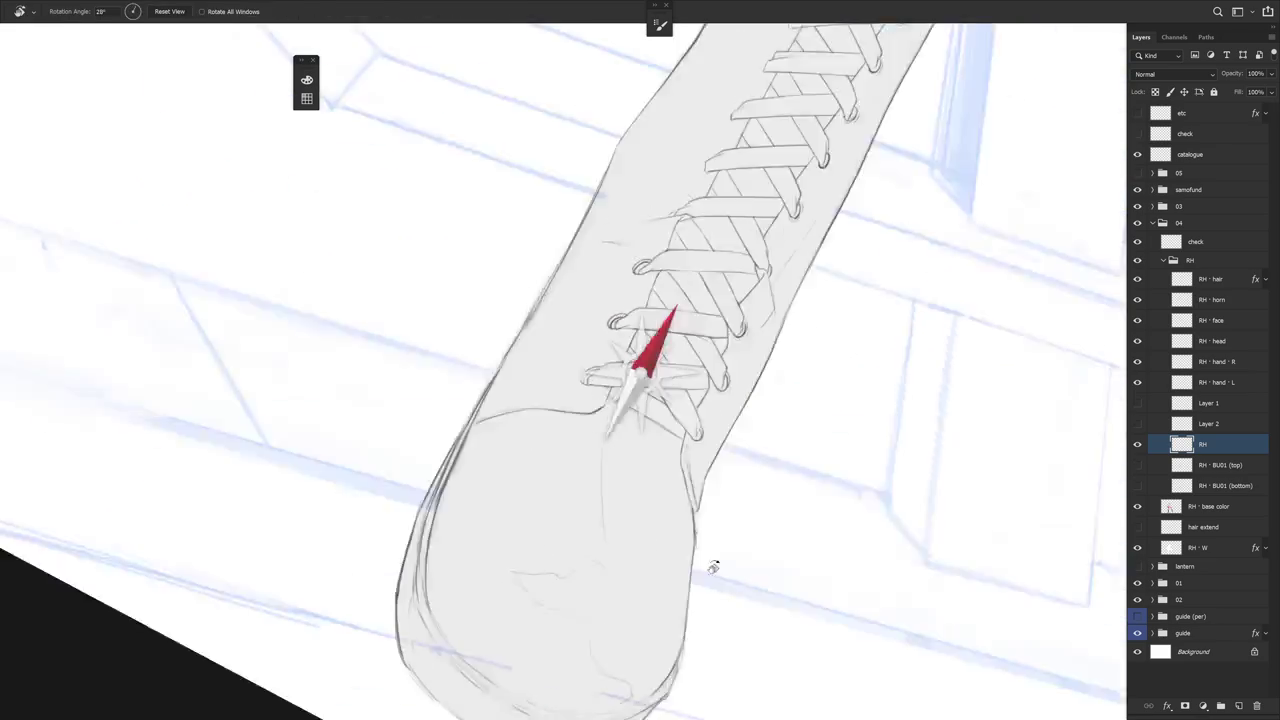
key(b)
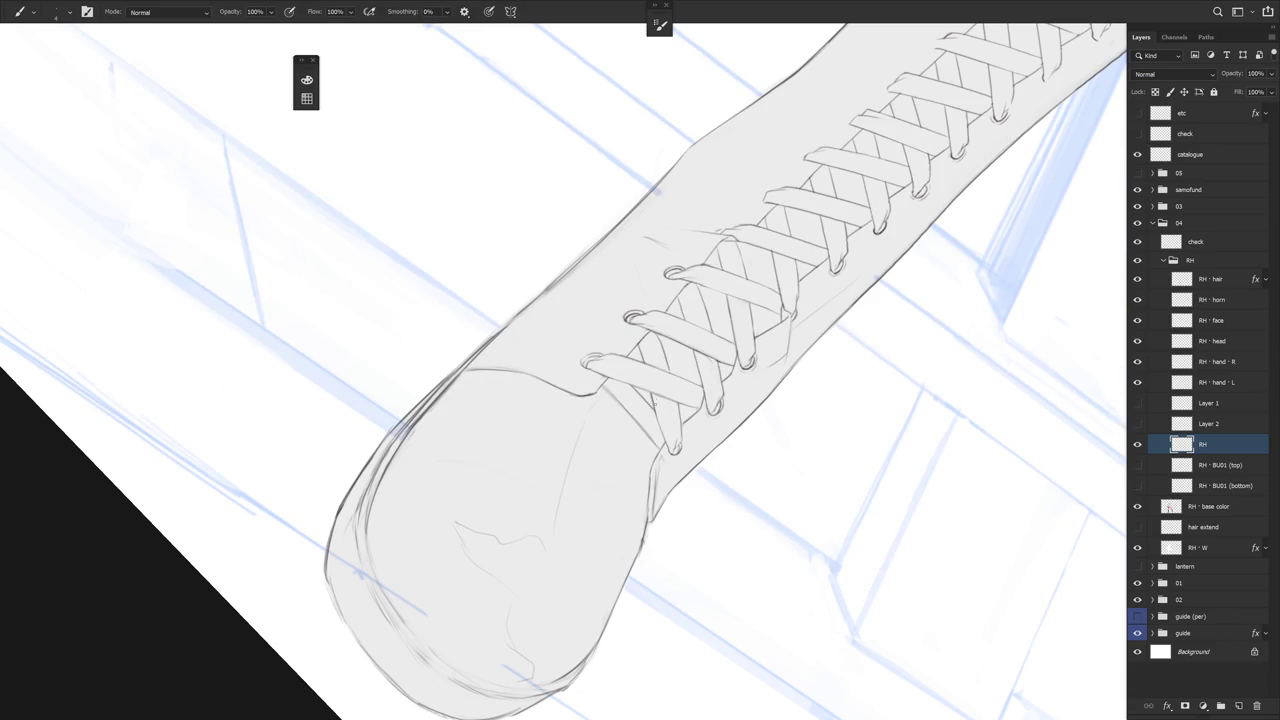
drag(665, 438, 662, 426)
key(r)
drag(740, 492, 710, 360)
Recentre the view on the upper lacing and zoom in to inspect it
key(e)
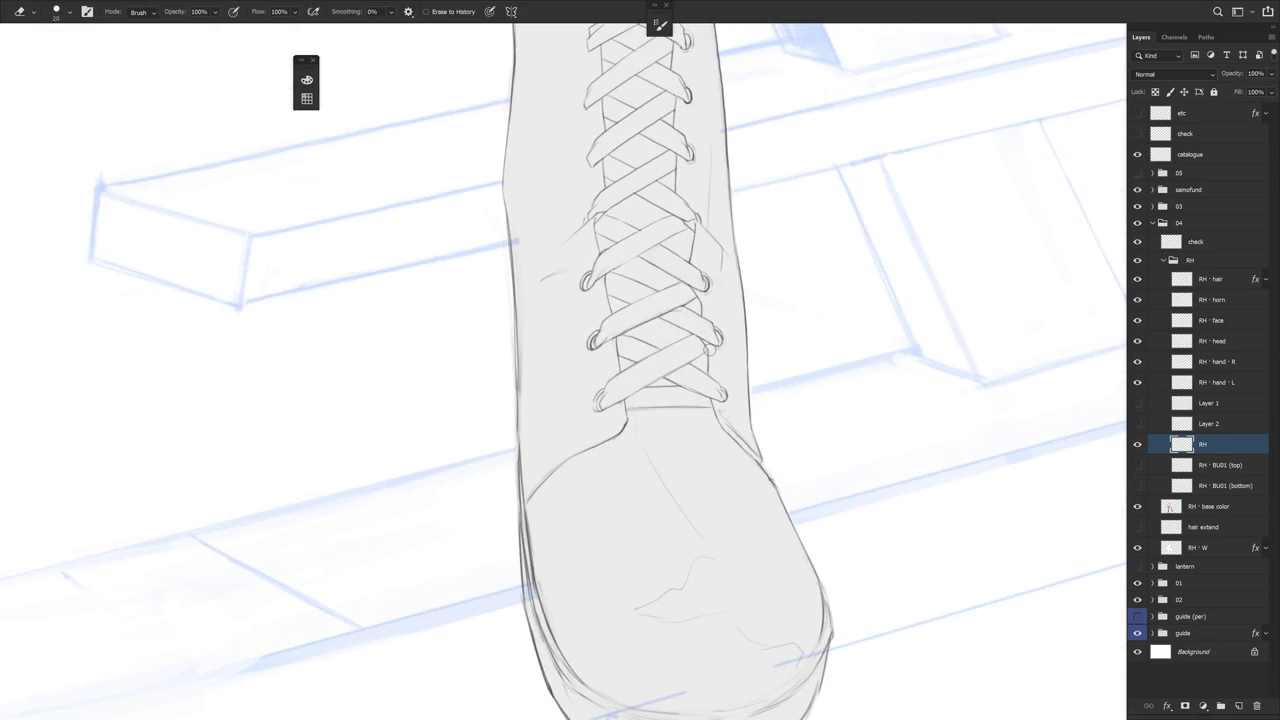
key(b)
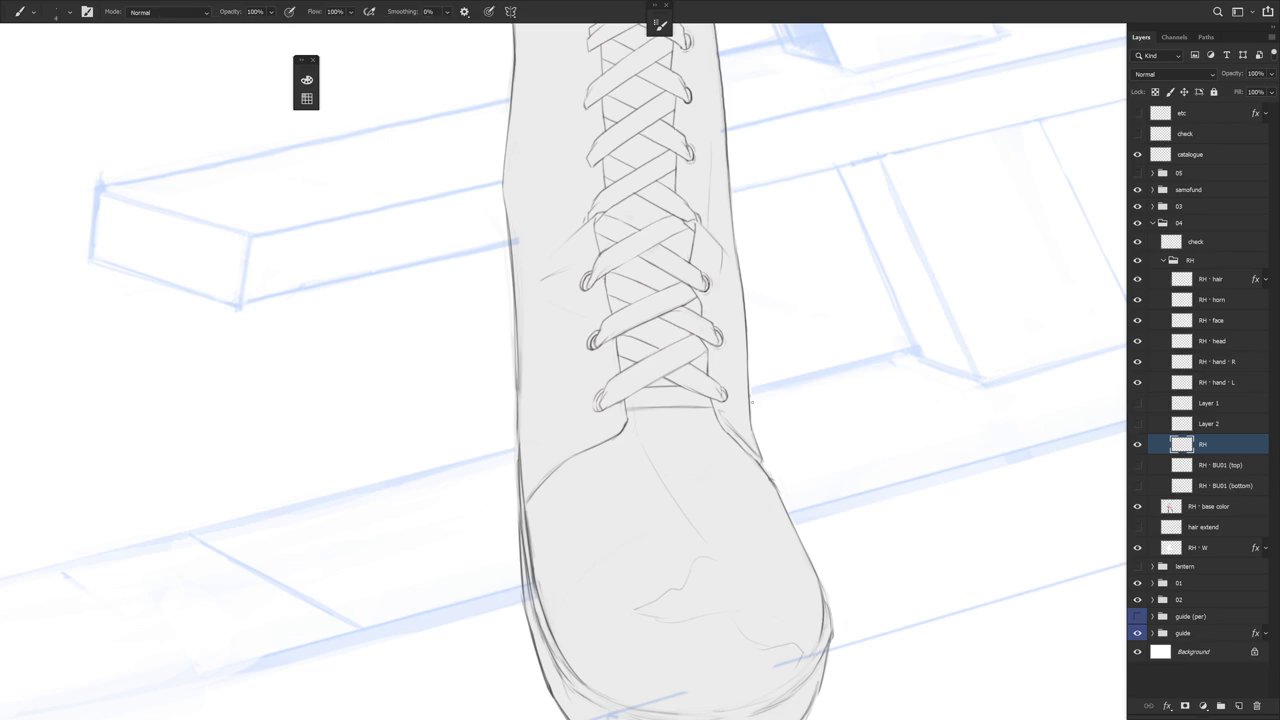
drag(753, 408, 731, 446)
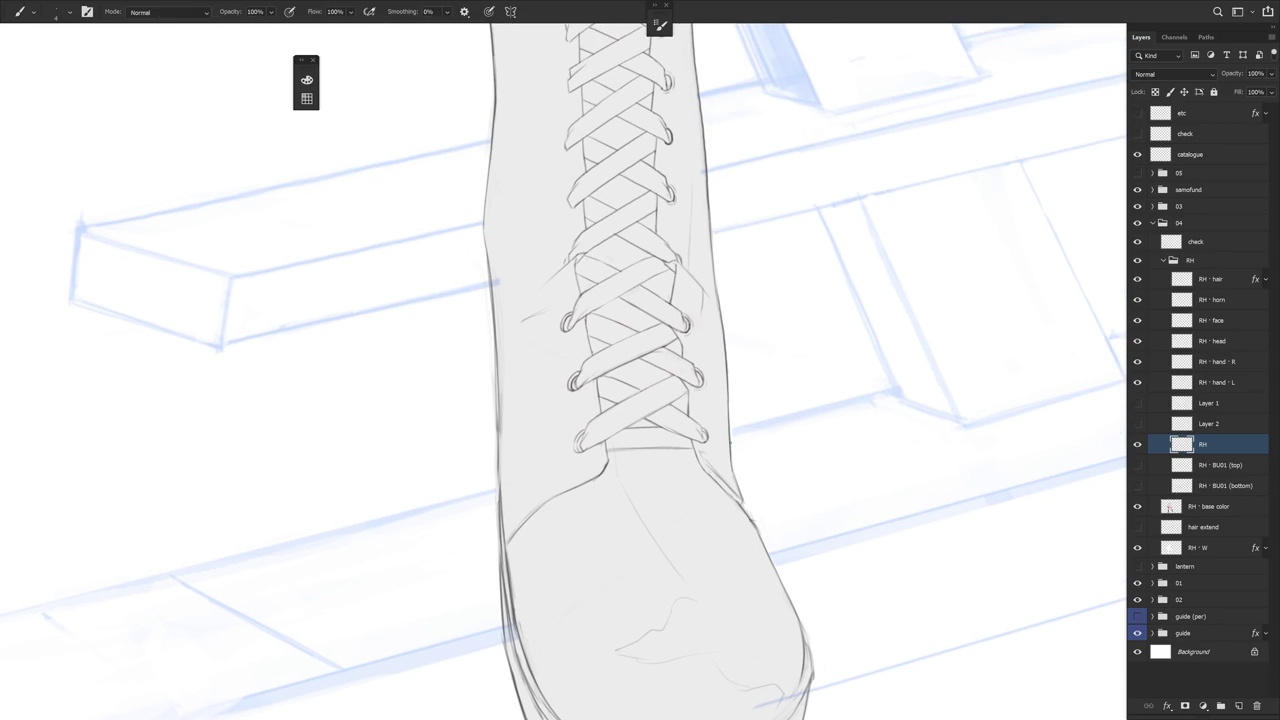
drag(709, 346, 729, 408)
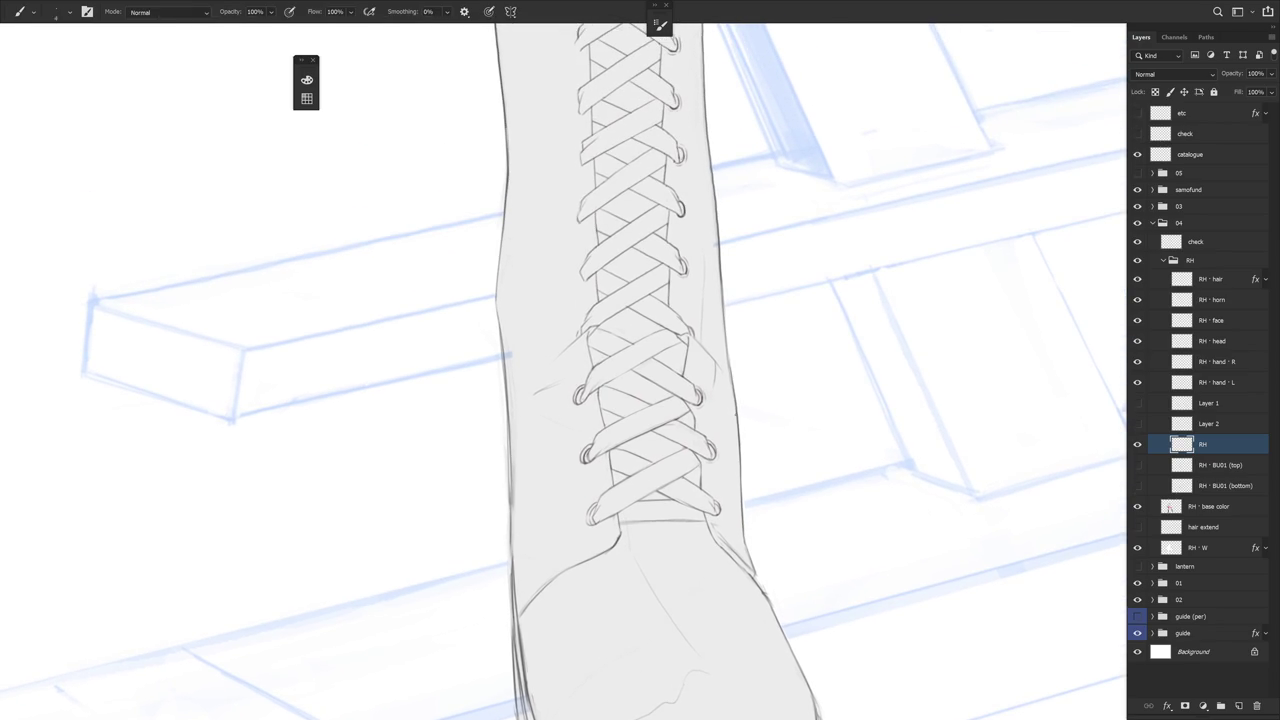
scroll(745, 440, down, 2)
scroll(777, 429, up, 1)
scroll(775, 431, up, 1)
scroll(760, 402, up, 2)
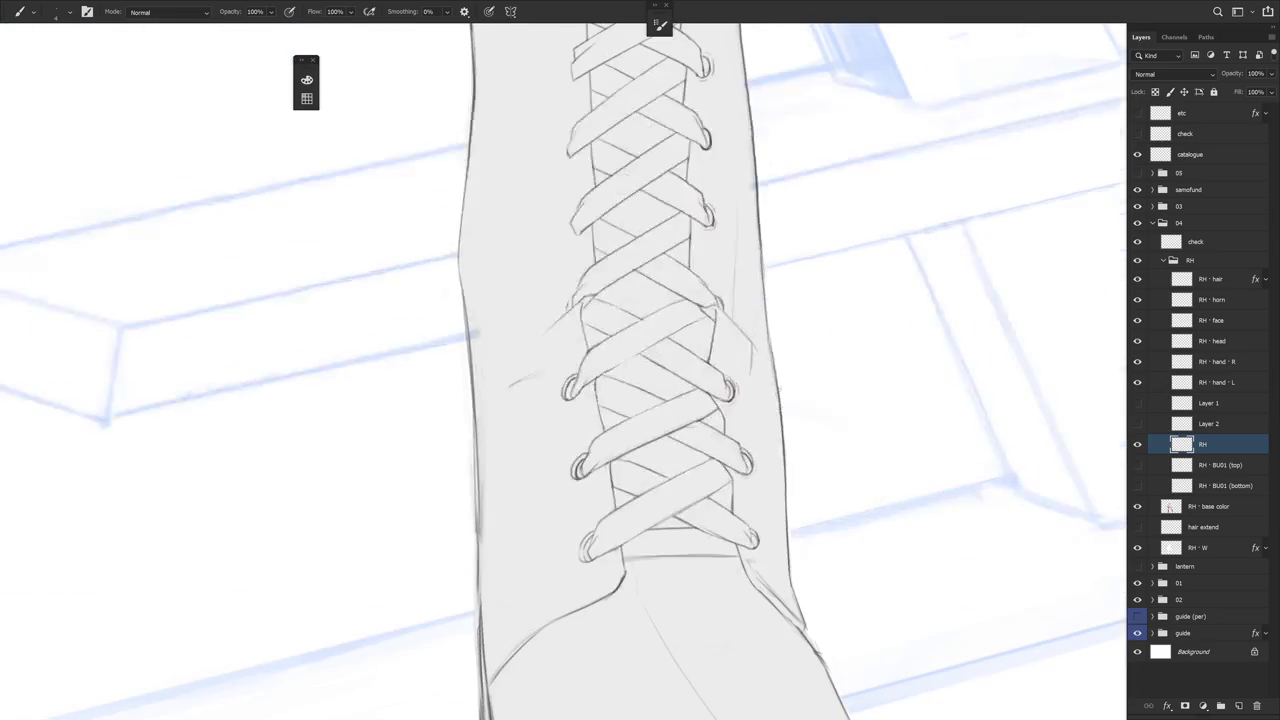
Switch between eraser and brush while zooming to check the lacing down to the toe
key(e)
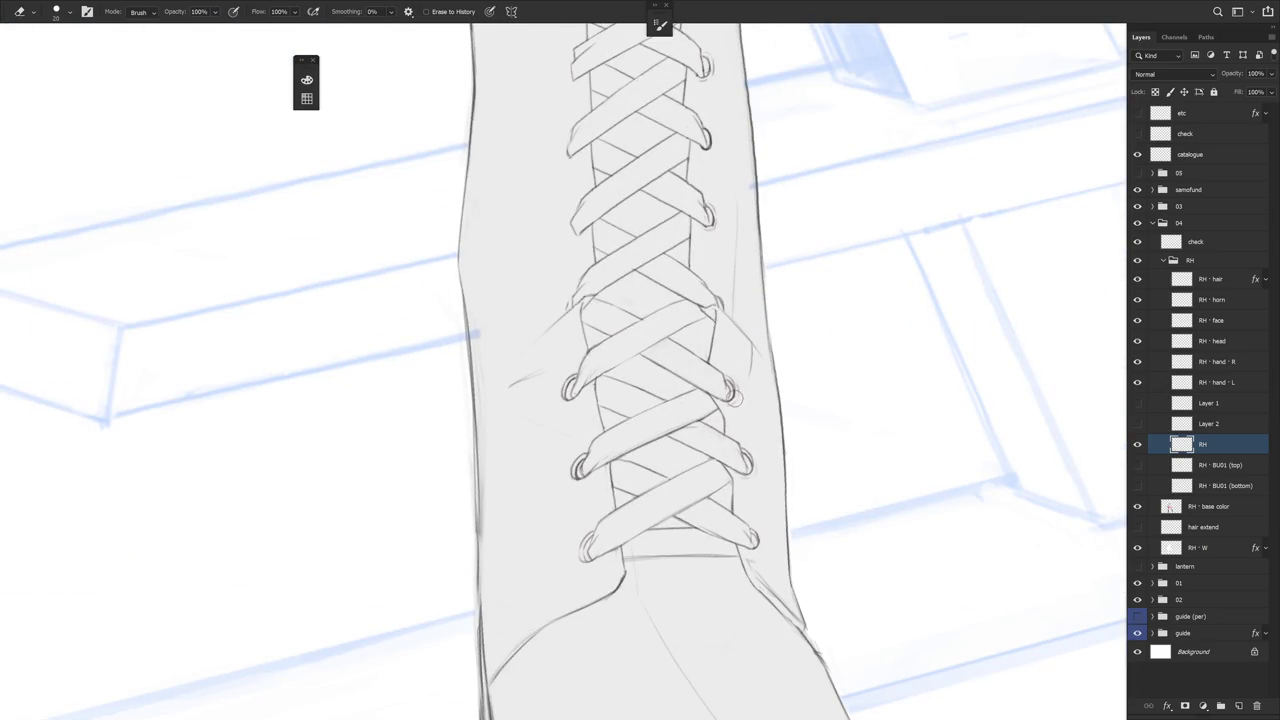
scroll(773, 391, down, 1)
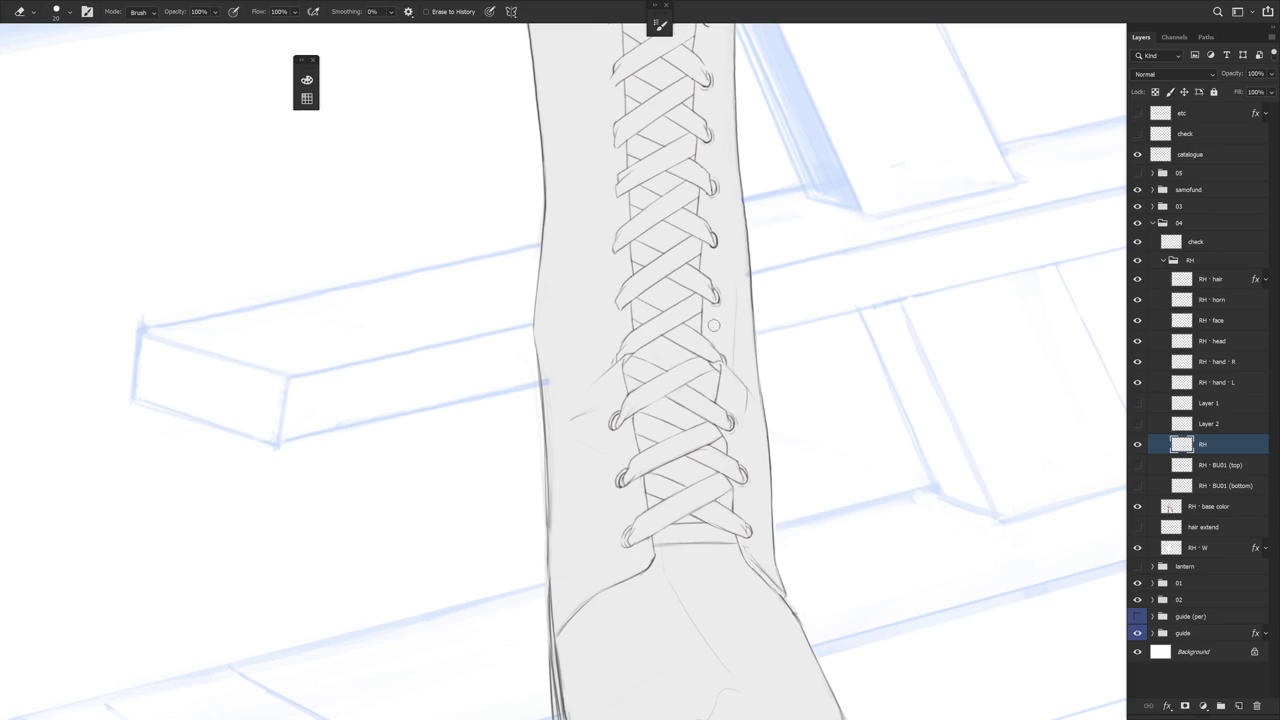
scroll(713, 323, up, 1)
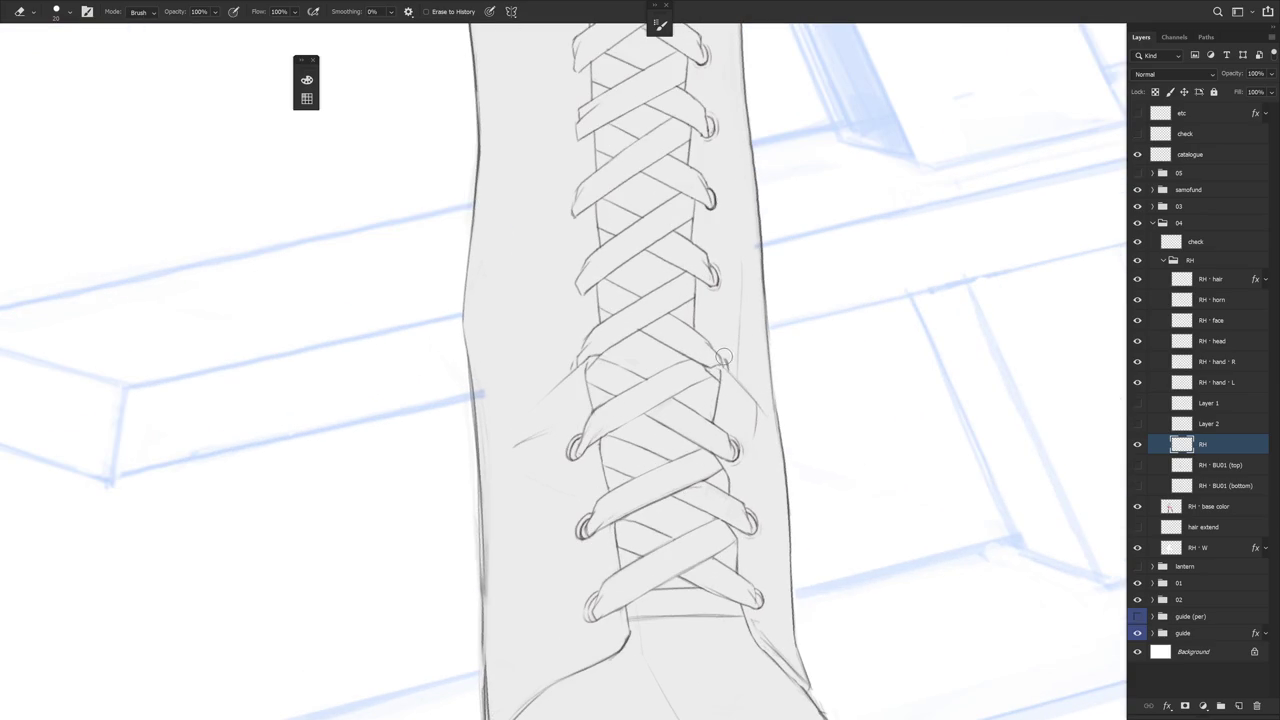
key(b)
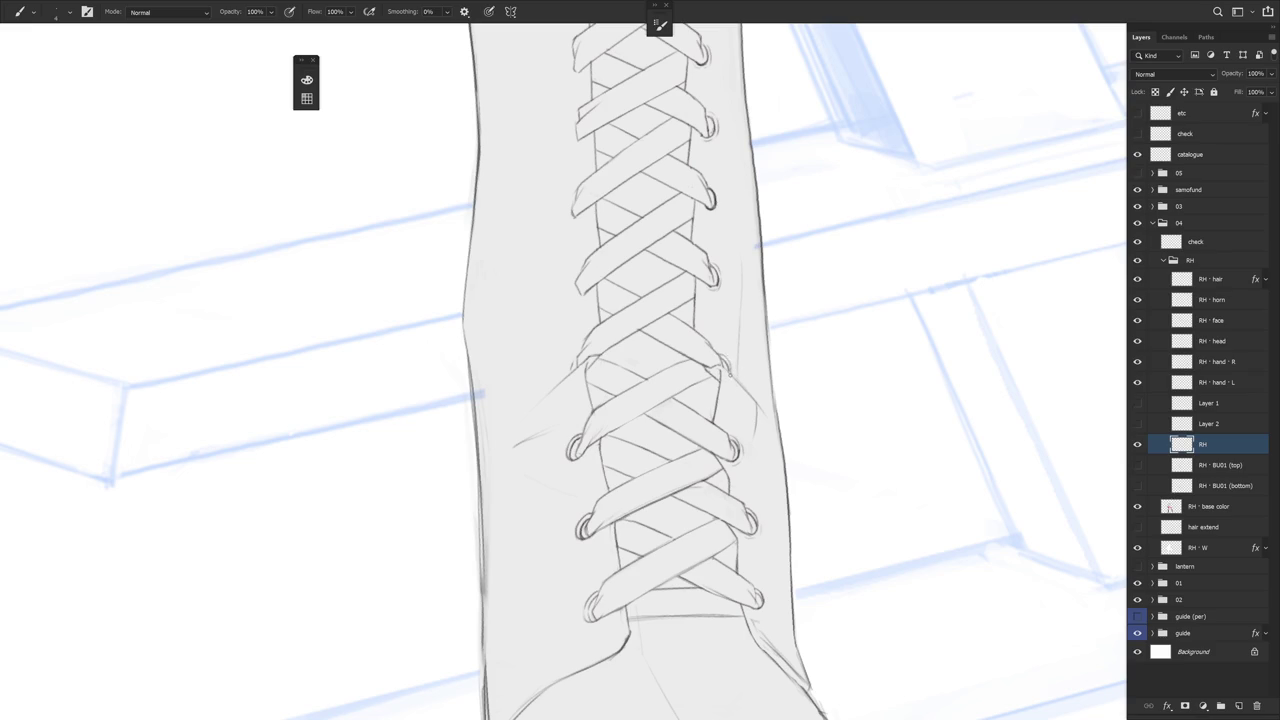
scroll(703, 323, up, 2)
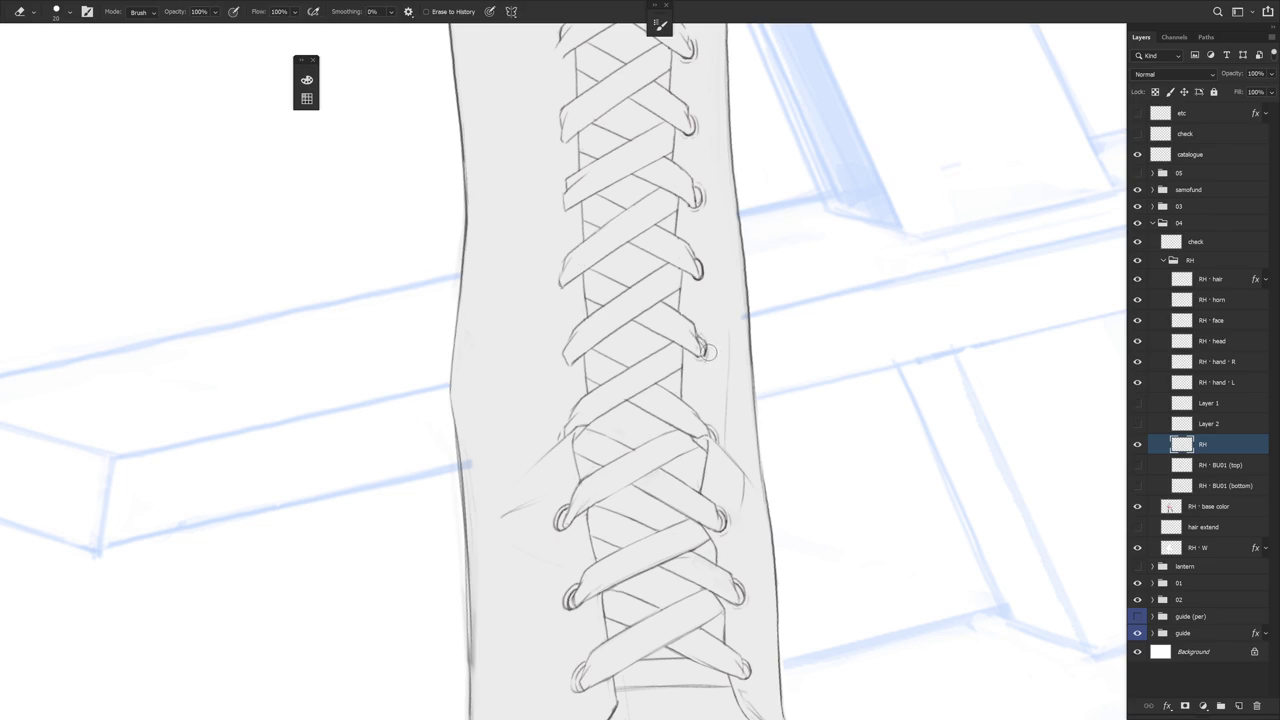
key(e)
key(b)
scroll(721, 331, down, 3)
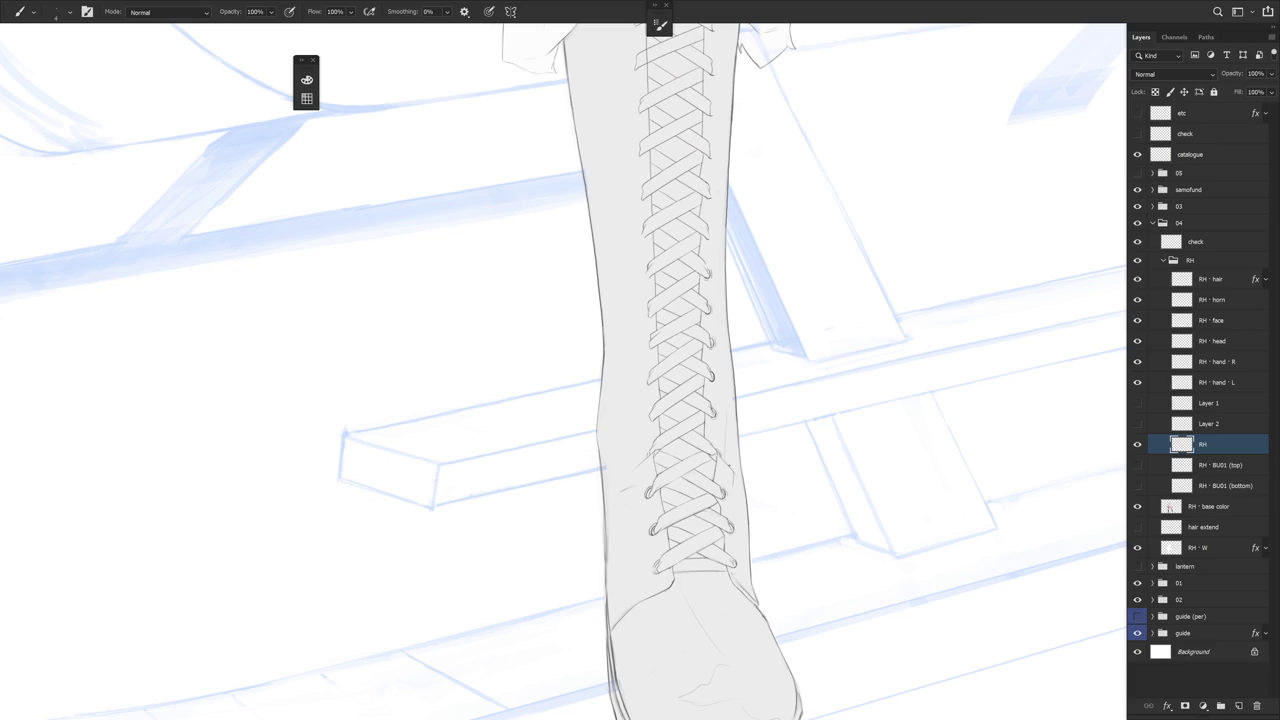
Review the whole boot, then draw a curled tip on an upper right-side lace end
scroll(783, 475, down, 2)
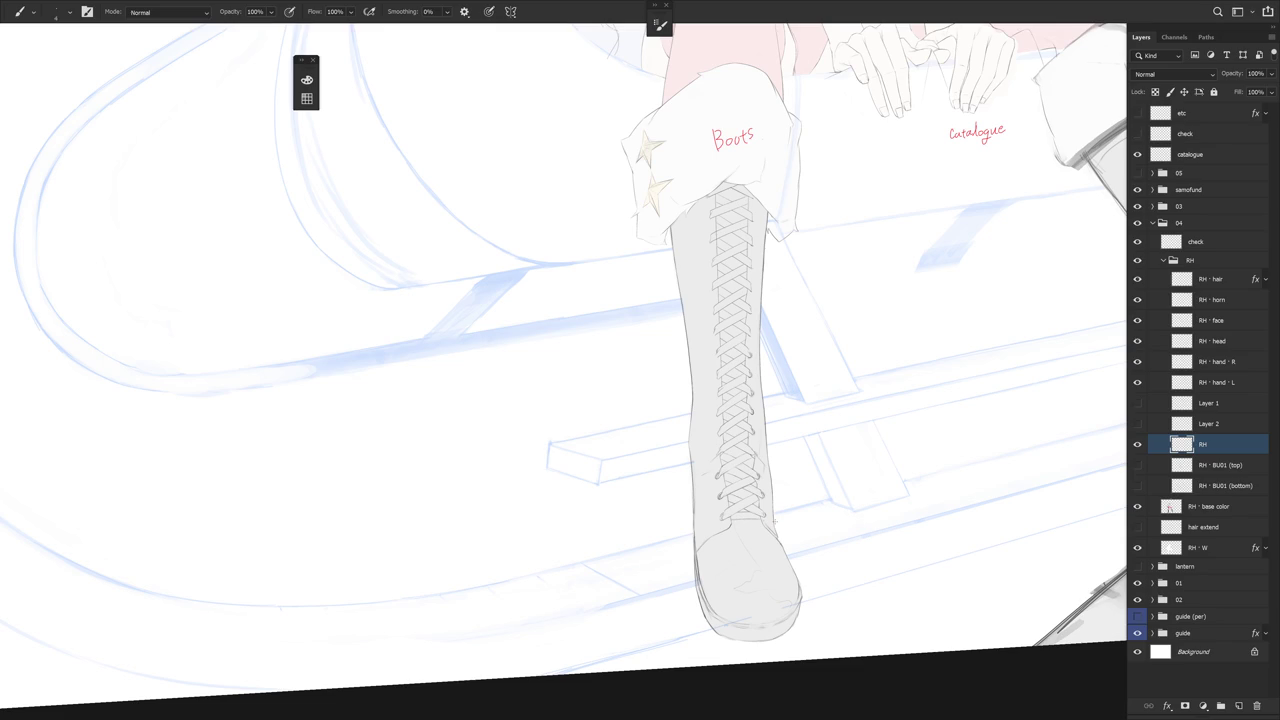
scroll(773, 521, up, 3)
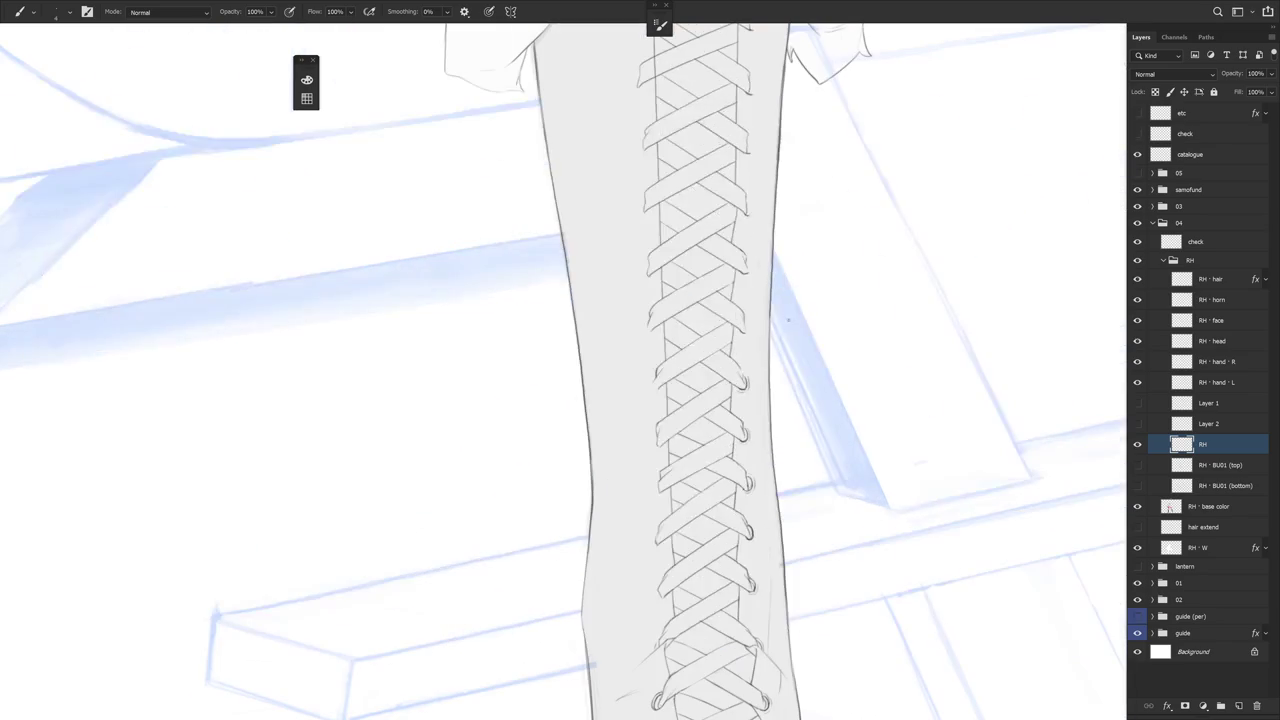
scroll(762, 396, down, 1)
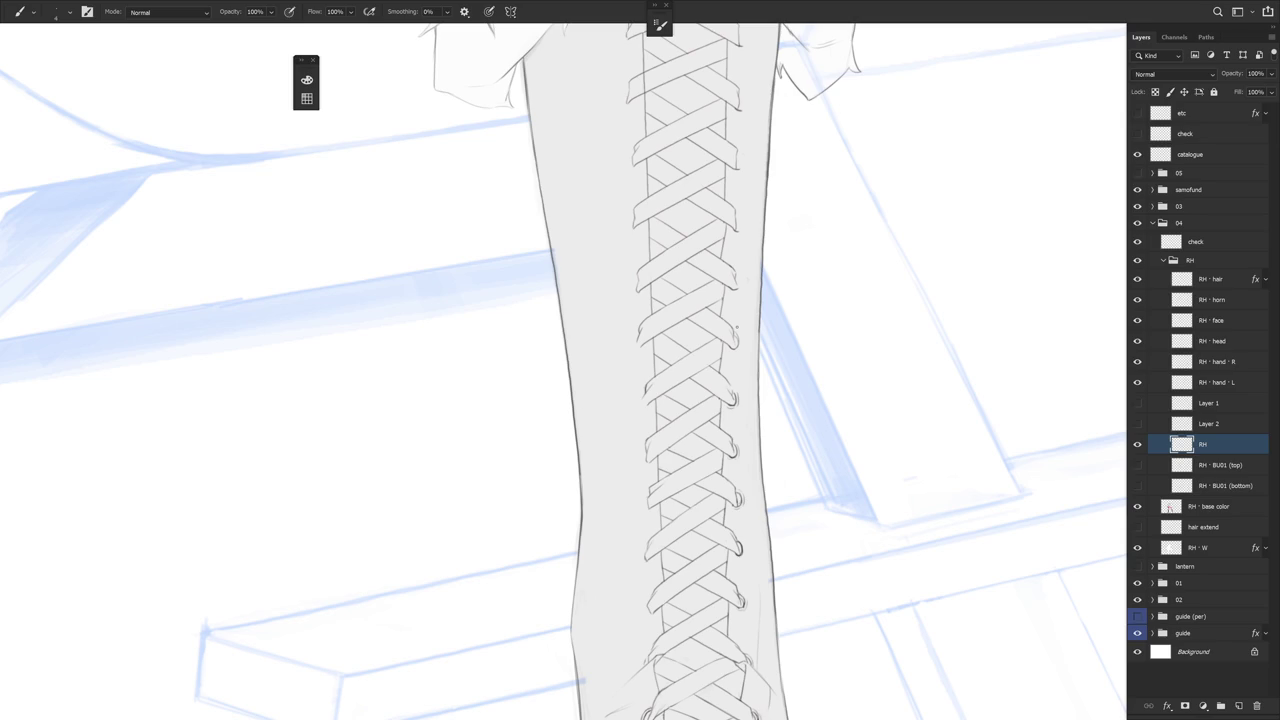
scroll(736, 326, up, 2)
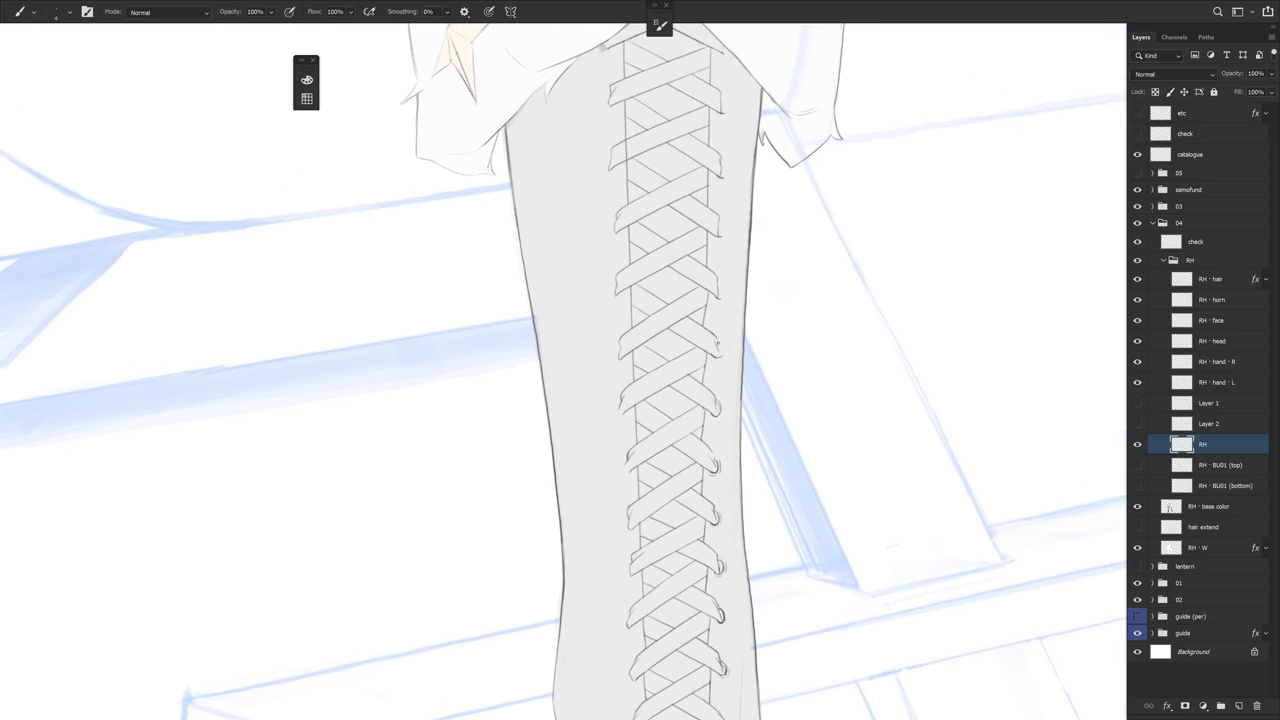
drag(721, 343, 718, 357)
key(e)
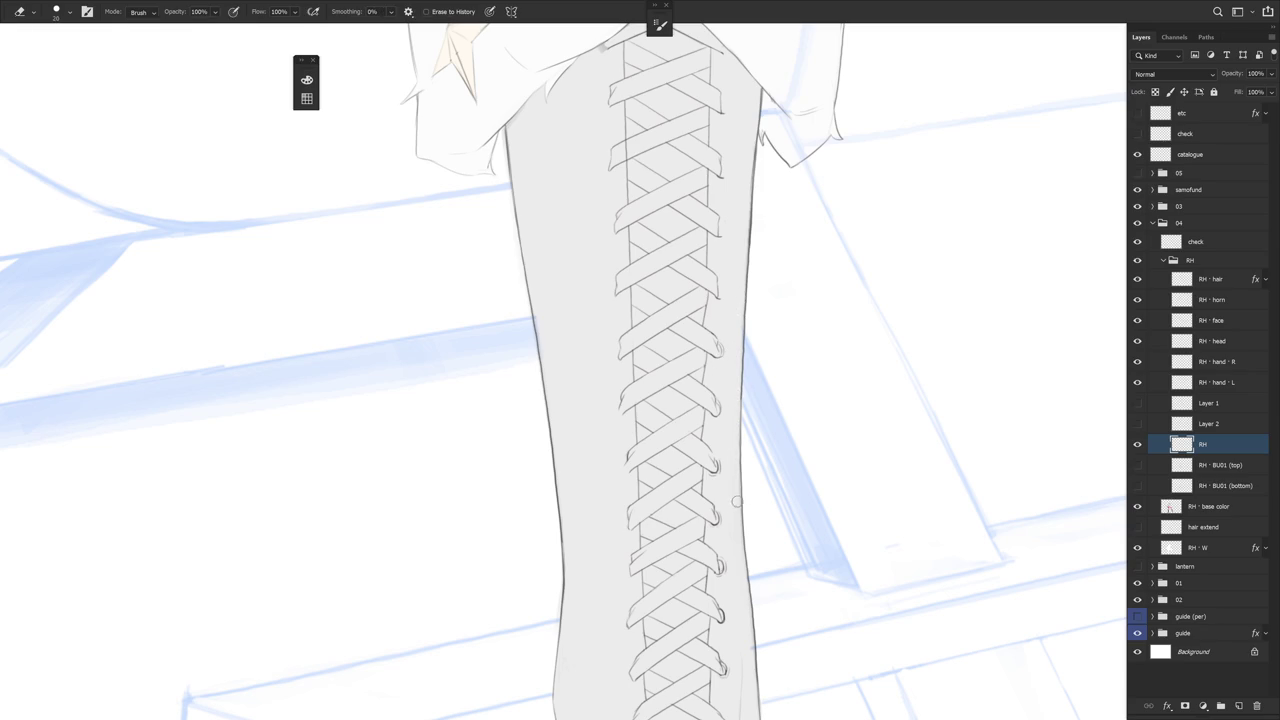
scroll(733, 440, up, 1)
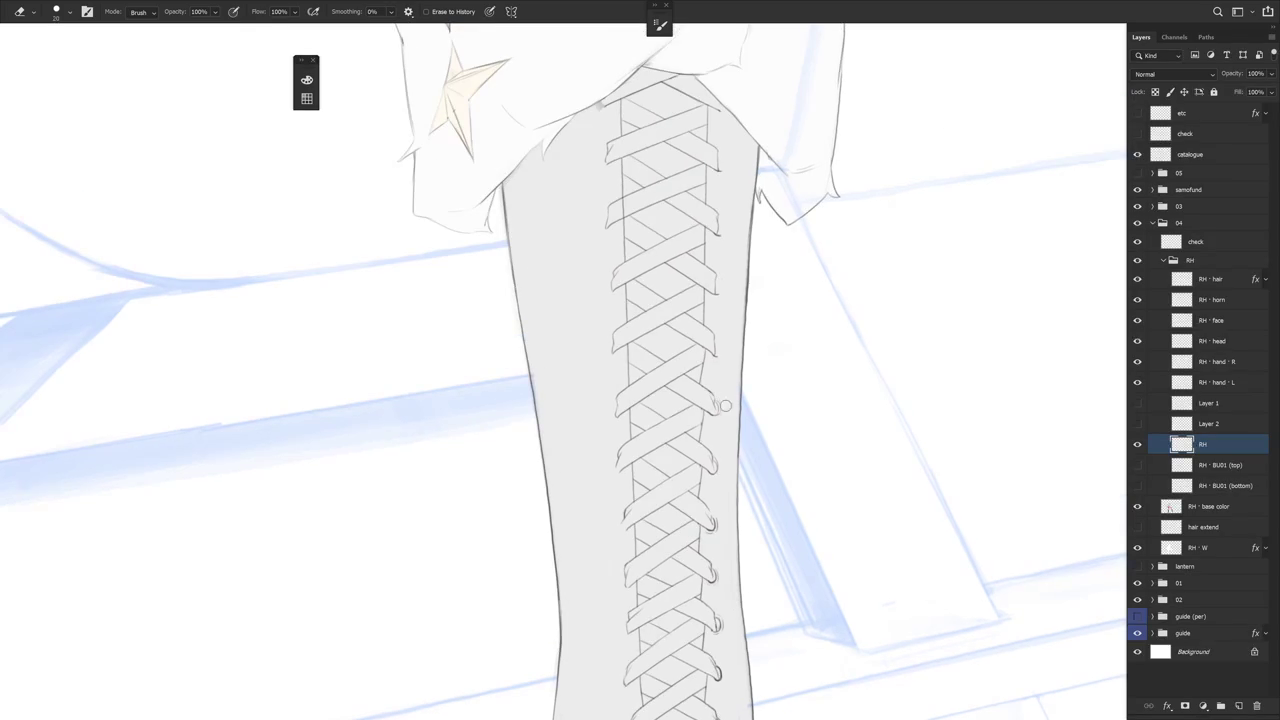
scroll(725, 410, up, 1)
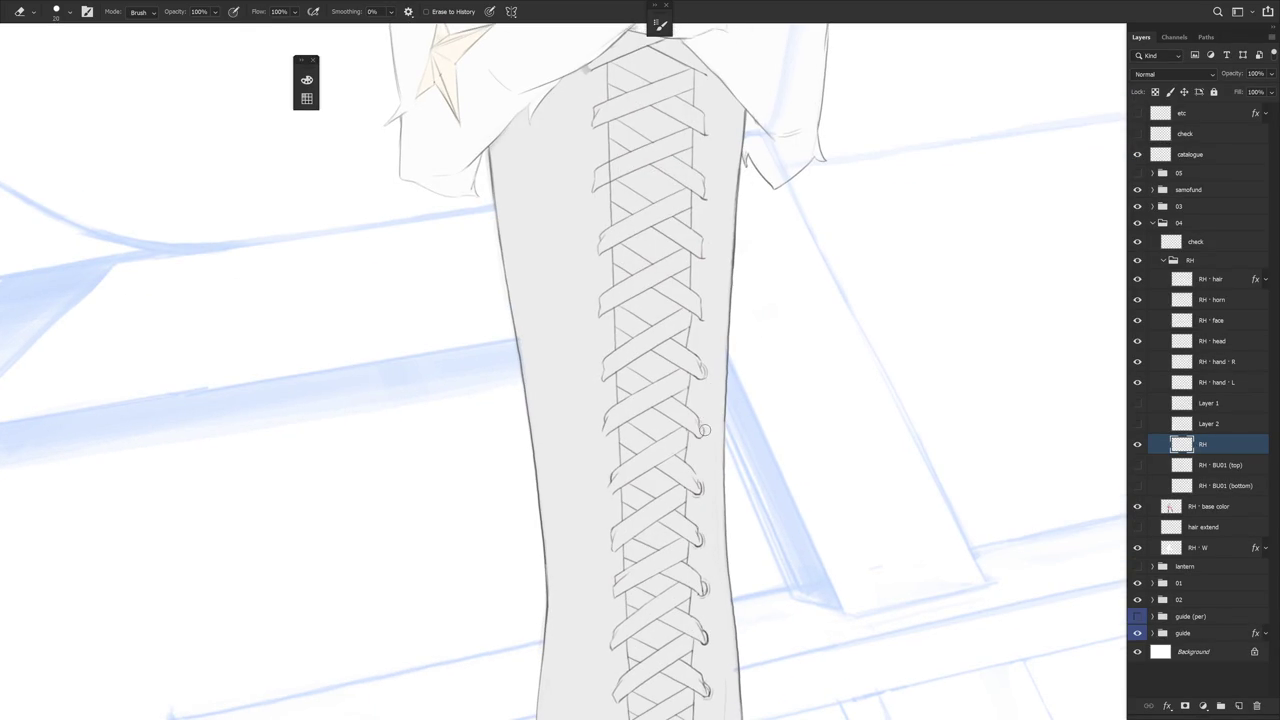
key(b)
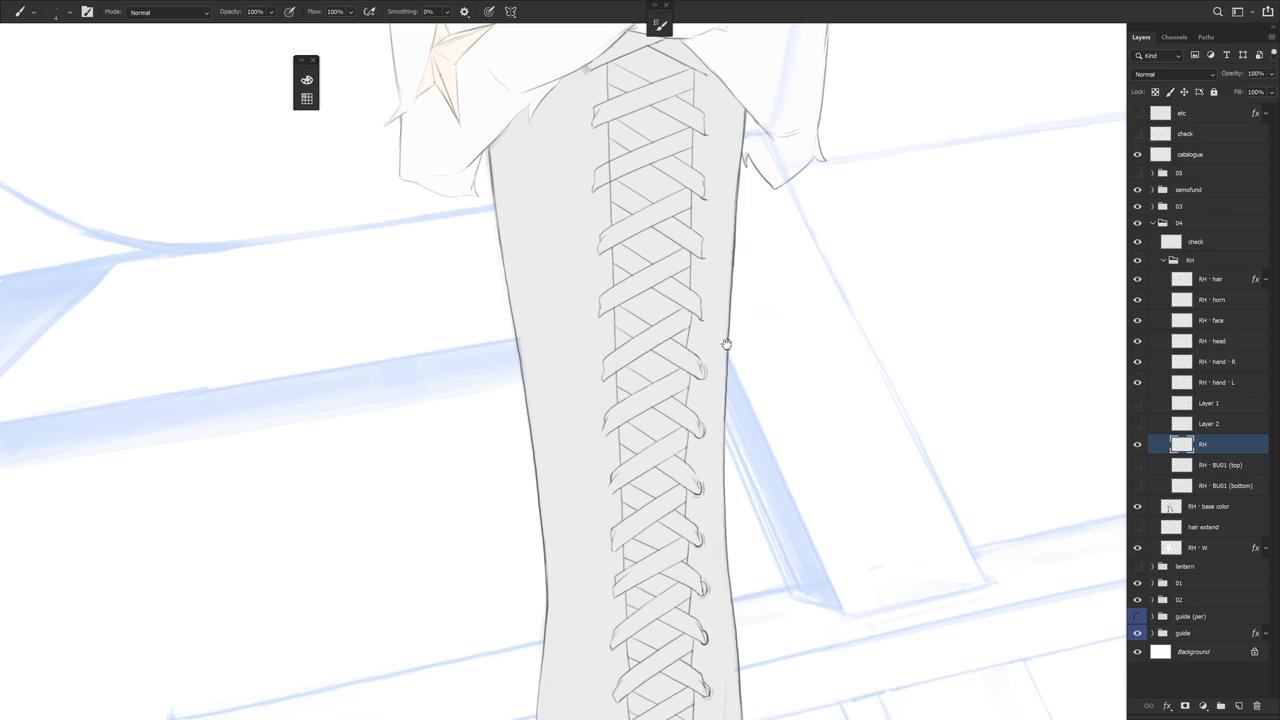
scroll(712, 422, up, 1)
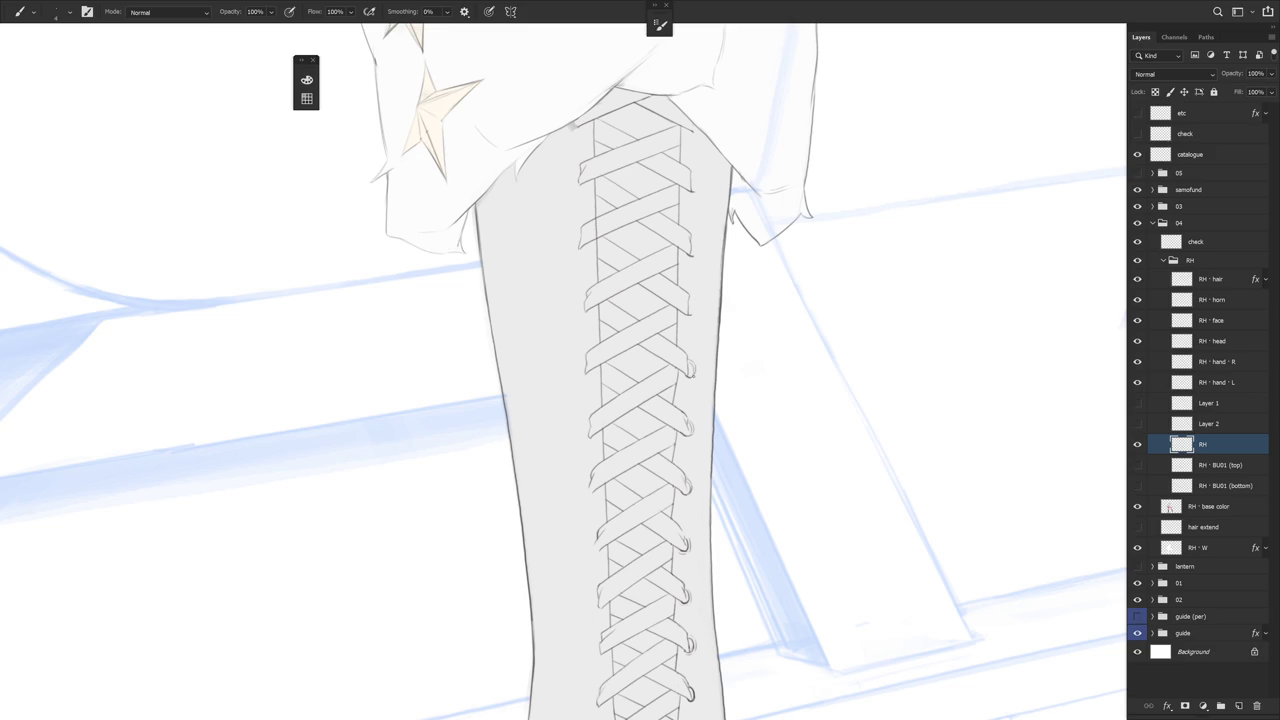
scroll(719, 325, down, 3)
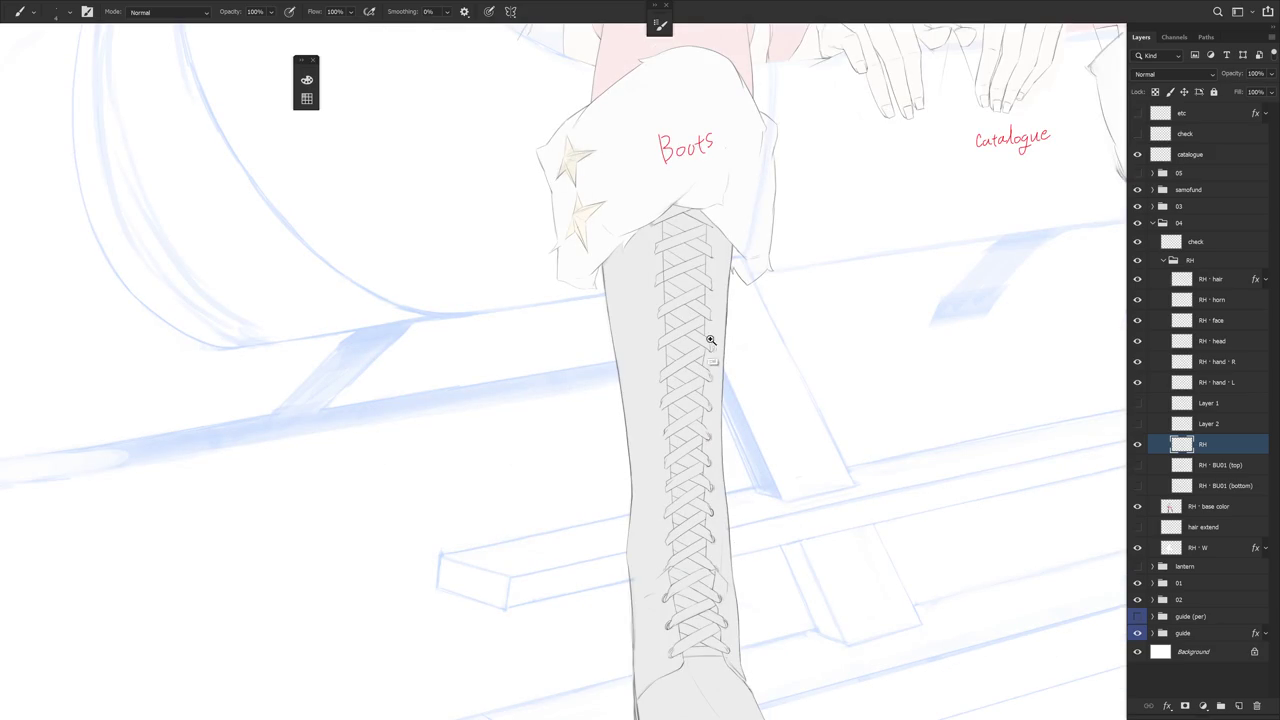
scroll(709, 337, up, 5)
key(e)
key(b)
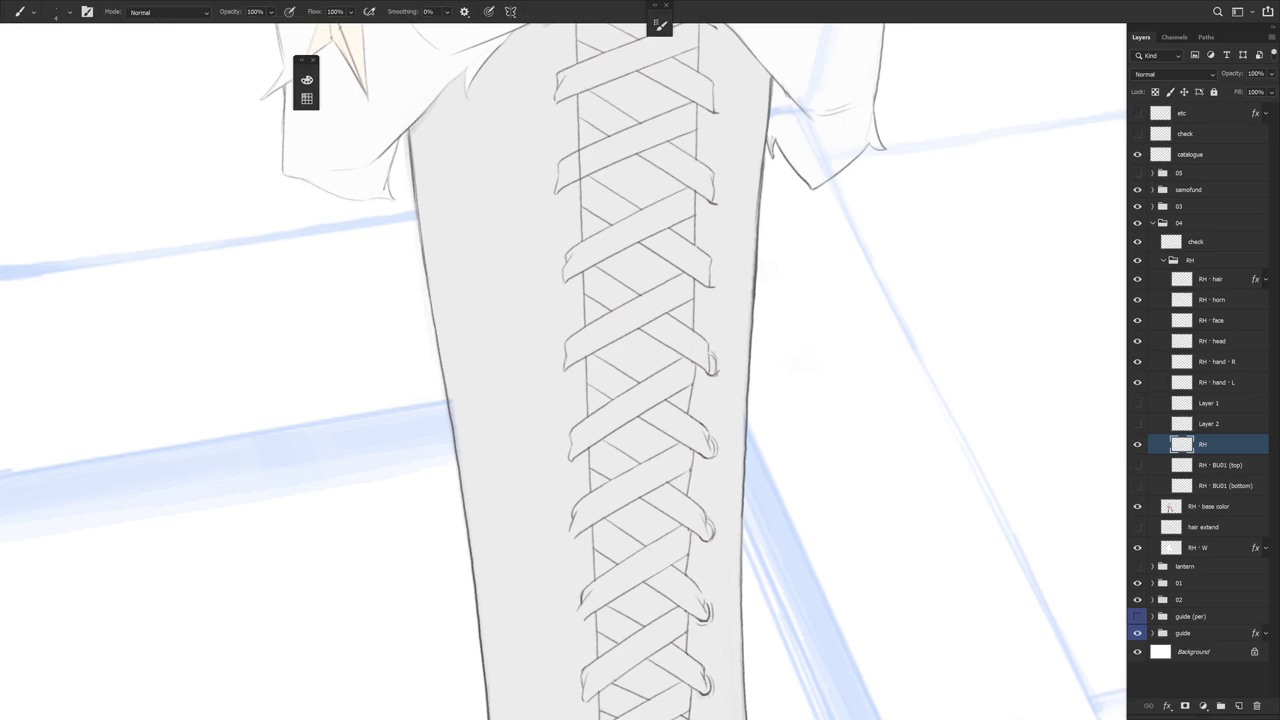
drag(712, 346, 716, 372)
key(e)
scroll(714, 363, up, 2)
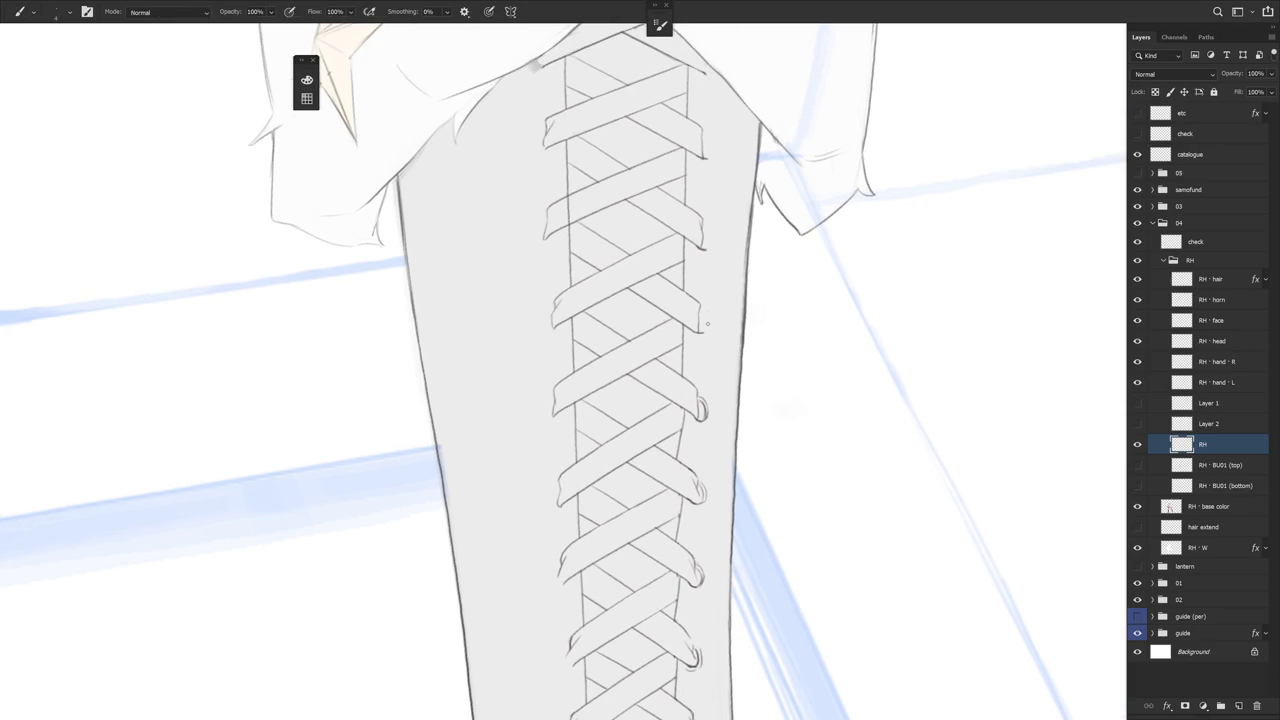
key(b)
drag(702, 316, 703, 330)
scroll(710, 311, down, 2)
key(e)
scroll(757, 298, down, 2)
key(b)
scroll(741, 345, down, 2)
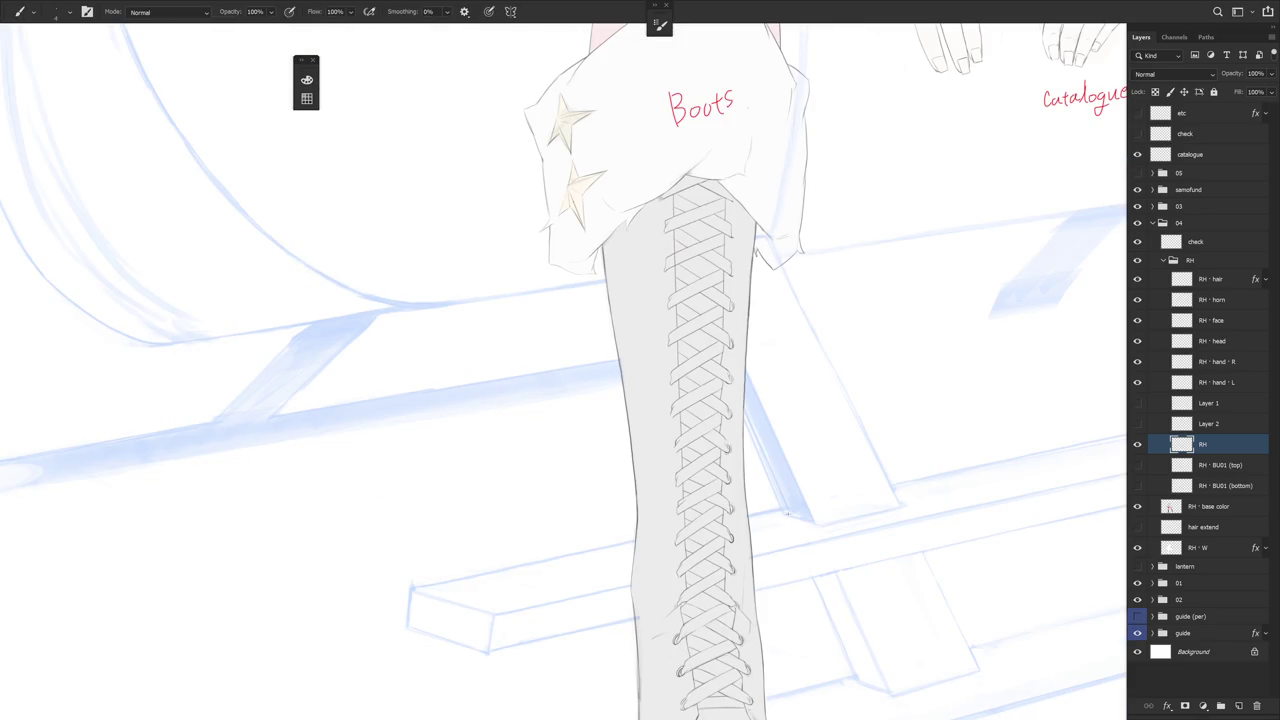
scroll(735, 430, down, 3)
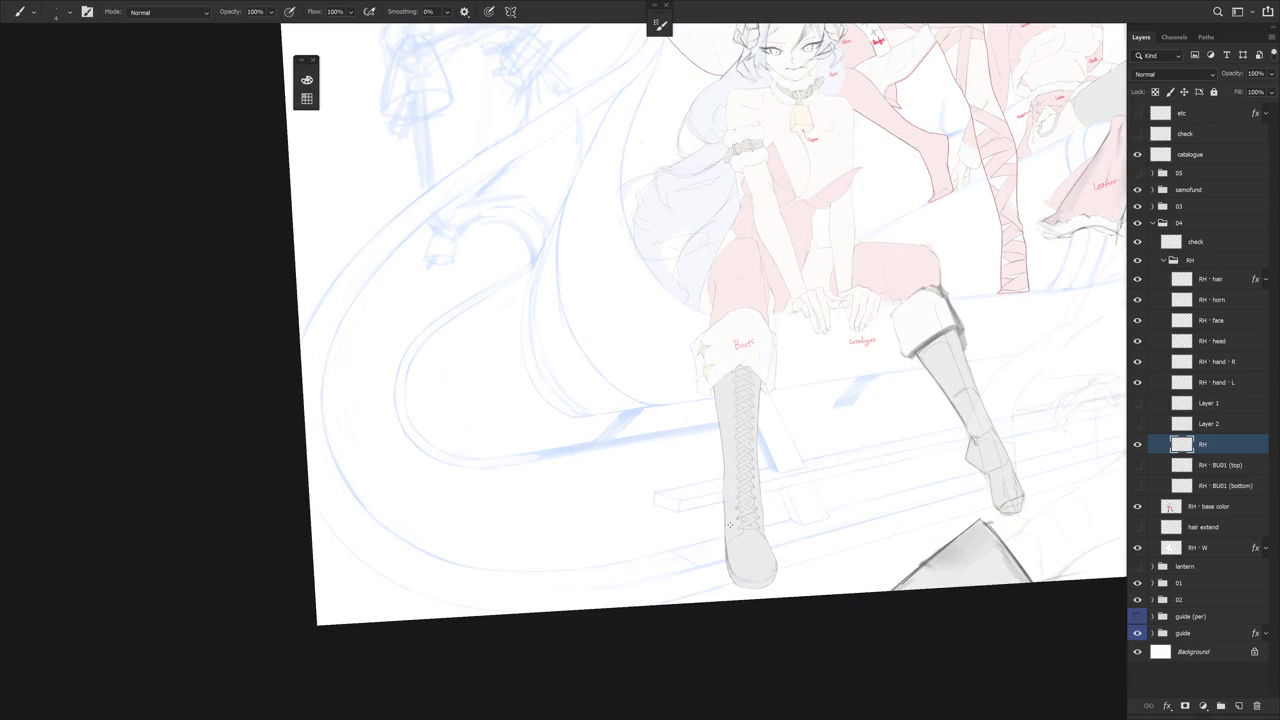
scroll(731, 526, up, 4)
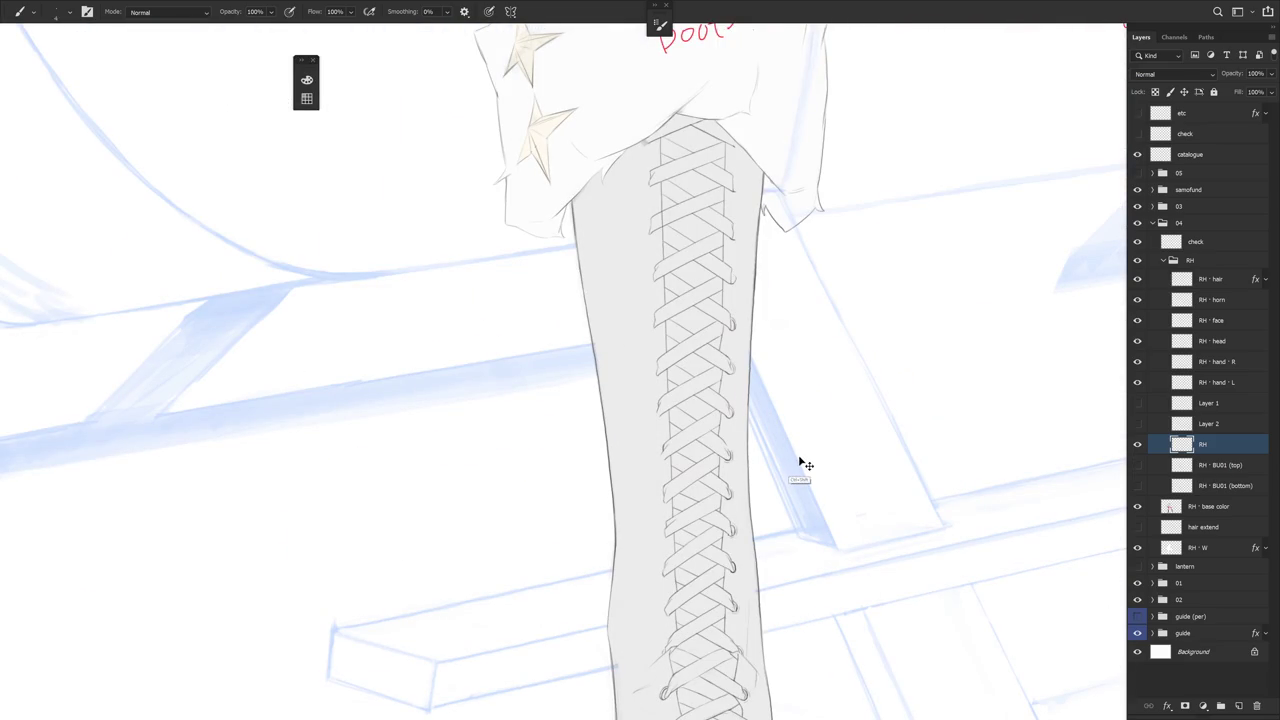
scroll(734, 270, up, 2)
key(e)
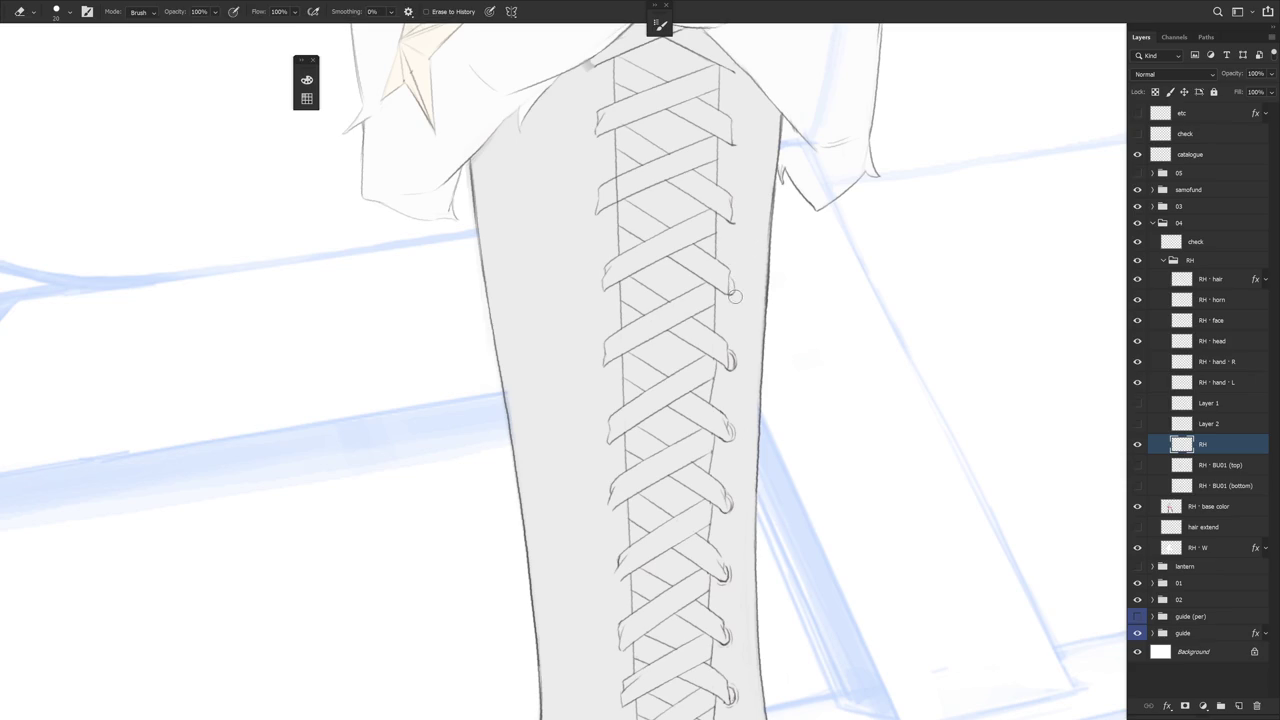
key(b)
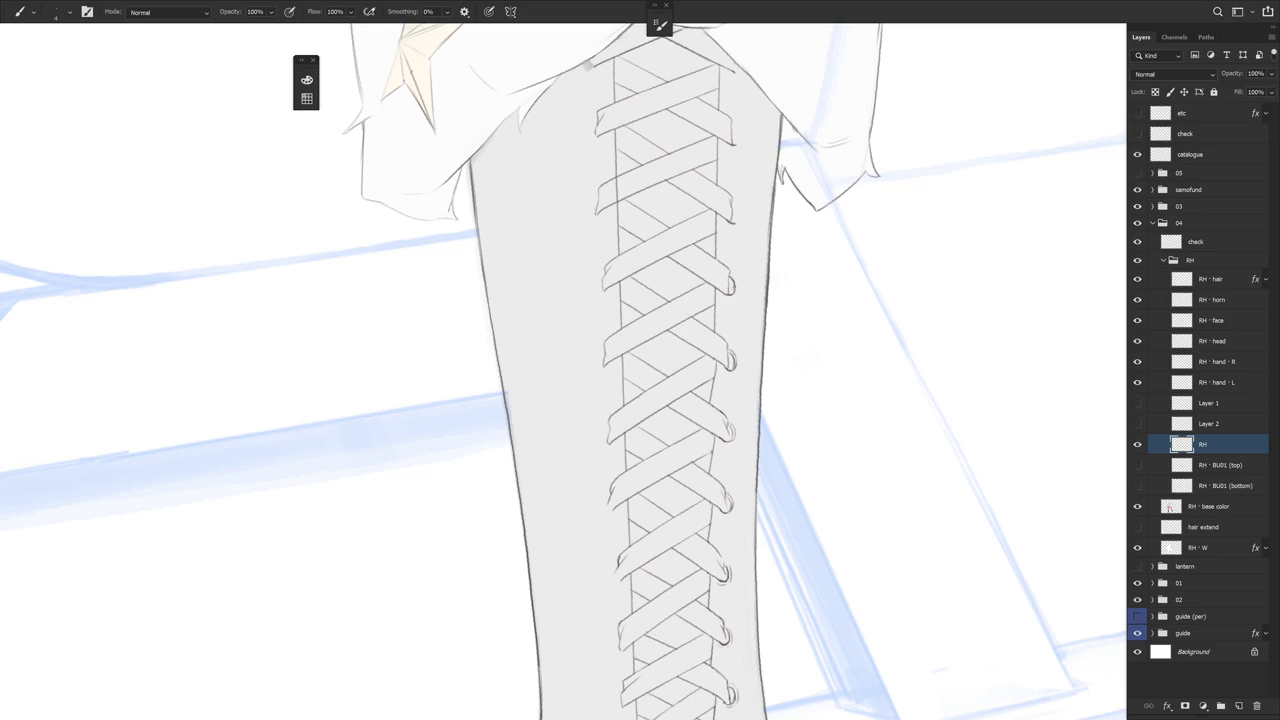
mouse_move(737, 265)
mouse_down()
mouse_move(731, 297)
mouse_move(716, 298)
mouse_up()
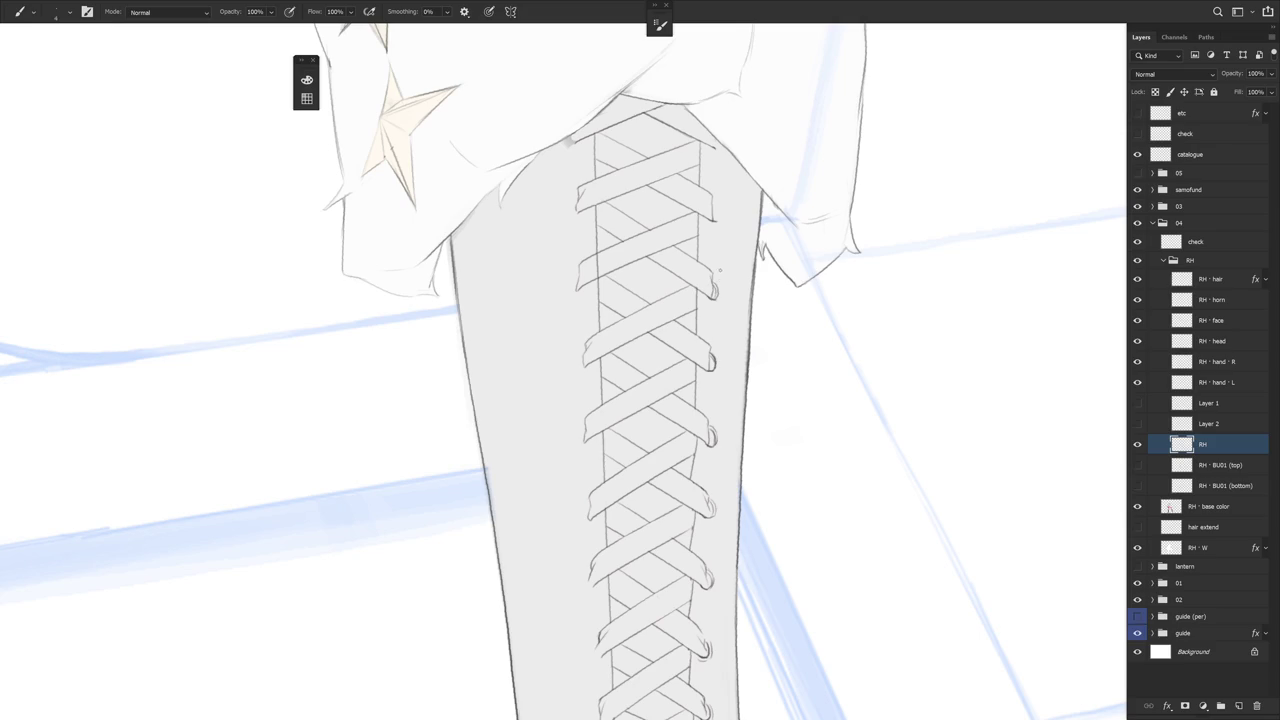
scroll(717, 280, up, 3)
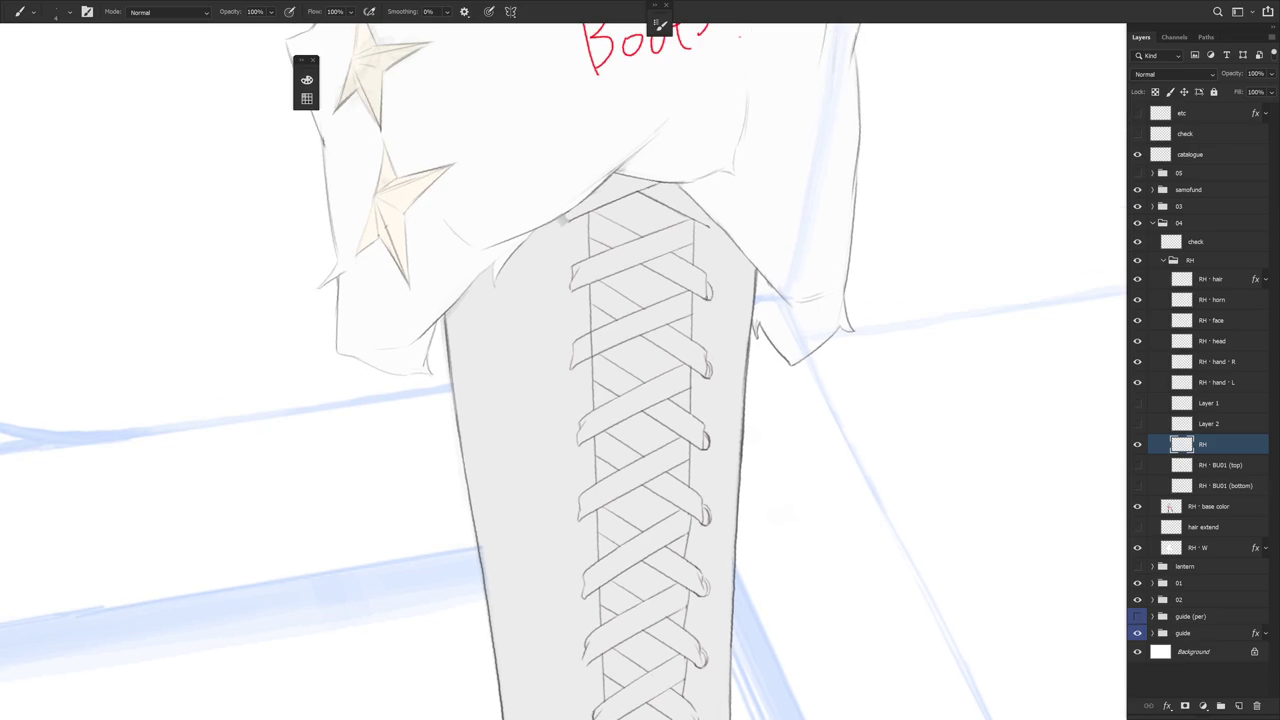
scroll(752, 265, down, 2)
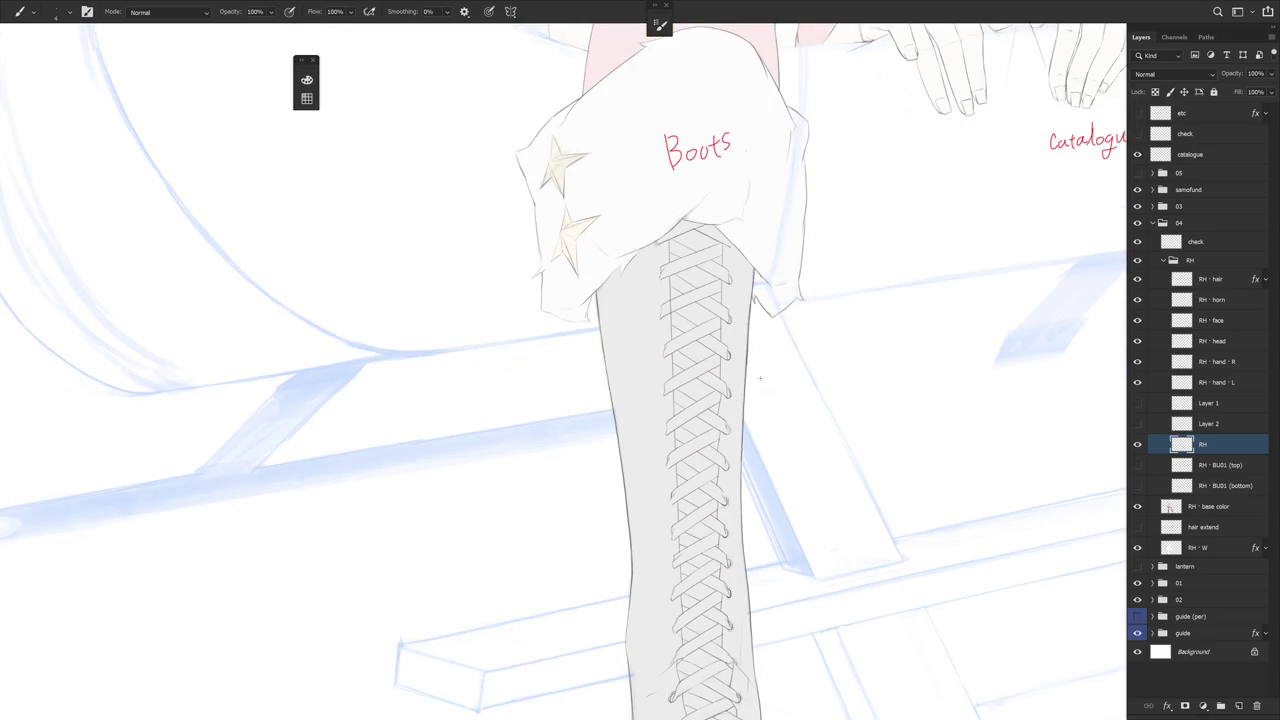
scroll(755, 371, up, 1)
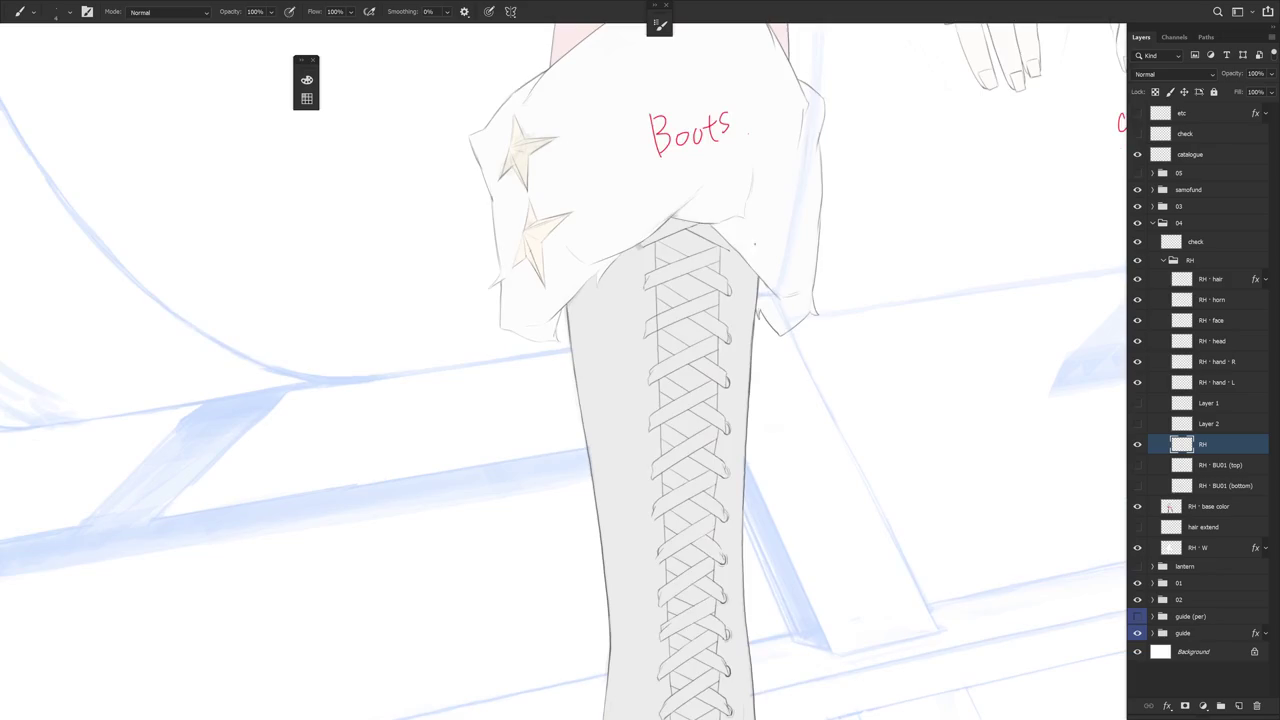
scroll(766, 366, down, 2)
scroll(750, 300, down, 1)
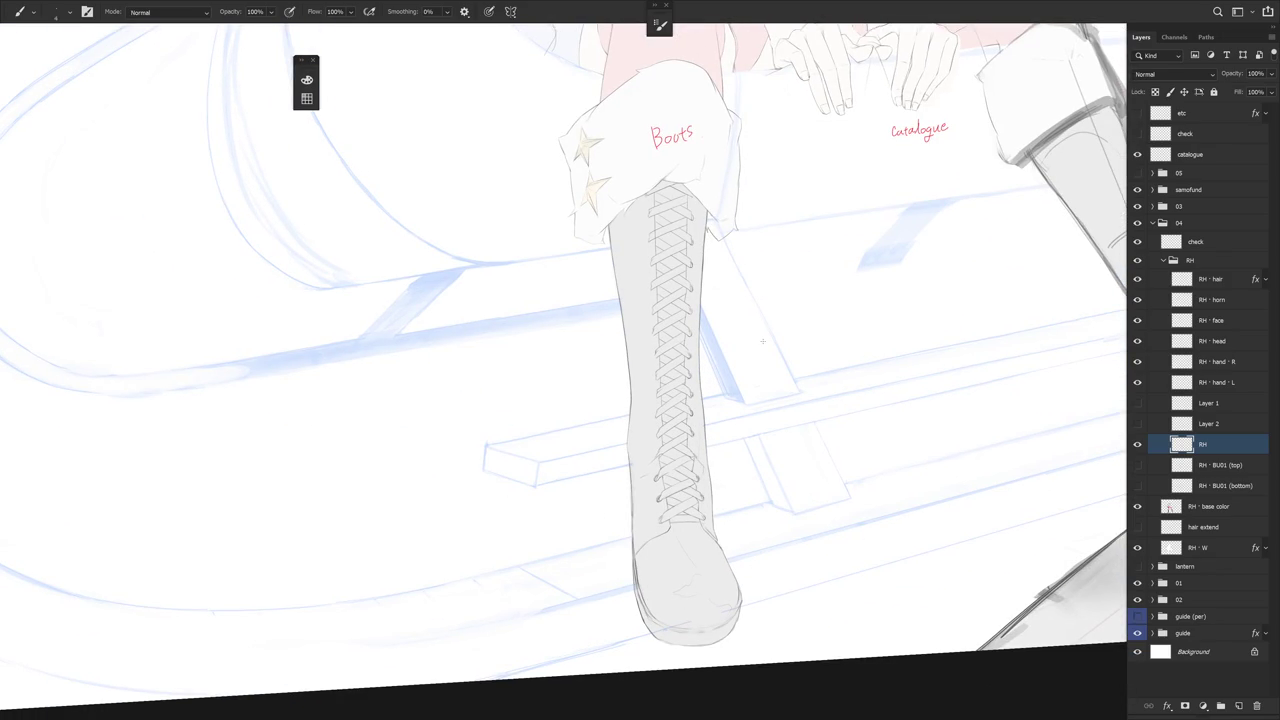
scroll(762, 342, up, 2)
scroll(749, 451, down, 1)
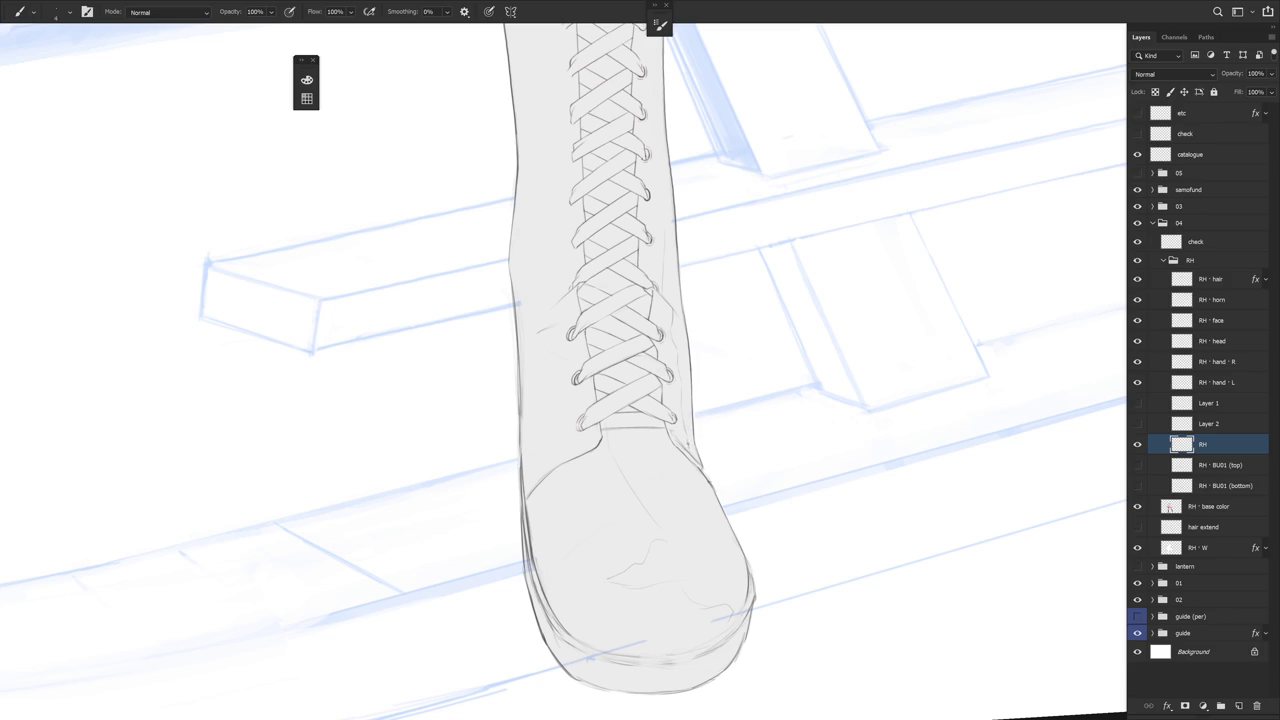
key(e)
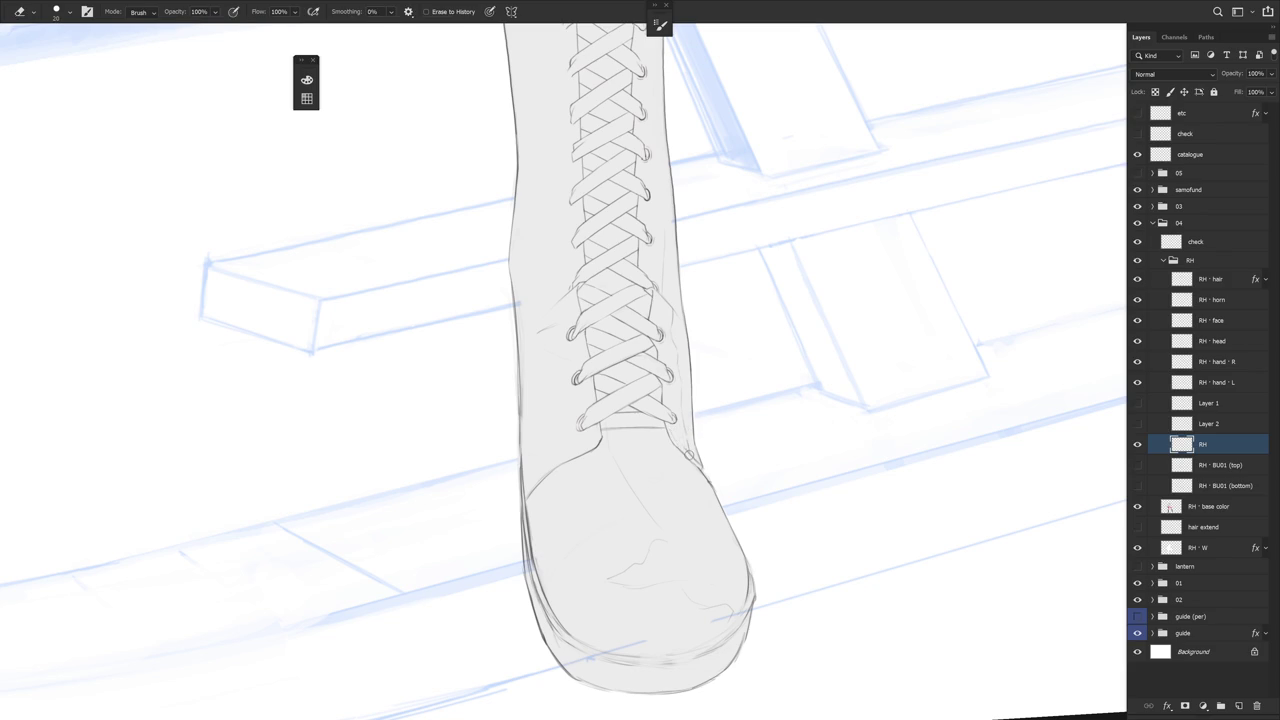
key(b)
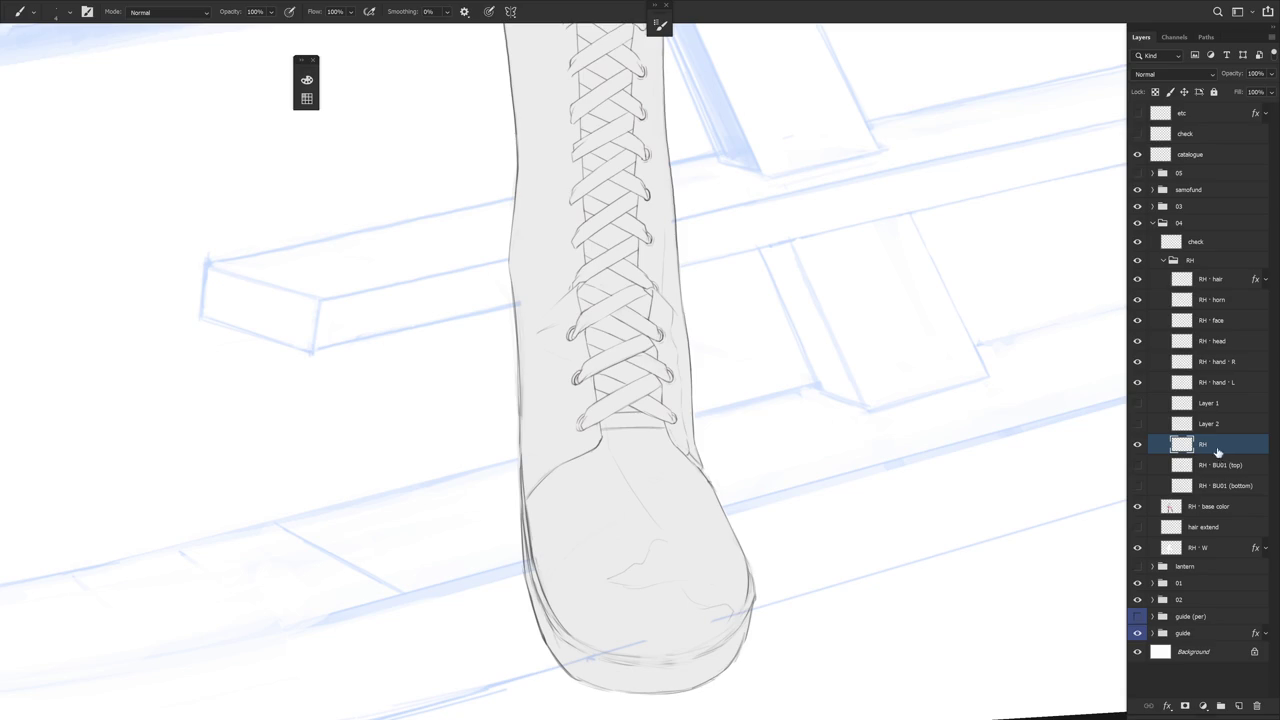
drag(702, 244, 705, 402)
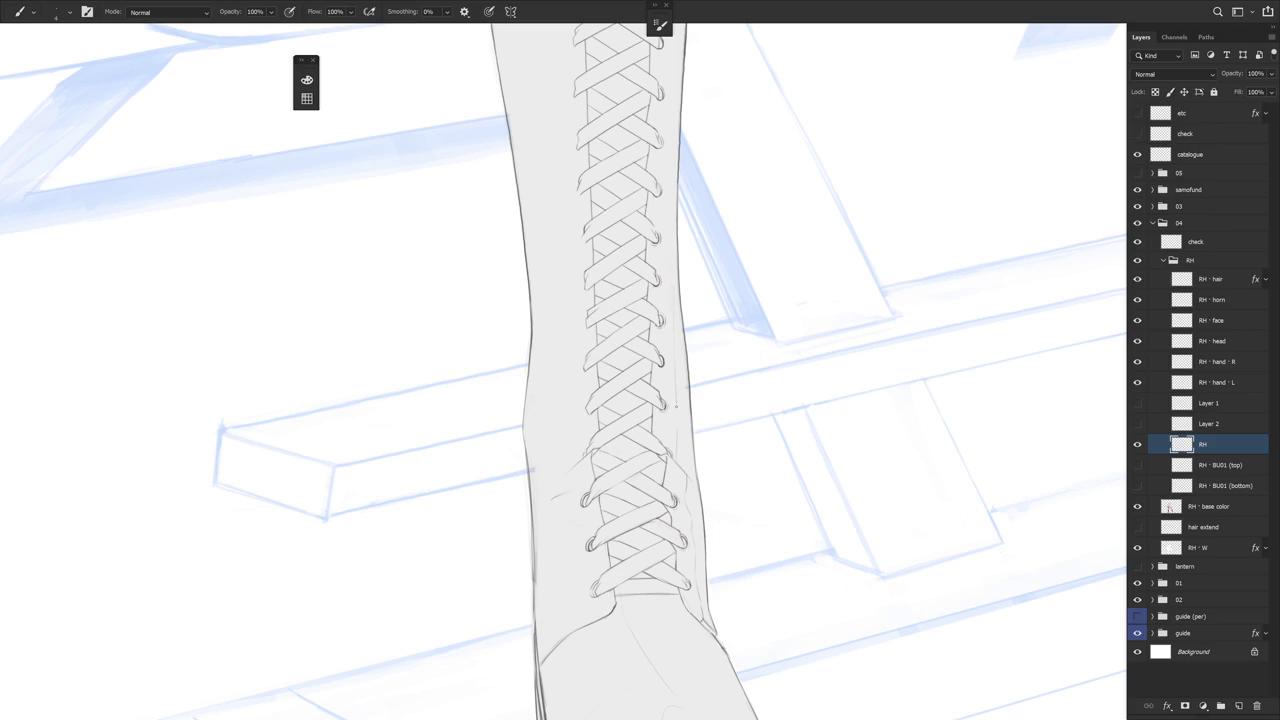
scroll(670, 222, up, 3)
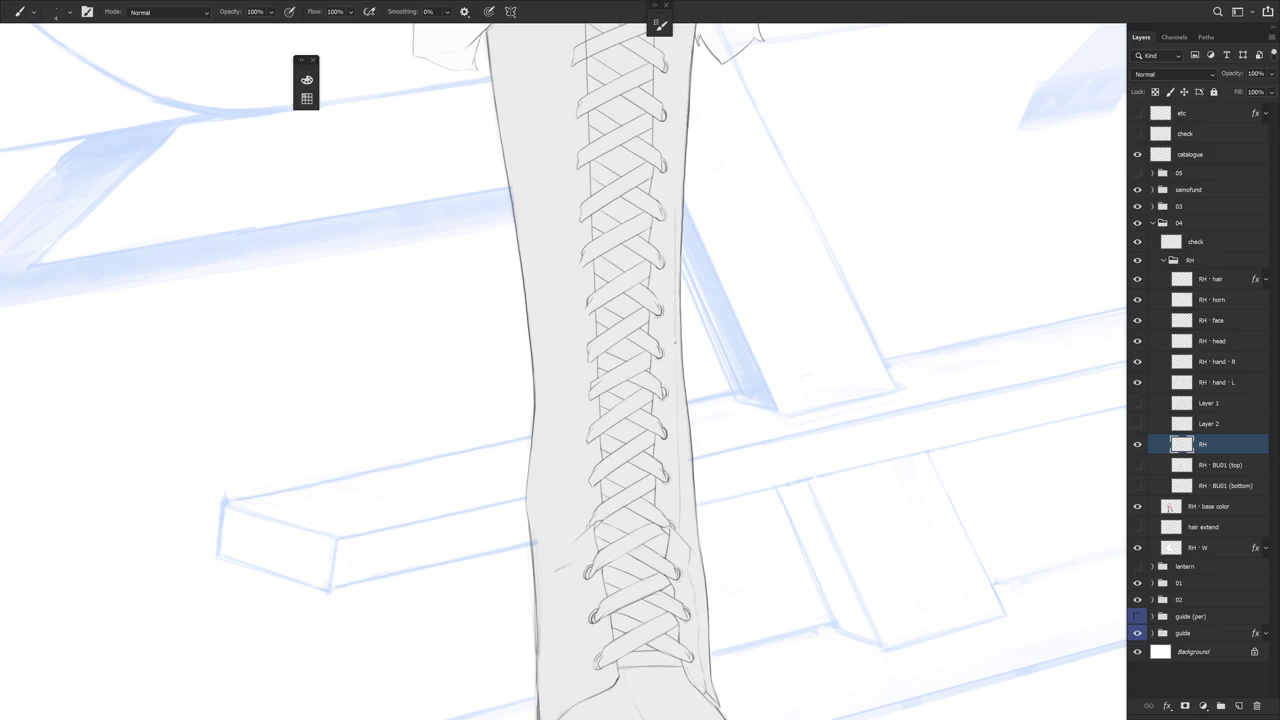
scroll(674, 455, up, 1)
scroll(674, 455, up, 4)
key(e)
key(b)
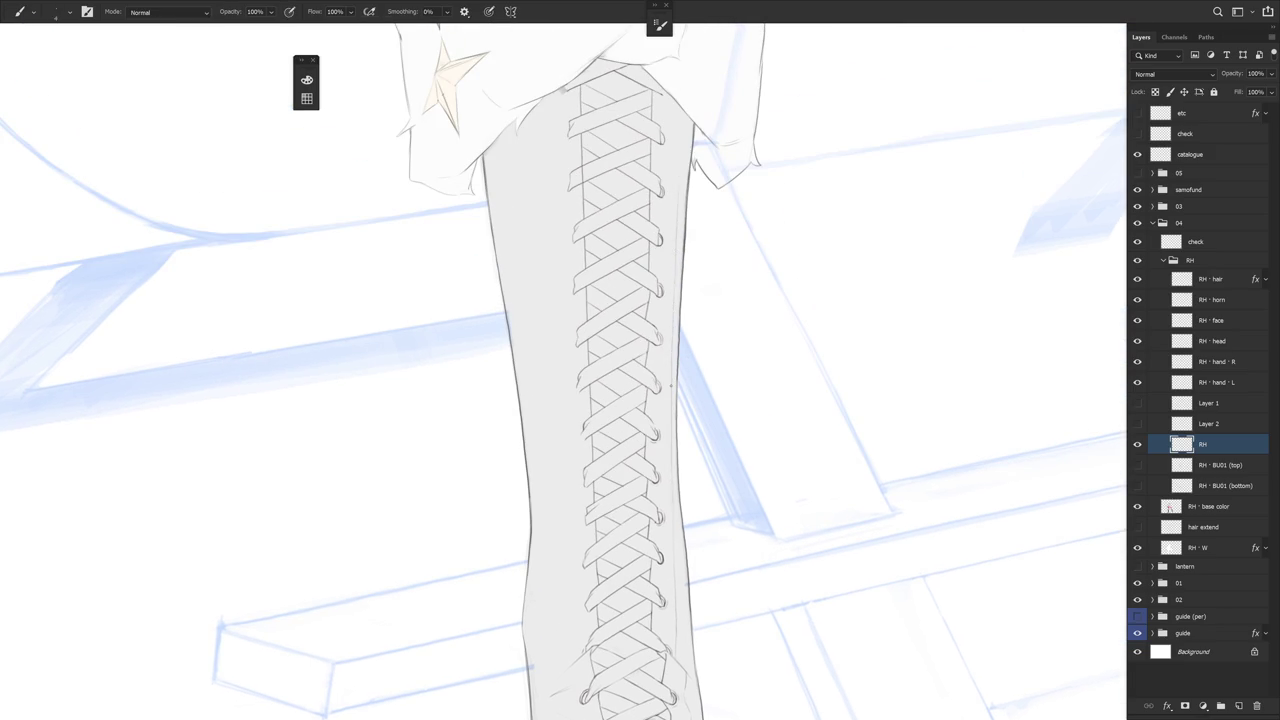
scroll(714, 243, up, 1)
scroll(705, 170, up, 3)
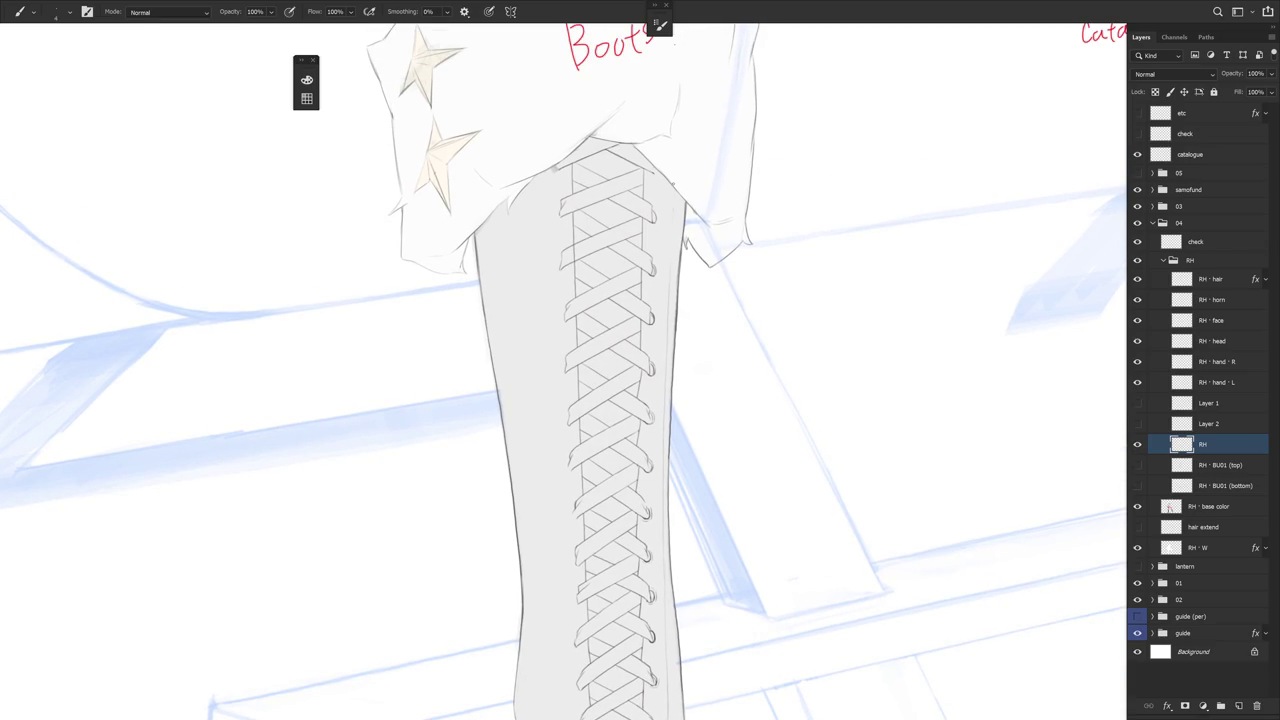
scroll(676, 343, down, 3)
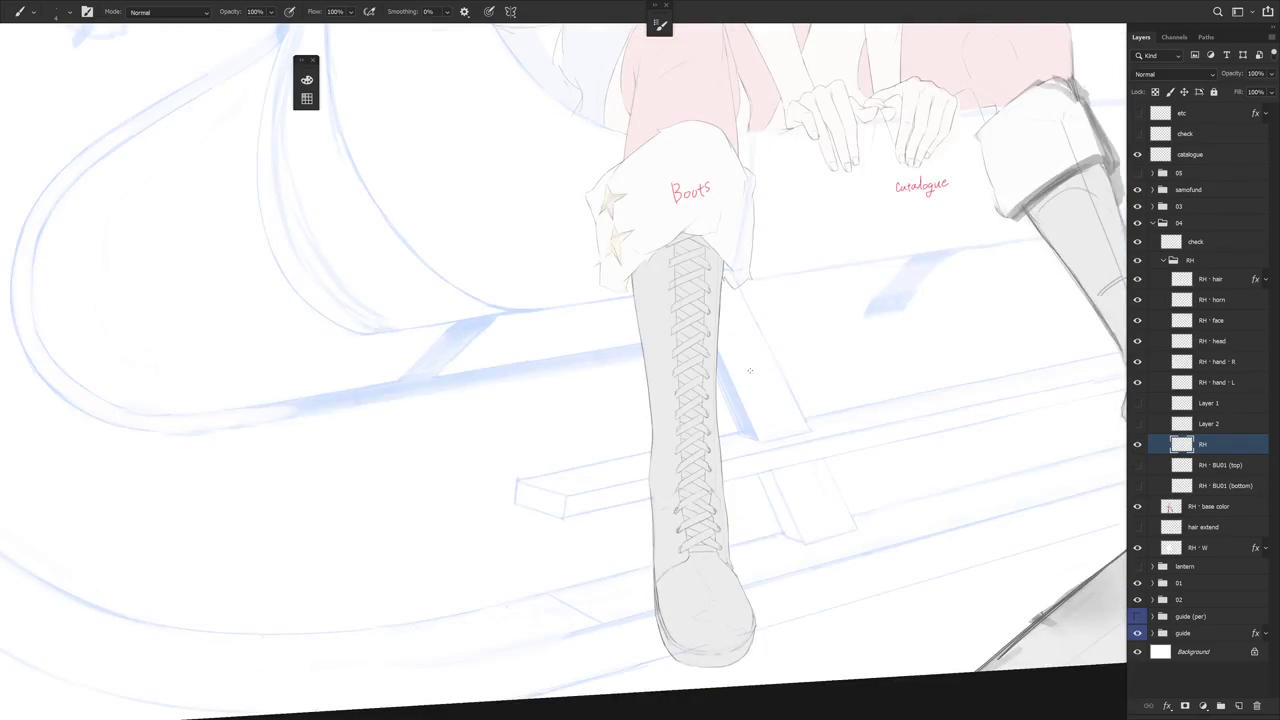
scroll(723, 400, up, 5)
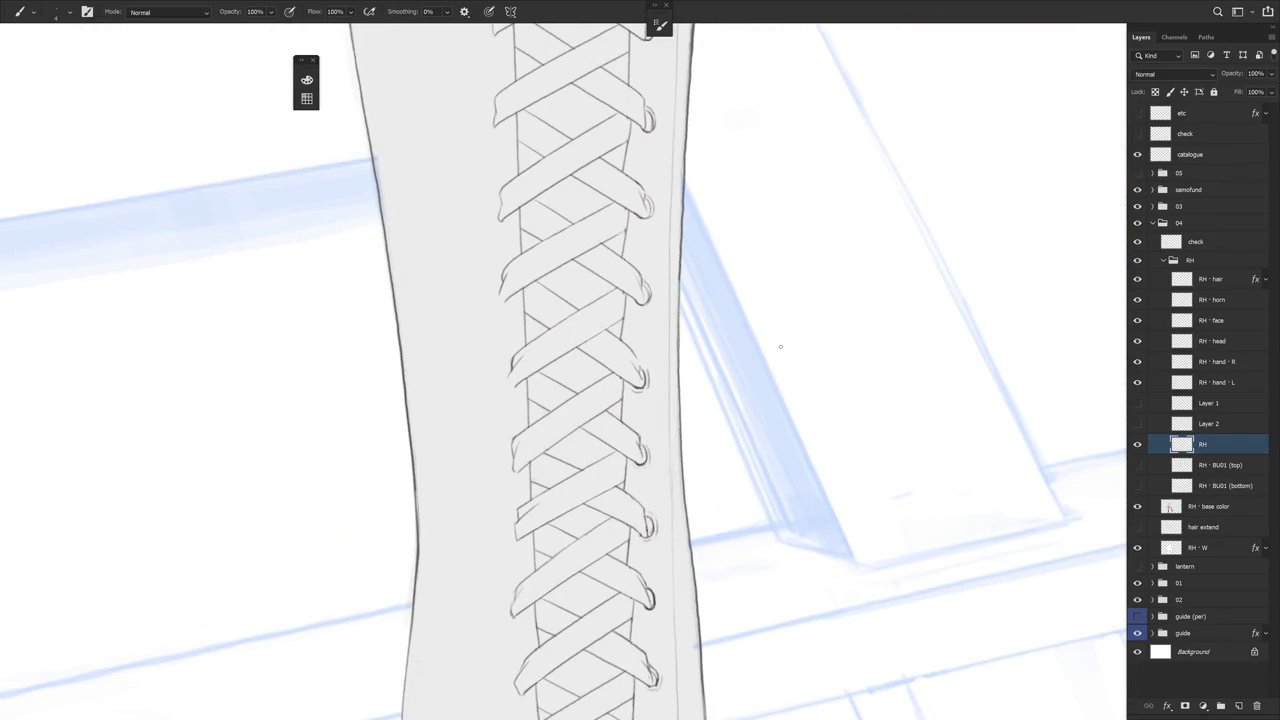
scroll(780, 346, up, 1)
scroll(706, 314, up, 3)
scroll(689, 277, up, 1)
scroll(694, 257, up, 1)
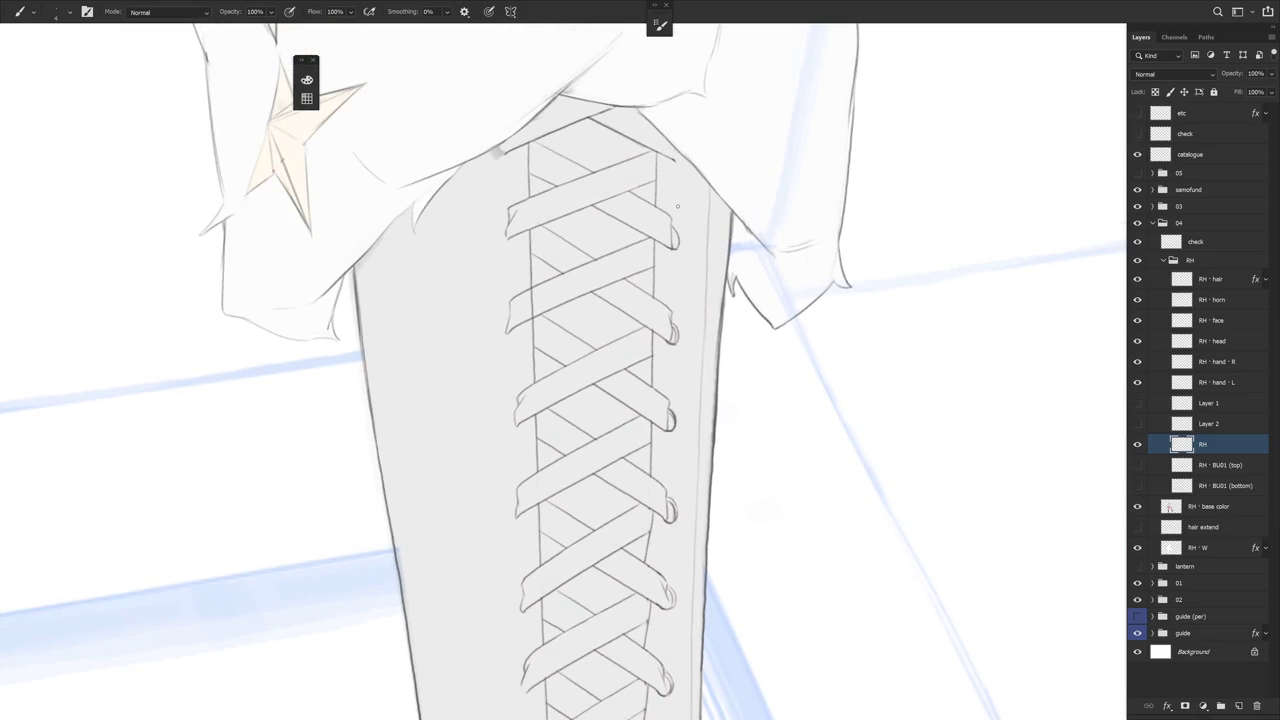
Mark a lace loop end and draw a thin line down the shaft's right inner edge
drag(677, 243, 668, 253)
scroll(734, 286, down, 3)
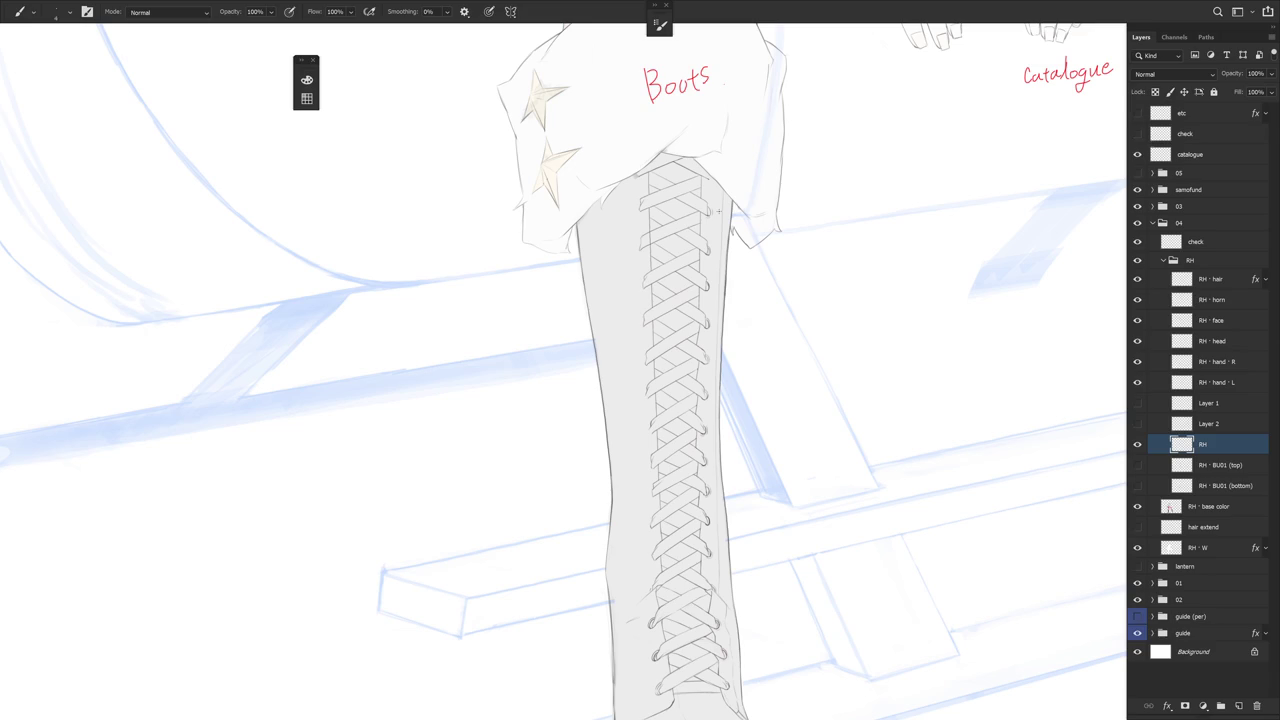
scroll(737, 451, up, 2)
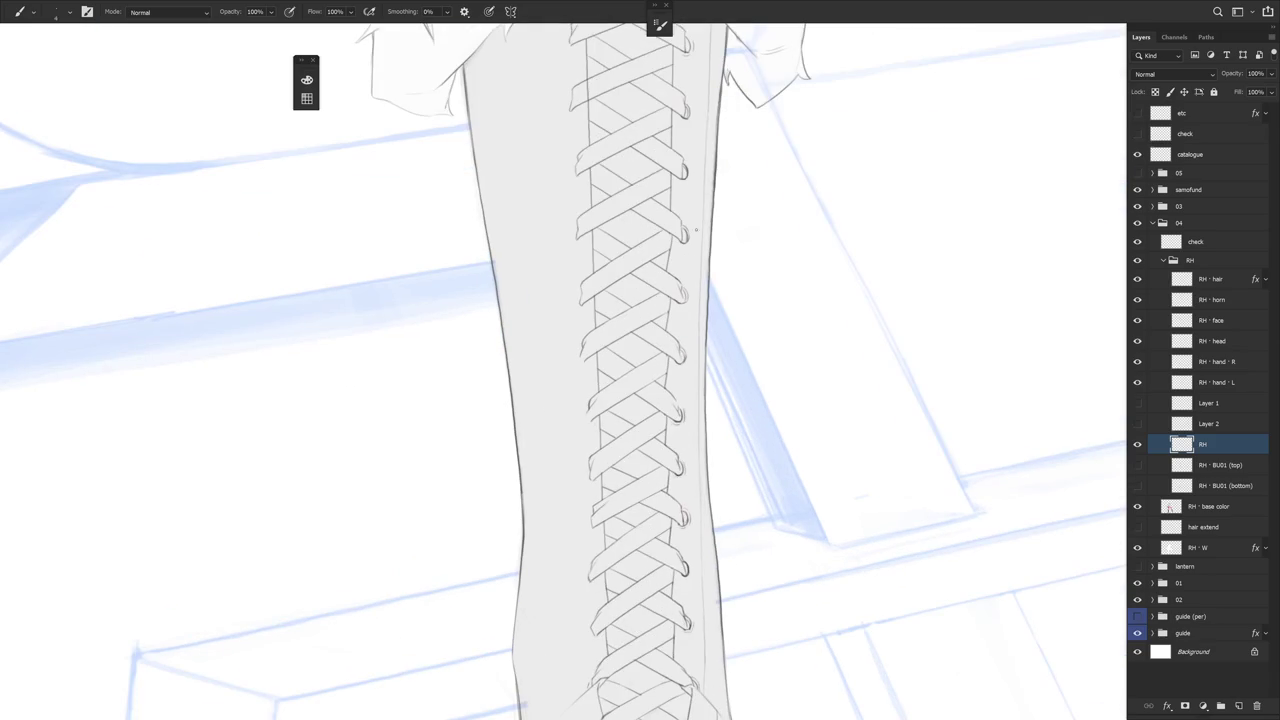
drag(700, 290, 698, 480)
Erase a short stretch of the new edge line and bring the lower laces into view
key(e)
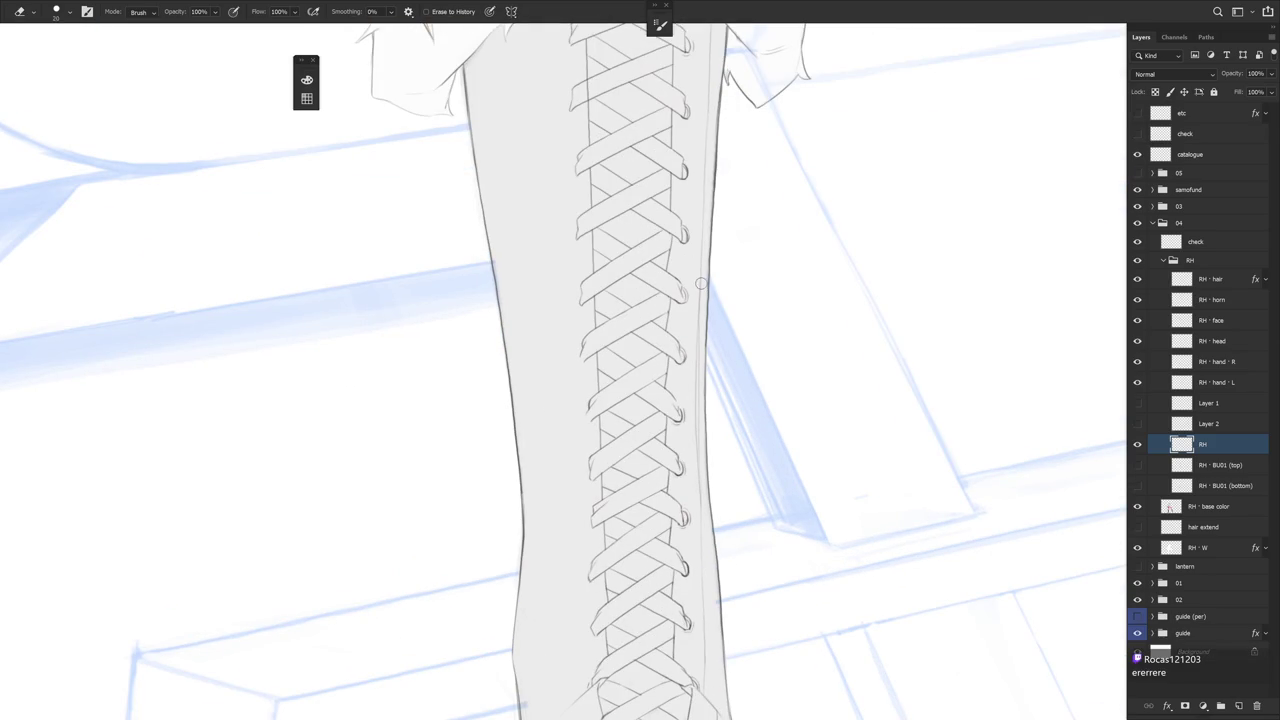
drag(700, 323, 700, 467)
scroll(754, 471, down, 2)
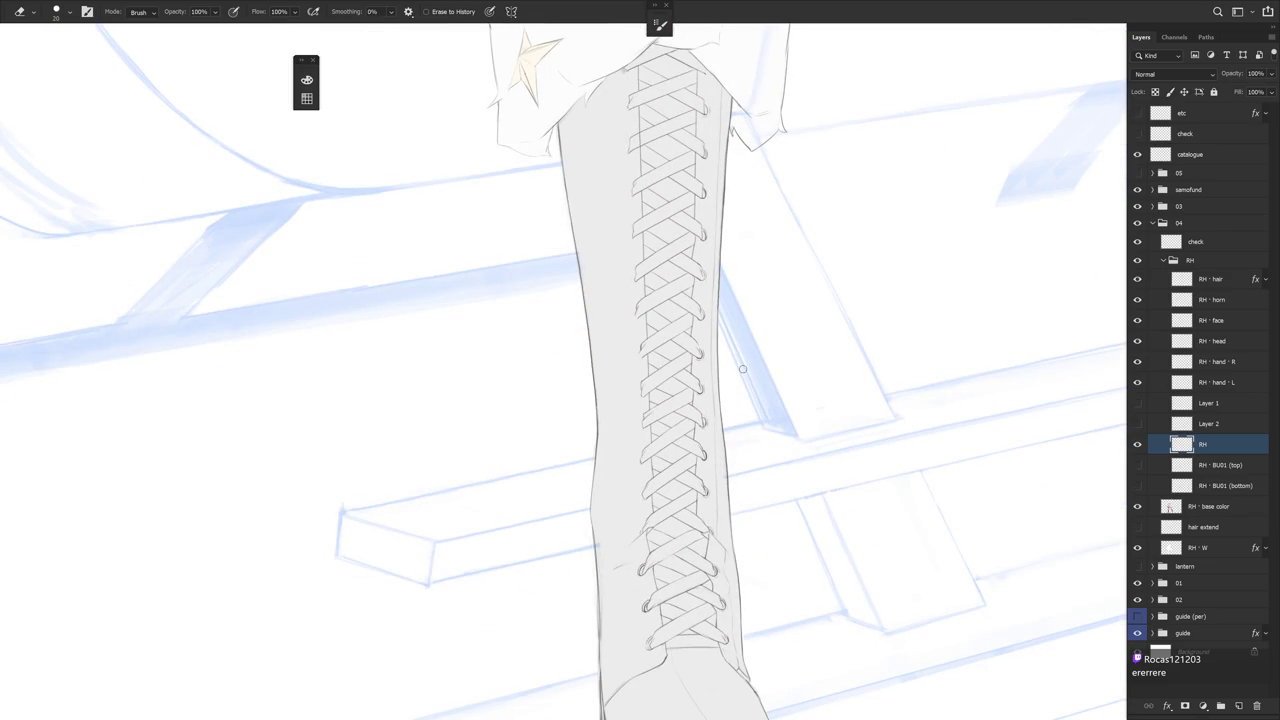
drag(768, 495, 764, 425)
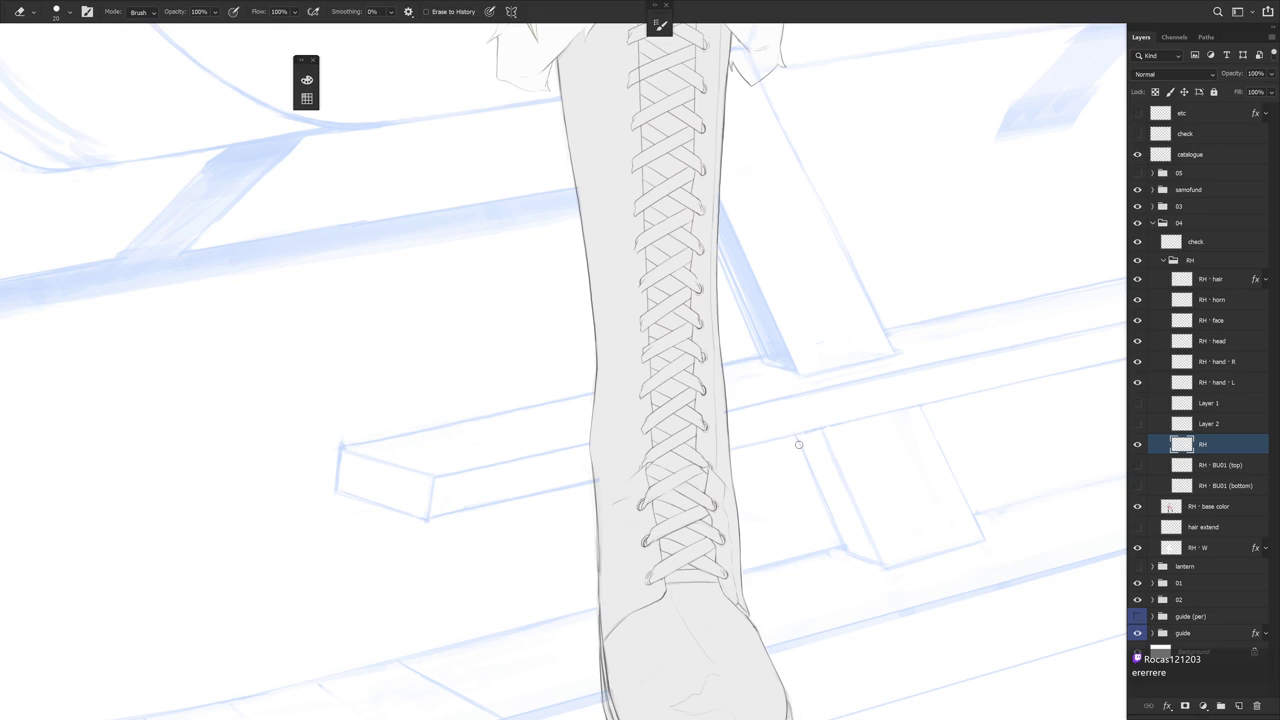
scroll(800, 450, down, 2)
key(b)
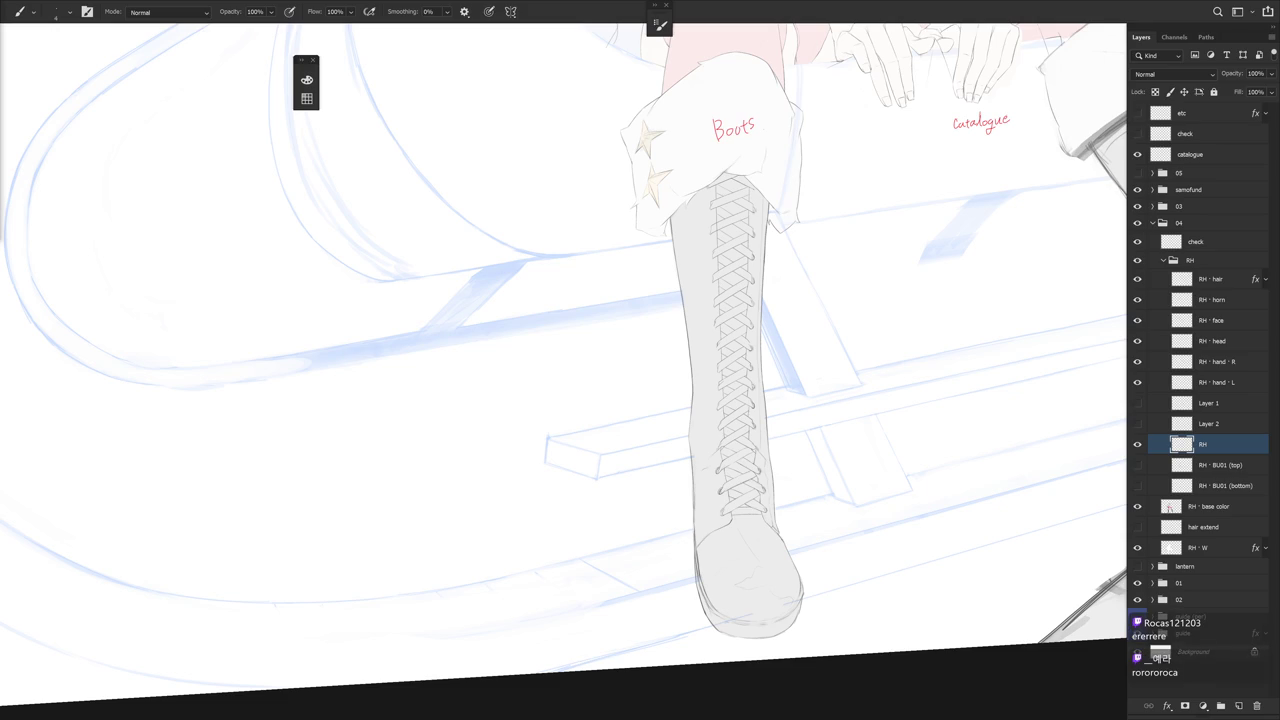
Add two short strokes along the boot's left outline above the toe
drag(810, 397, 754, 419)
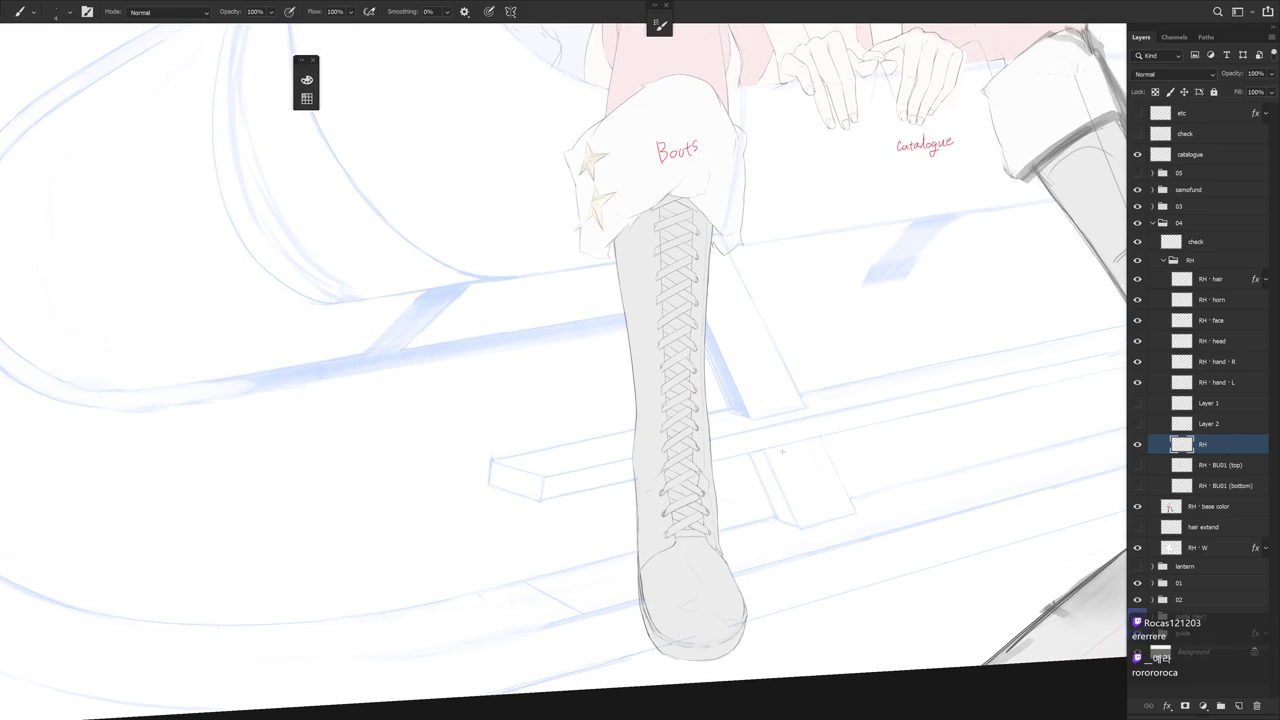
scroll(630, 570, up, 5)
key(e)
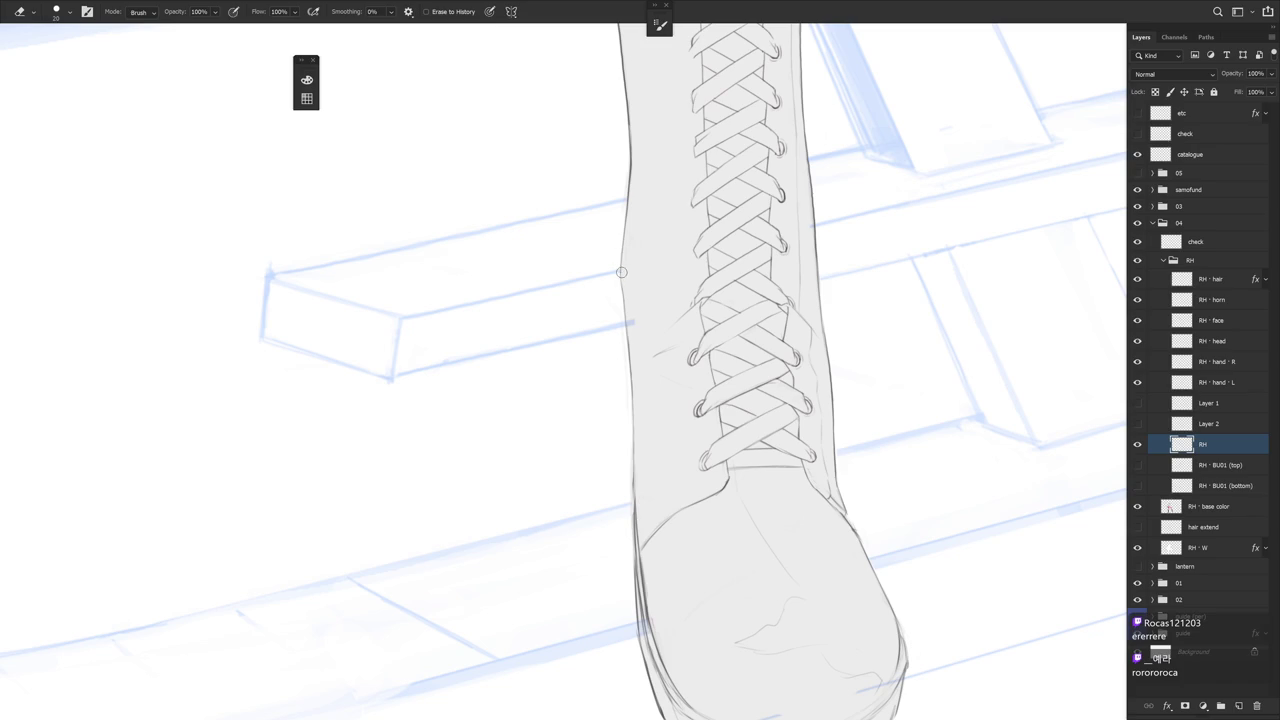
key(b)
drag(626, 317, 627, 340)
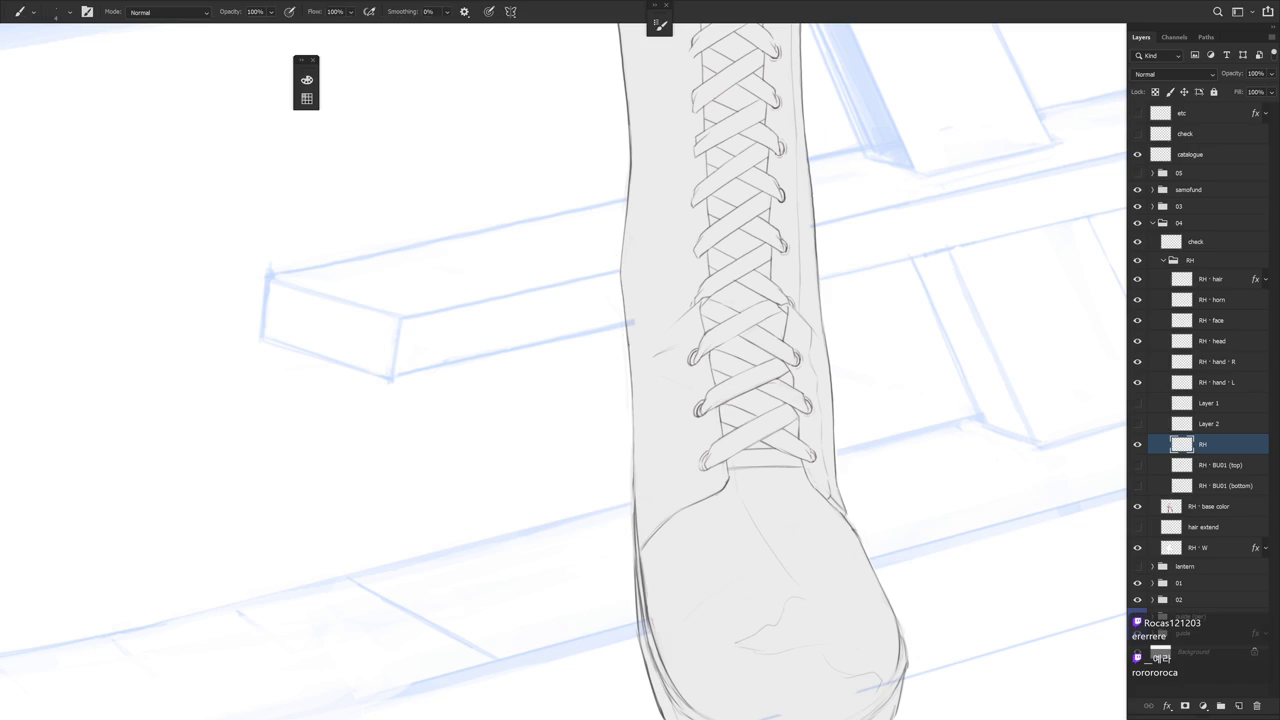
drag(633, 410, 633, 442)
key(e)
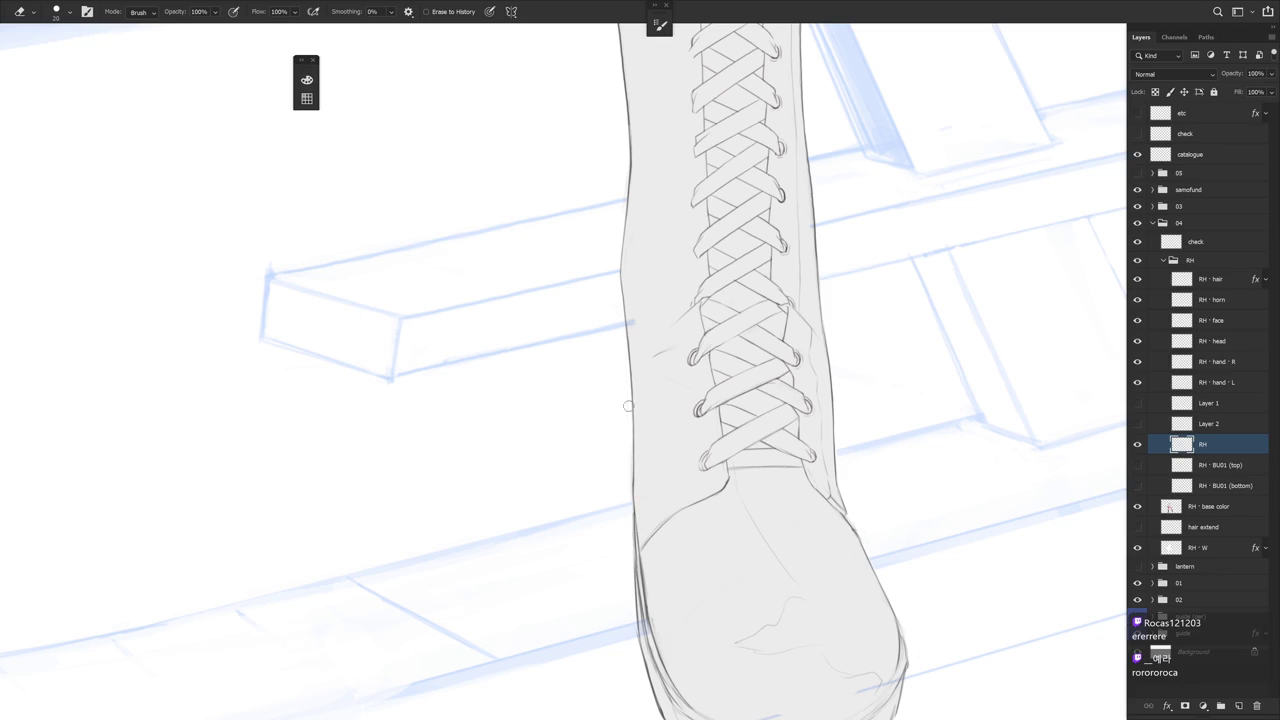
scroll(695, 304, down, 3)
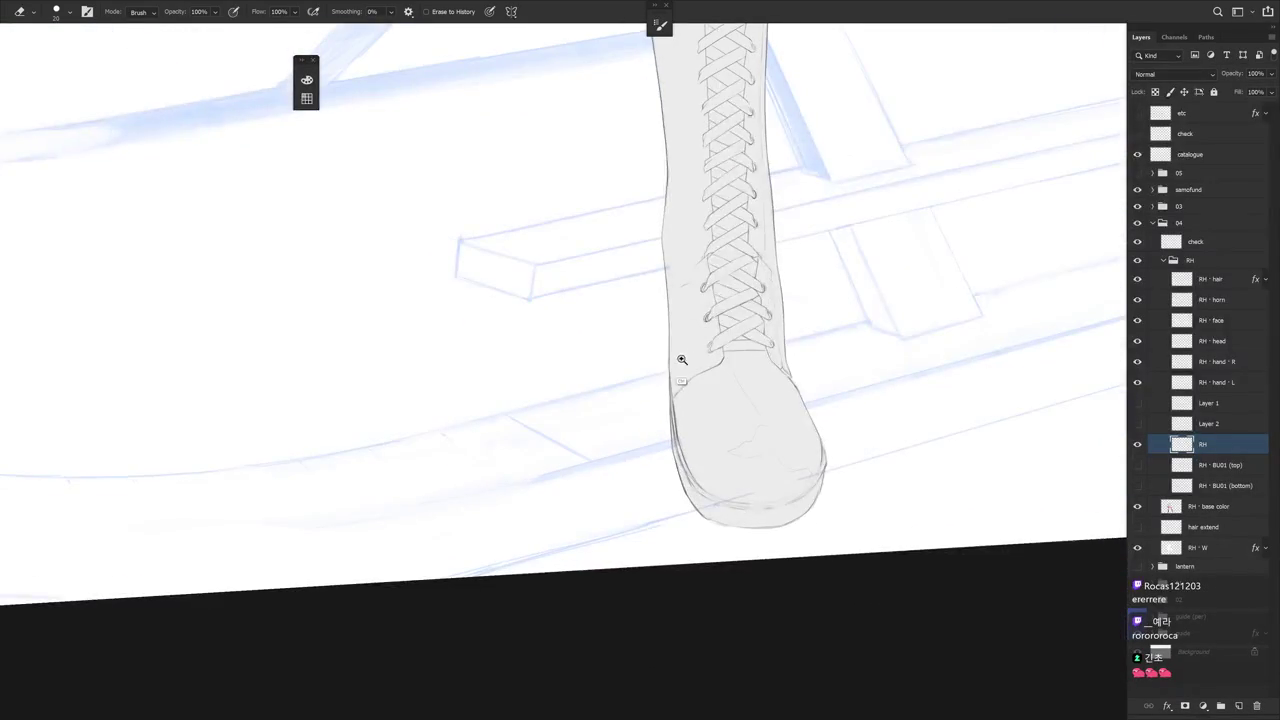
Lighten the boot's left outline with the eraser, tilting the view about 19° and back
scroll(680, 340, up, 3)
drag(661, 405, 688, 549)
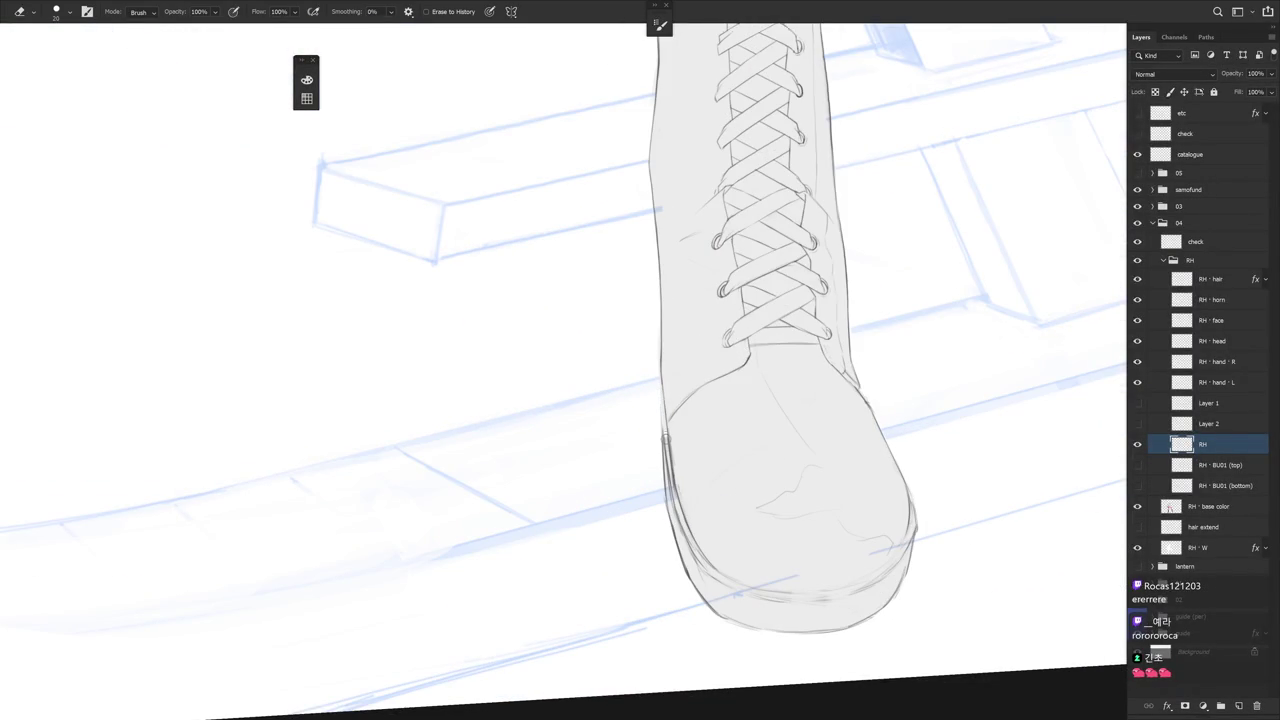
key(b)
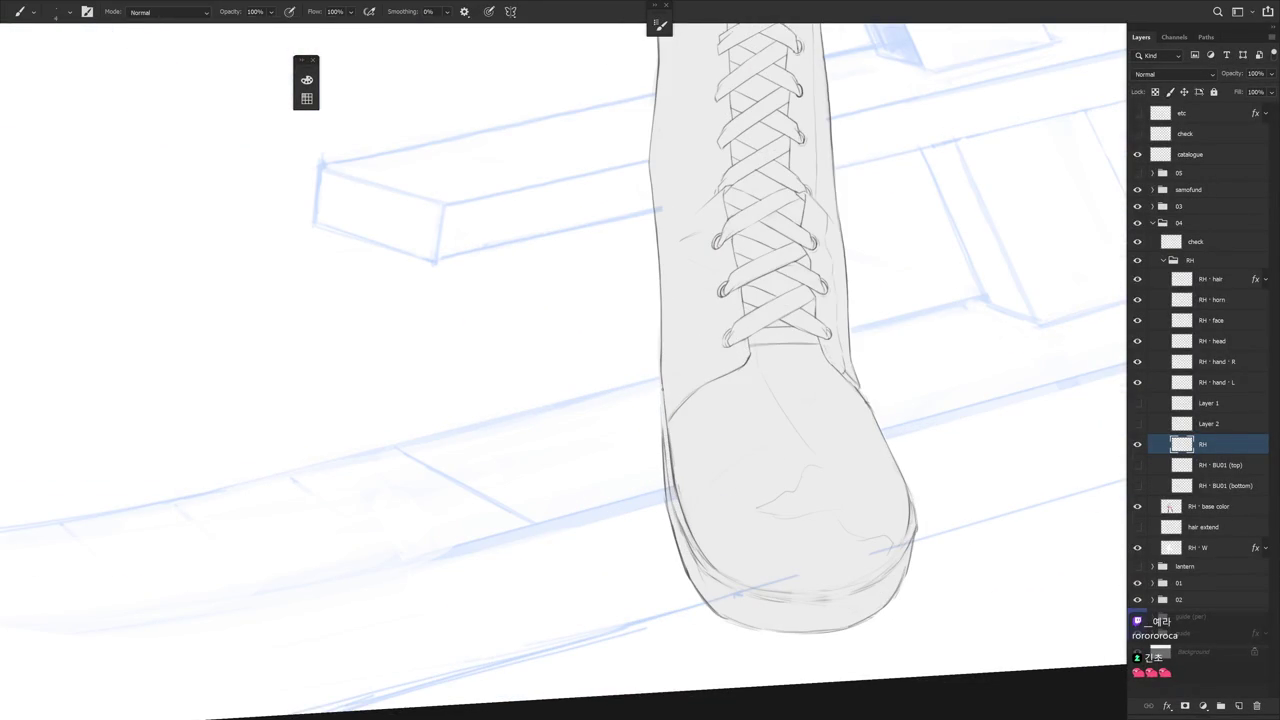
drag(666, 403, 700, 457)
key(e)
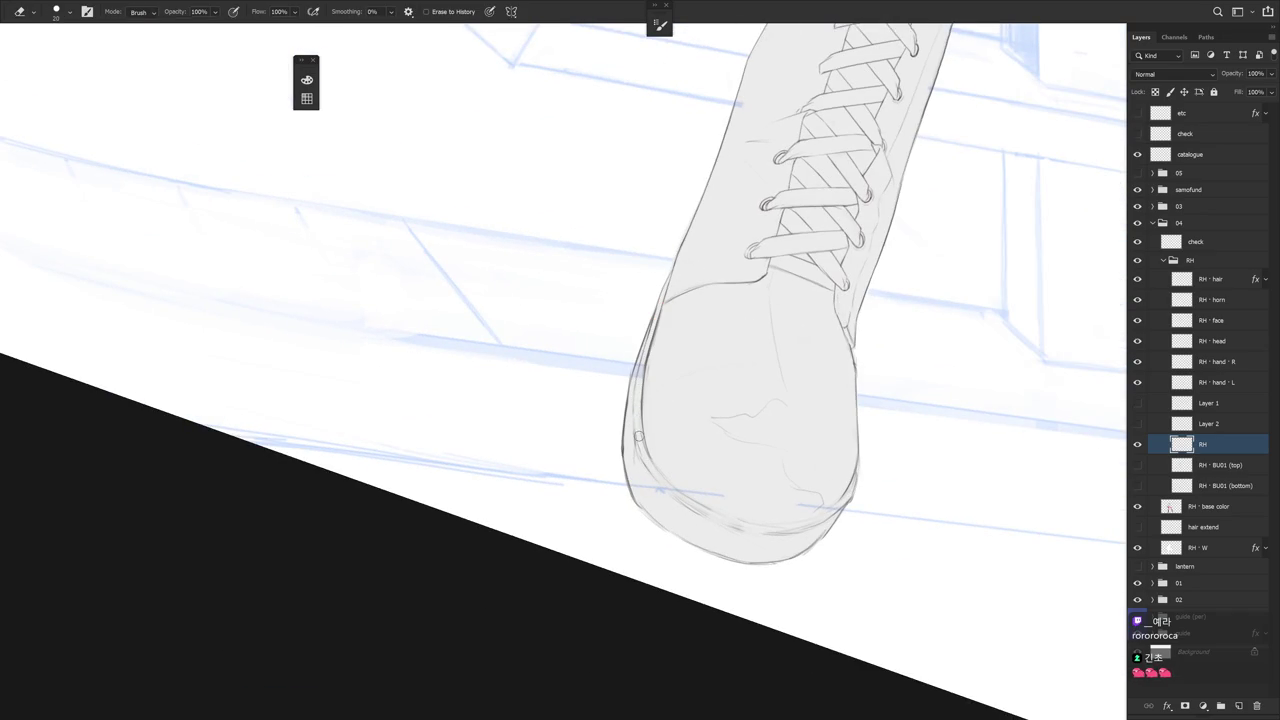
key(b)
key(b)
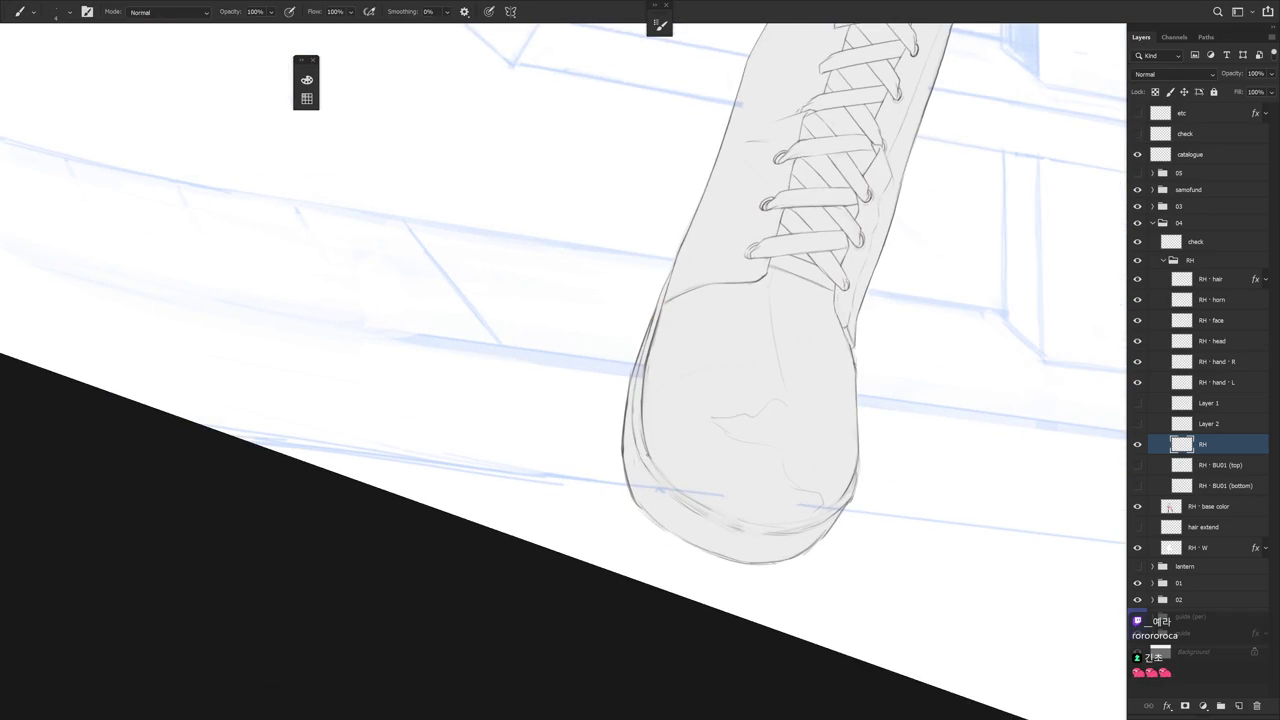
drag(629, 343, 668, 462)
key(e)
key(b)
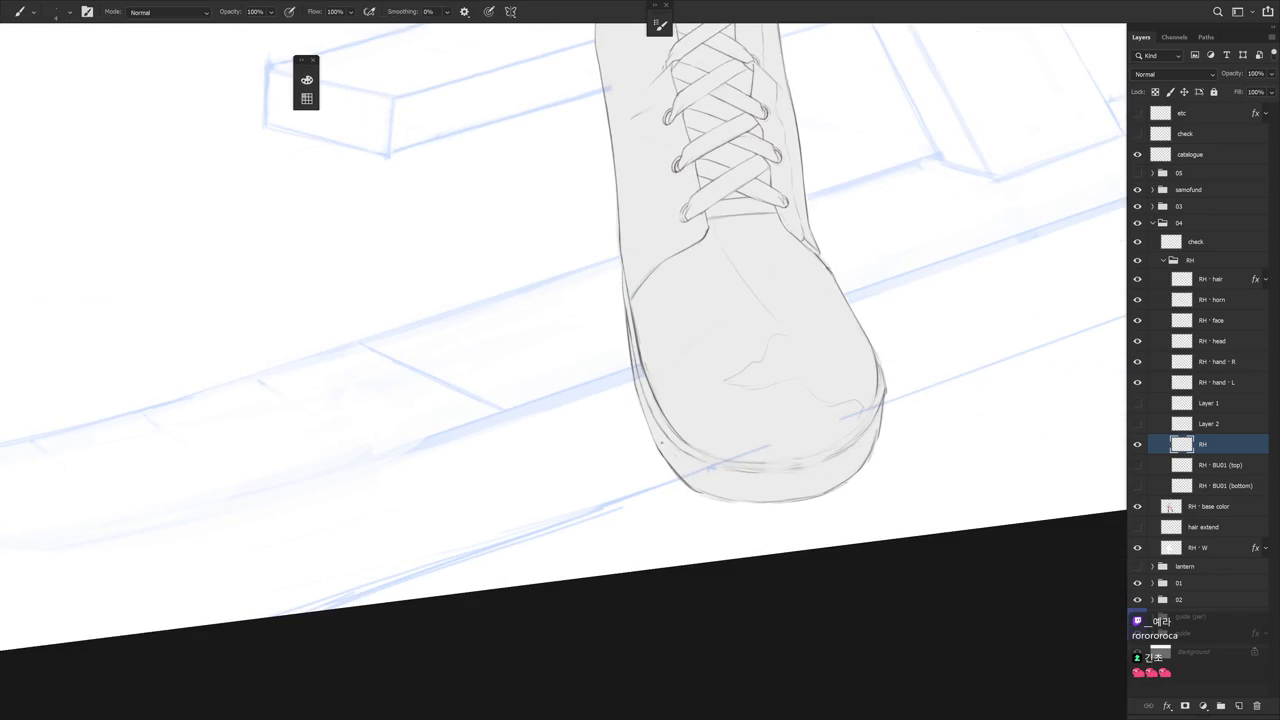
Recentre and rotate the view around the boot, then exit full-screen to restore menus and panels
scroll(770, 466, down, 3)
mouse_move(770, 466)
mouse_down()
mouse_move(687, 477)
mouse_move(834, 482)
mouse_move(841, 468)
mouse_up()
key(r)
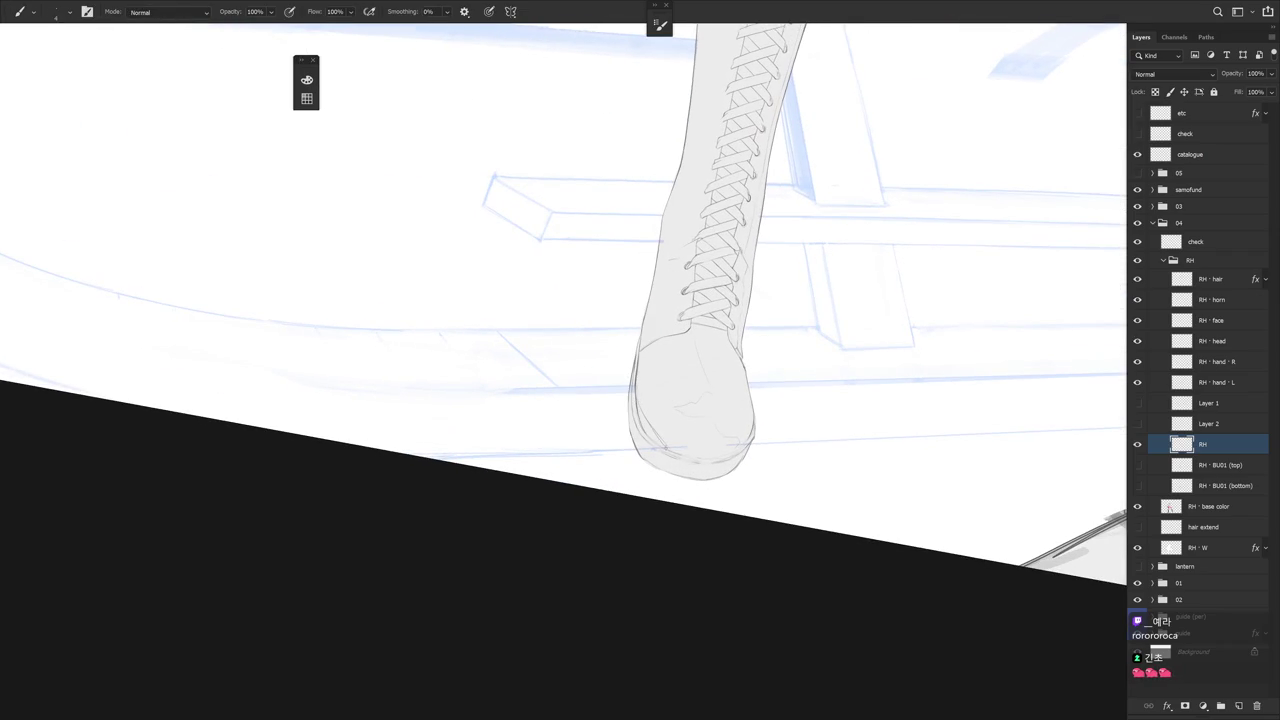
key(r)
drag(745, 492, 814, 381)
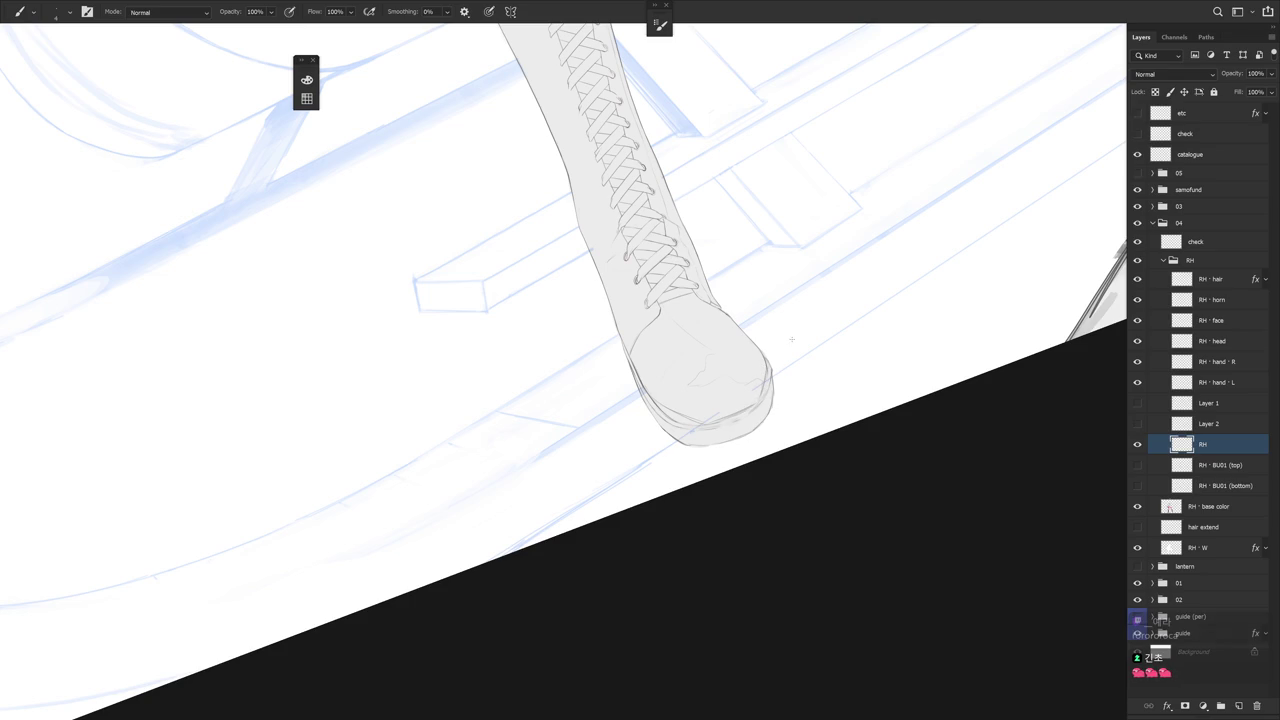
key(f)
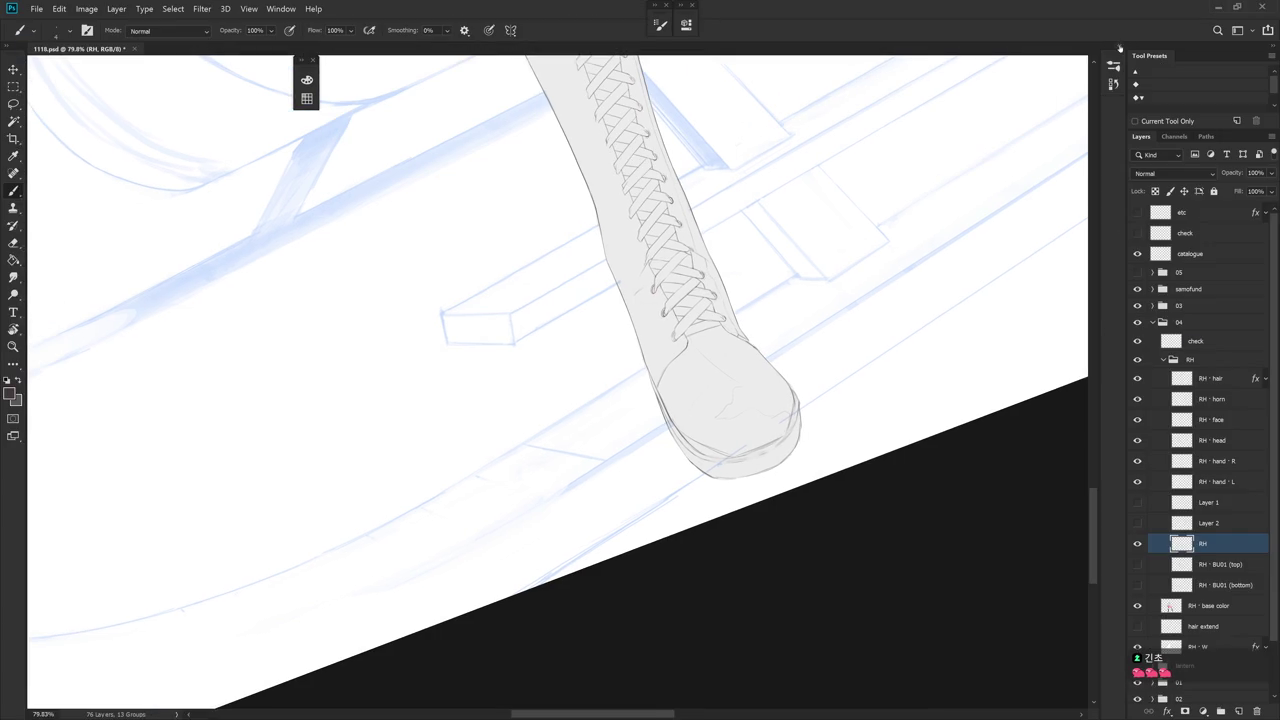
click(1113, 84)
click(1033, 575)
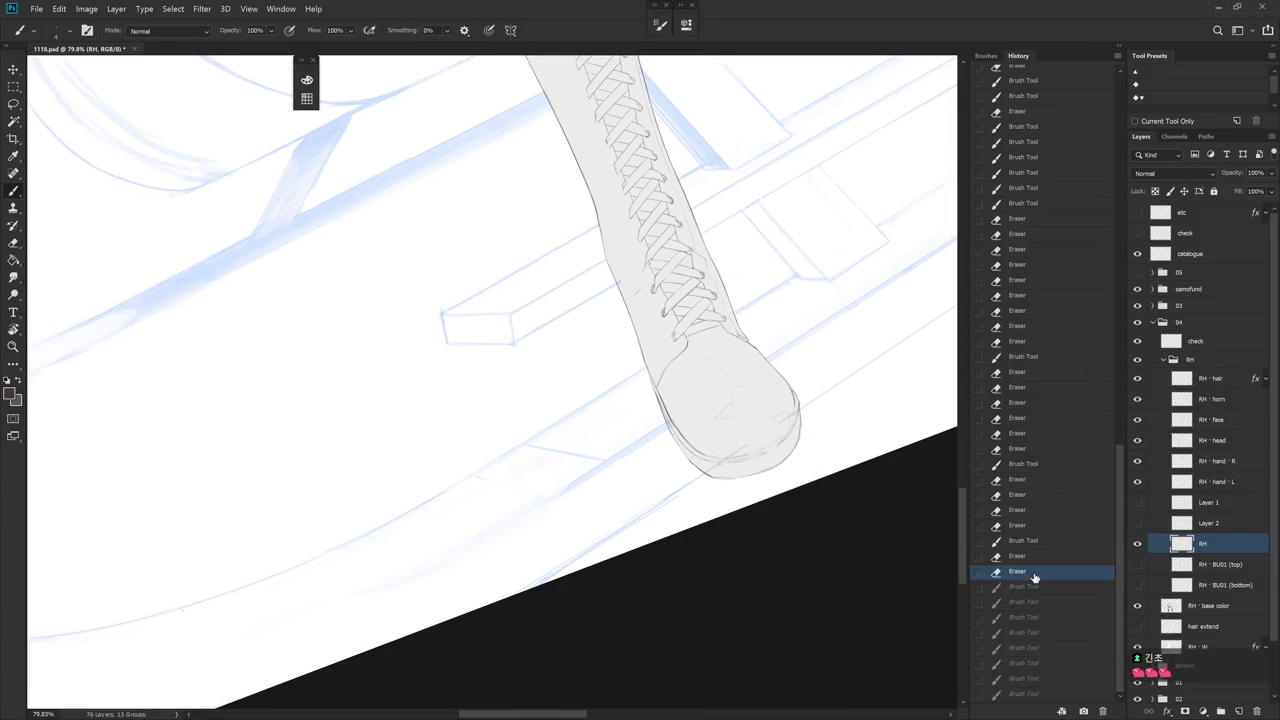
click(1083, 711)
click(1117, 55)
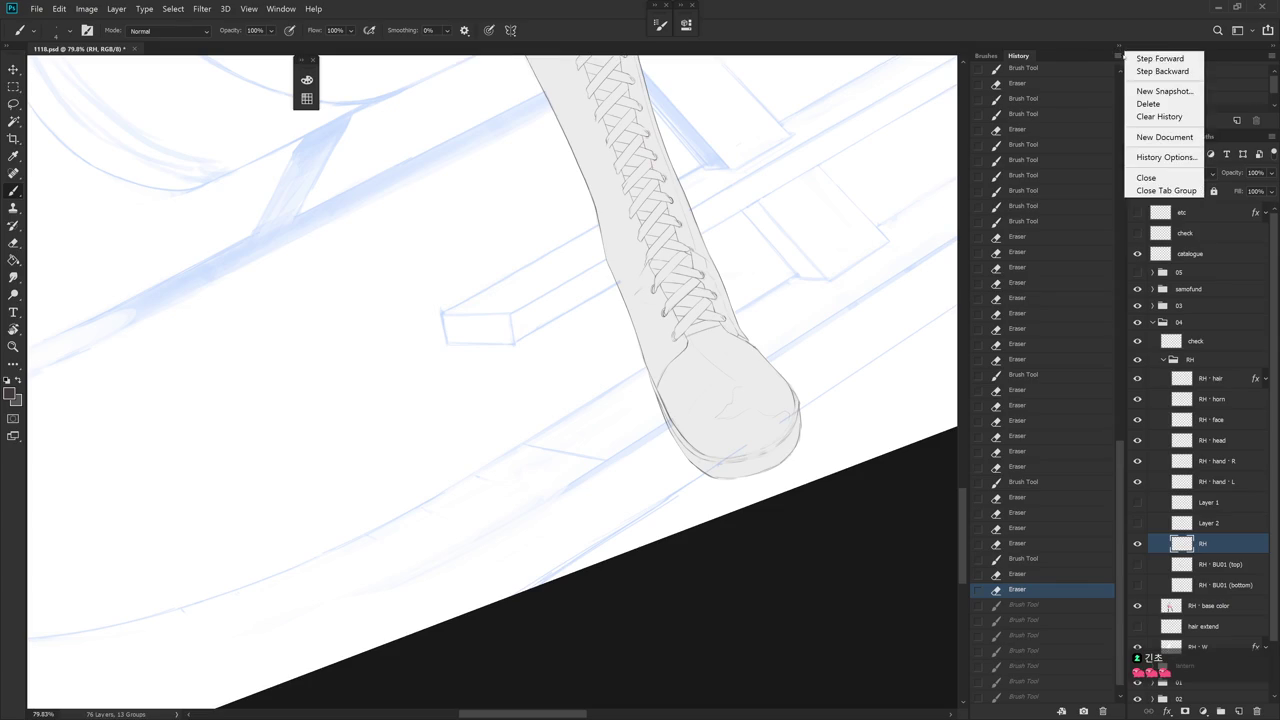
click(1083, 699)
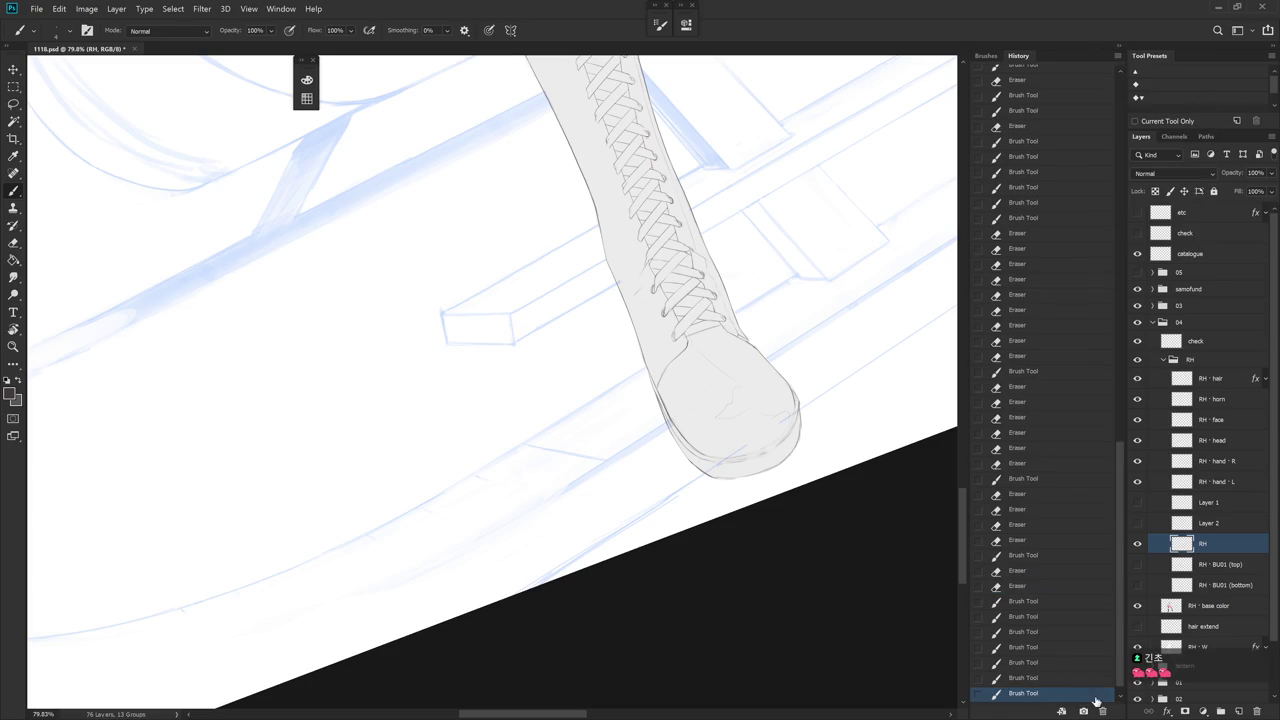
click(1118, 698)
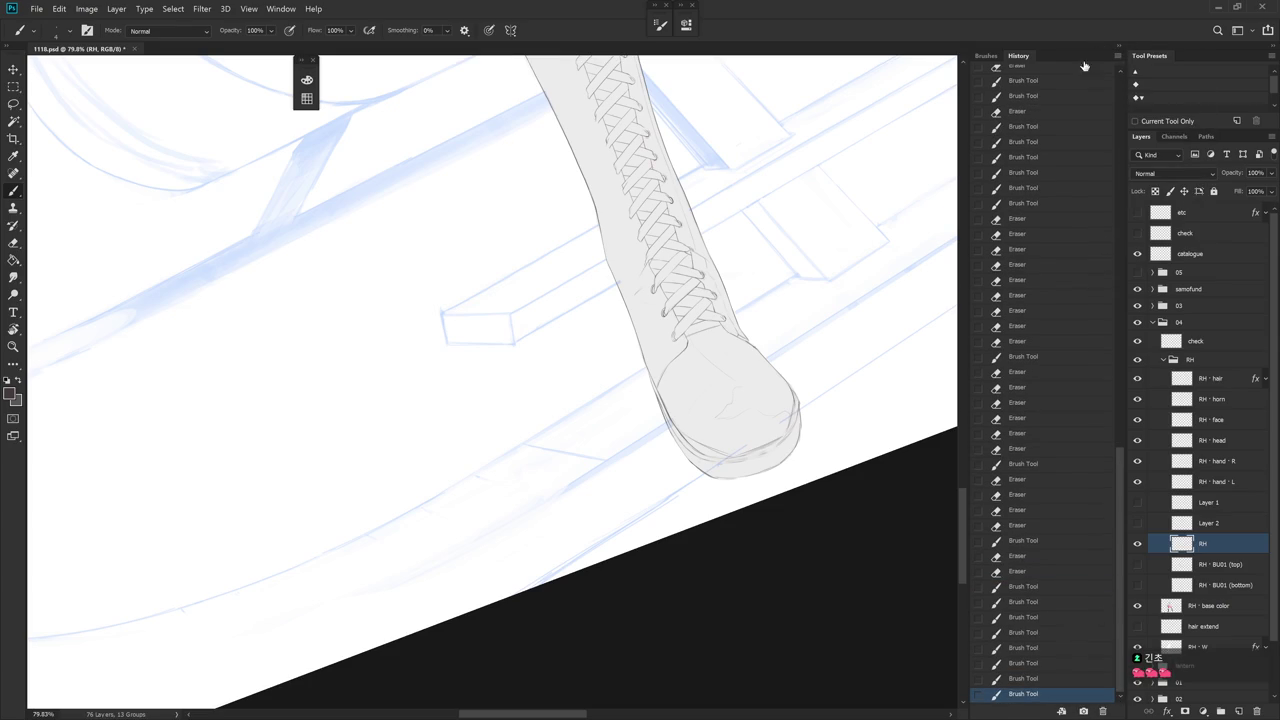
click(1121, 46)
drag(777, 537, 586, 408)
key(e)
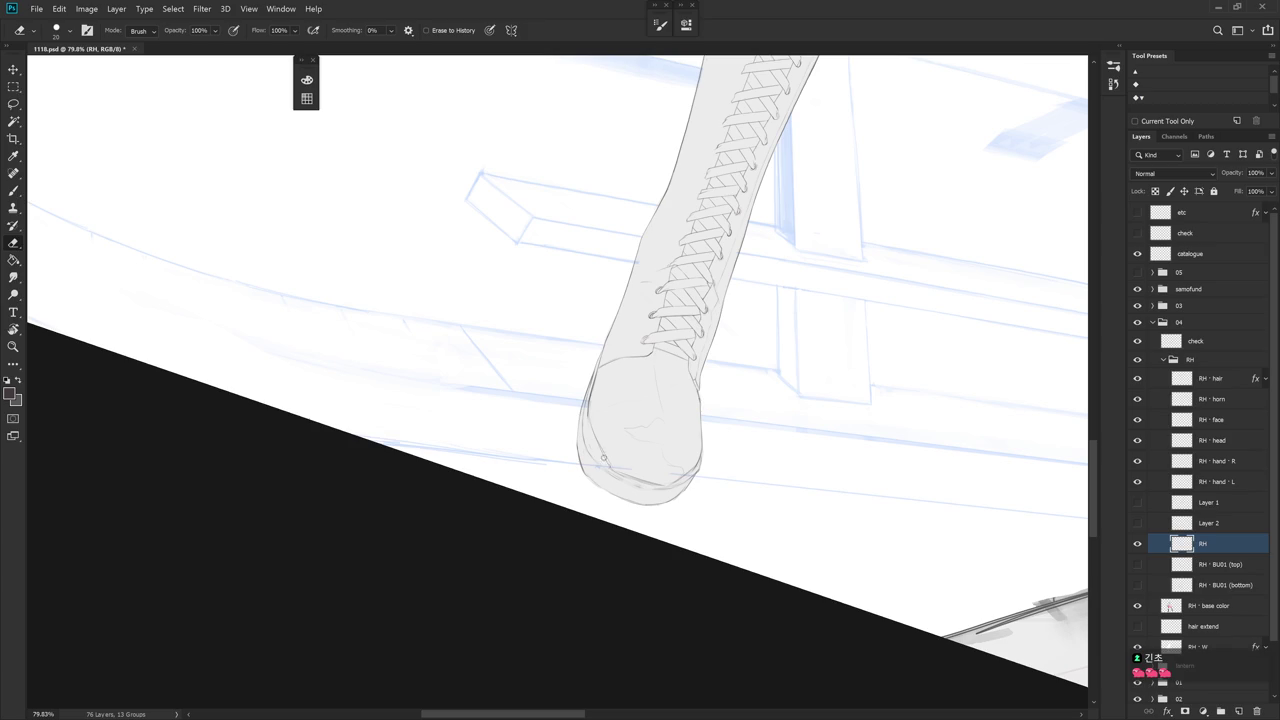
key(b)
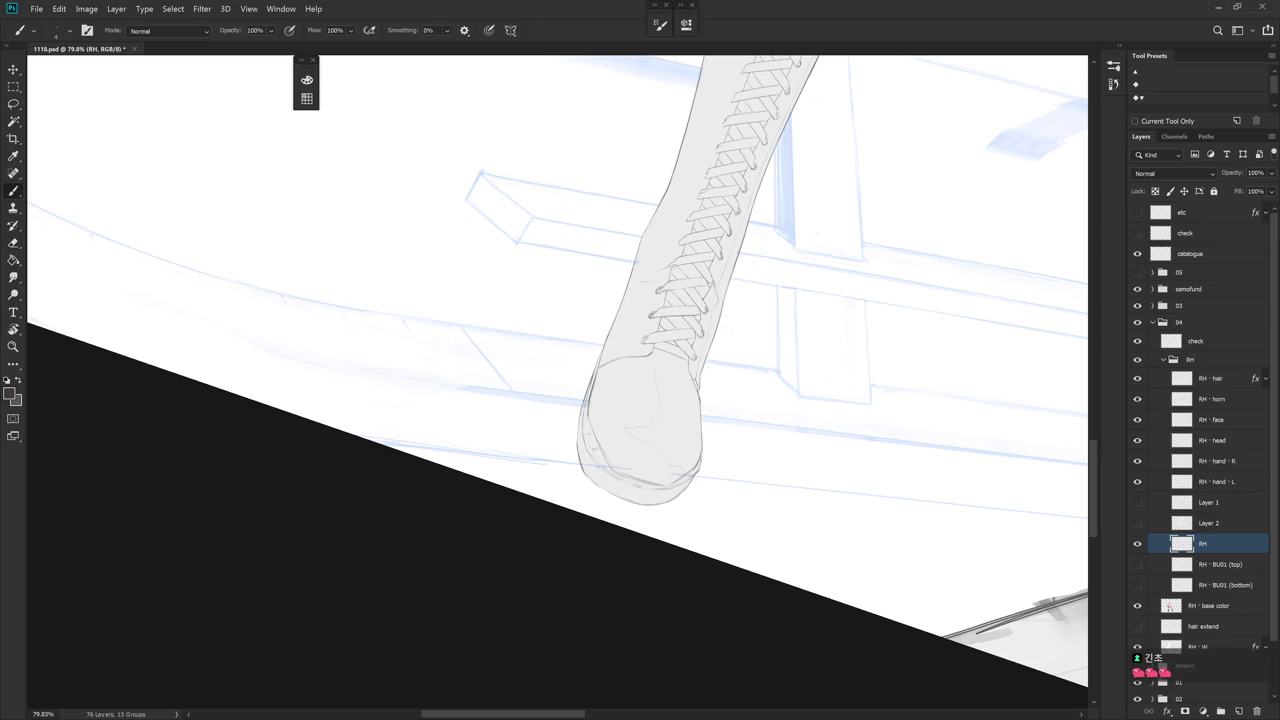
key(e)
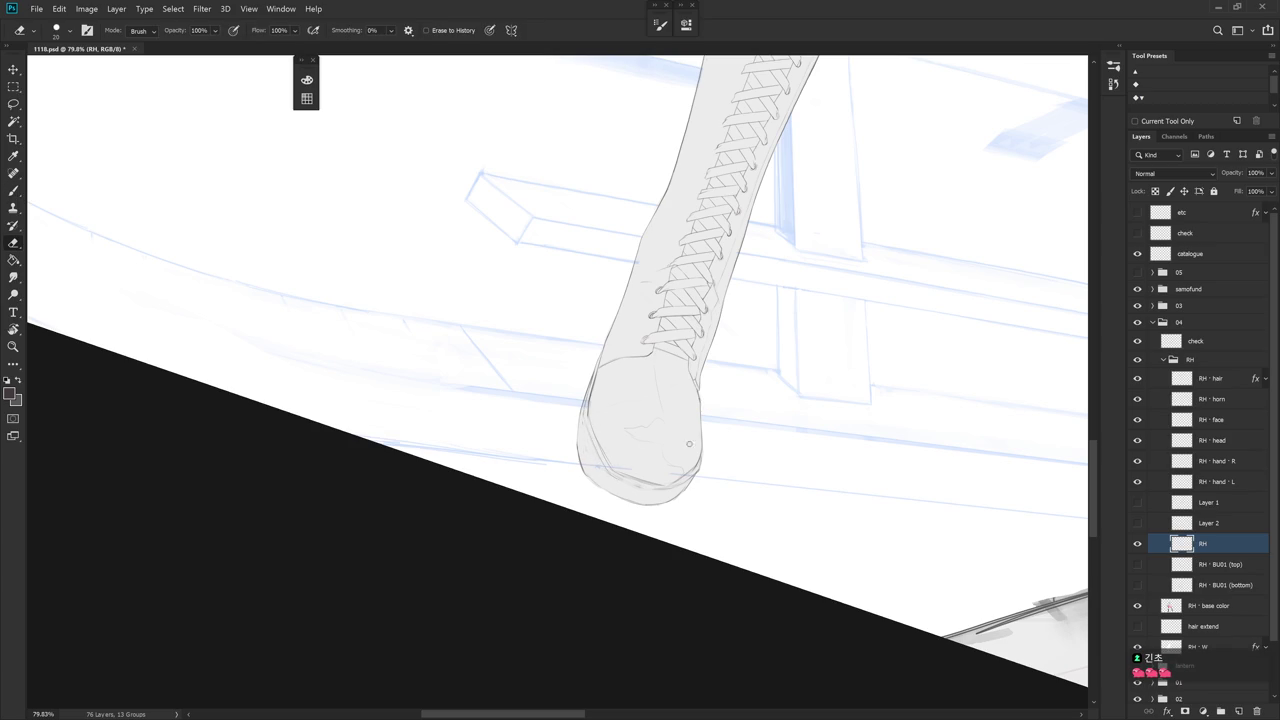
scroll(777, 503, down, 3)
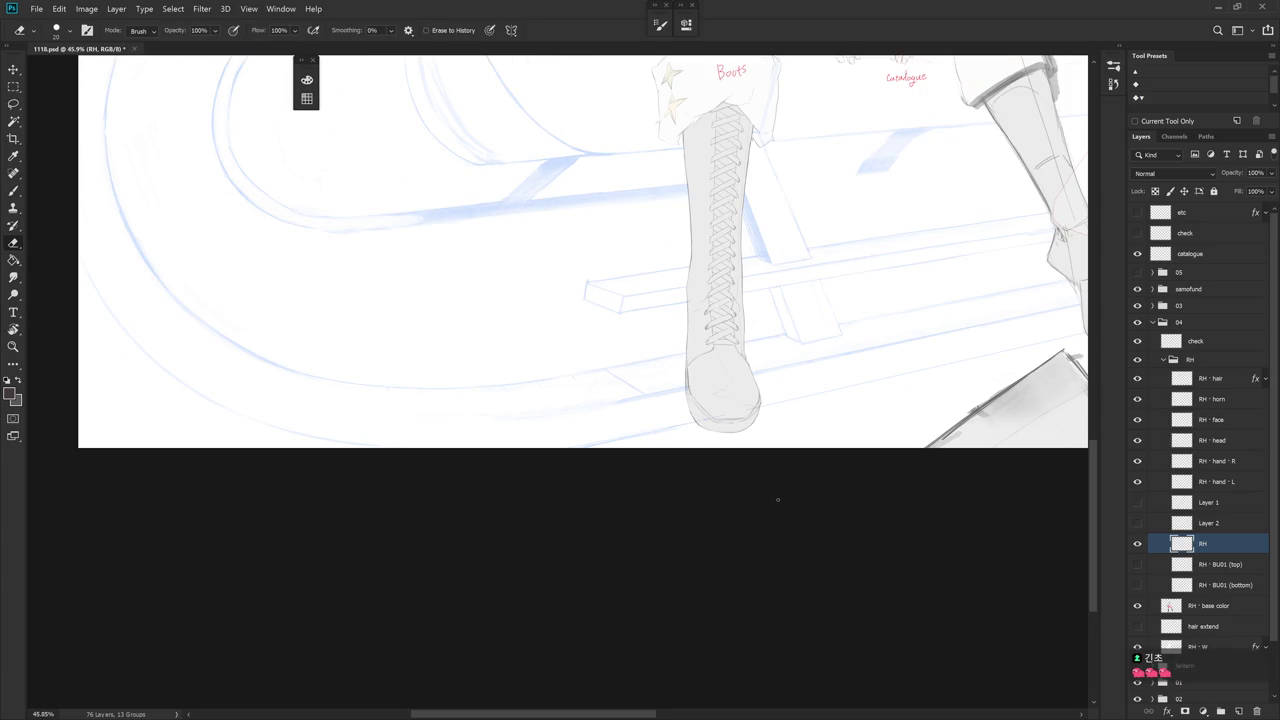
scroll(788, 403, up, 3)
key(b)
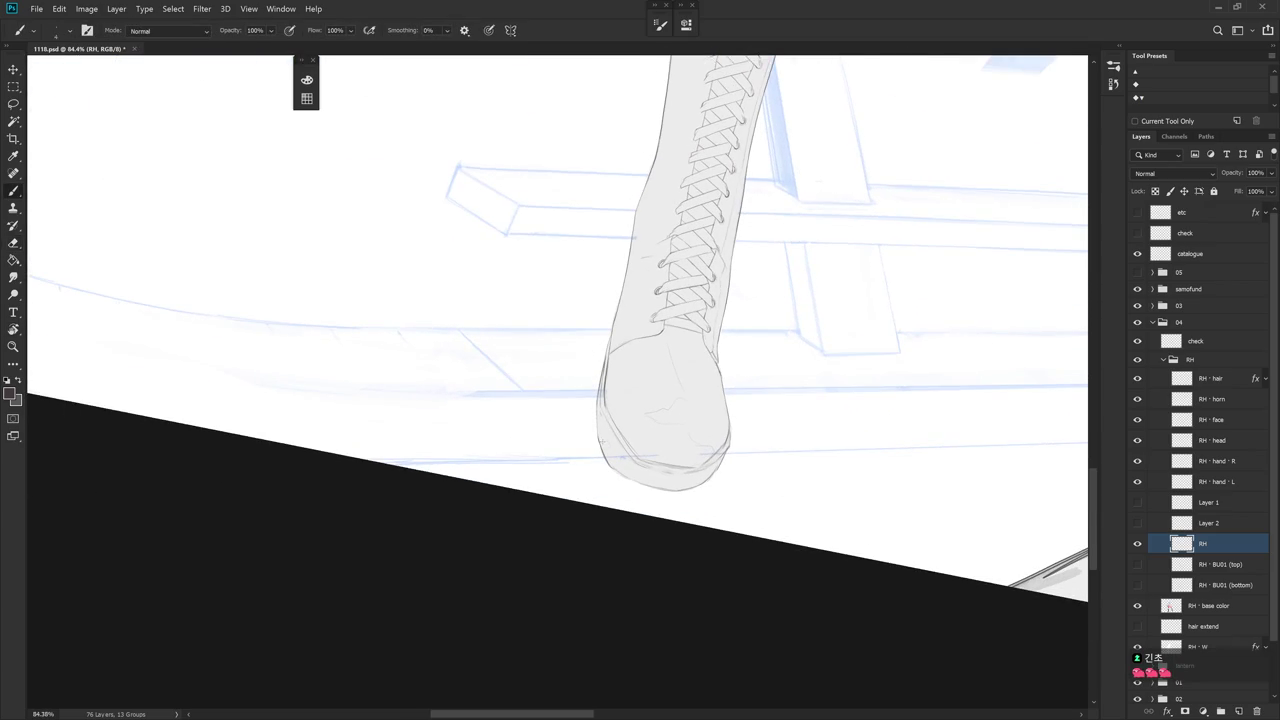
key(e)
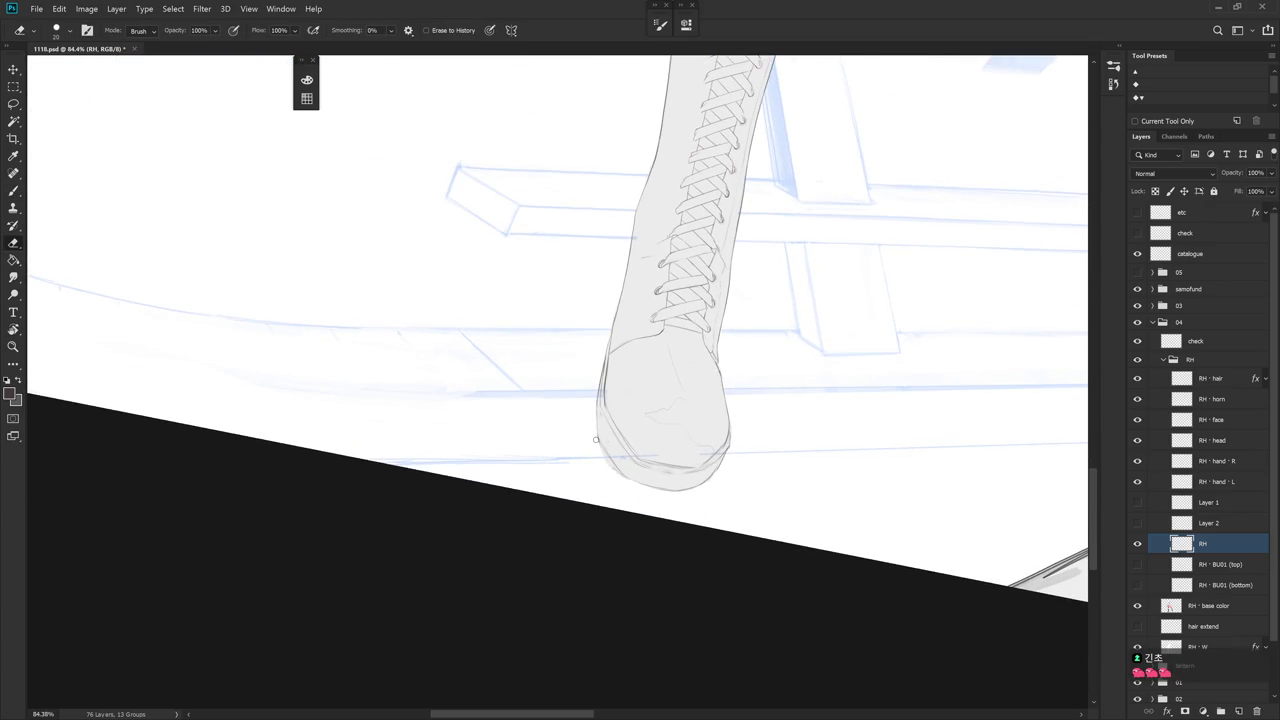
Hide the 'RH - base color' layer and reset the canvas rotation to level
click(1137, 605)
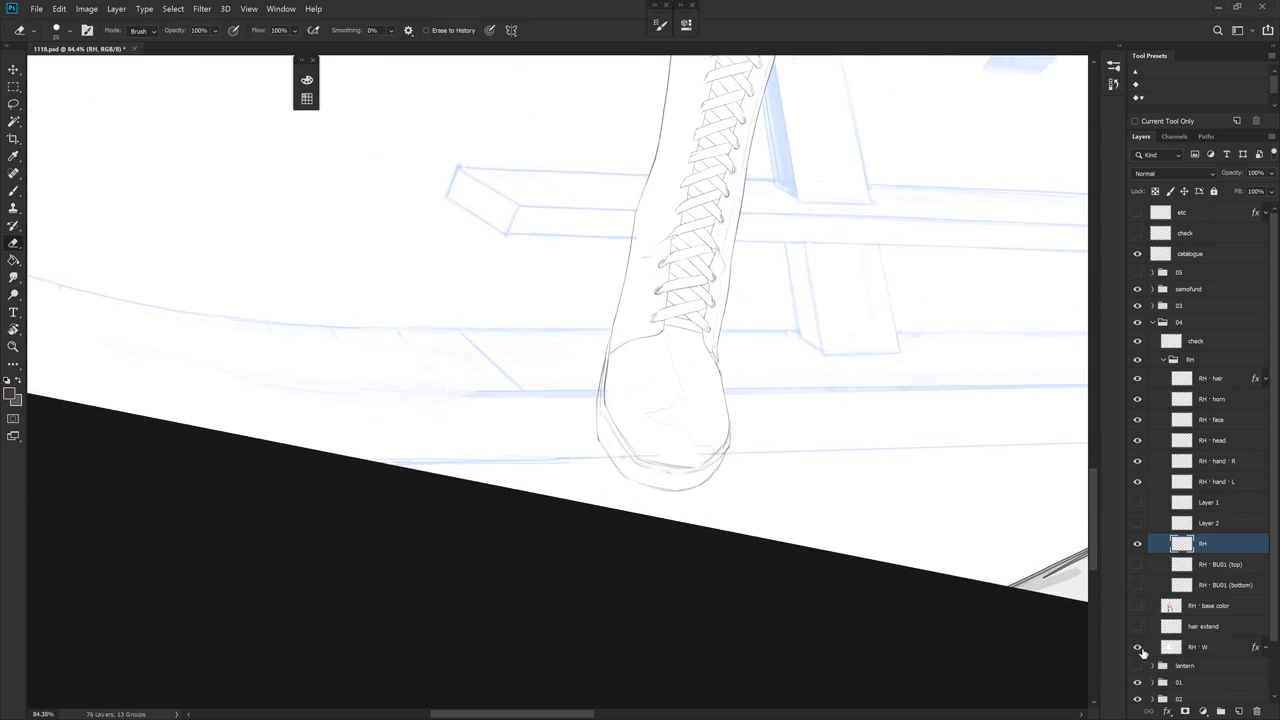
key(Escape)
scroll(766, 451, down, 2)
scroll(766, 451, down, 2)
key(b)
scroll(806, 460, down, 3)
Load the 'RH - W' layer as a selection, deselect it, and zoom onto the boot's toe
ctrl+click(1172, 648)
key(ctrl+d)
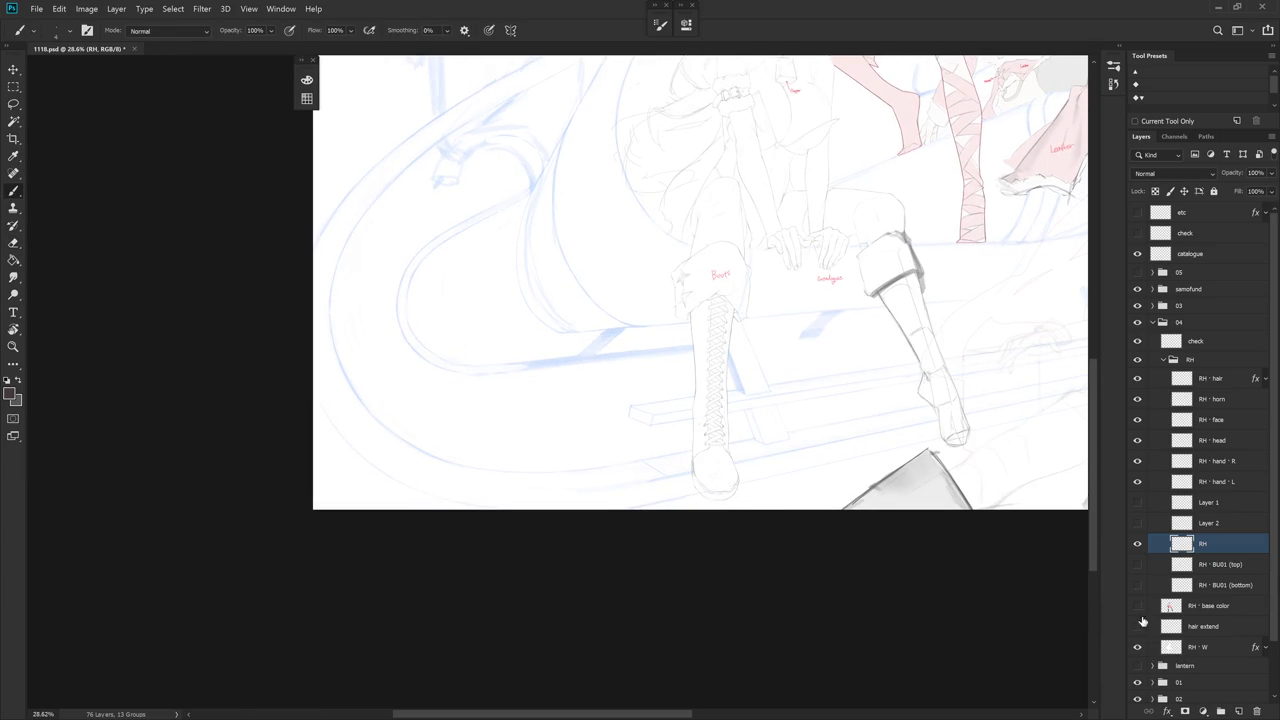
scroll(745, 493, up, 2)
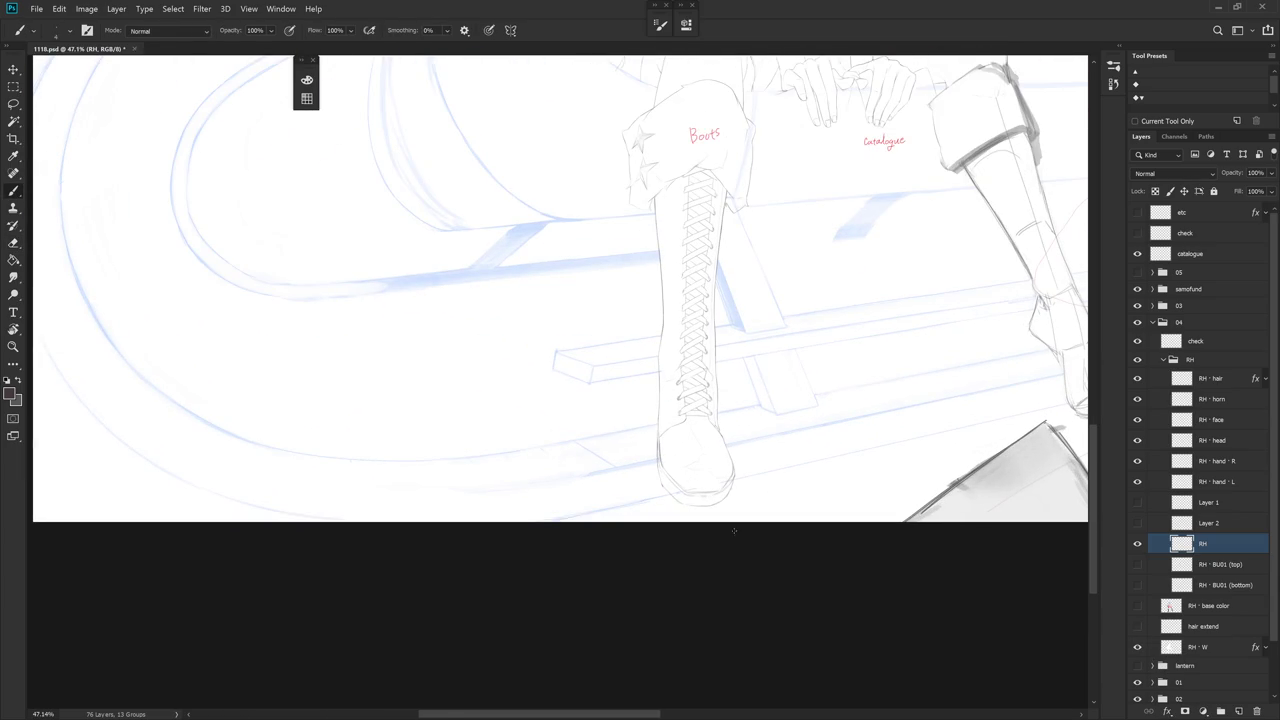
scroll(733, 538, up, 2)
drag(751, 523, 766, 457)
key(e)
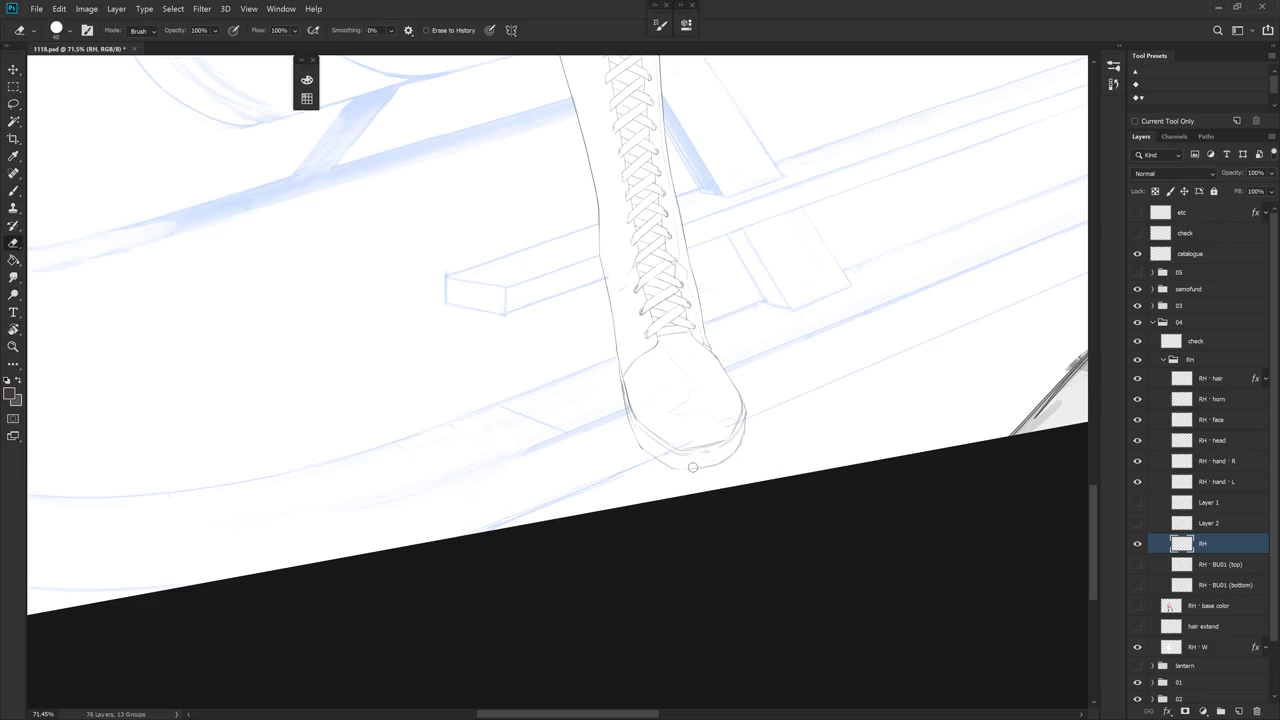
key(b)
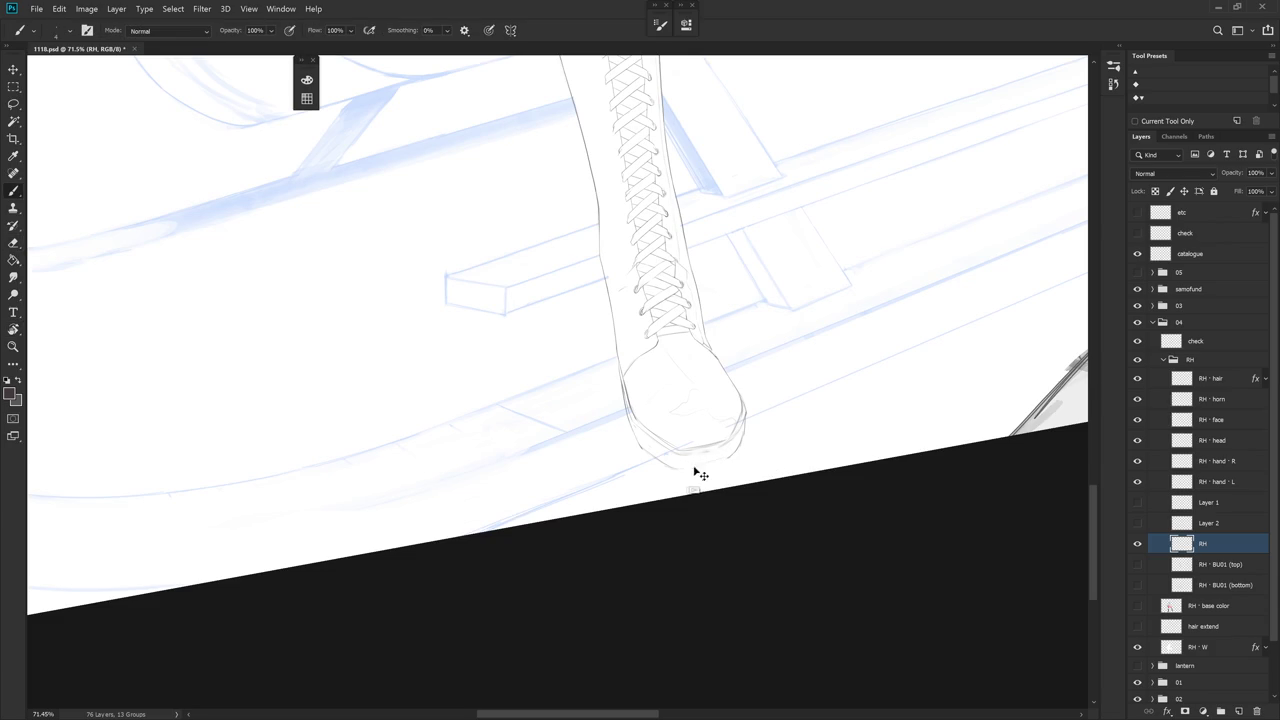
key(e)
key(b)
key(e)
key(b)
key(e)
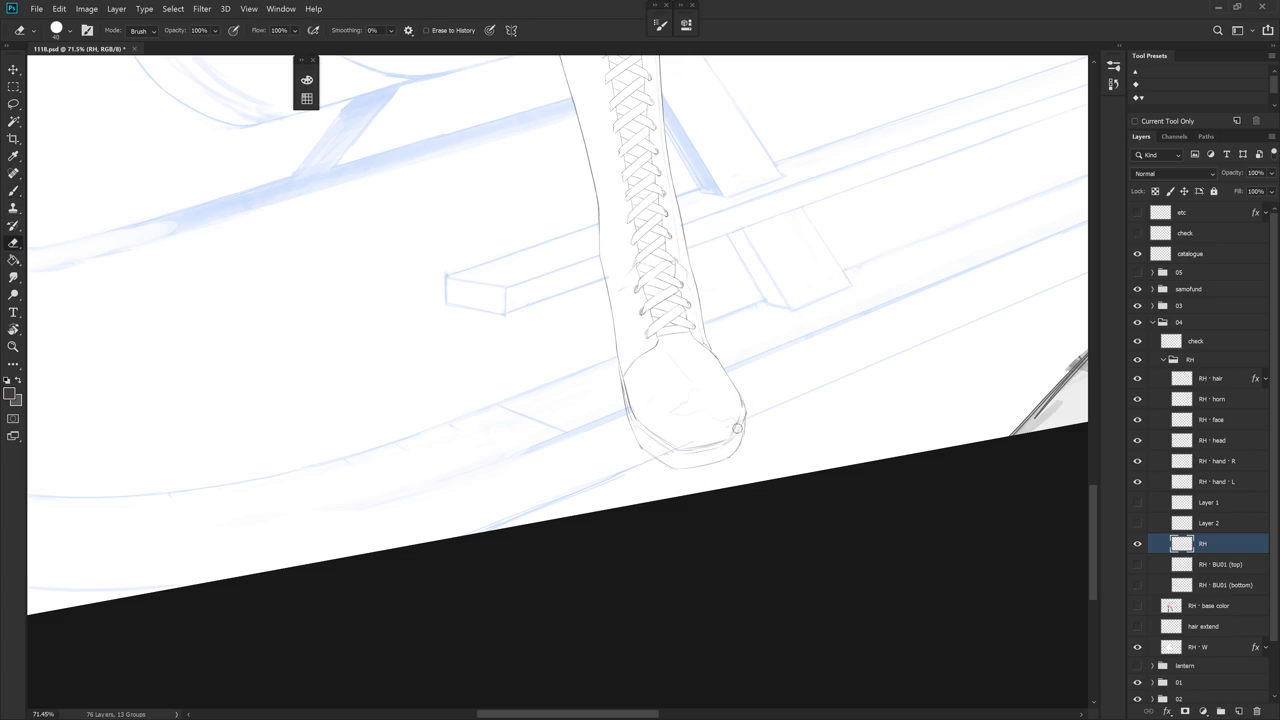
key(b)
key(e)
key(b)
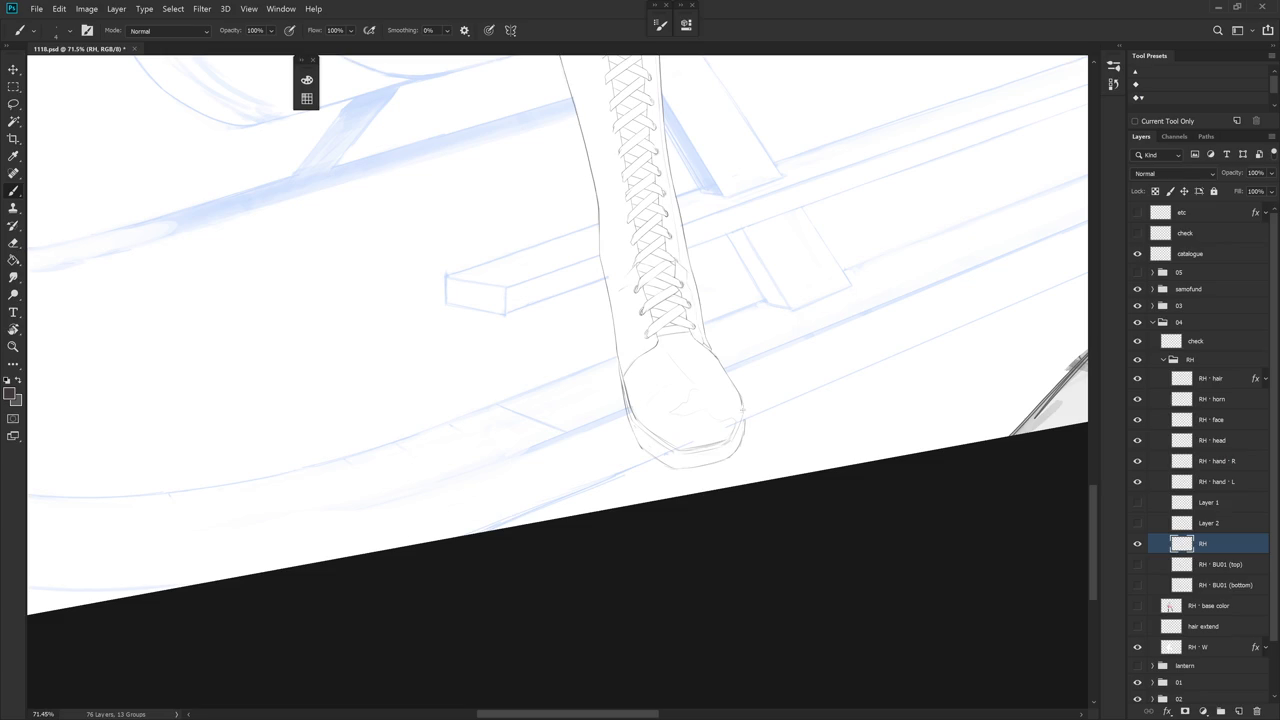
key(e)
key(b)
key(e)
key(b)
scroll(771, 409, down, 5)
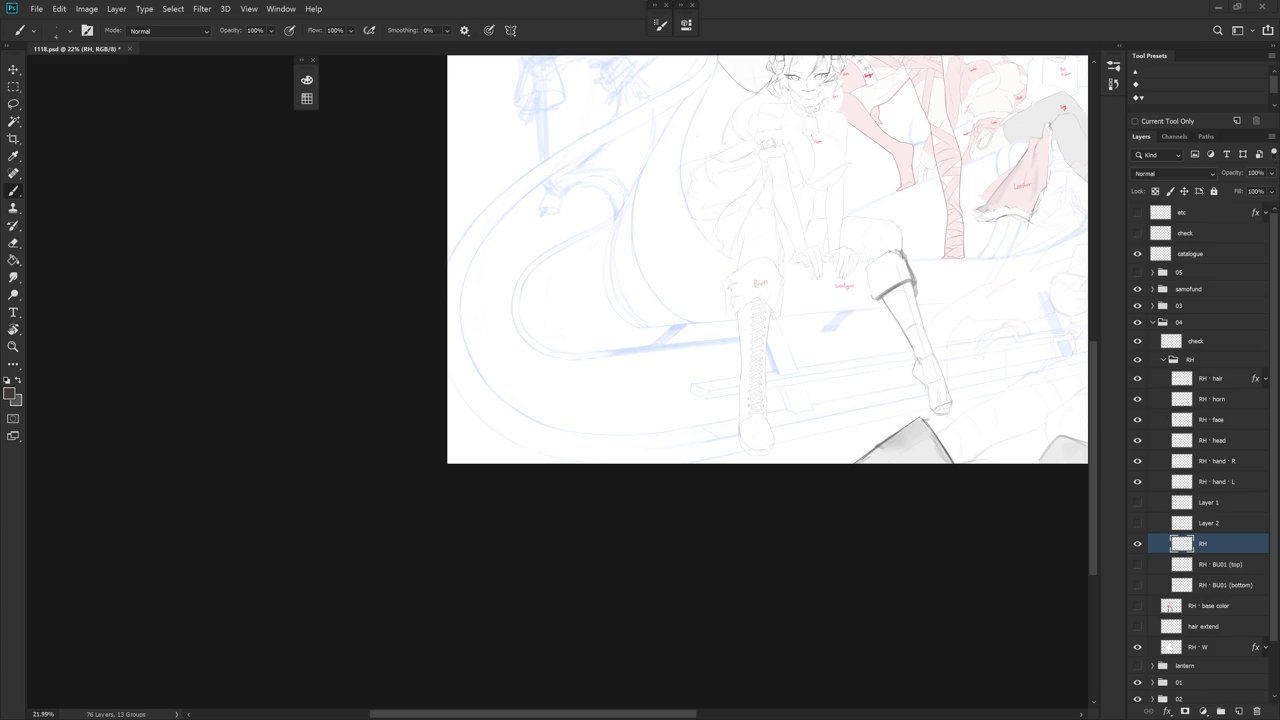
Zoom in on the laced boot's toe and erase excess line at its lower right
scroll(754, 449, up, 5)
mouse_move(757, 409)
mouse_down()
mouse_move(605, 374)
mouse_move(620, 306)
mouse_move(596, 408)
mouse_move(632, 446)
mouse_up()
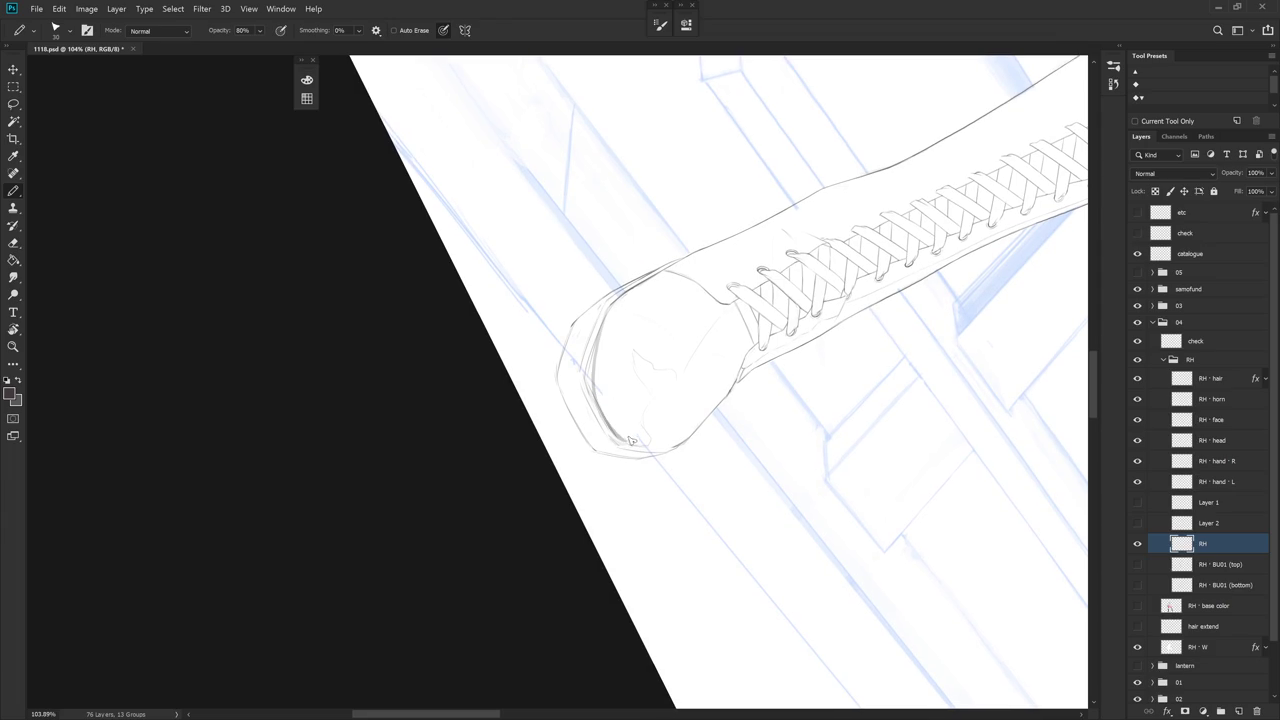
key(e)
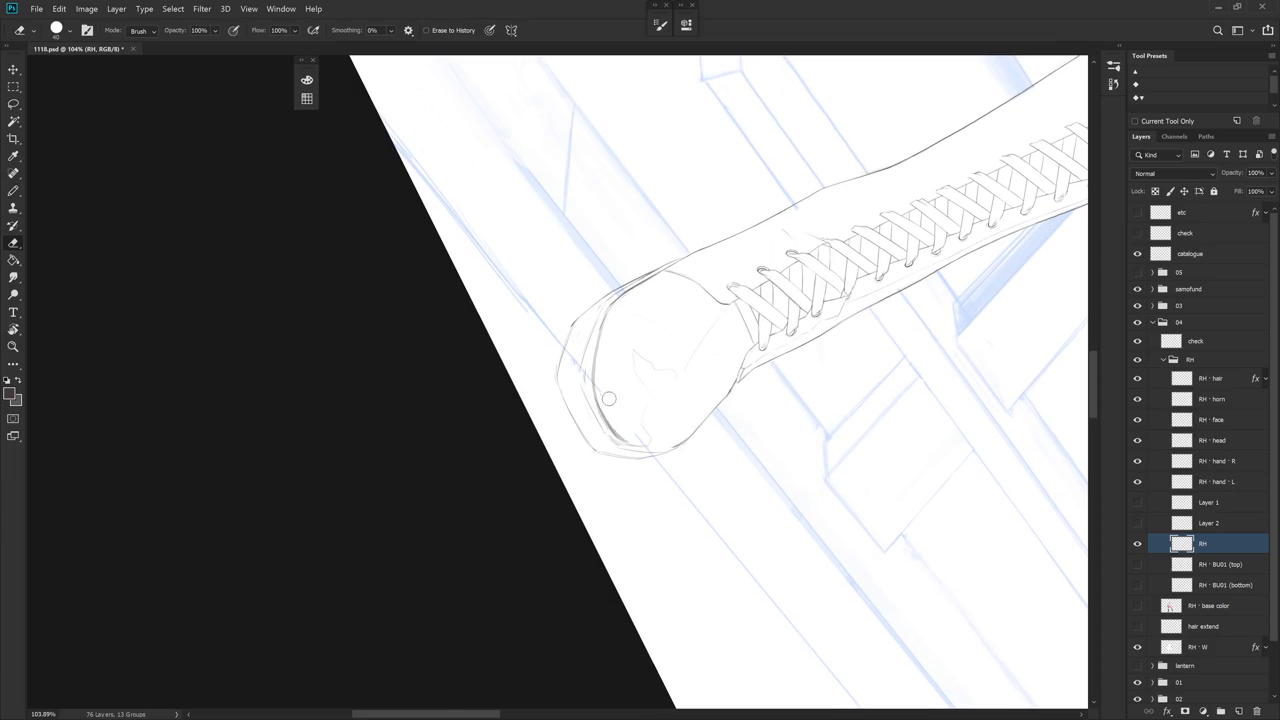
drag(630, 572, 711, 492)
key(b)
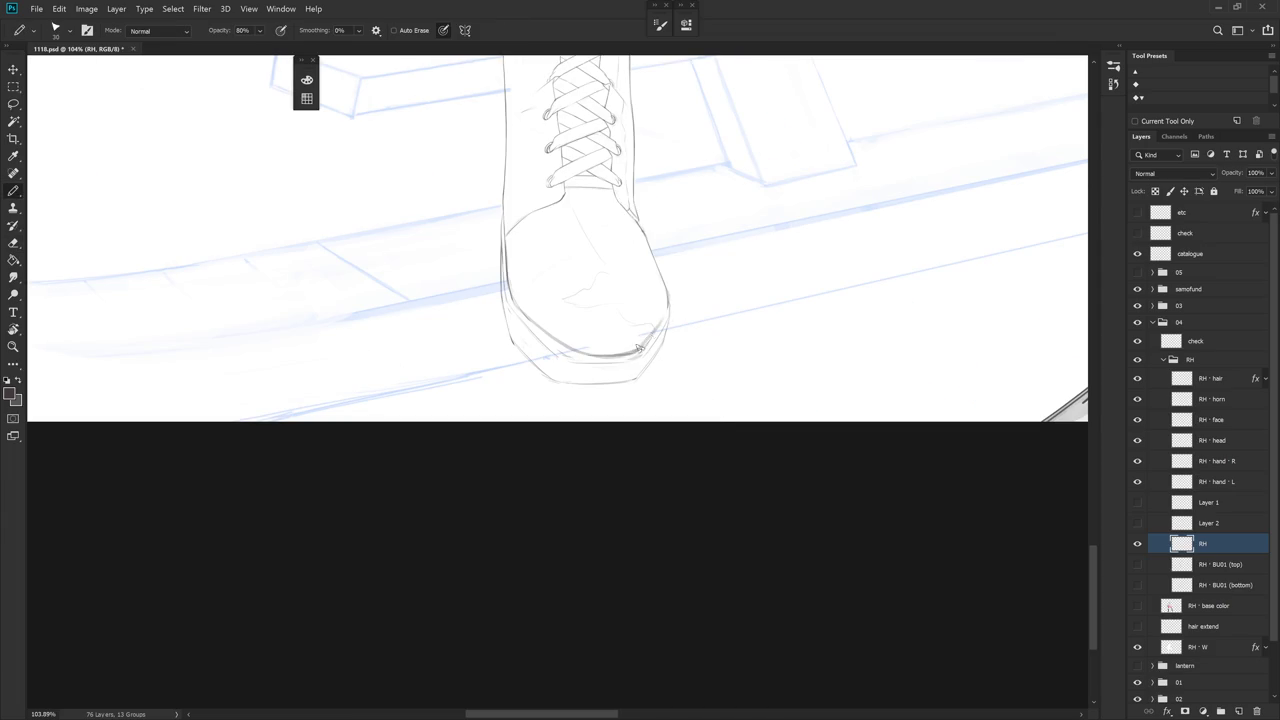
key(e)
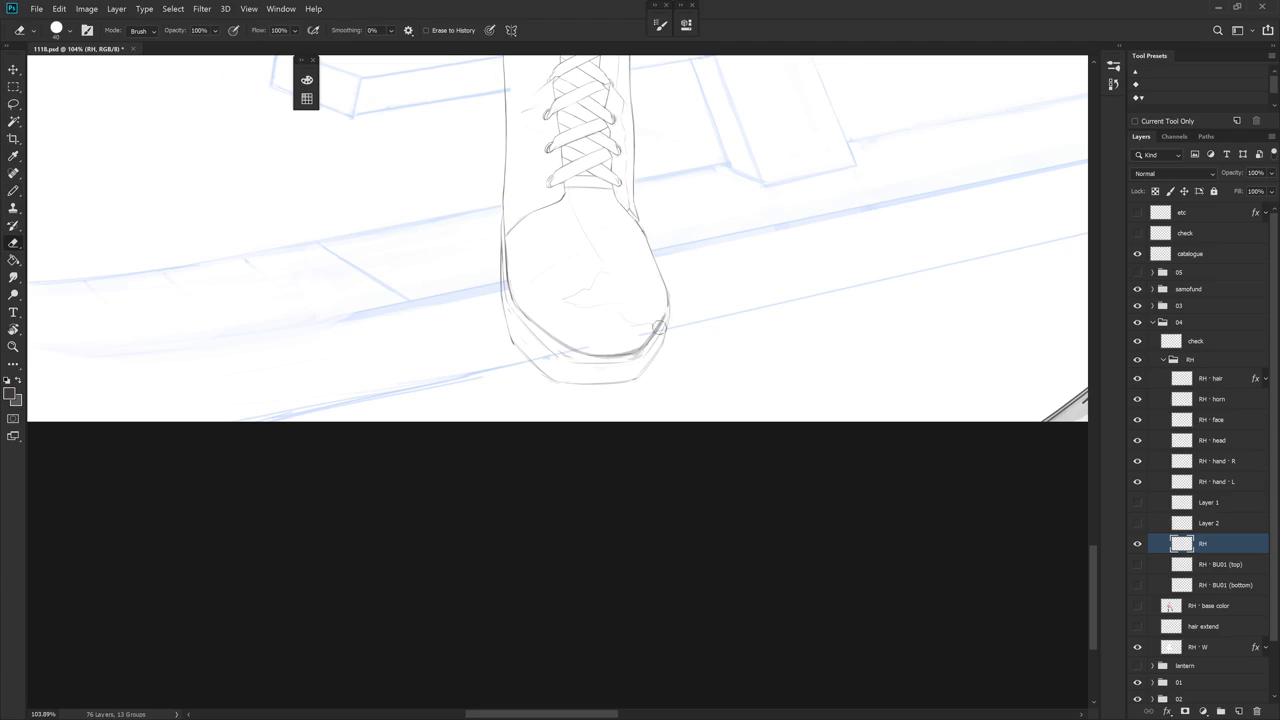
mouse_move(667, 307)
mouse_down()
mouse_move(651, 337)
mouse_move(663, 346)
mouse_move(632, 357)
mouse_up()
Tilt the view so the boot points right, alternating pencil and eraser on the toe outline
key(r)
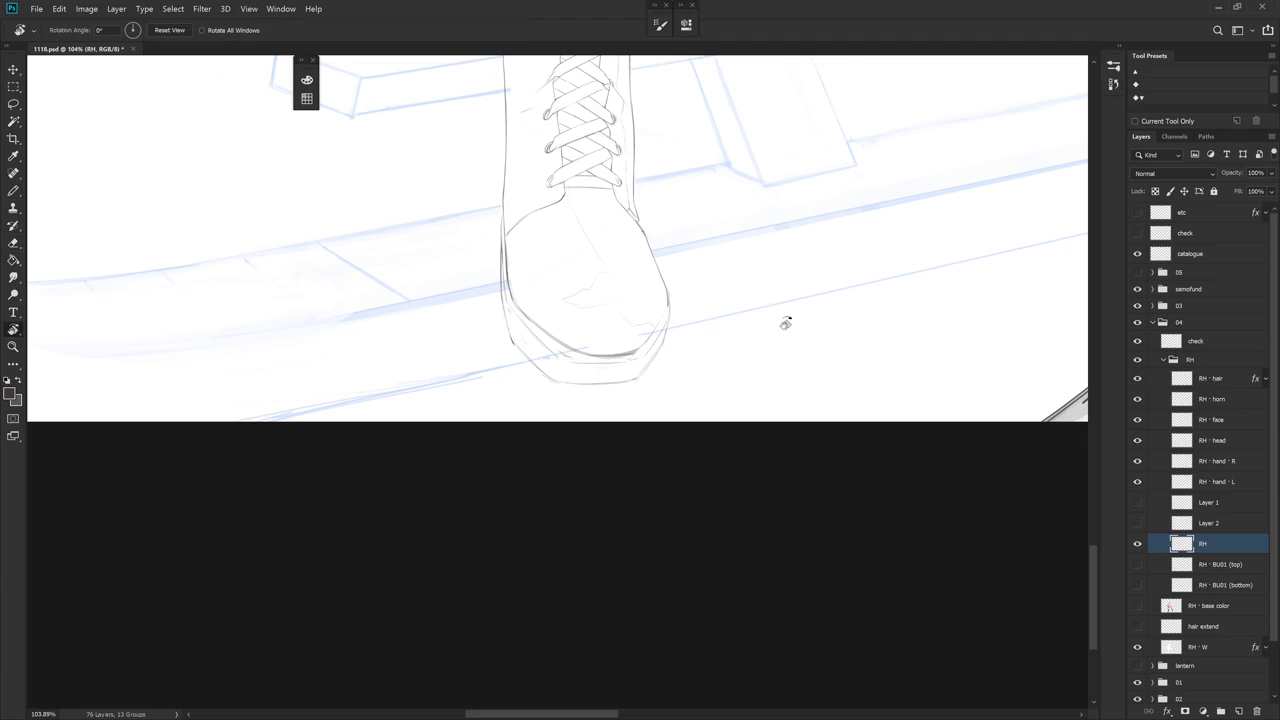
drag(777, 309, 657, 424)
key(e)
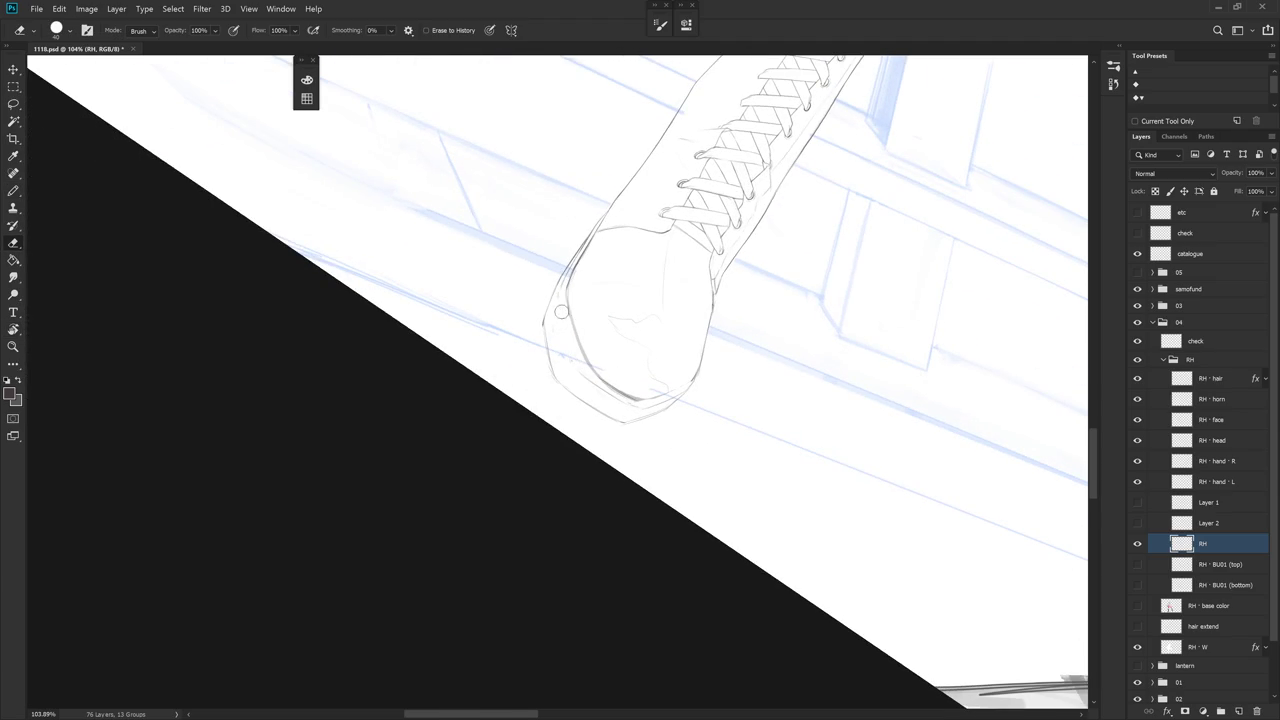
key(b)
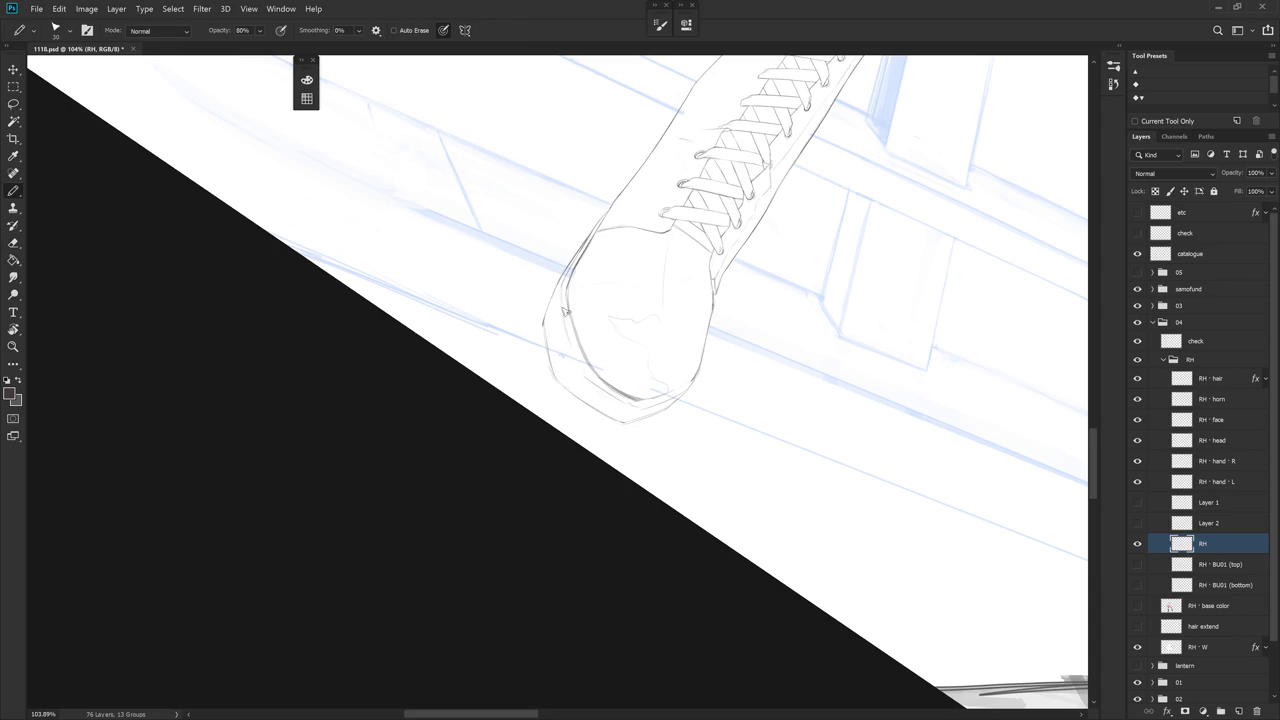
key(e)
key(b)
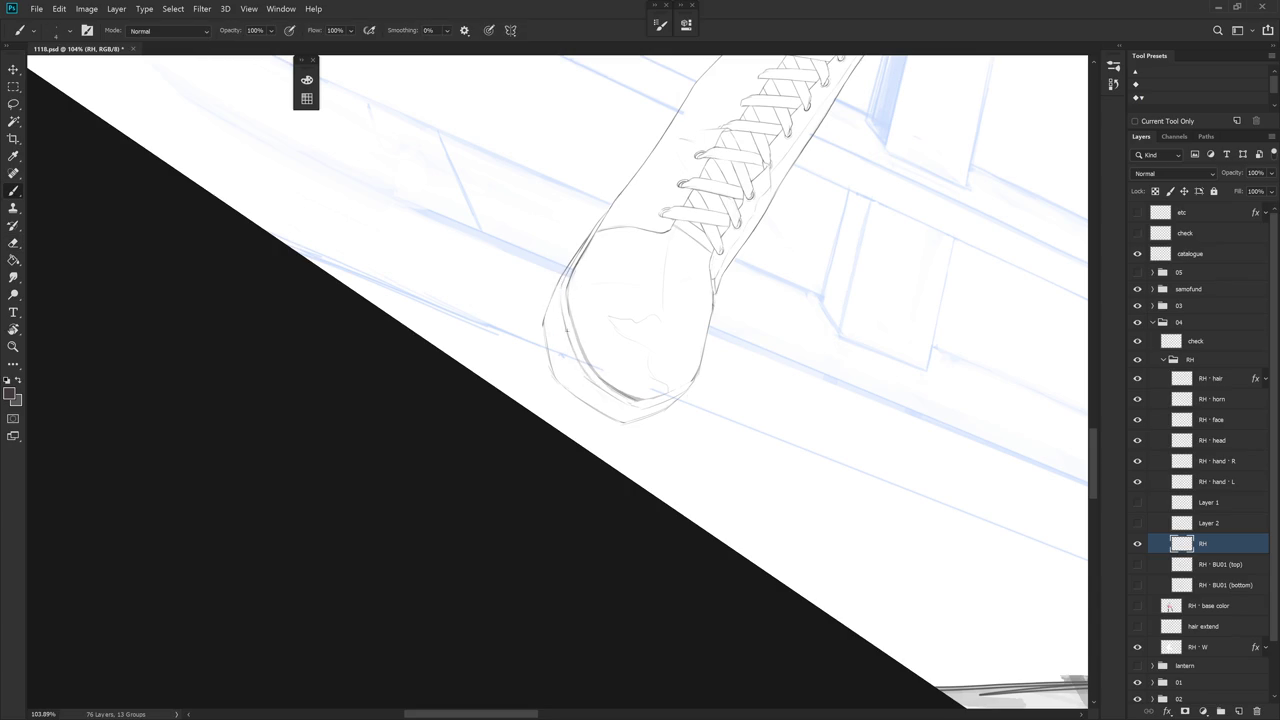
key(e)
key(r)
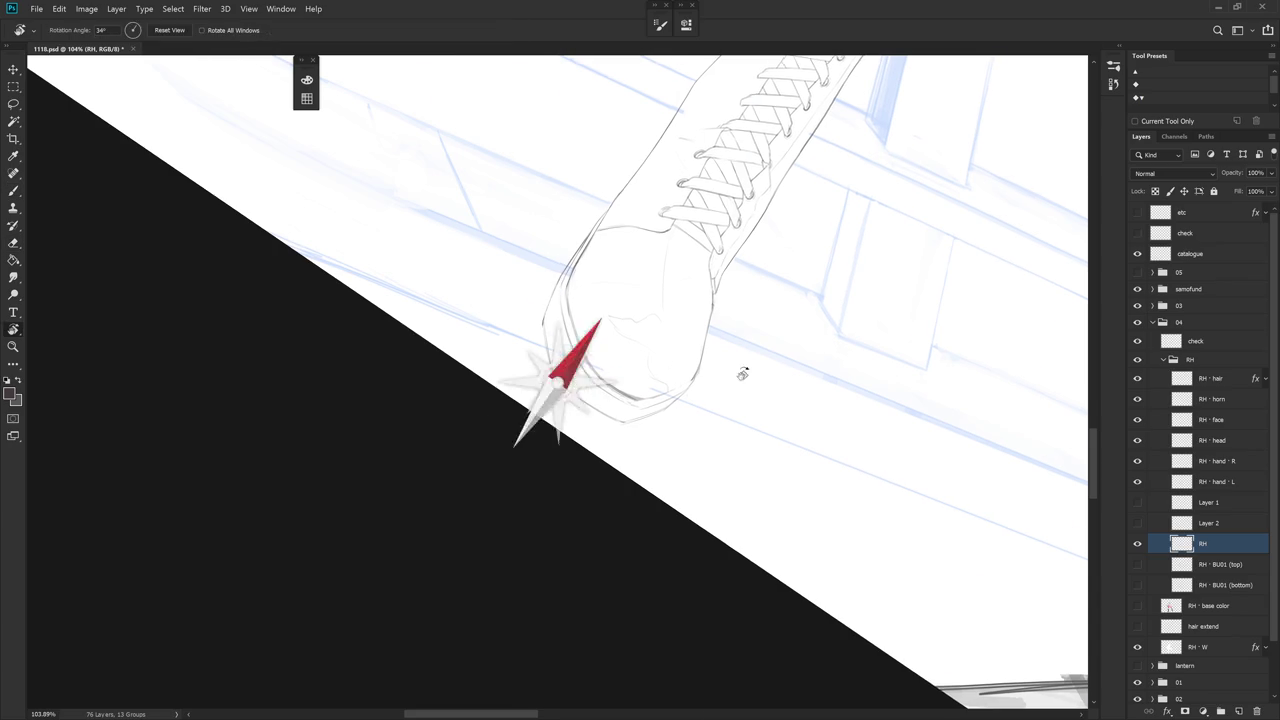
drag(743, 371, 585, 383)
Turn the boot nearly horizontal and draw a line along the toe's right edge
key(r)
key(e)
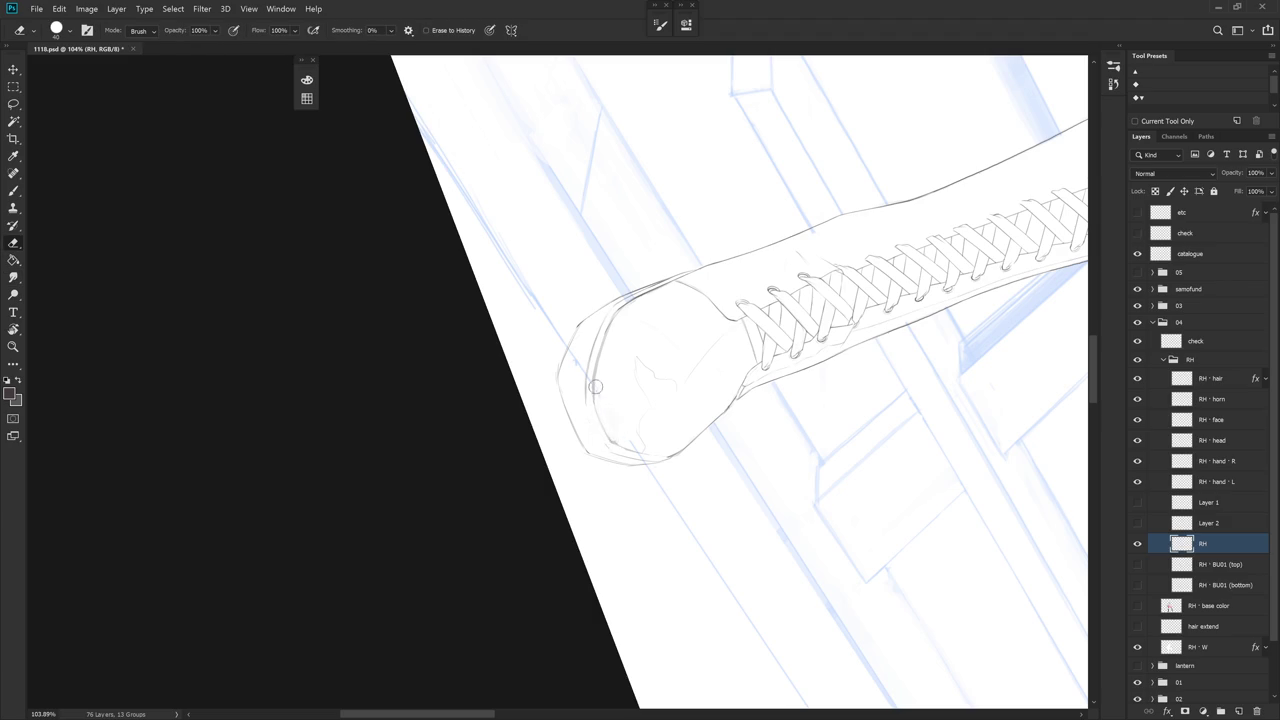
key(b)
drag(604, 422, 558, 453)
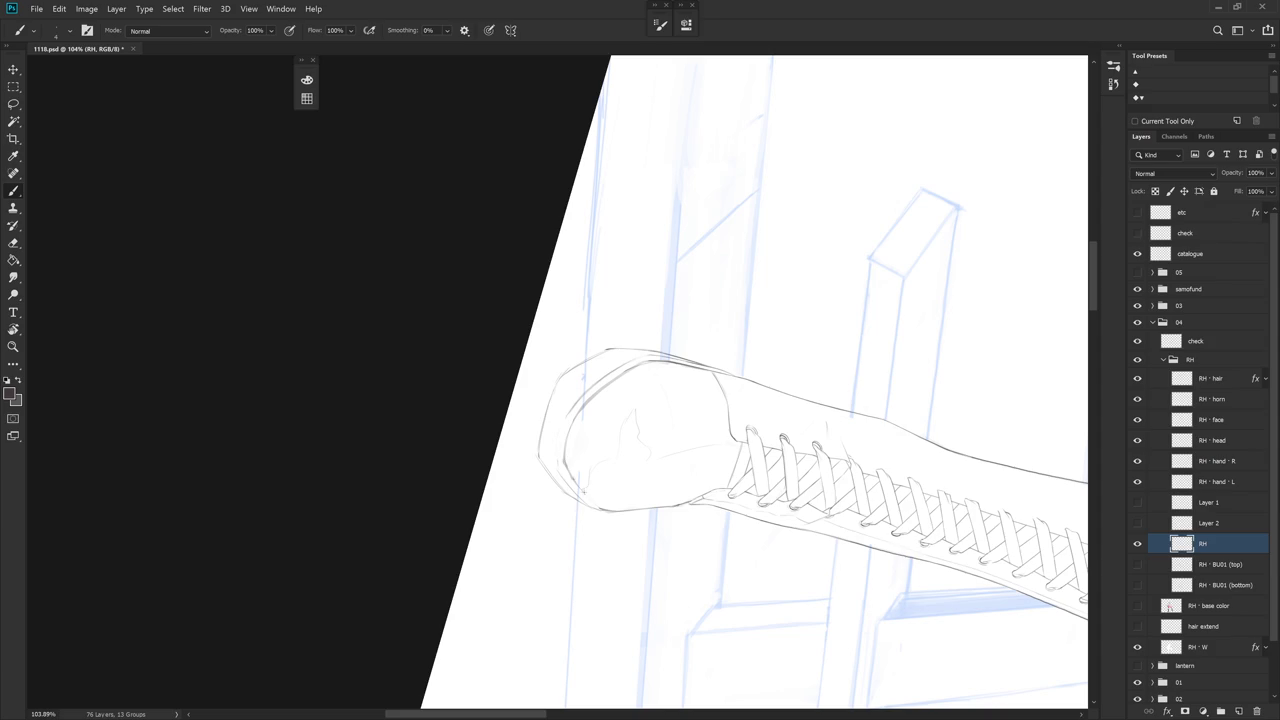
drag(632, 507, 655, 373)
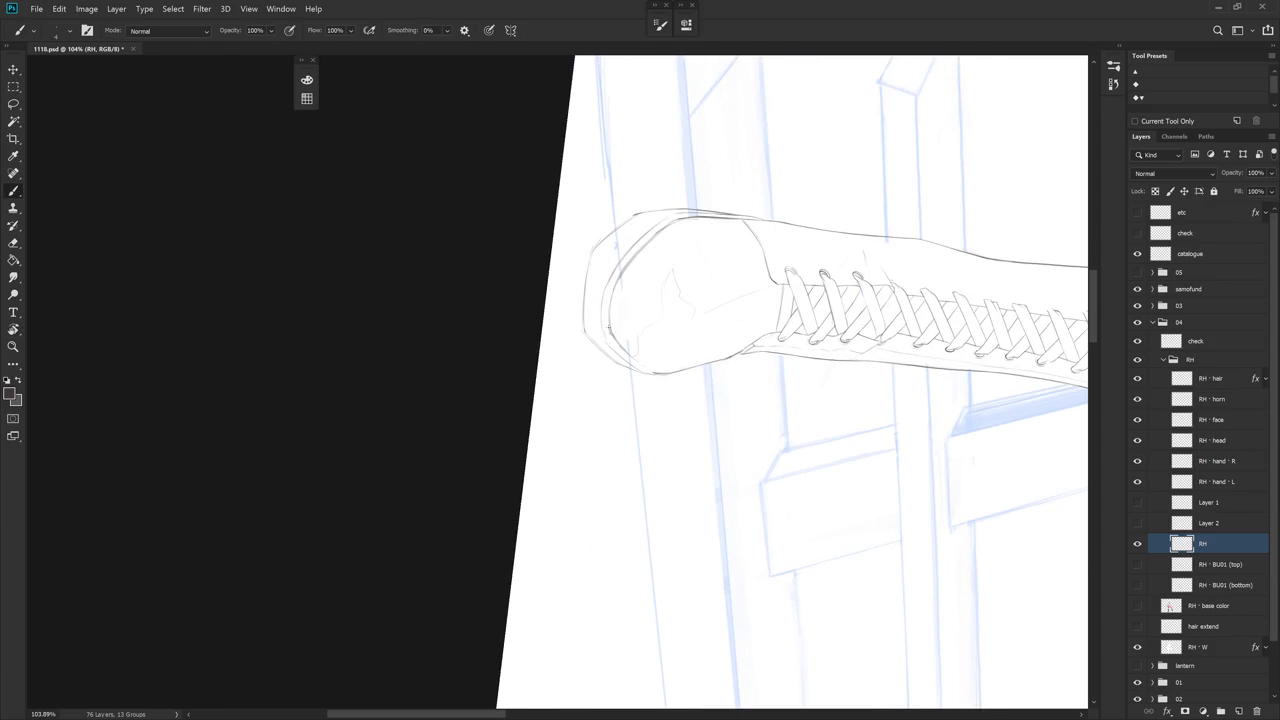
mouse_move(640, 300)
mouse_down()
mouse_move(631, 466)
mouse_move(600, 420)
mouse_up()
key(e)
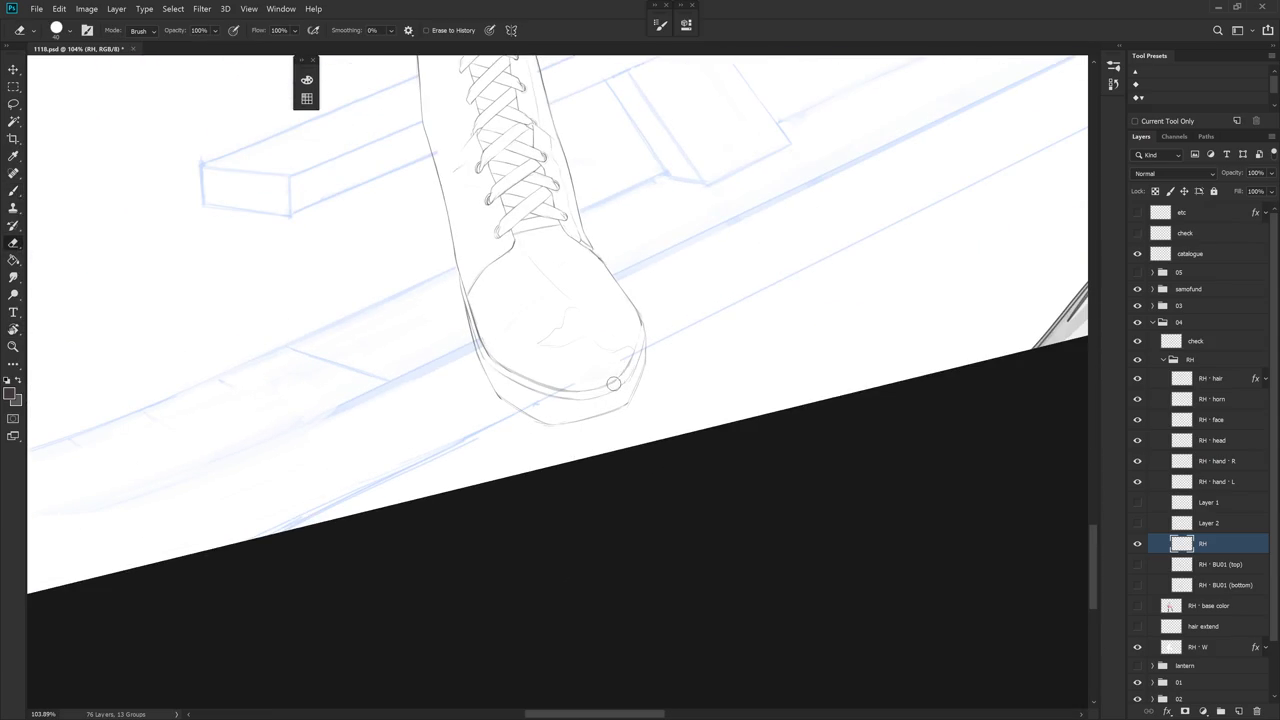
key(b)
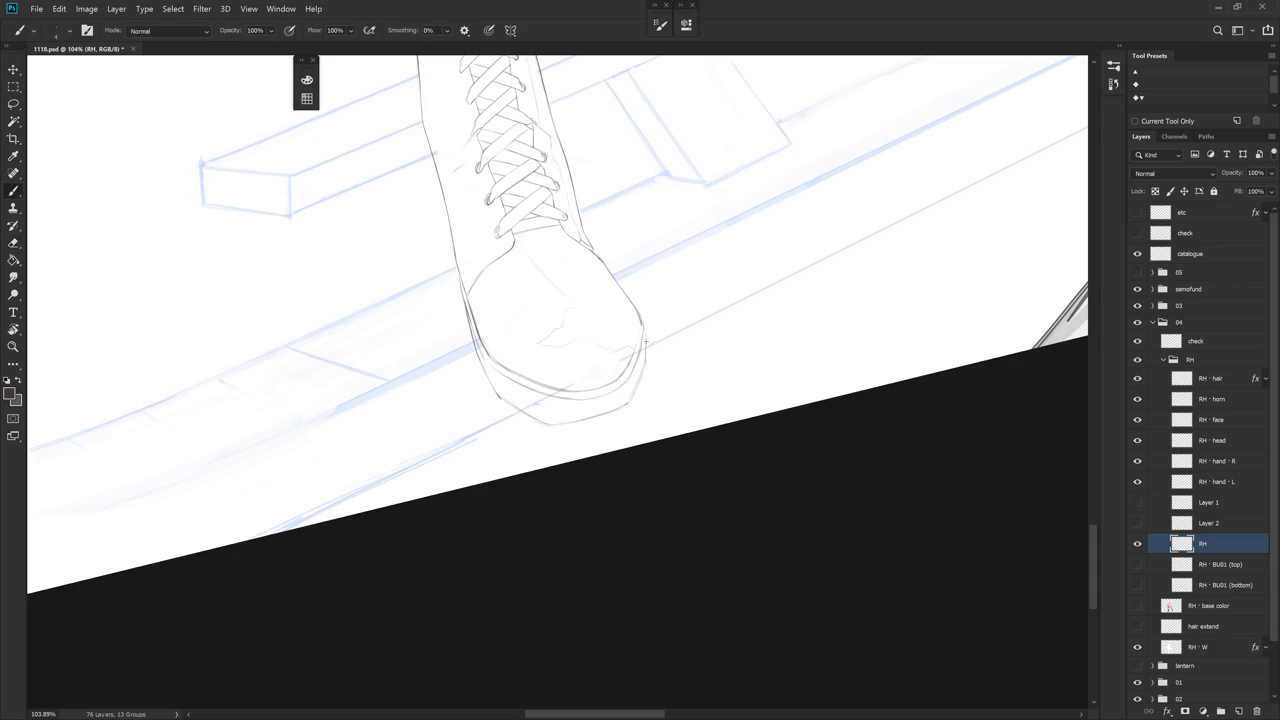
drag(642, 342, 643, 366)
Sketch, then erase, a stroke on the toe's left side and zoom out to the whole figure
key(r)
mouse_move(679, 393)
mouse_down()
mouse_move(776, 338)
mouse_move(540, 294)
mouse_move(535, 364)
mouse_move(643, 454)
mouse_up()
key(b)
key(e)
key(b)
drag(549, 350, 558, 416)
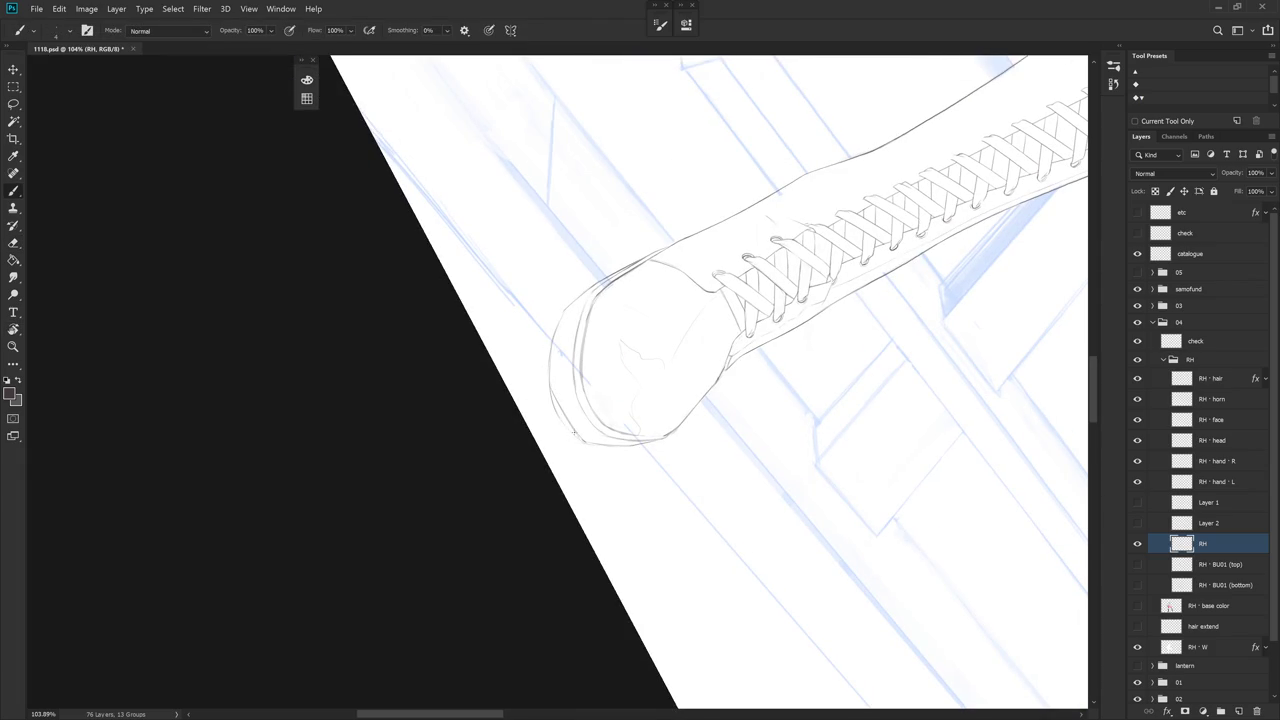
key(e)
drag(550, 370, 566, 422)
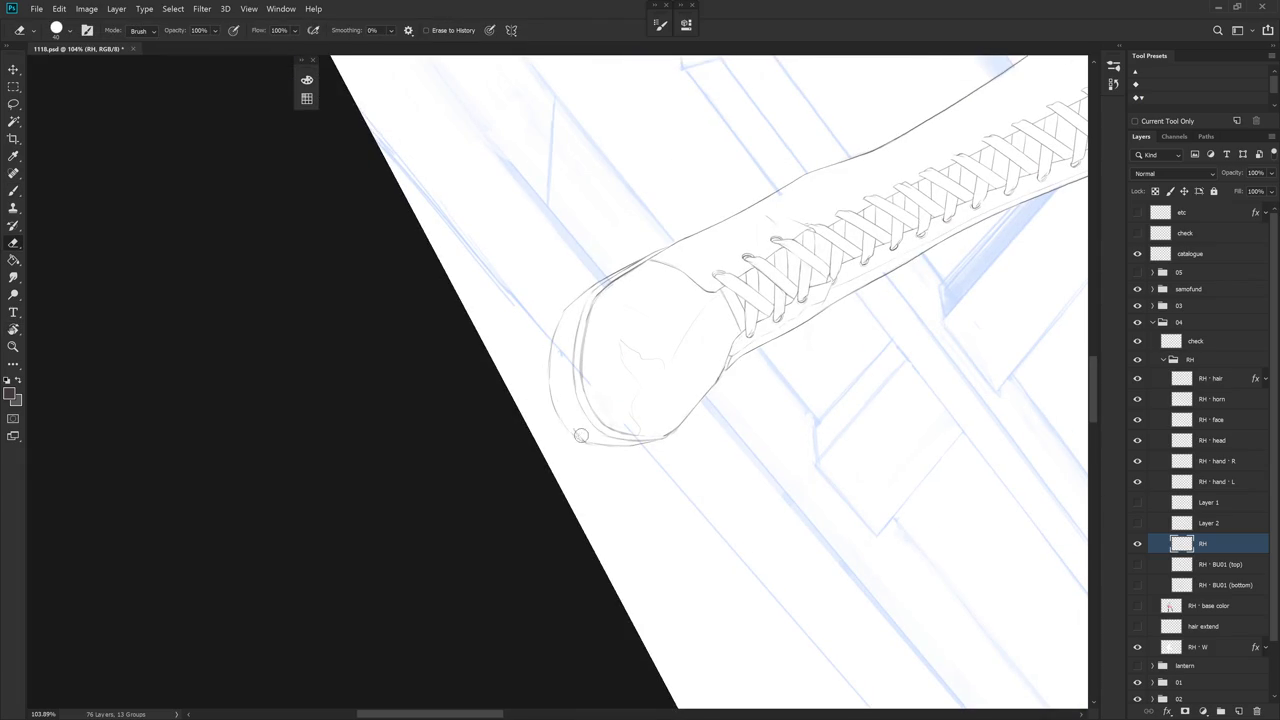
scroll(706, 380, down, 5)
key(b)
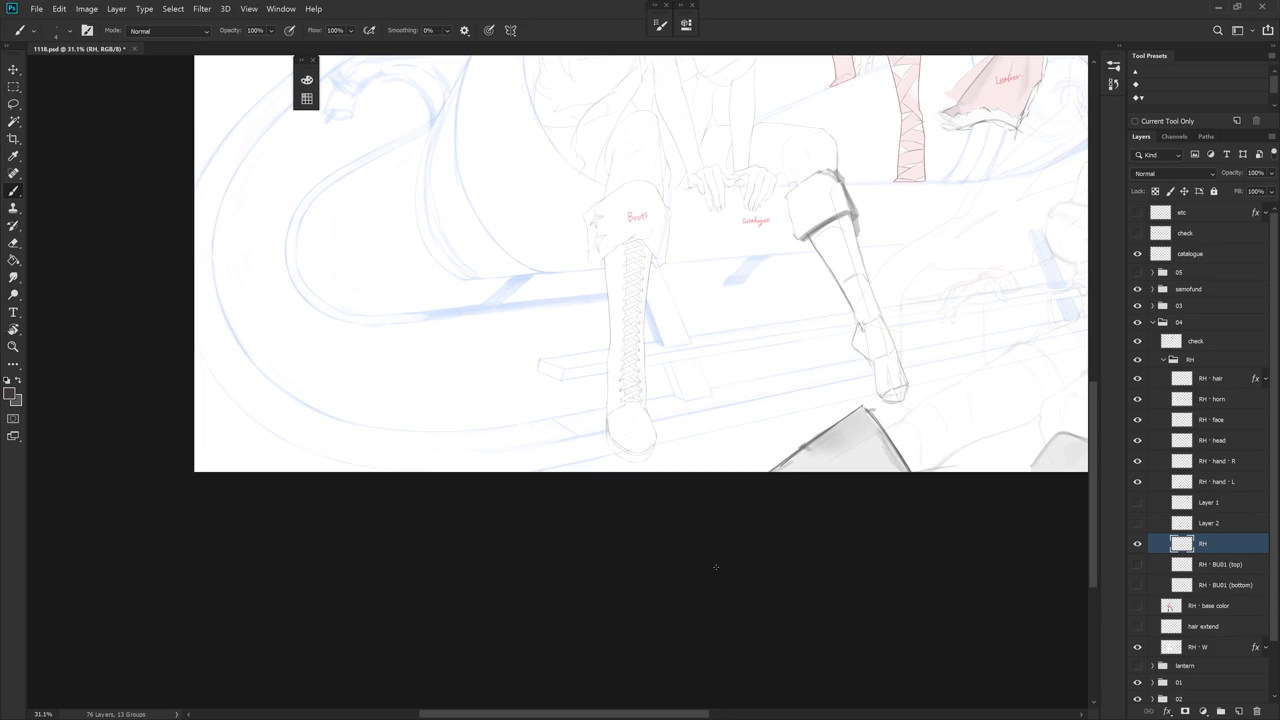
Check the boot toe up close, reset the view rotation upright, and zoom back out
scroll(614, 363, up, 3)
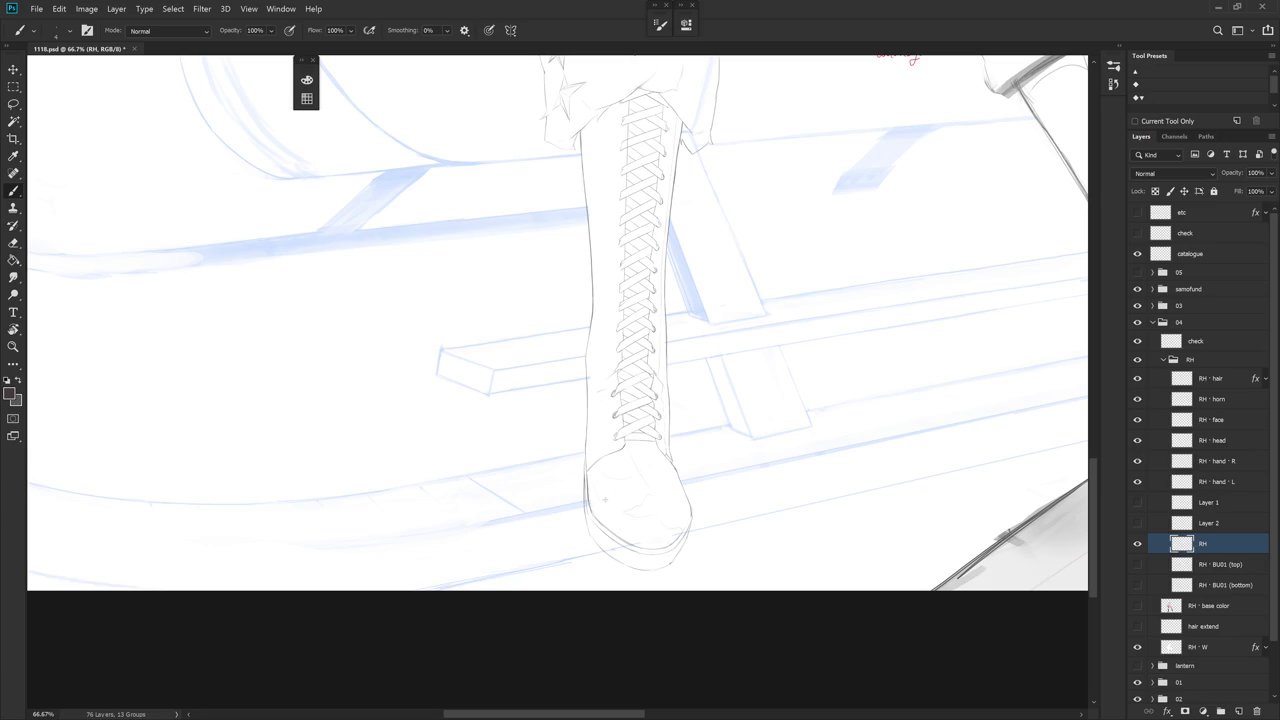
scroll(673, 482, down, 2)
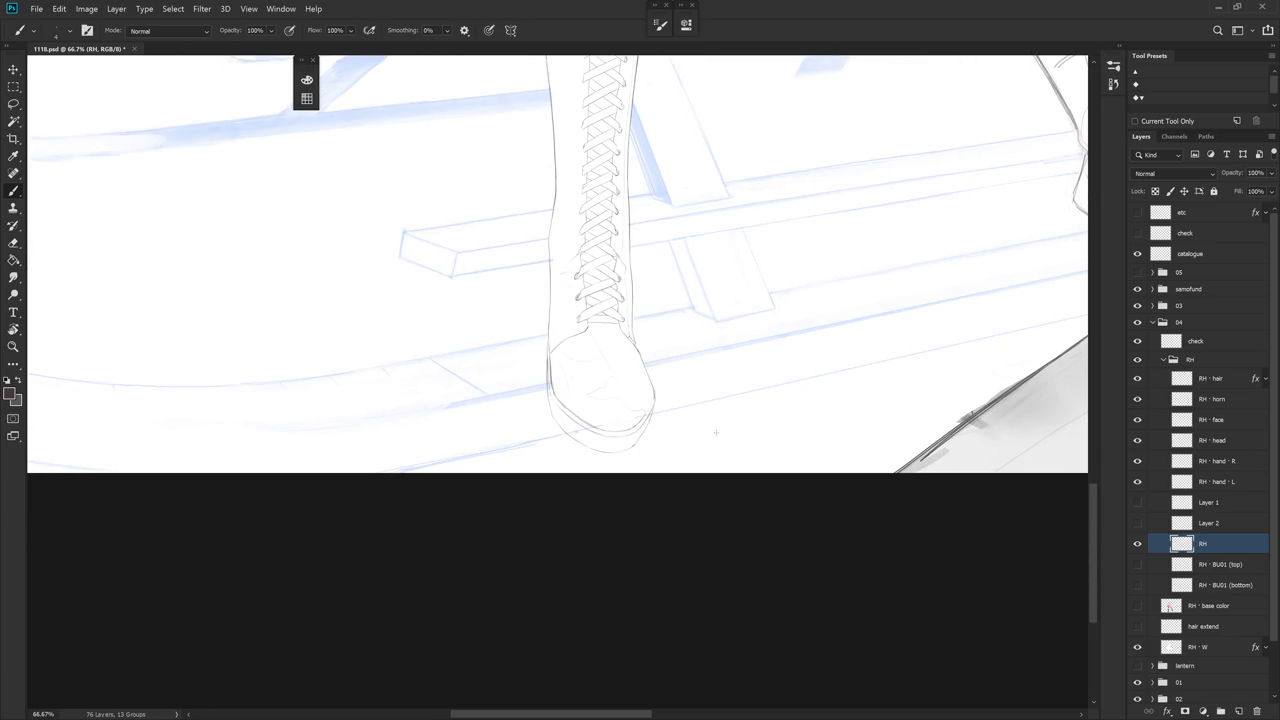
scroll(563, 353, up, 2)
key(e)
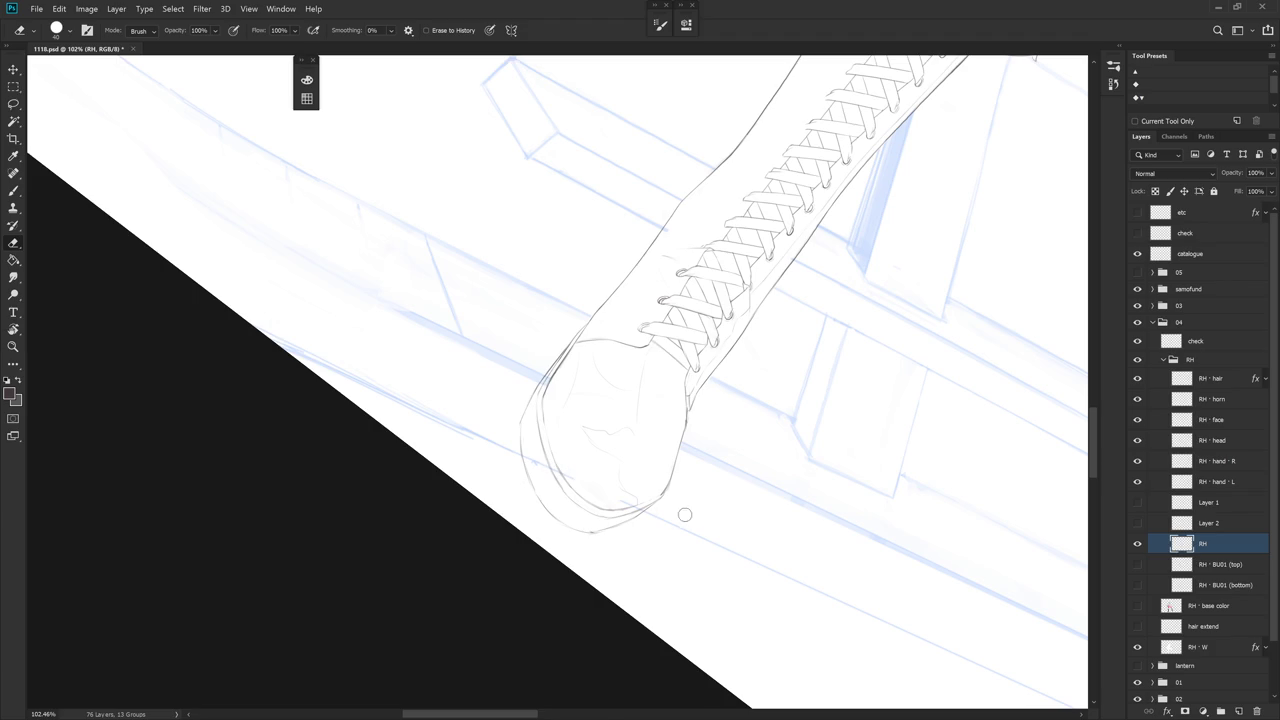
key(Escape)
scroll(806, 409, down, 2)
key(b)
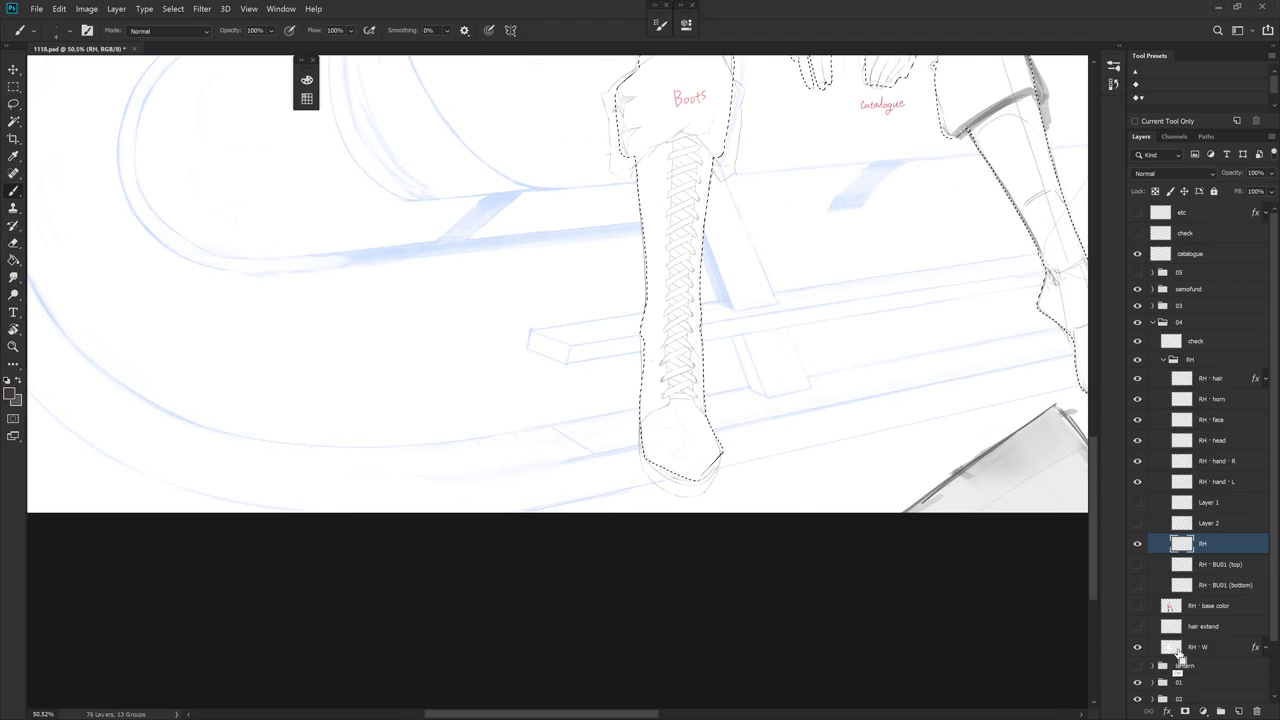
Lasso the boot toe, move it left and shrink it to about 95%
drag(738, 421, 770, 421)
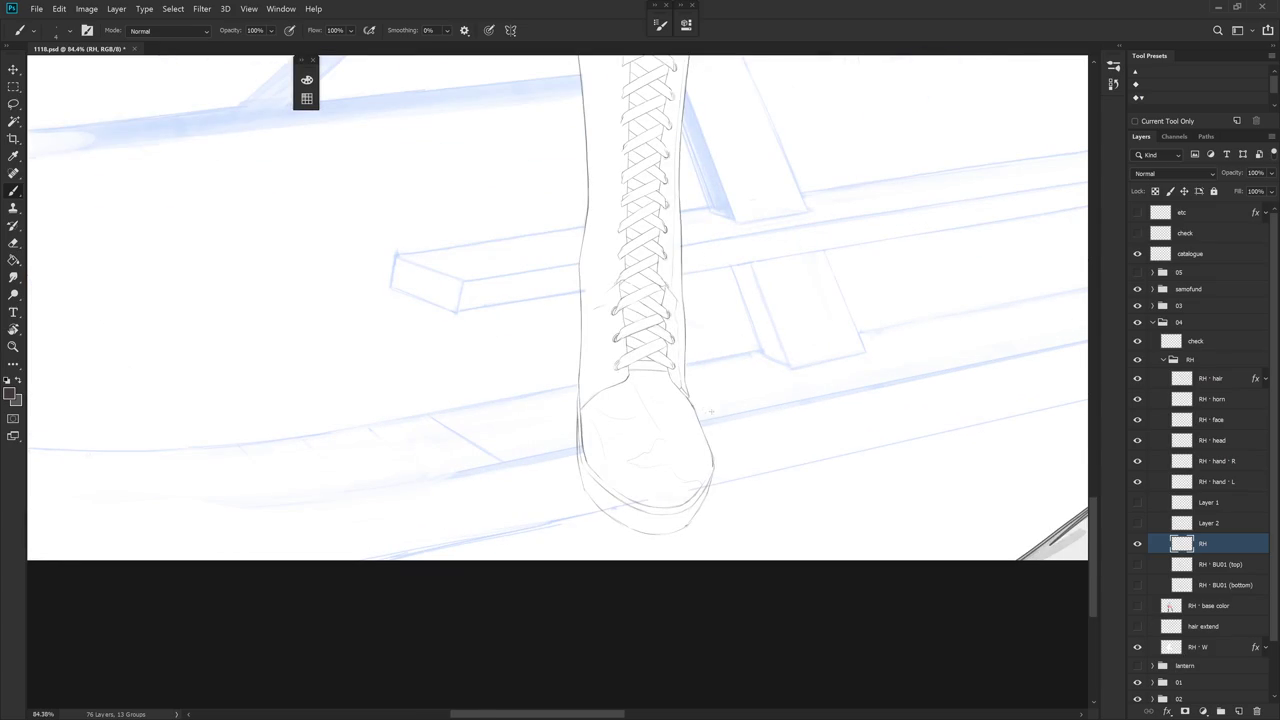
key(l)
mouse_move(722, 472)
mouse_down()
mouse_move(668, 410)
mouse_move(585, 436)
mouse_move(720, 545)
mouse_up()
key(ctrl+t)
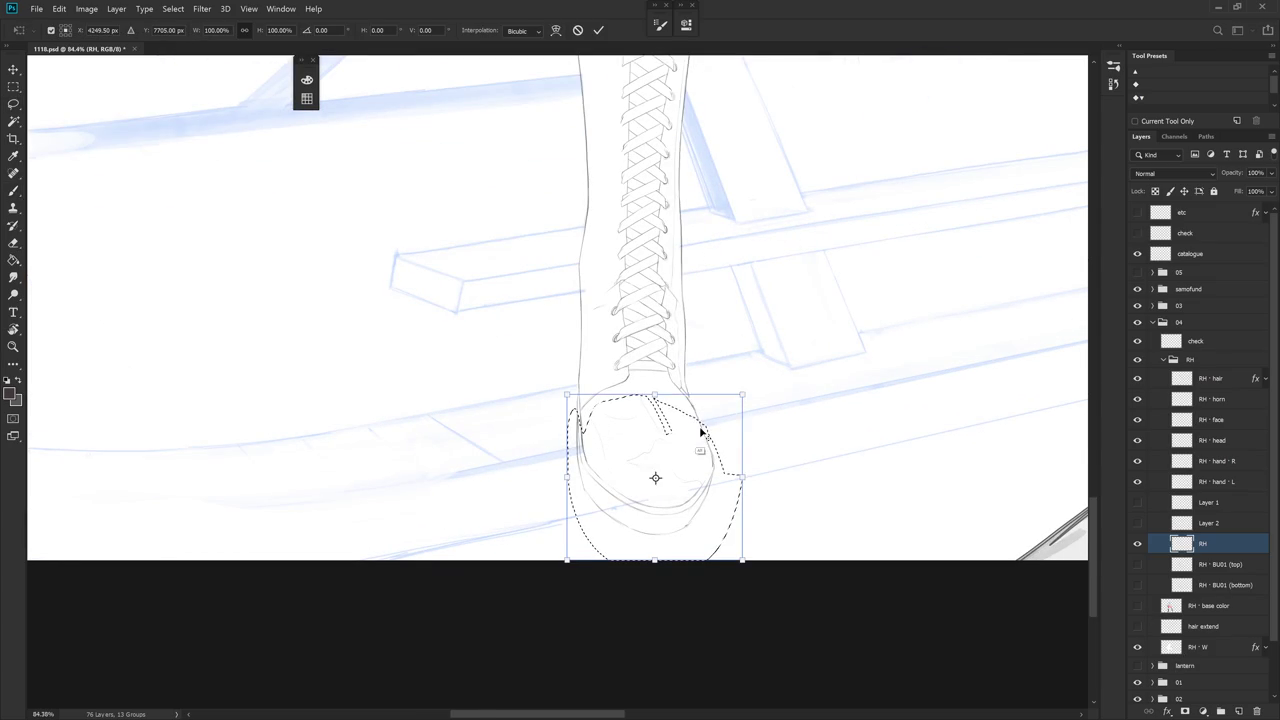
drag(672, 400, 583, 416)
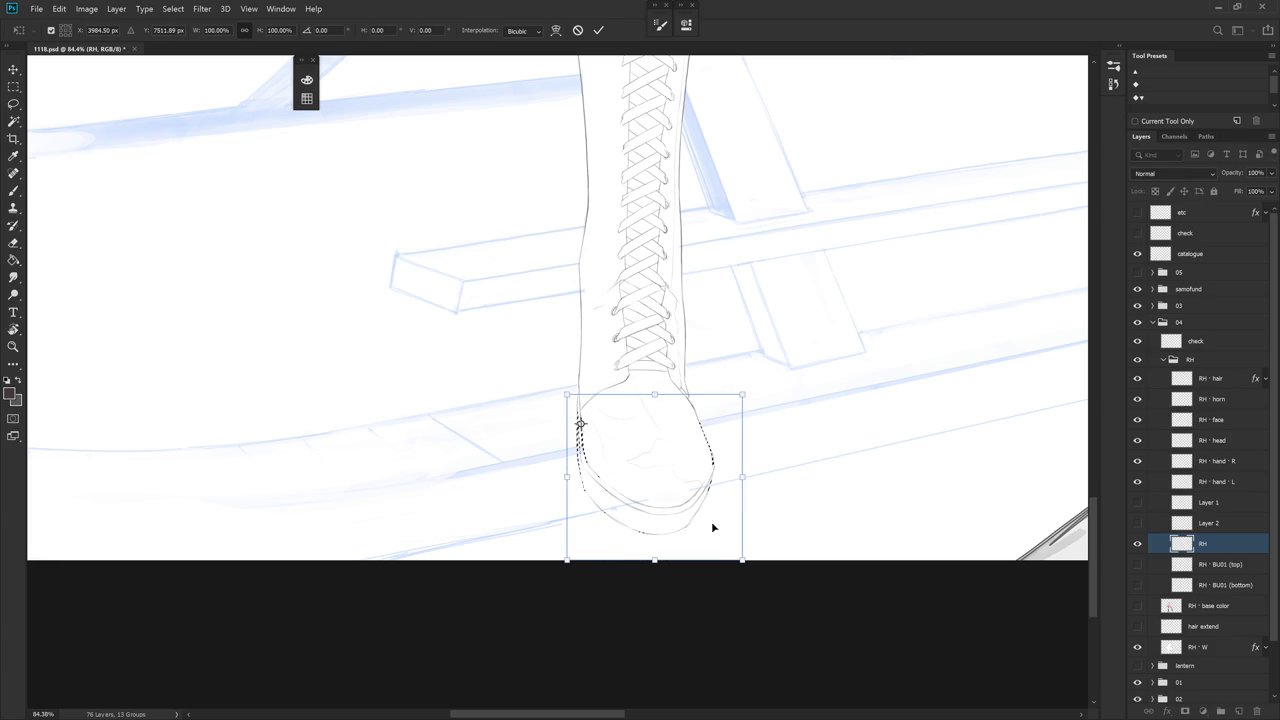
drag(741, 560, 735, 552)
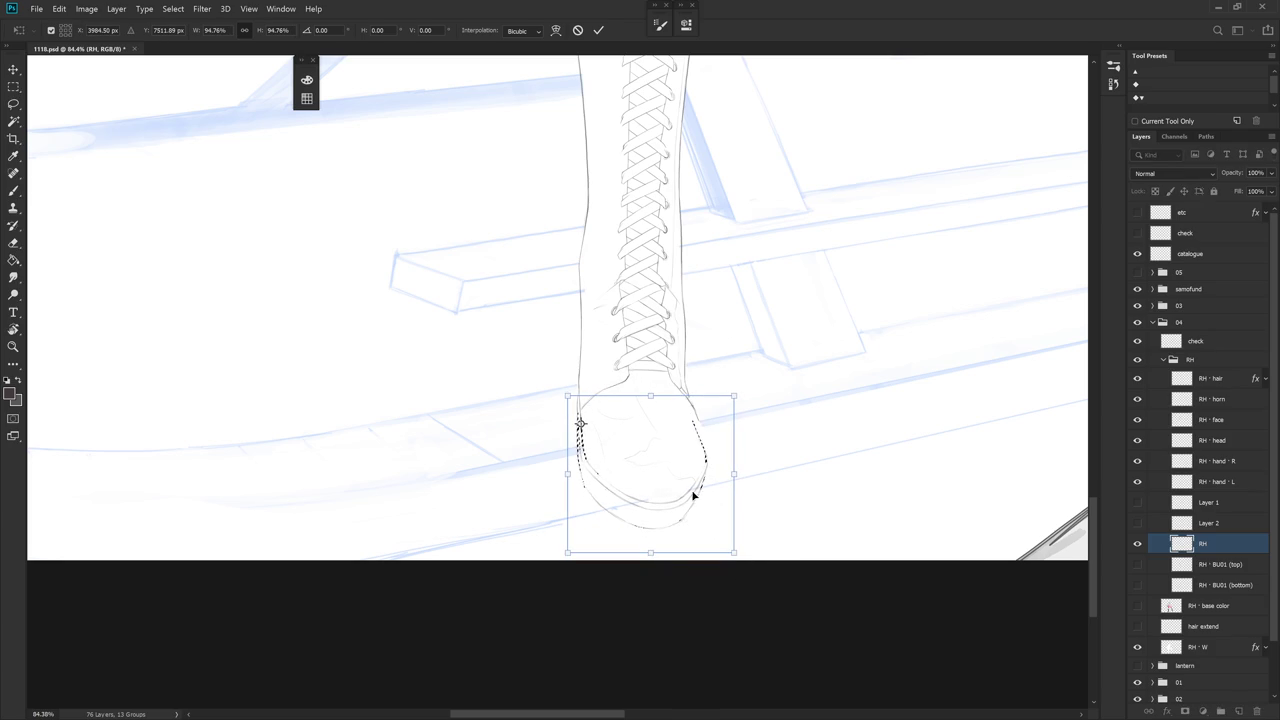
drag(694, 494, 694, 491)
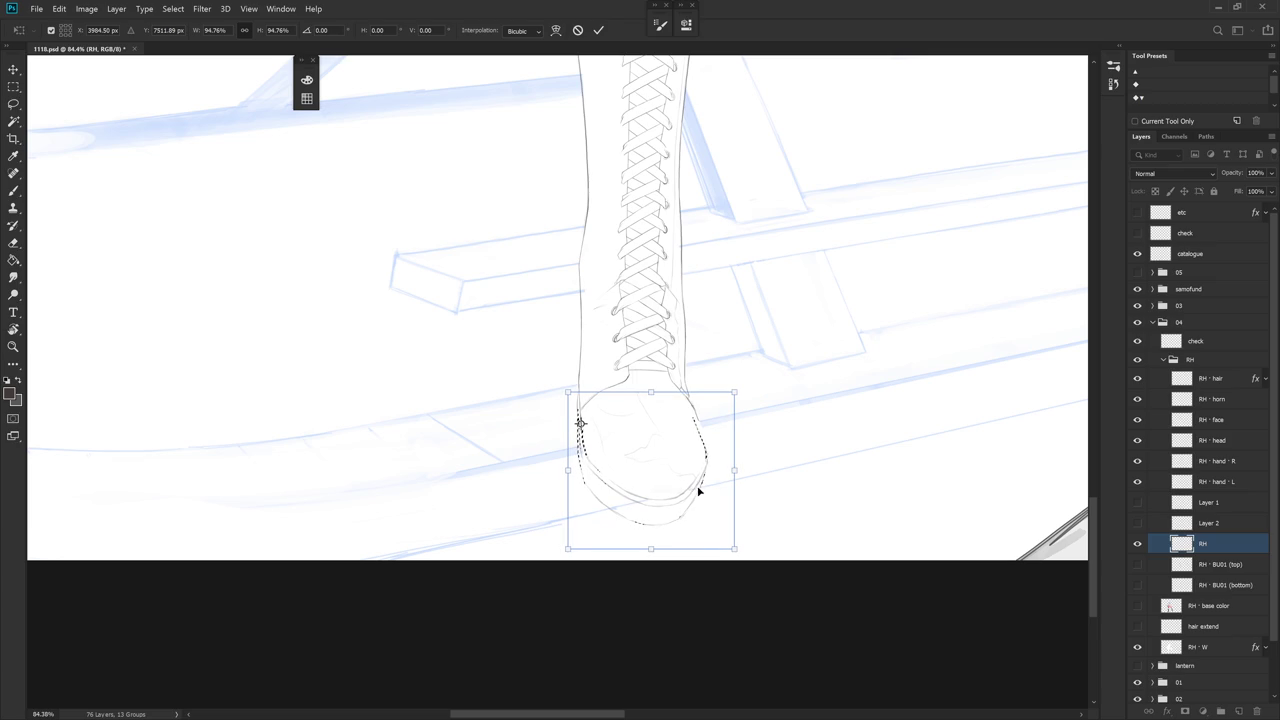
key(Return)
key(ctrl+d)
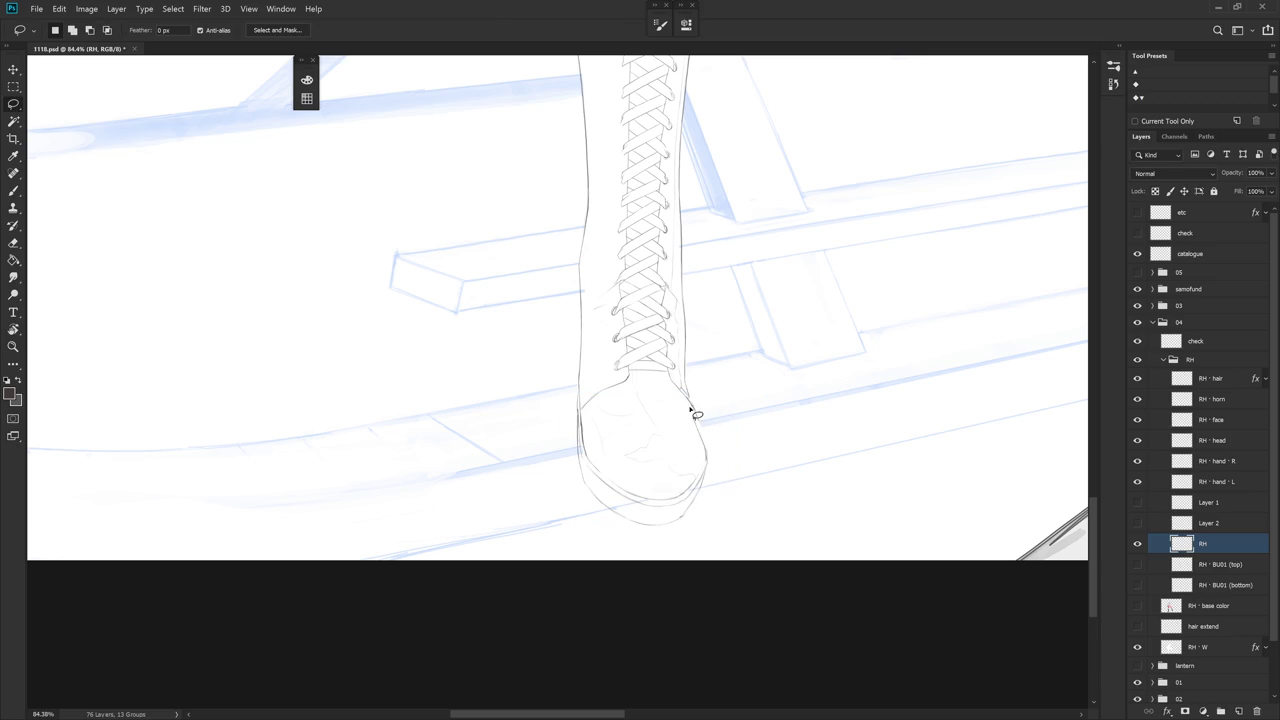
Transform the toe's right side, then load and clear the boot outline selection
mouse_move(688, 412)
mouse_down()
mouse_move(663, 486)
mouse_move(731, 446)
mouse_move(744, 478)
mouse_move(715, 480)
mouse_up()
key(ctrl+t)
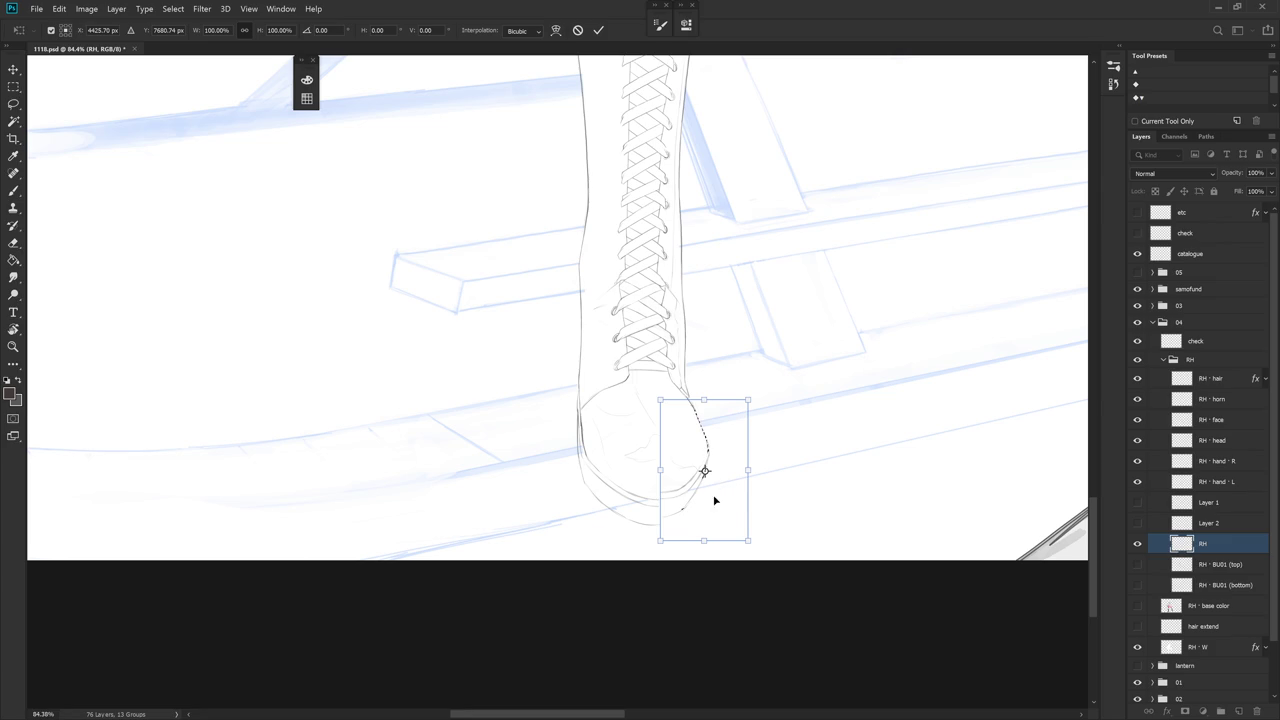
key(Return)
ctrl+click(1171, 648)
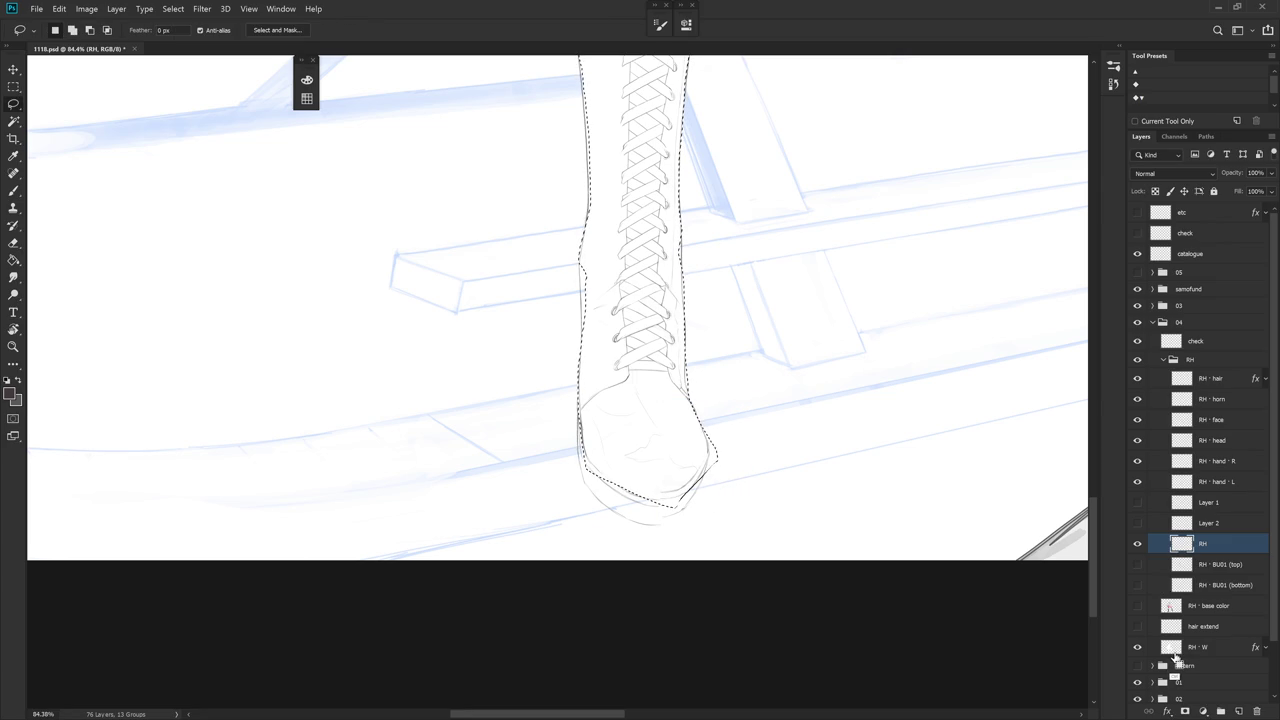
key(ctrl+d)
Reselect the boot toe and rotate it about 6 degrees into place
drag(661, 513, 580, 421)
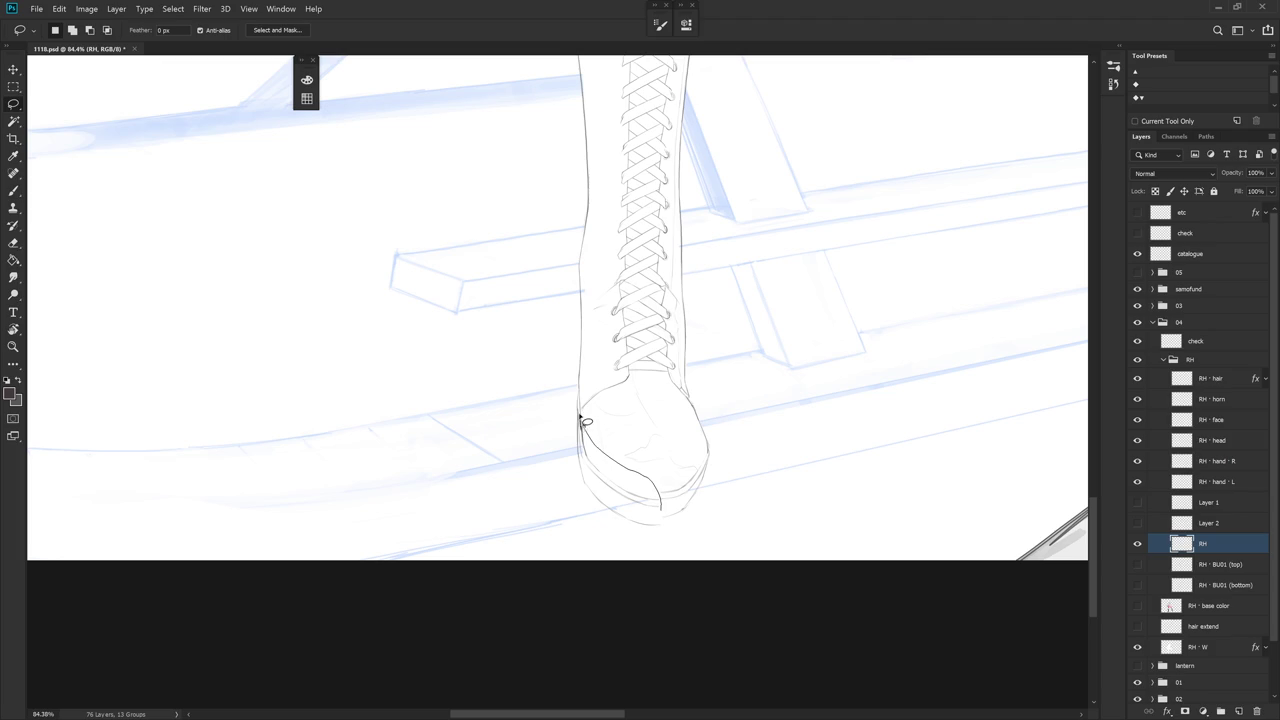
drag(583, 418, 662, 535)
key(ctrl+t)
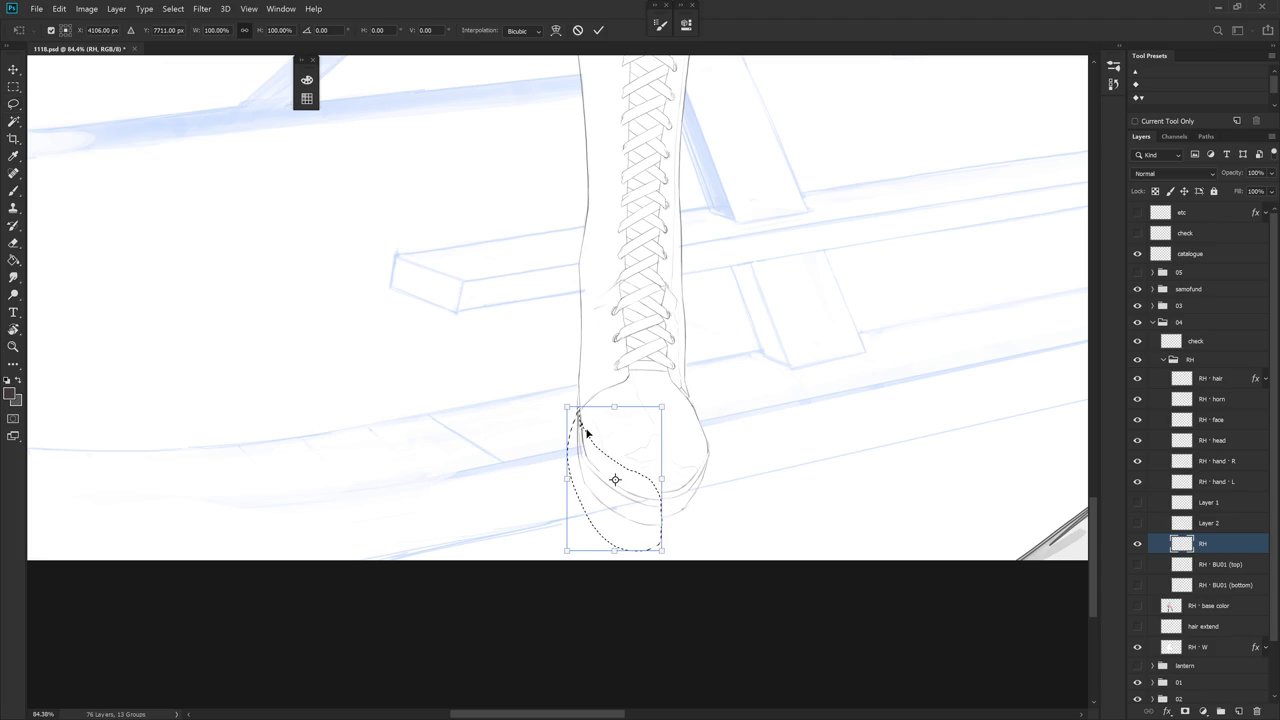
drag(585, 435, 580, 423)
drag(688, 558, 704, 553)
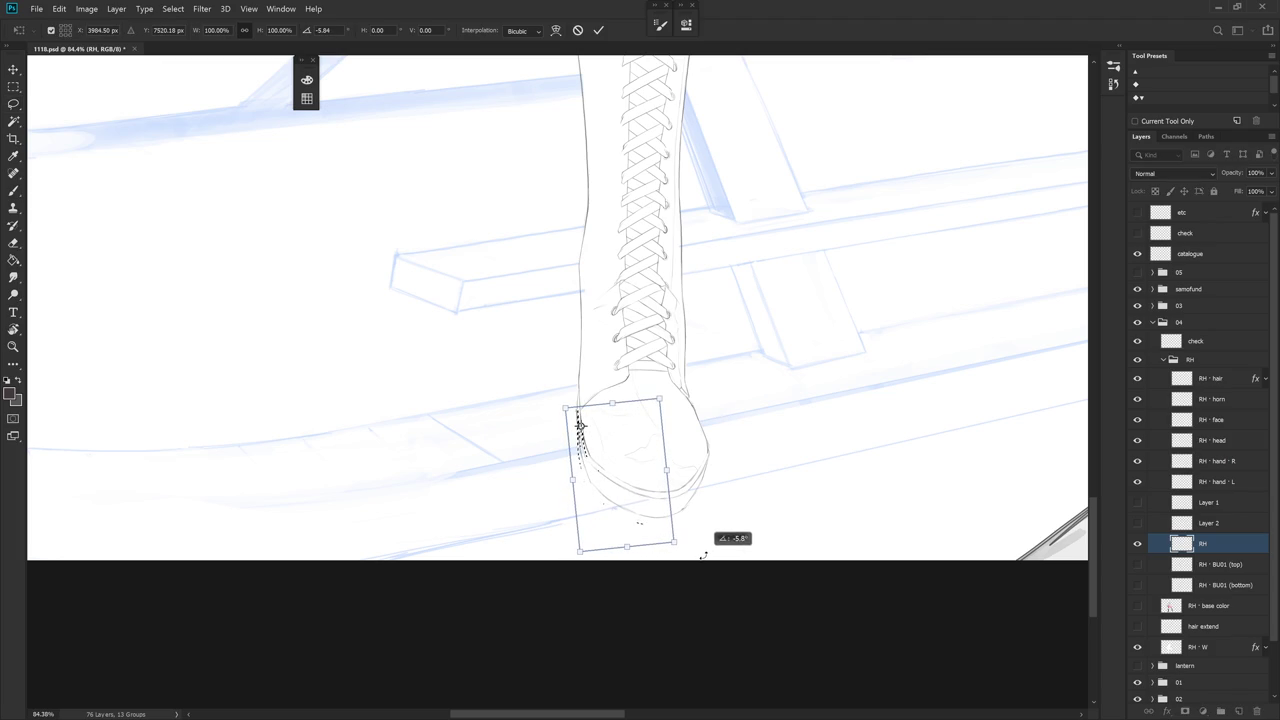
key(Return)
key(e)
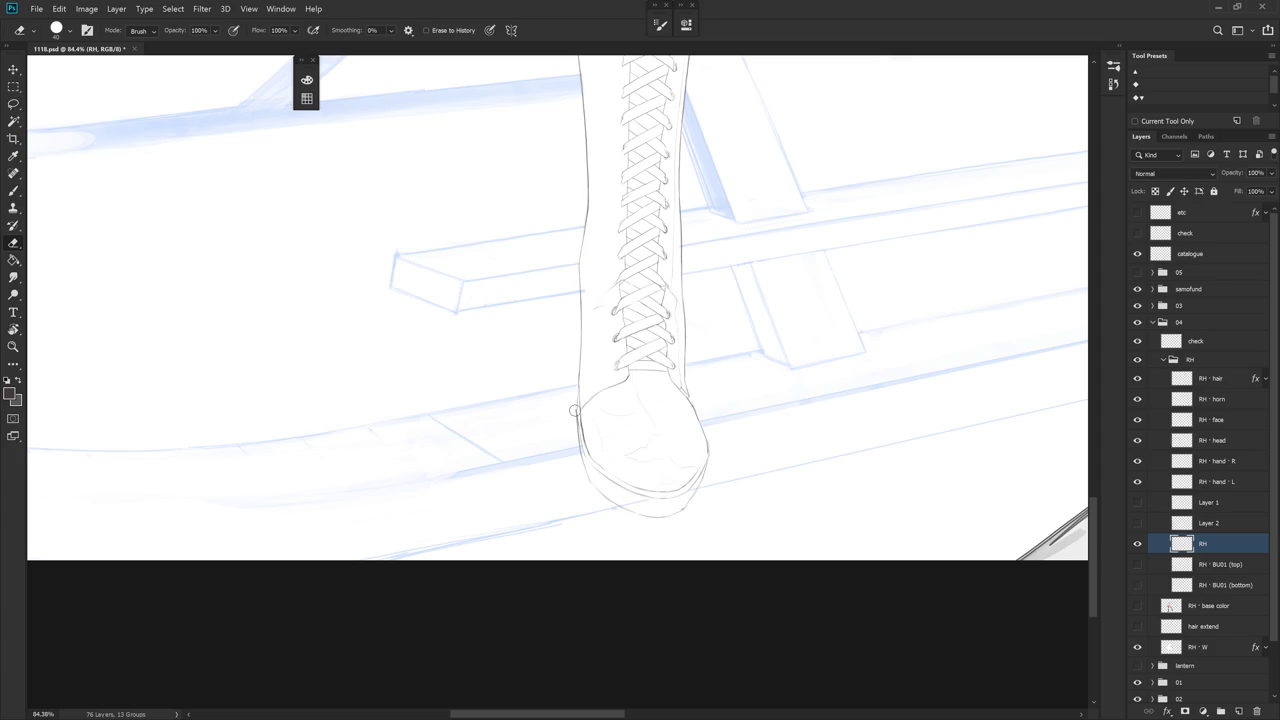
key(b)
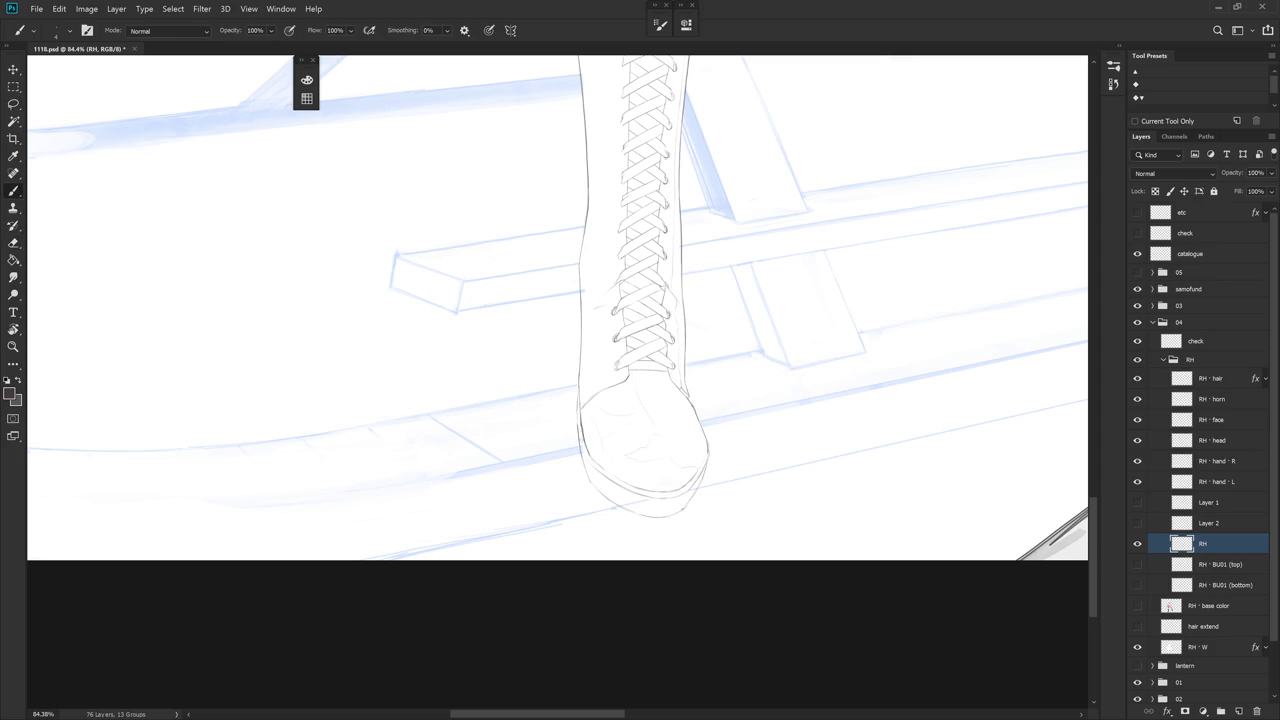
Darken the boot's lower left edge line
scroll(588, 396, up, 2)
key(e)
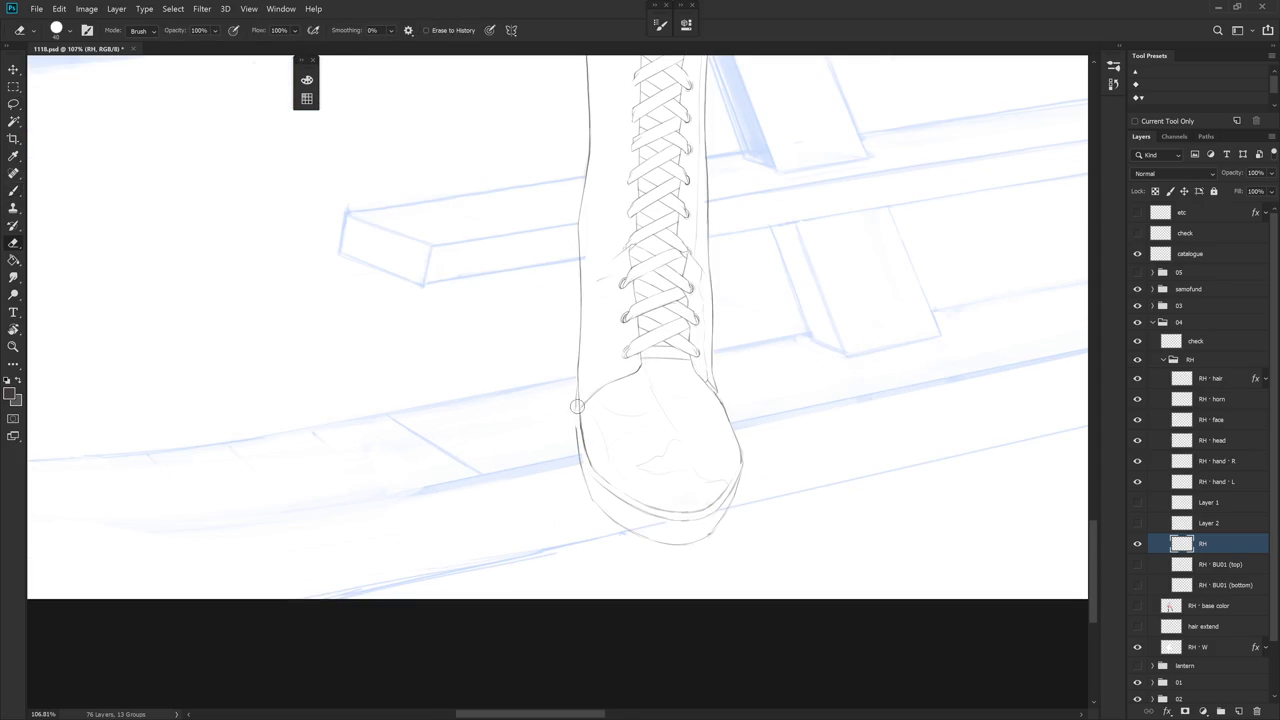
key(b)
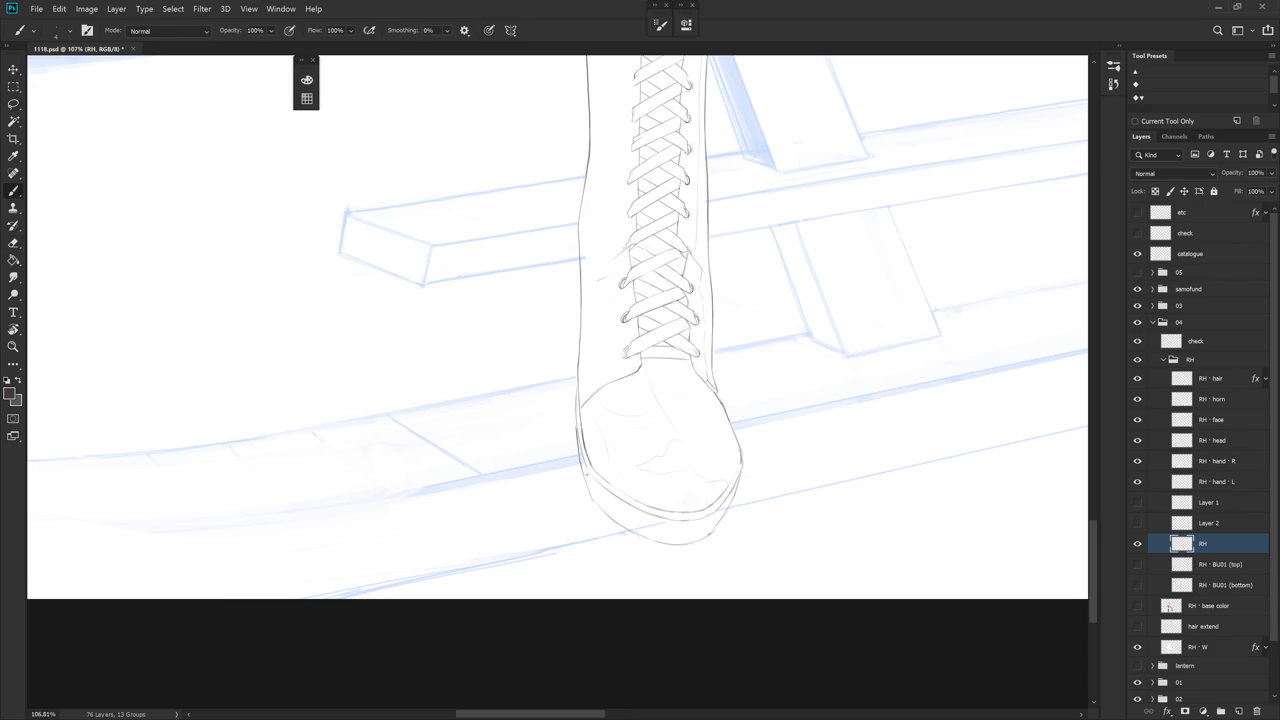
drag(576, 430, 581, 463)
scroll(786, 437, down, 3)
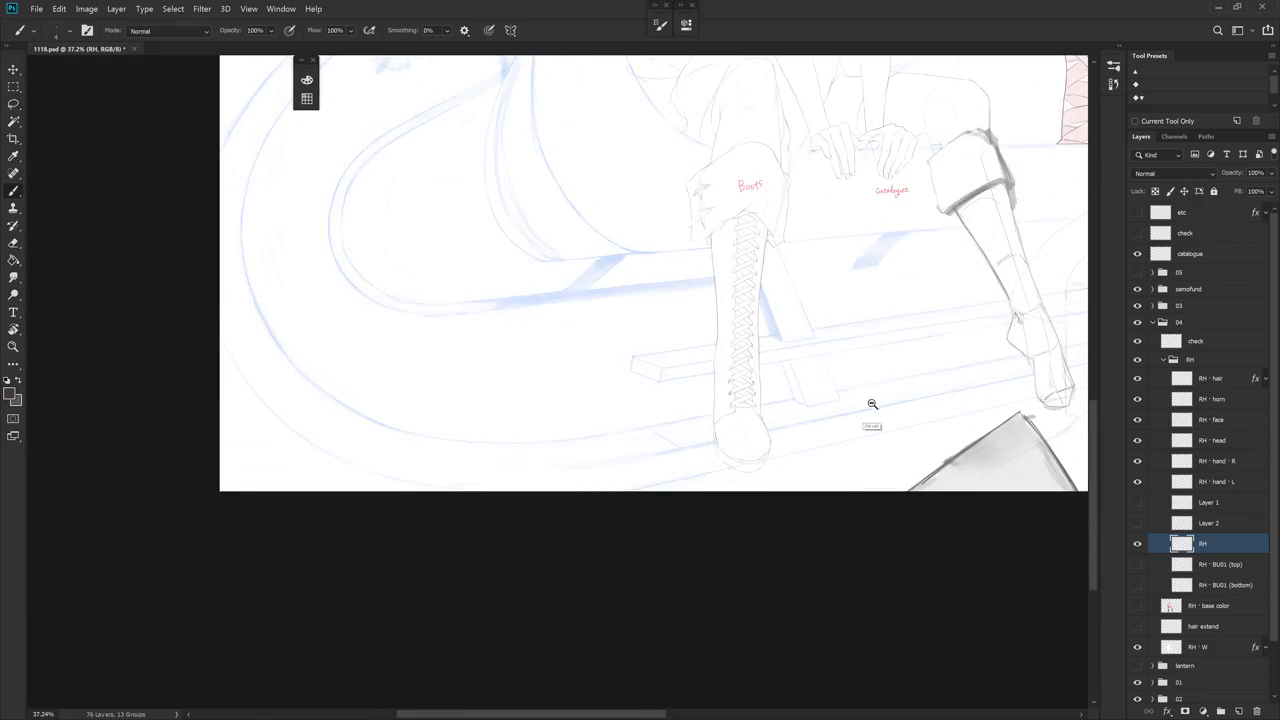
scroll(871, 406, down, 1)
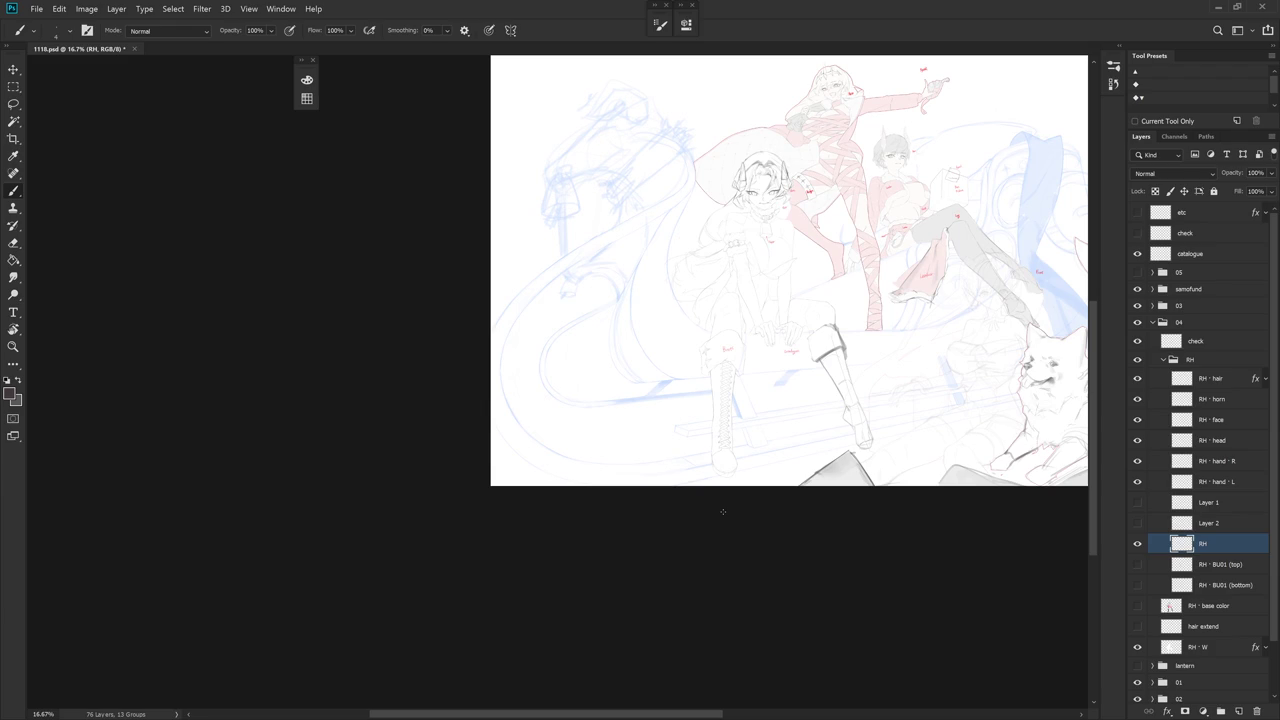
Zoom in on the laces and tilt the view, alternating brush and eraser there
scroll(756, 430, up, 2)
scroll(724, 440, up, 2)
scroll(730, 440, up, 1)
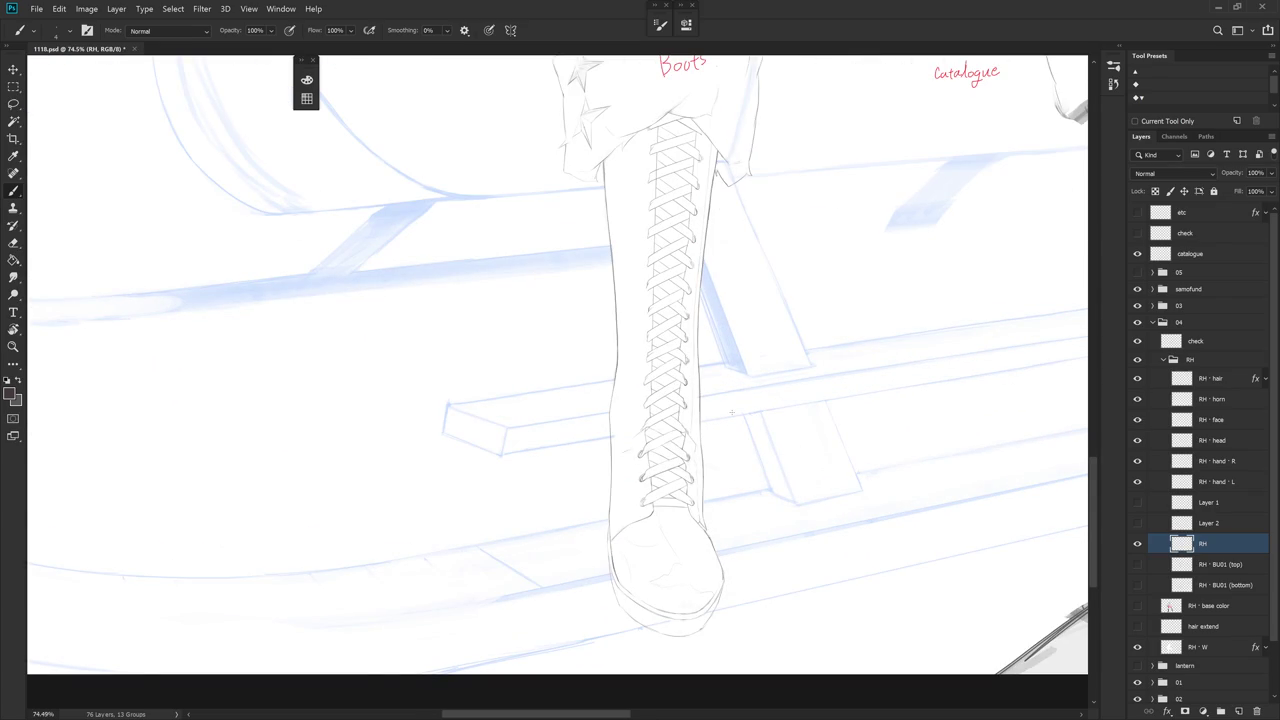
scroll(718, 238, up, 1)
scroll(726, 286, up, 1)
key(e)
scroll(704, 302, up, 1)
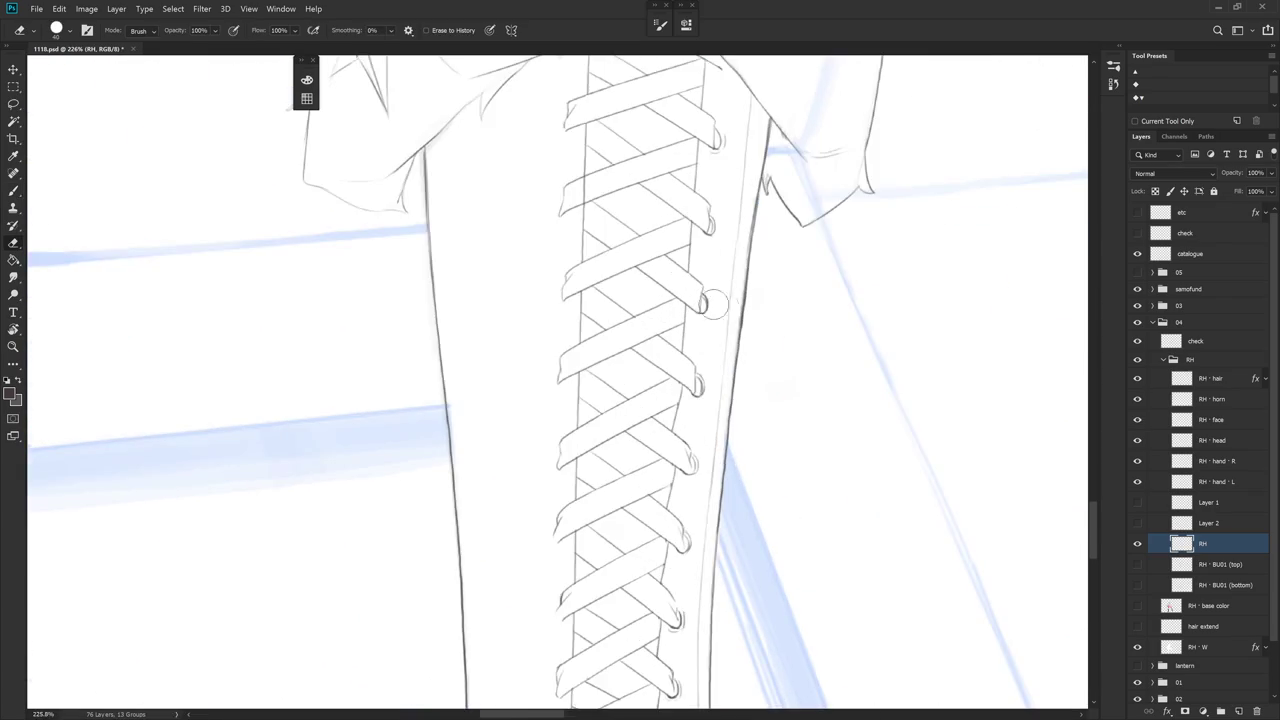
drag(704, 302, 690, 285)
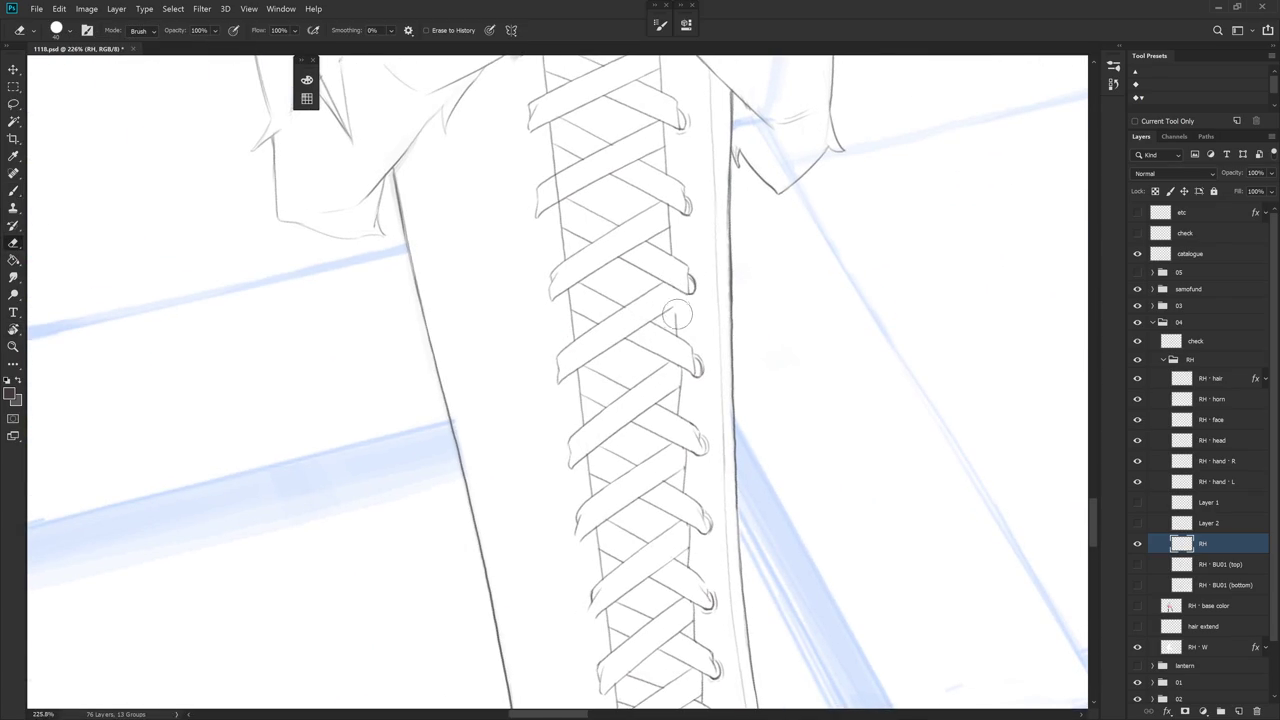
key(b)
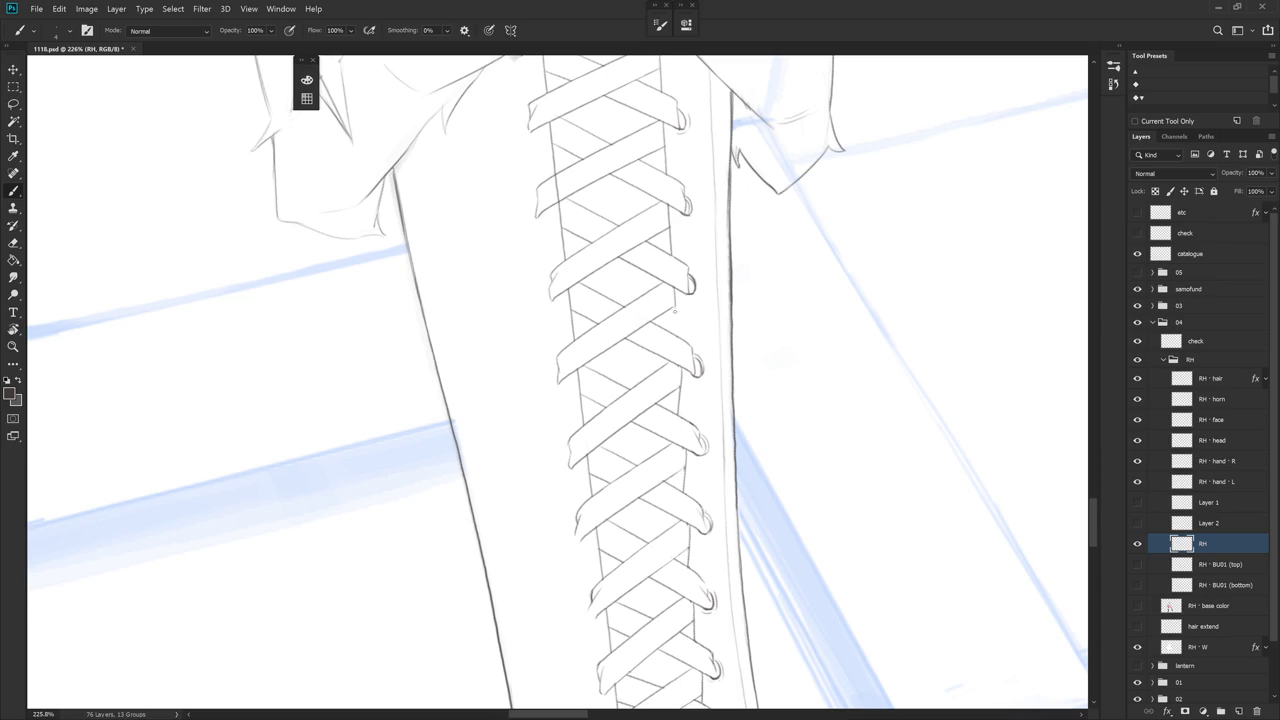
key(e)
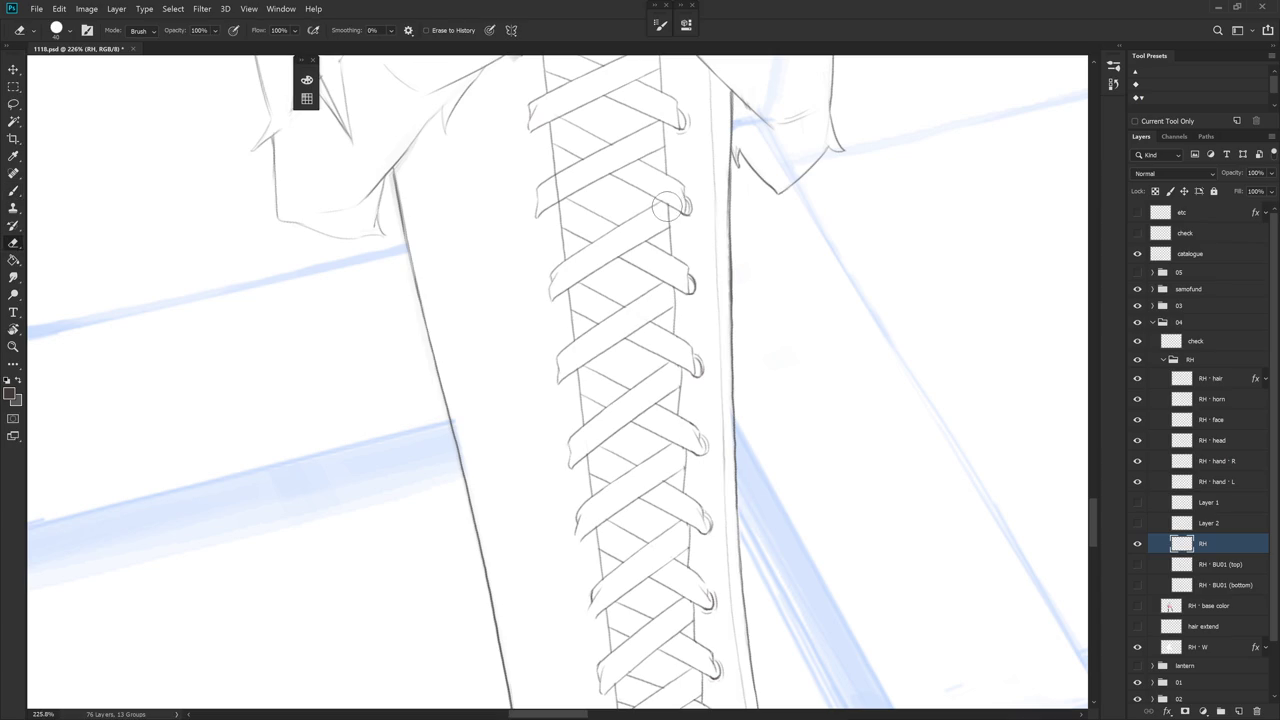
key(b)
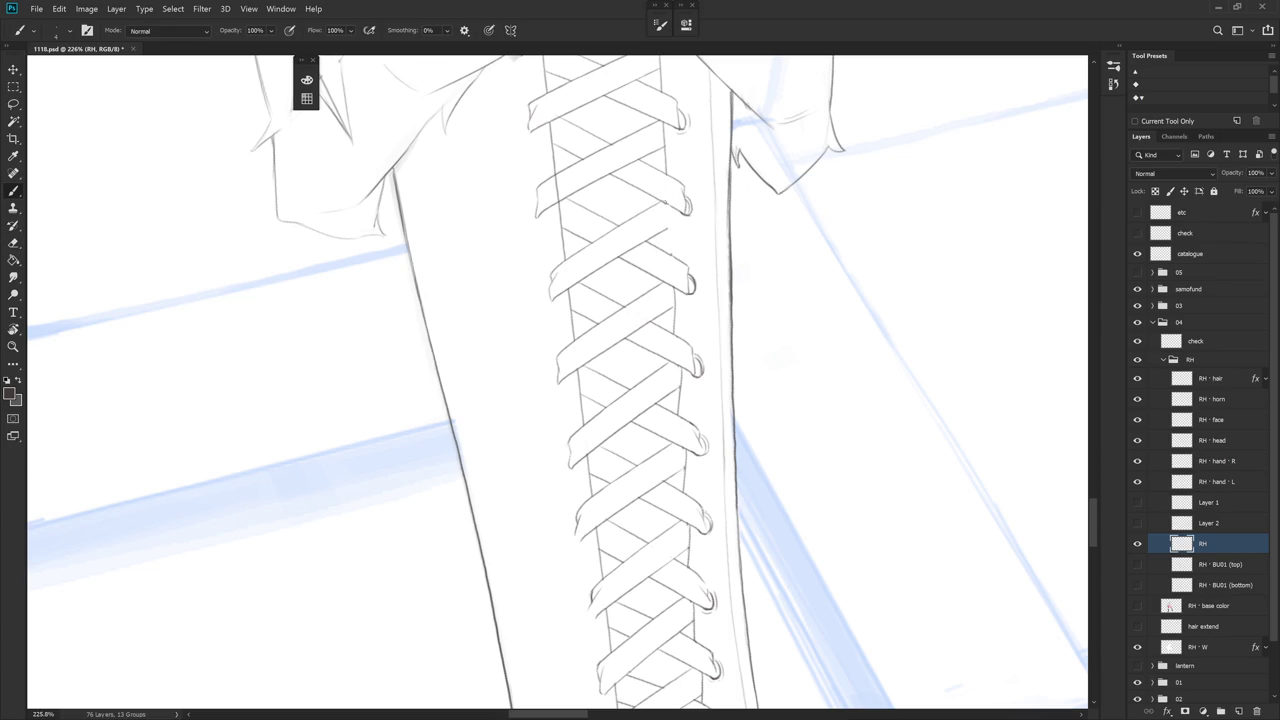
Undo the faint stroke beside the lacing and redraw a short line in its place
scroll(687, 157, up, 2)
key(e)
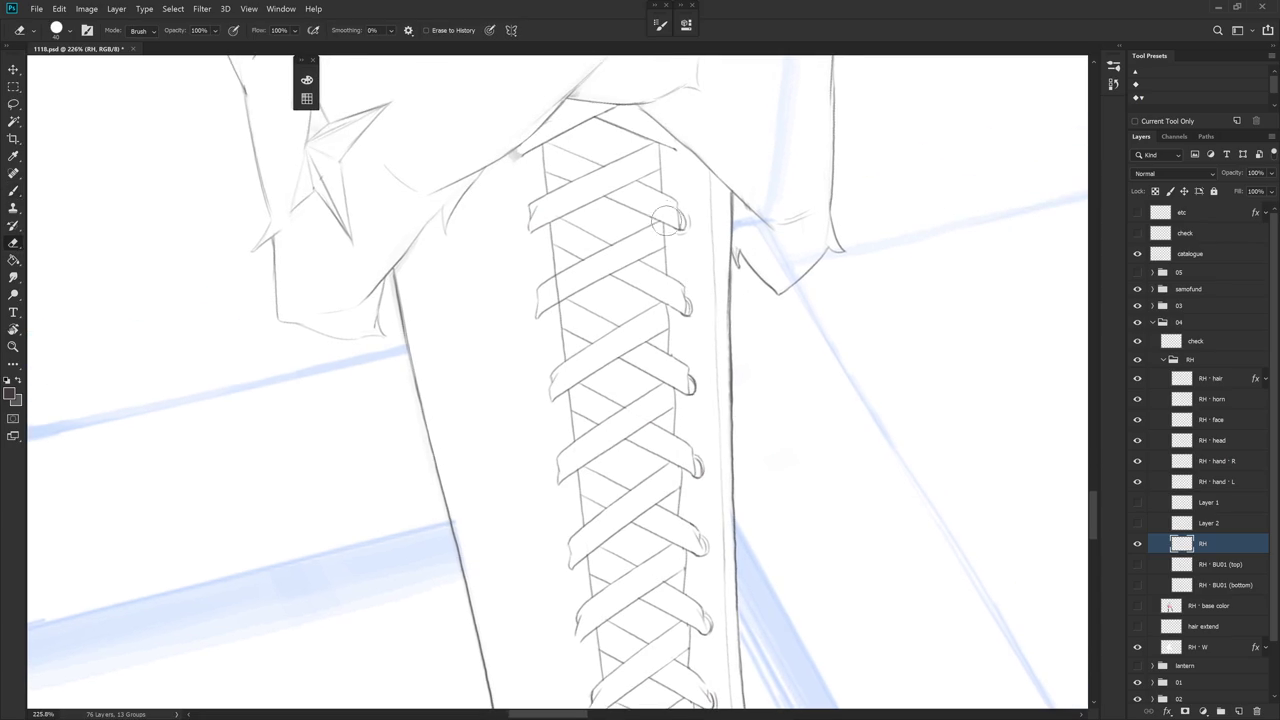
key(b)
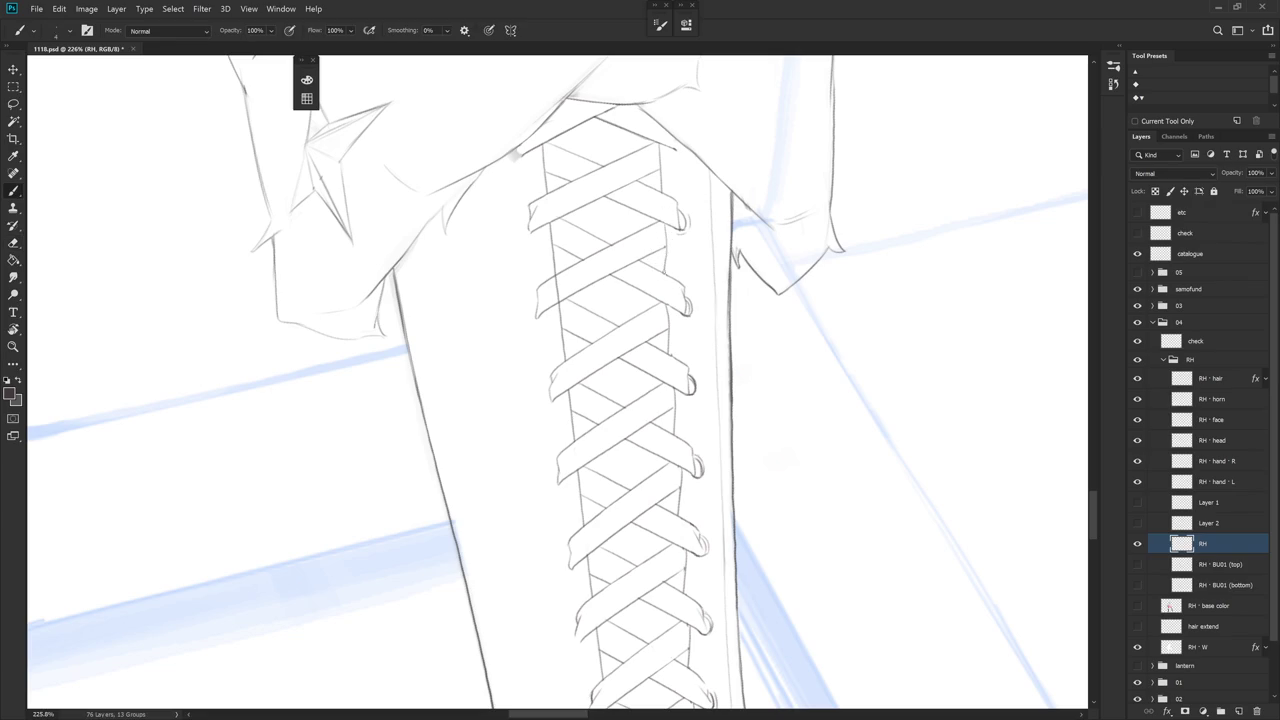
drag(669, 189, 673, 217)
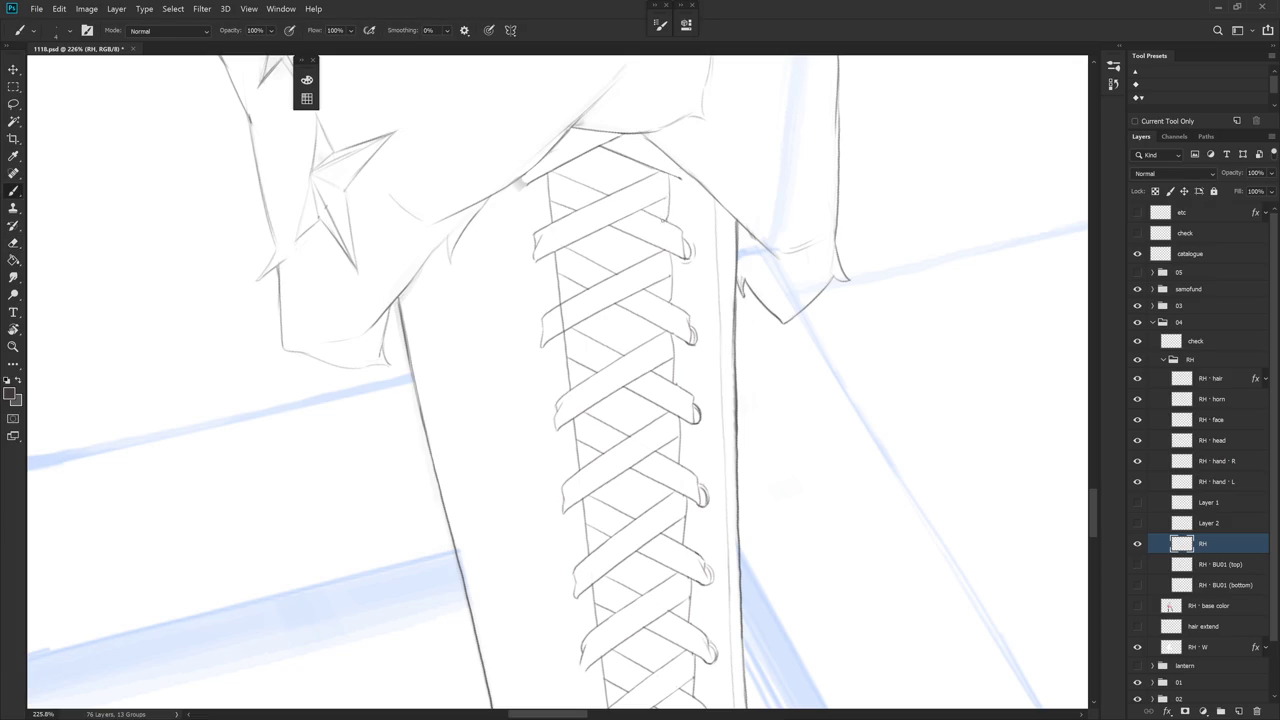
key(ctrl+z)
drag(663, 217, 666, 206)
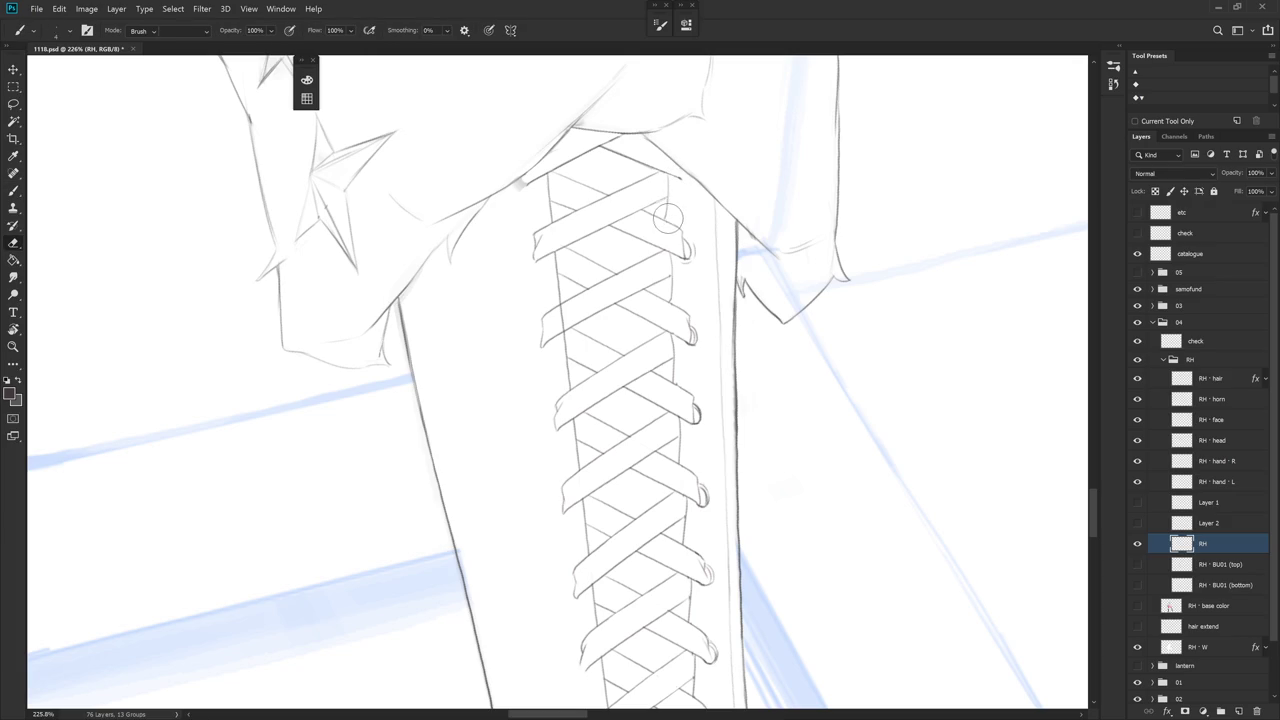
scroll(693, 249, up, 1)
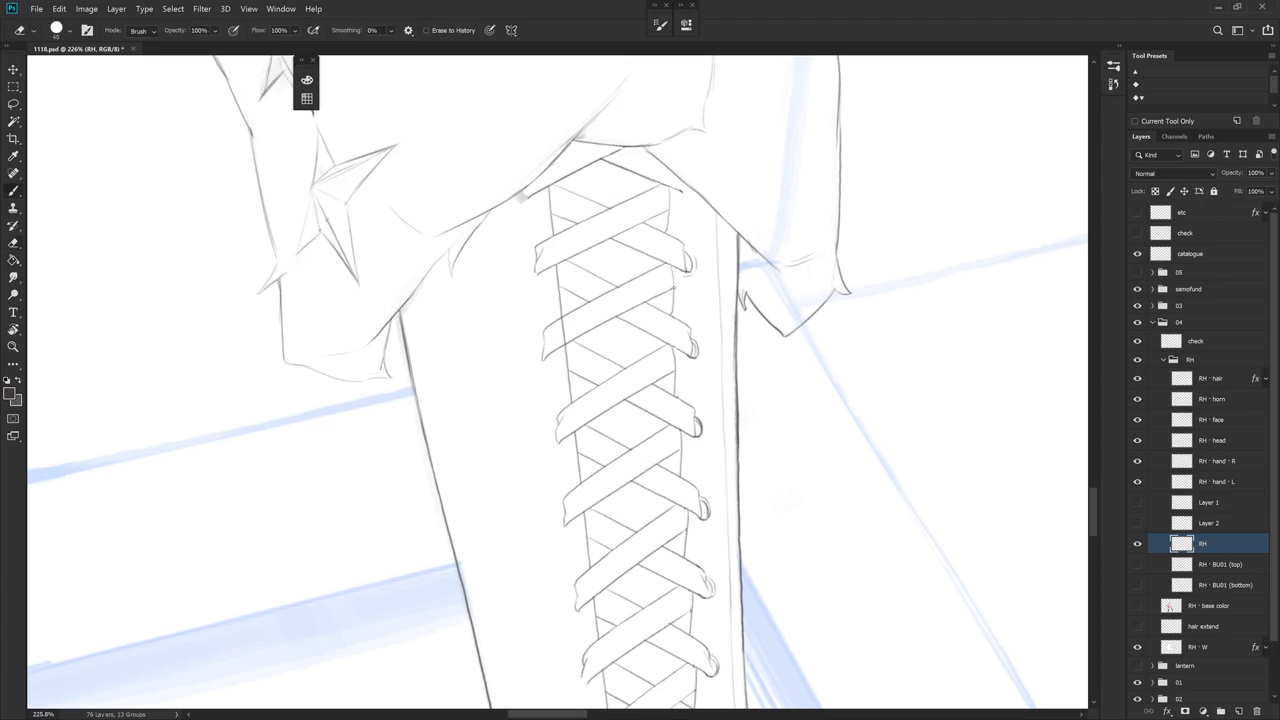
scroll(732, 266, down, 5)
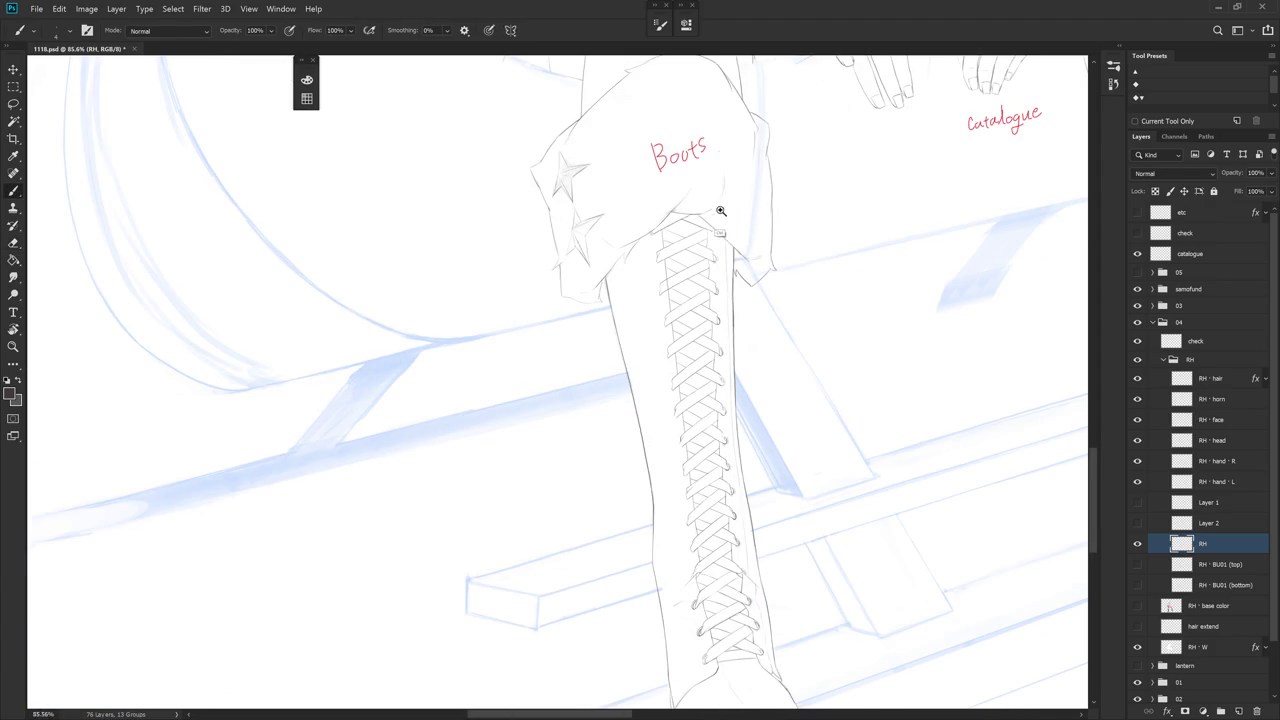
Erase a small stray bit of lacing line
scroll(716, 210, up, 5)
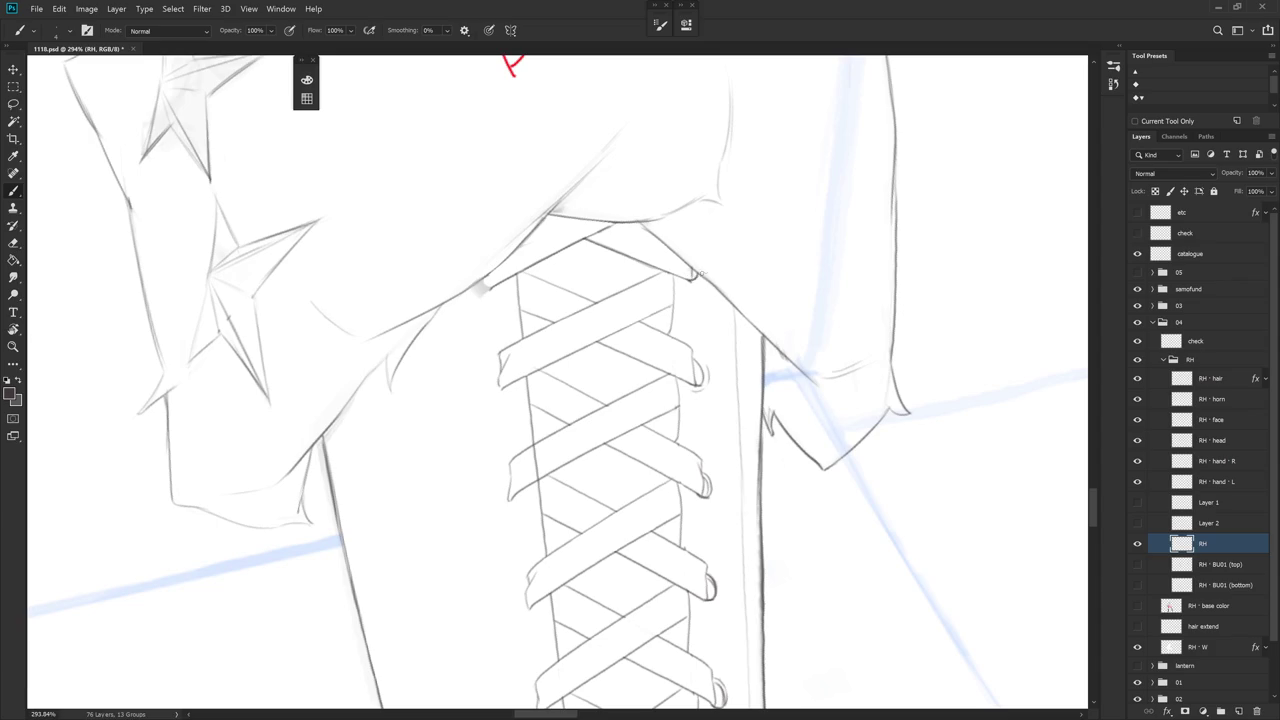
scroll(697, 273, down, 3)
scroll(772, 449, down, 2)
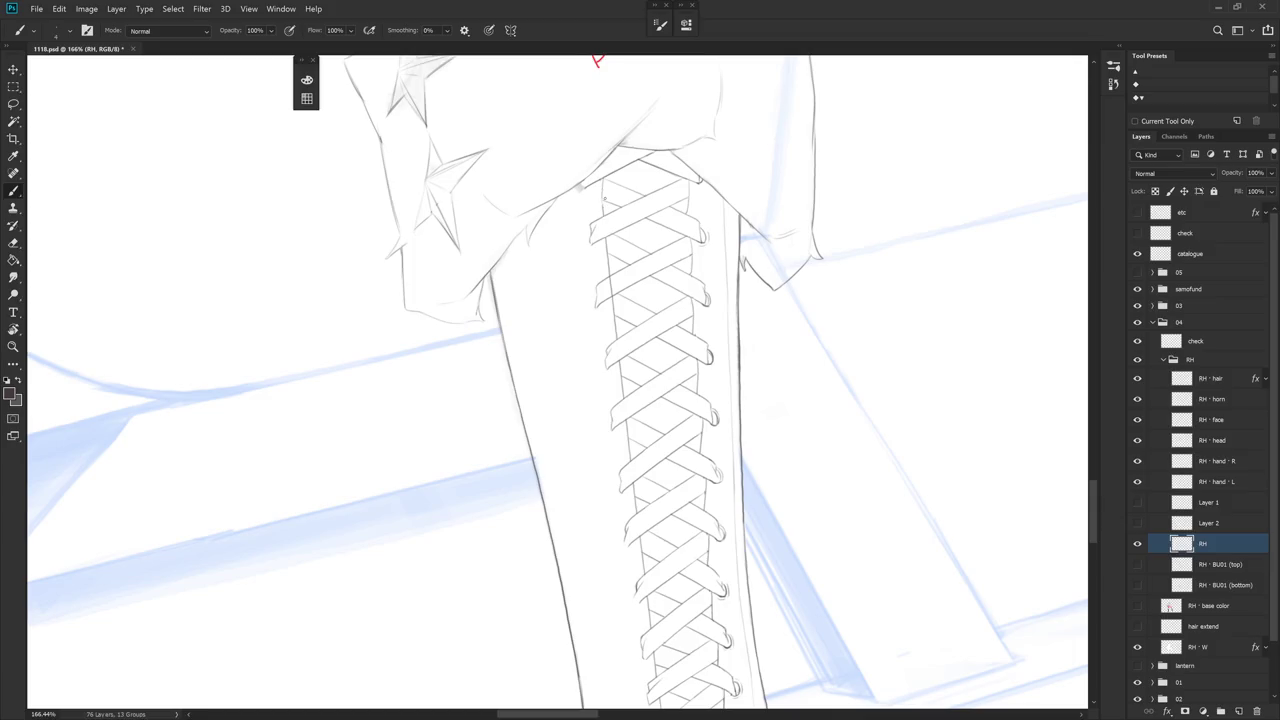
key(e)
drag(598, 234, 612, 270)
key(b)
key(e)
scroll(630, 275, down, 1)
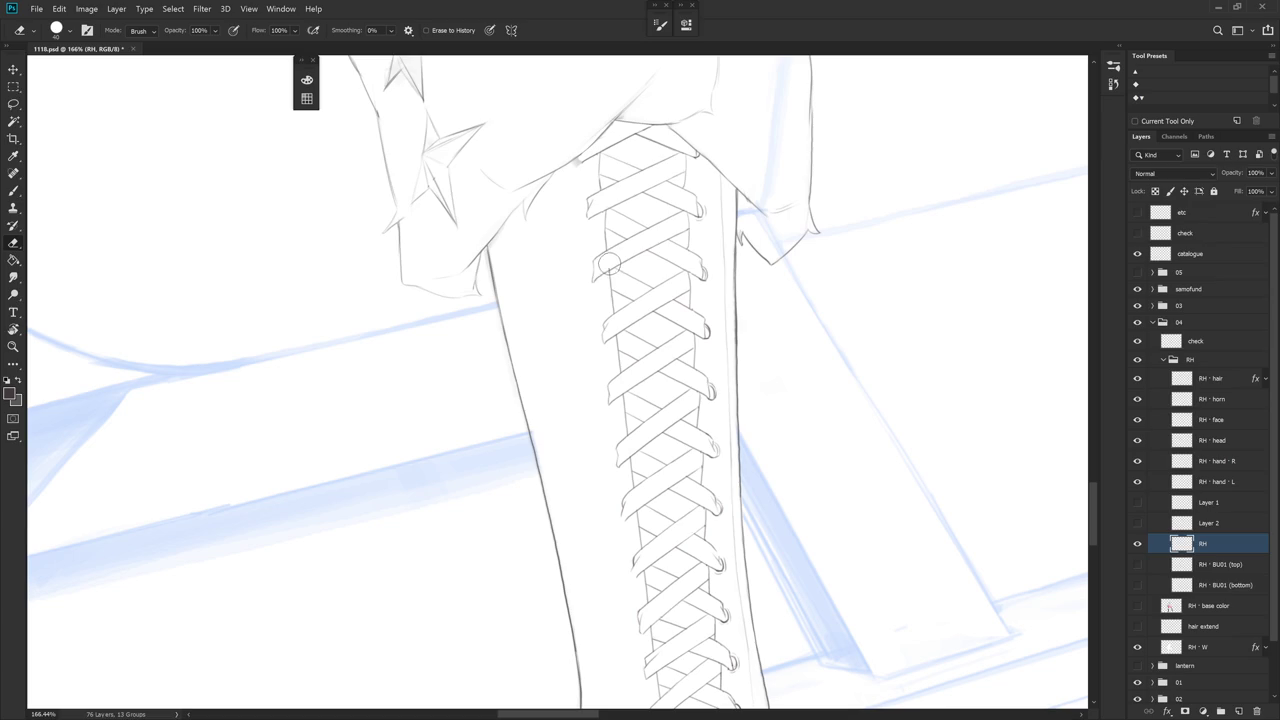
key(b)
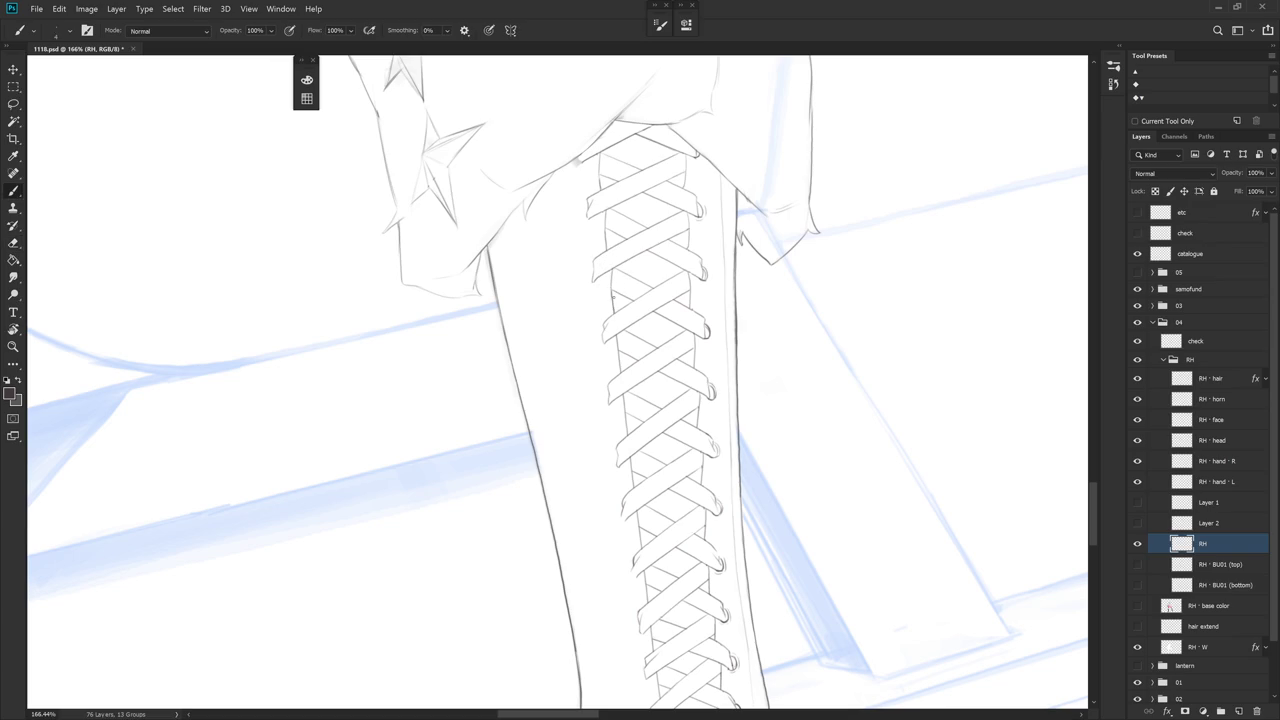
Rotate the view so the lacing stands upright, alternating brush and eraser
drag(748, 449, 617, 307)
key(e)
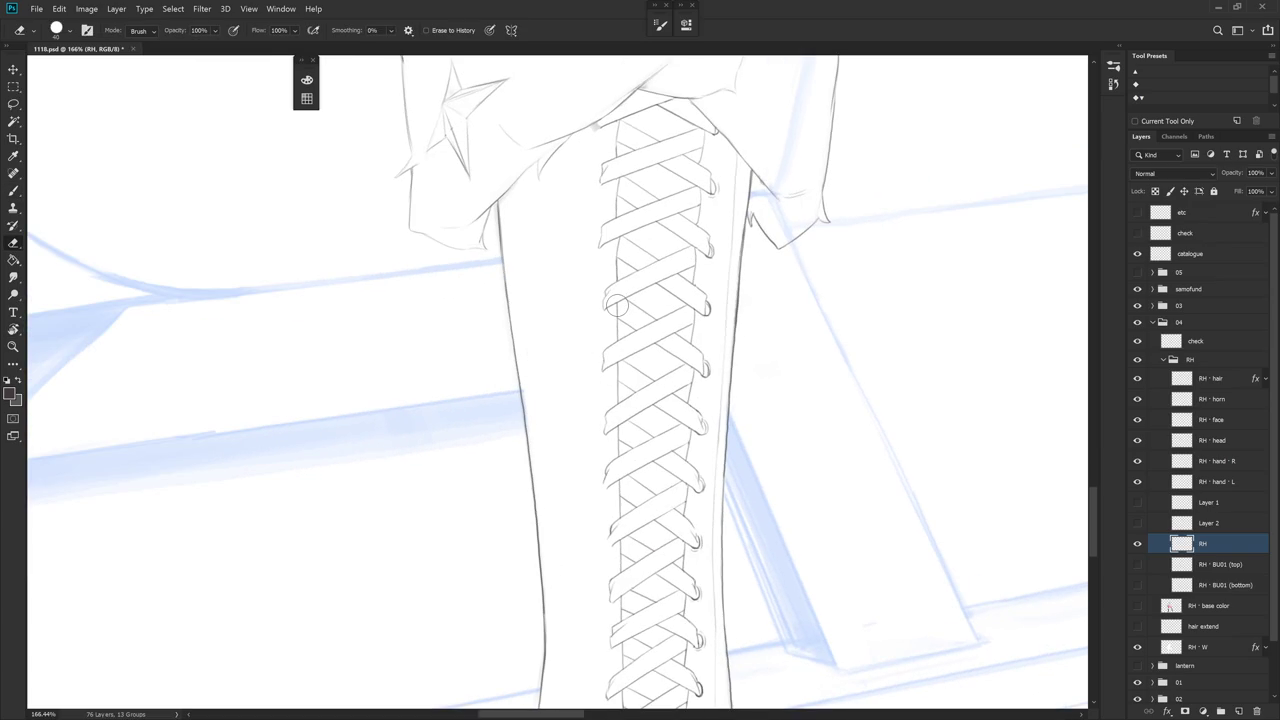
key(b)
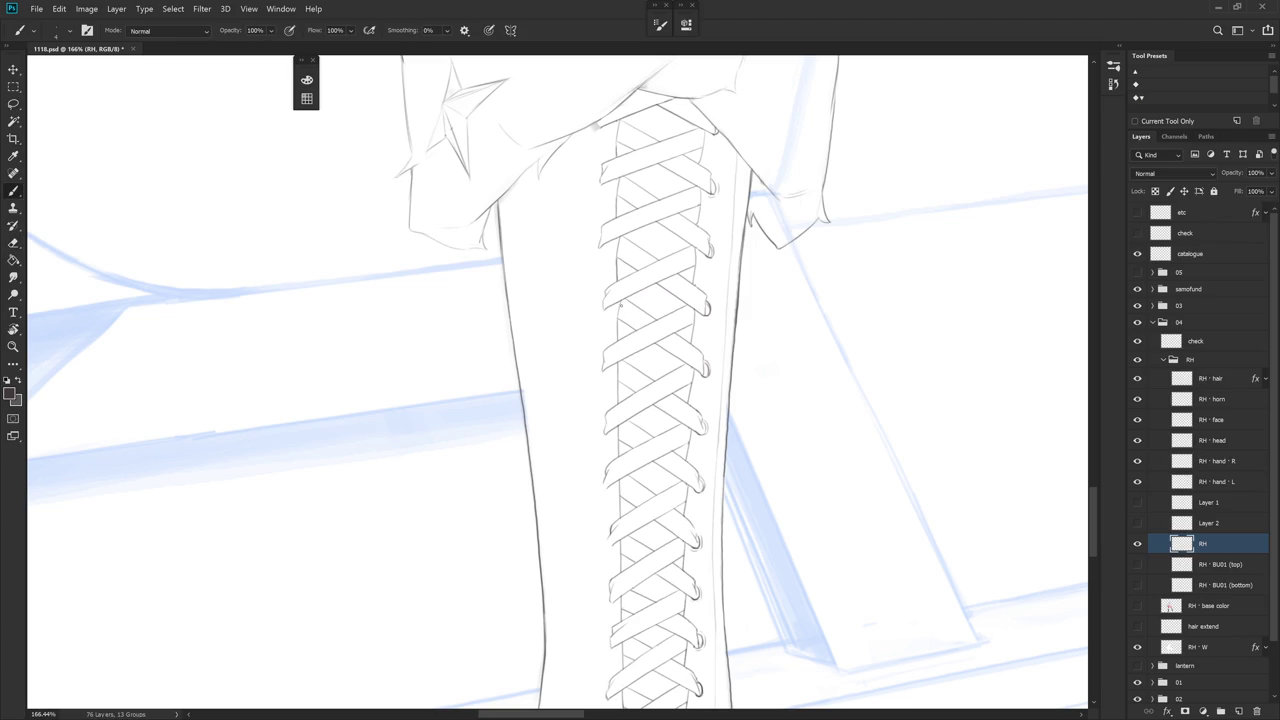
drag(620, 322, 617, 305)
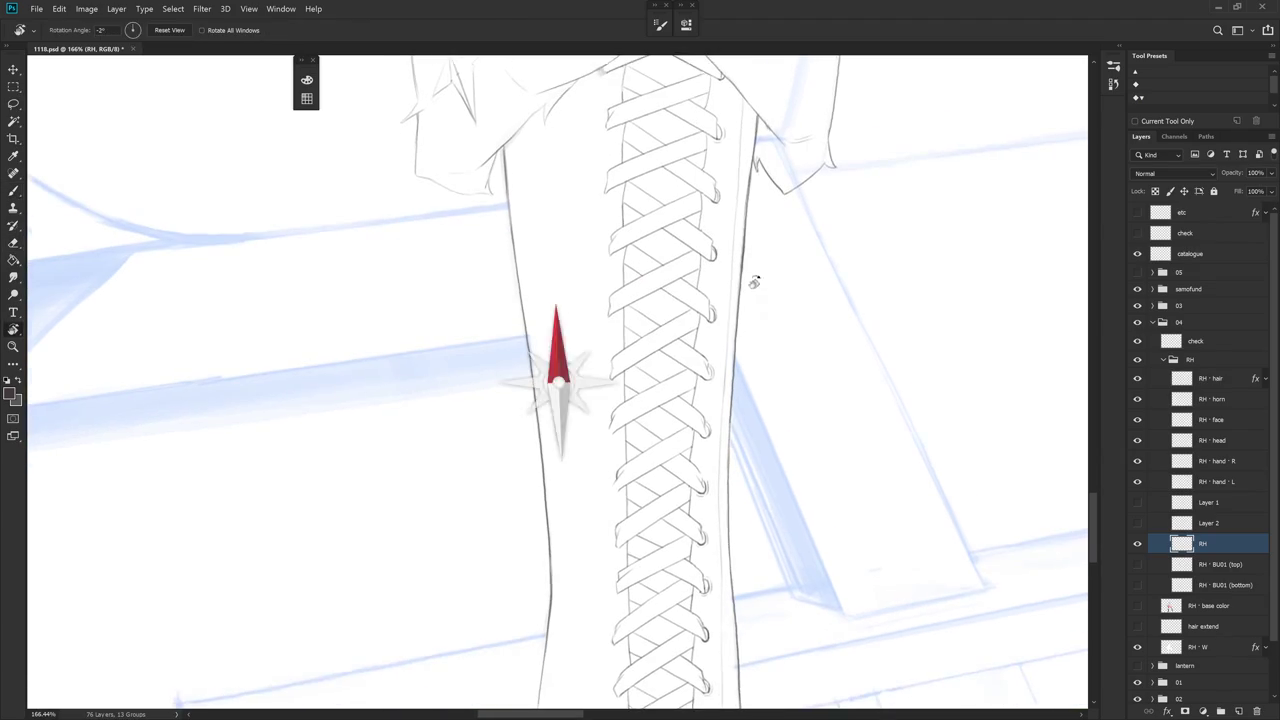
key(e)
key(b)
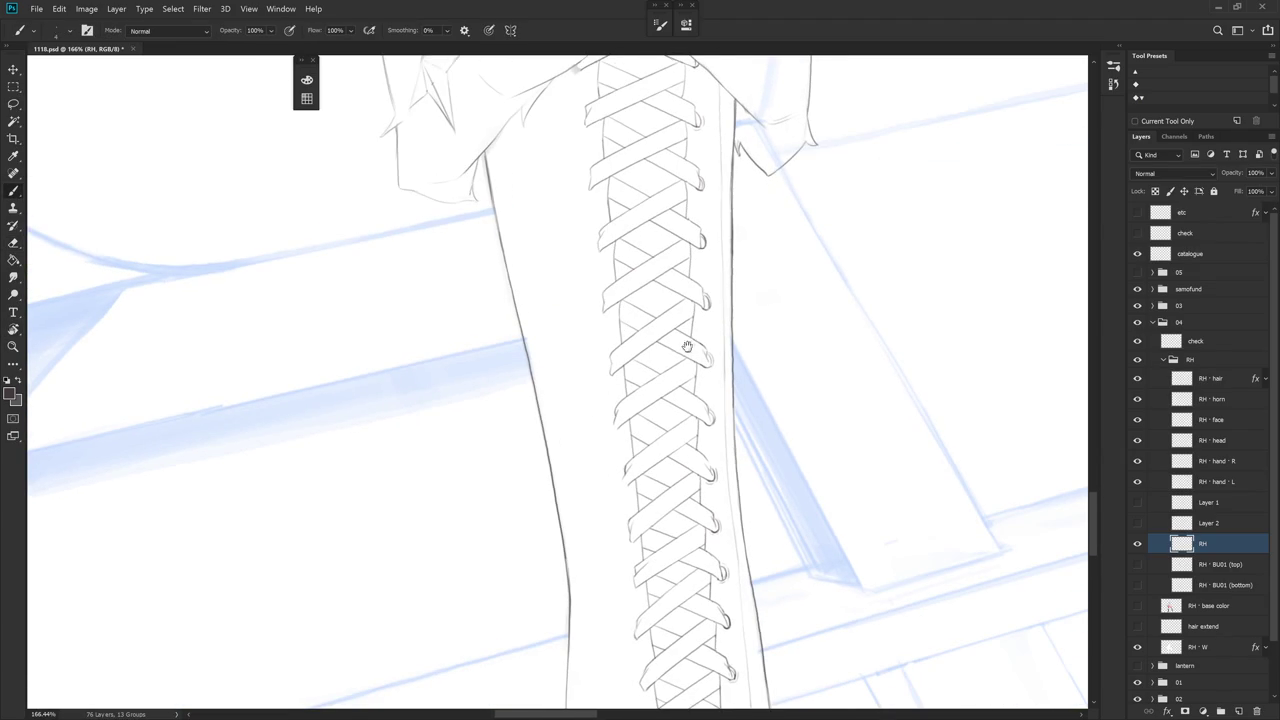
Work down the lacing section by section, touching up lace lines with eraser and brush
scroll(683, 353, down, 1)
key(e)
key(b)
scroll(679, 376, down, 2)
key(e)
key(b)
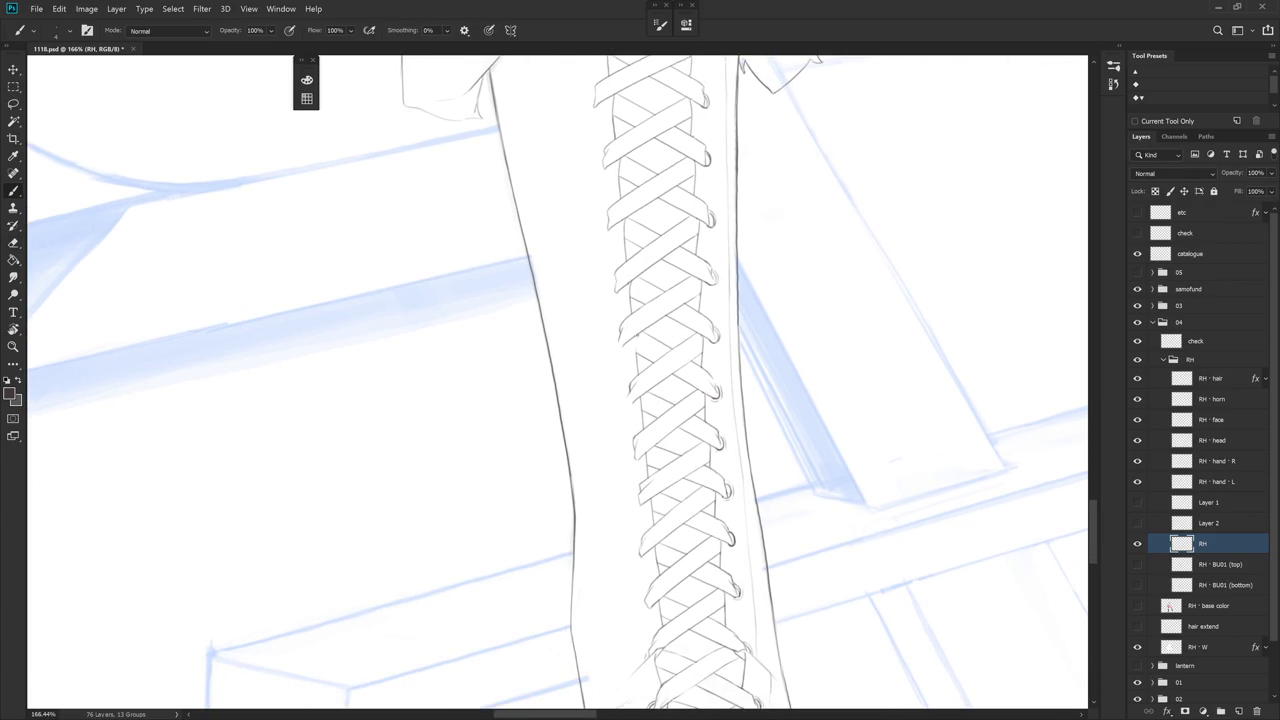
scroll(707, 347, down, 2)
key(e)
key(b)
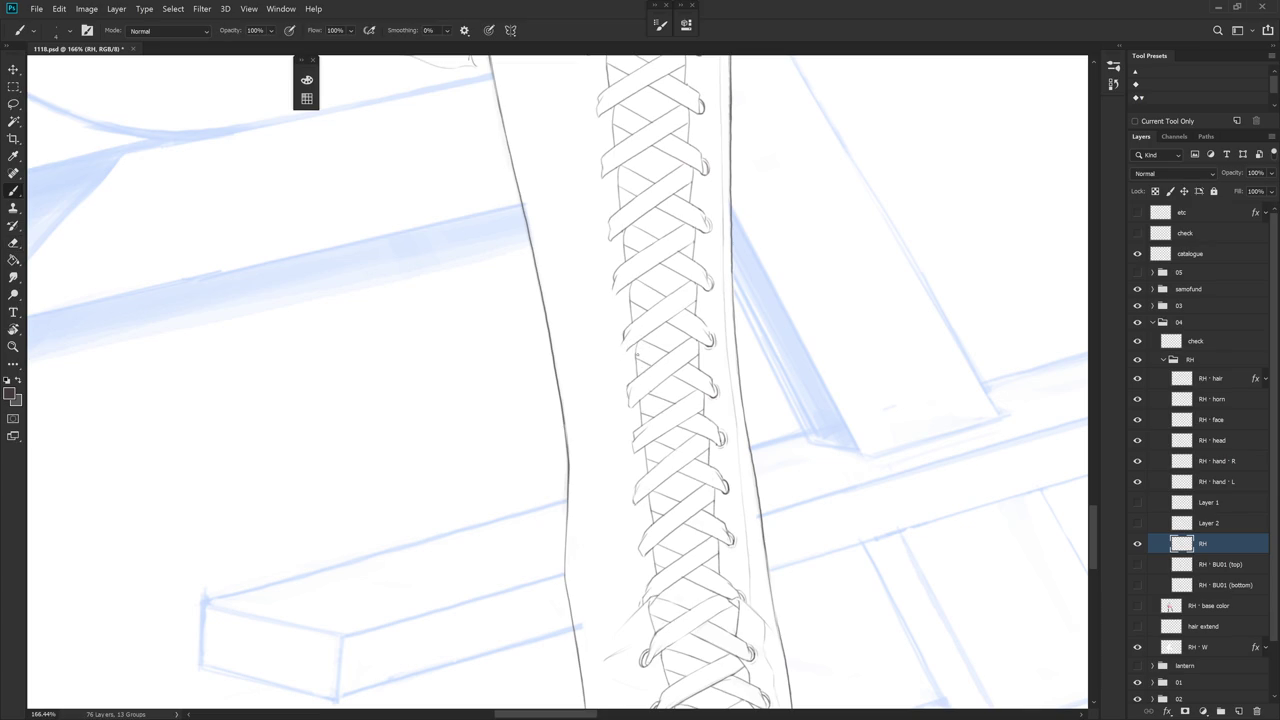
scroll(706, 342, down, 4)
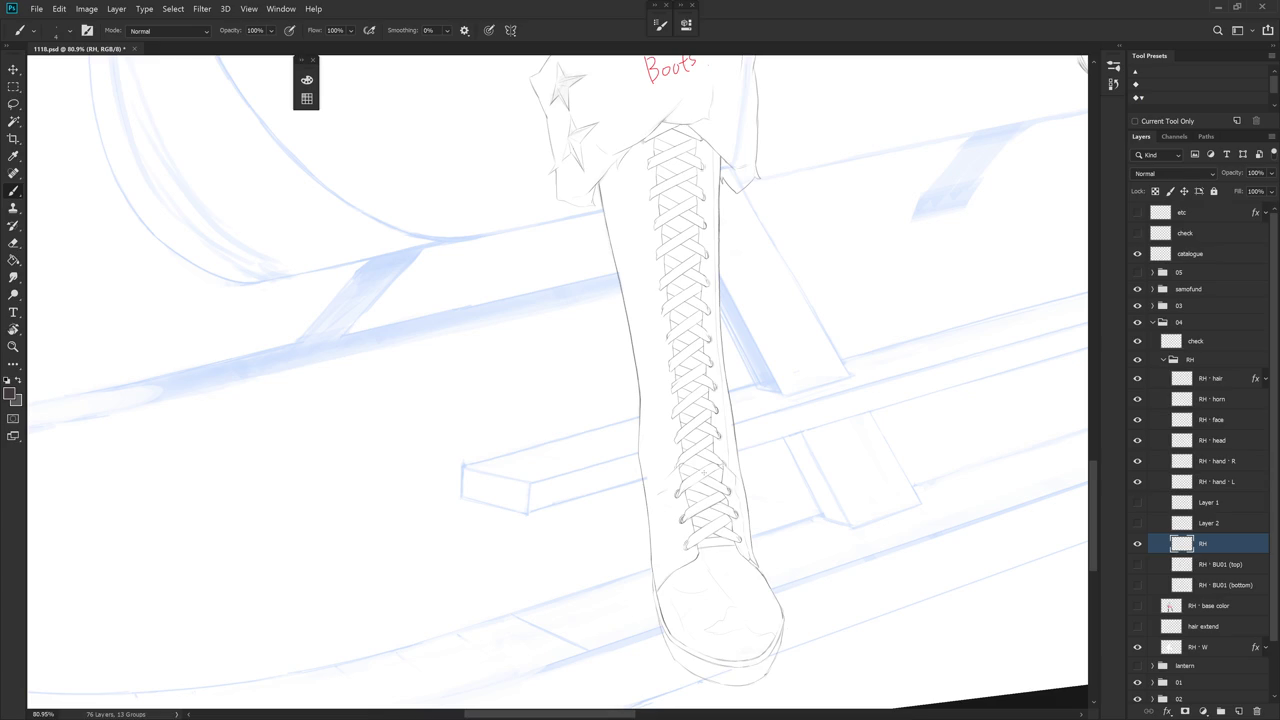
scroll(710, 410, up, 2)
scroll(706, 410, up, 2)
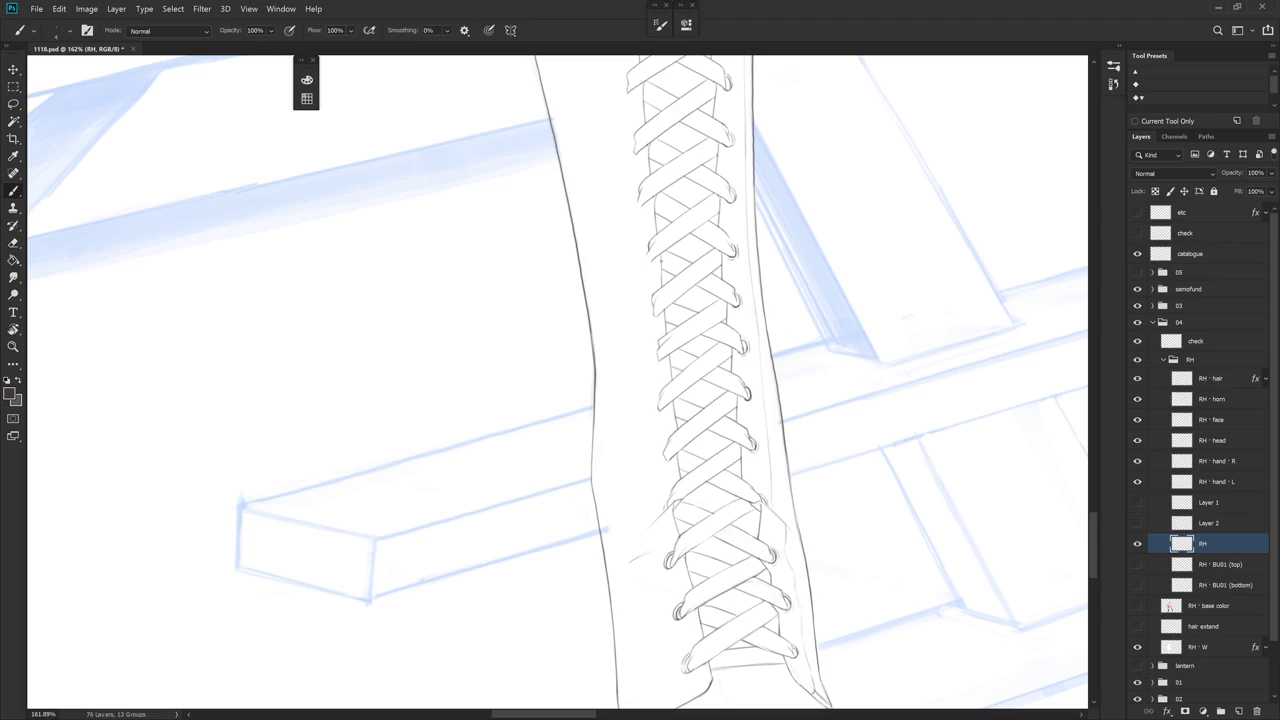
Erase stray marks beside the mid-lacing loop and zoom out
key(e)
key(b)
key(e)
key(b)
key(e)
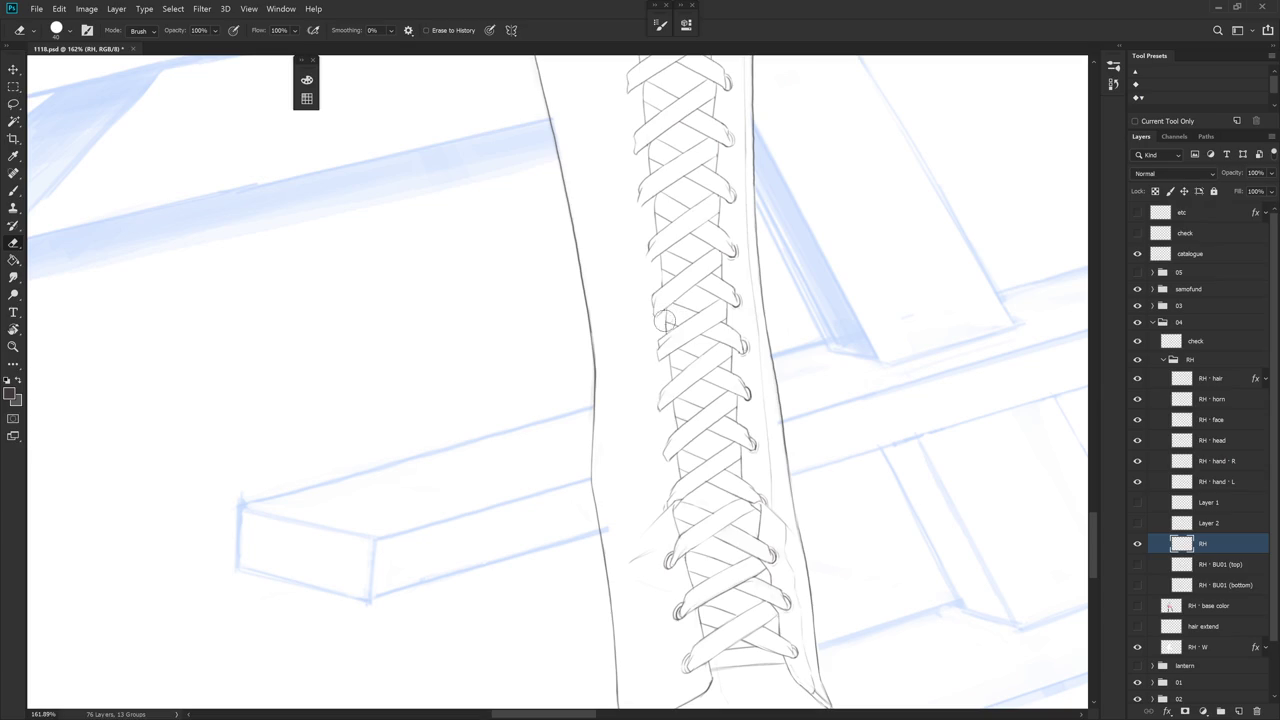
key(b)
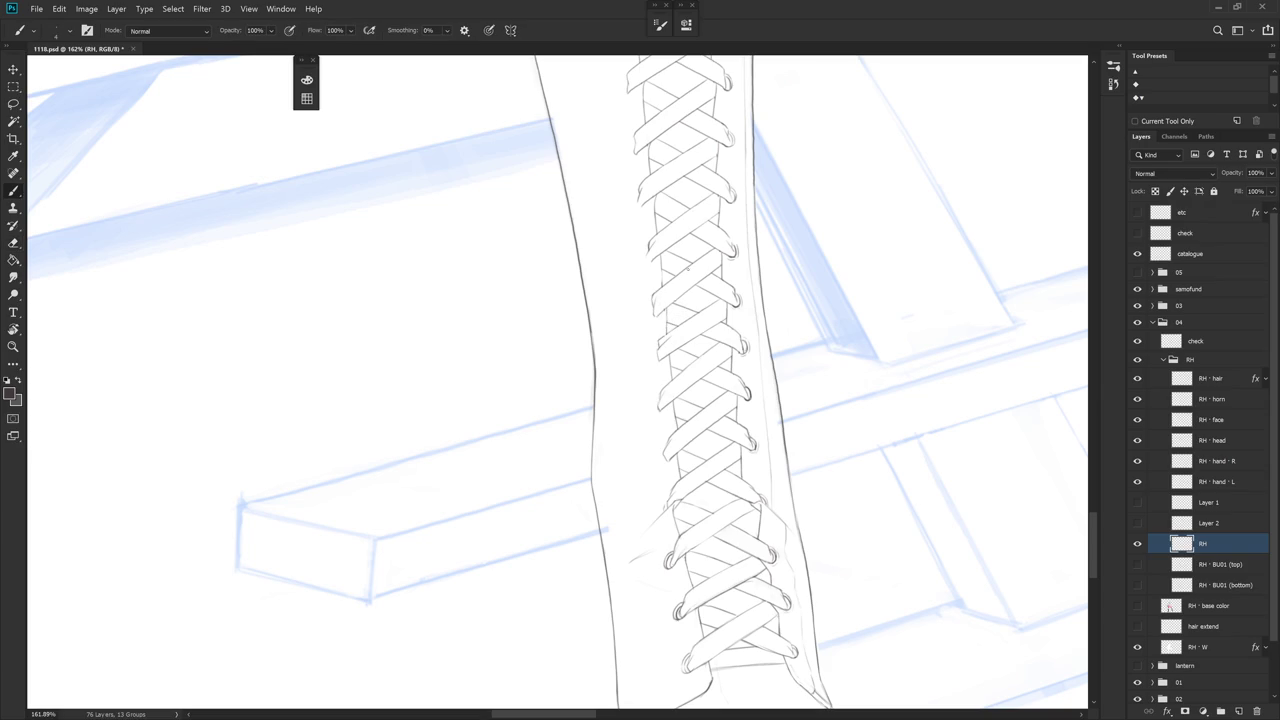
key(e)
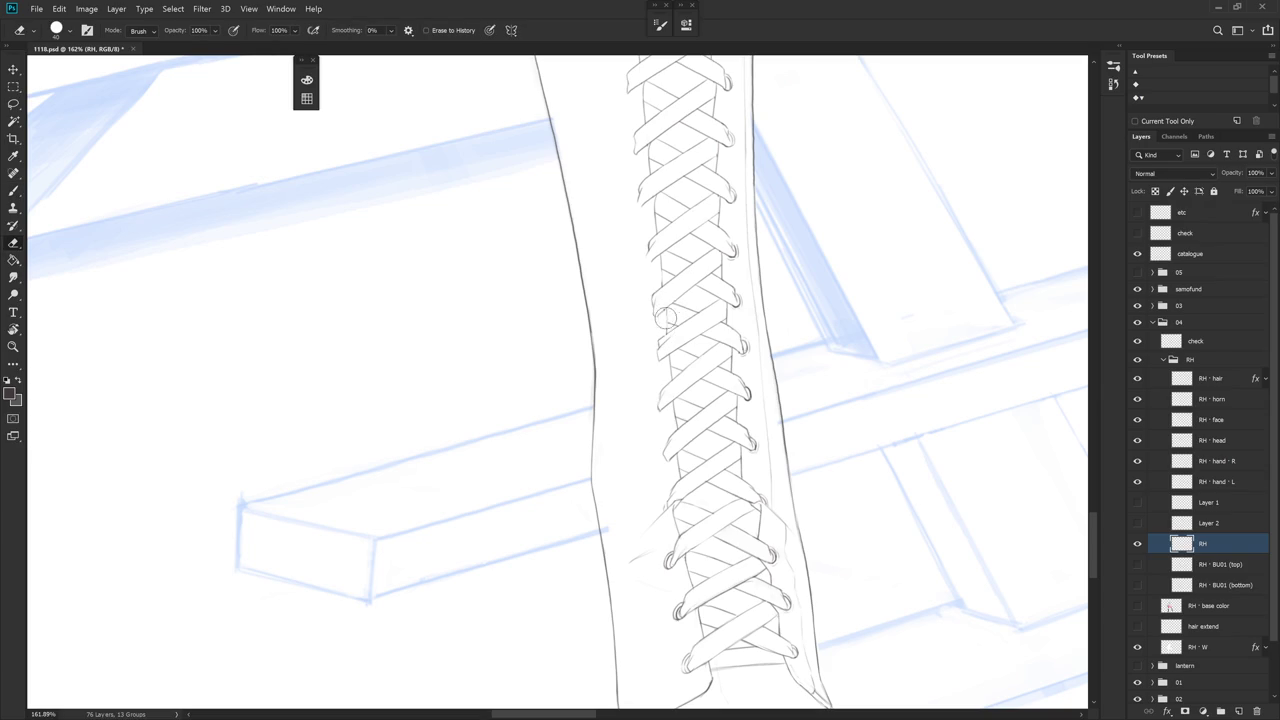
key(b)
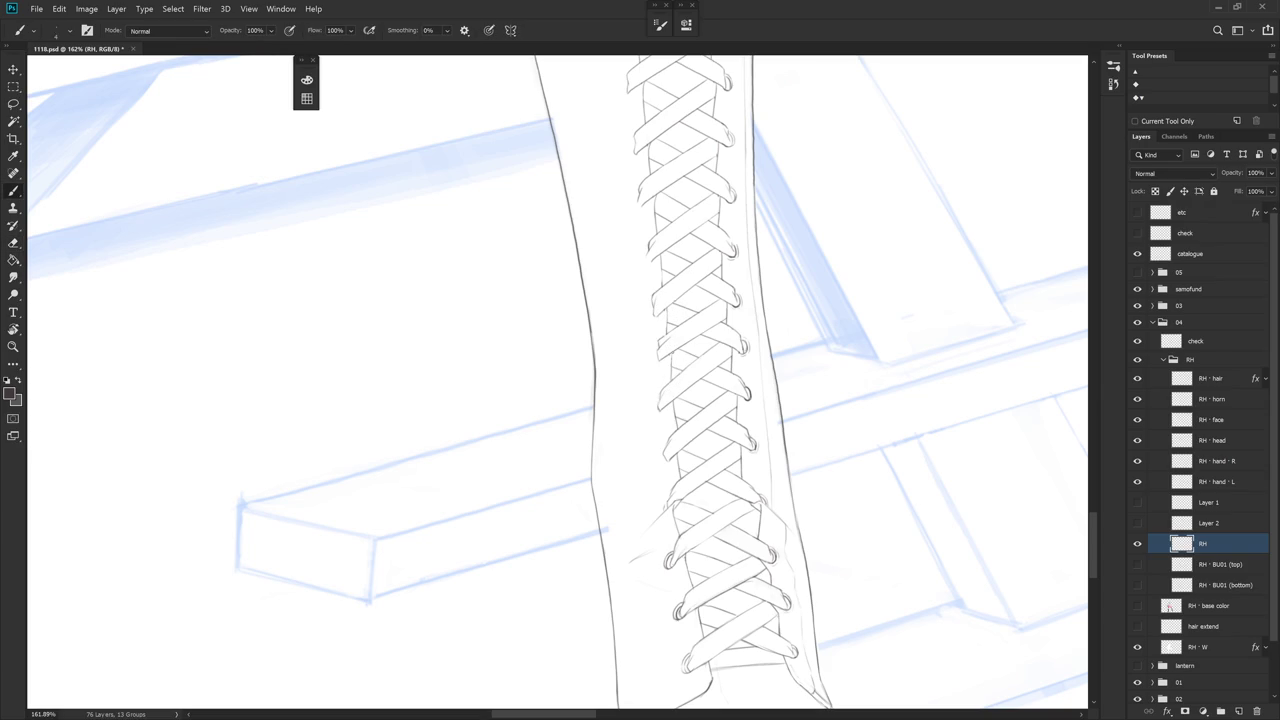
scroll(689, 331, down, 3)
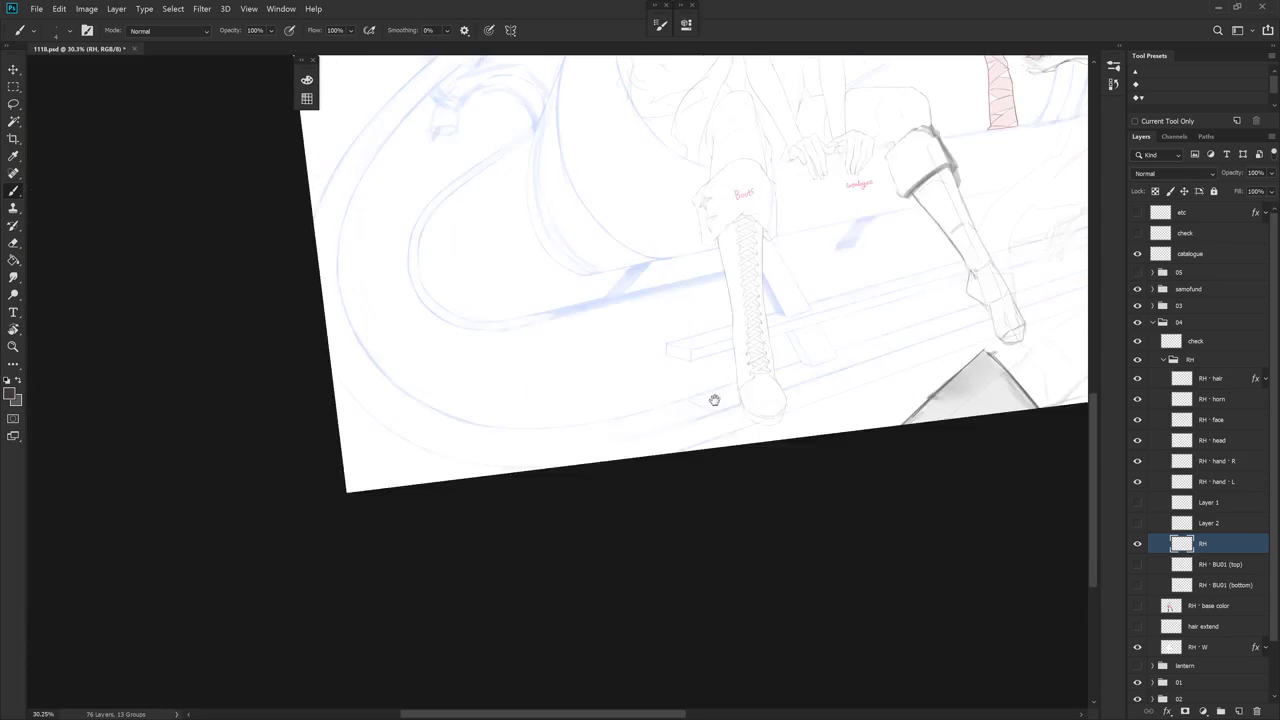
scroll(763, 343, up, 2)
scroll(734, 290, up, 3)
key(e)
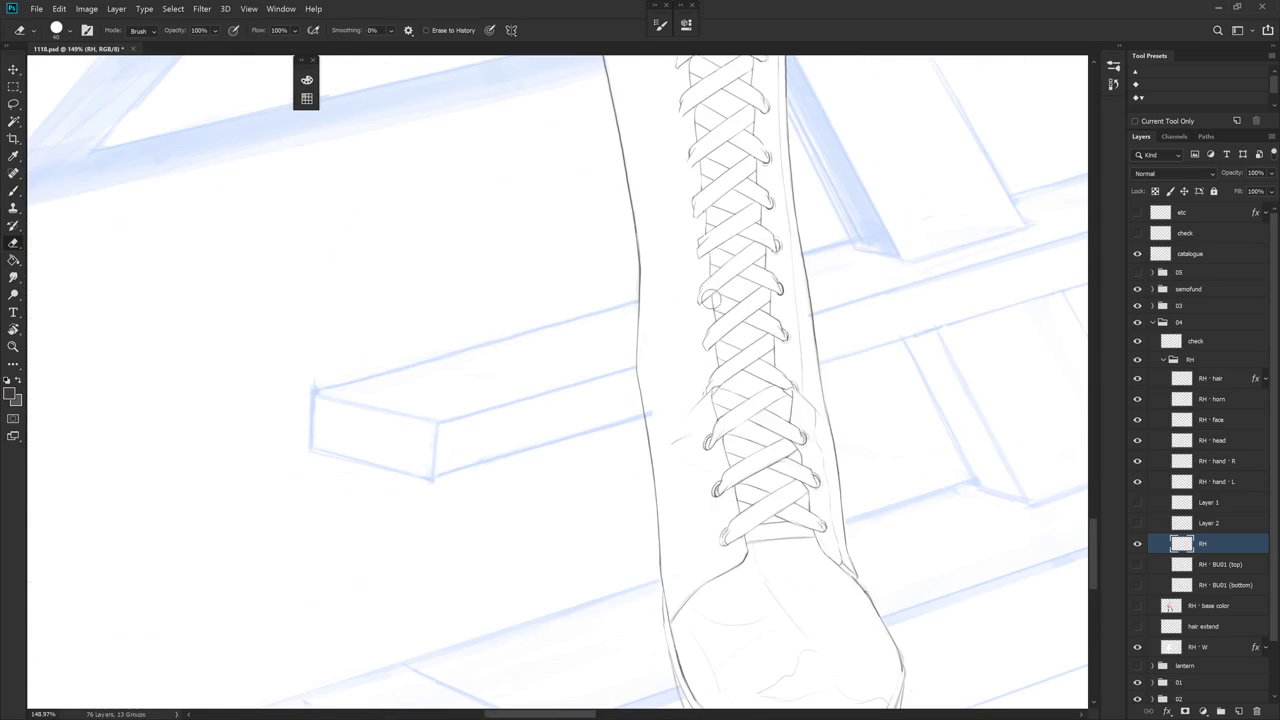
key(b)
key(e)
key(b)
key(e)
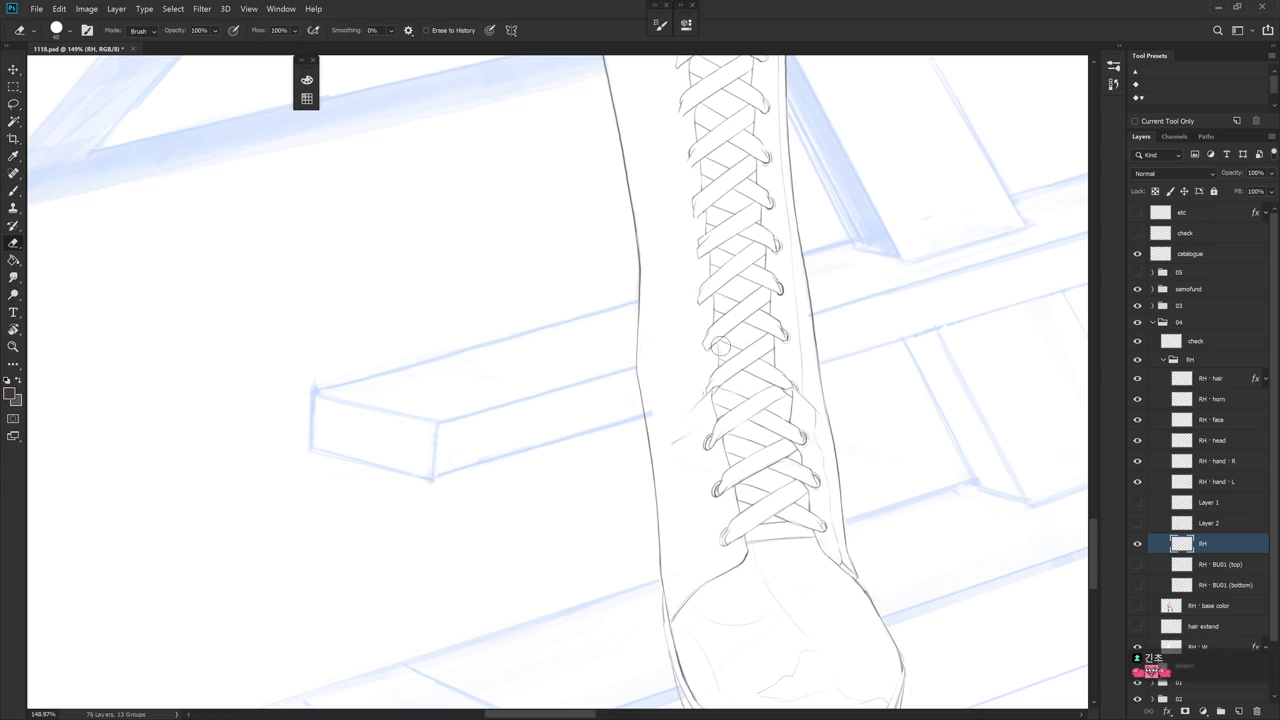
scroll(735, 360, down, 1)
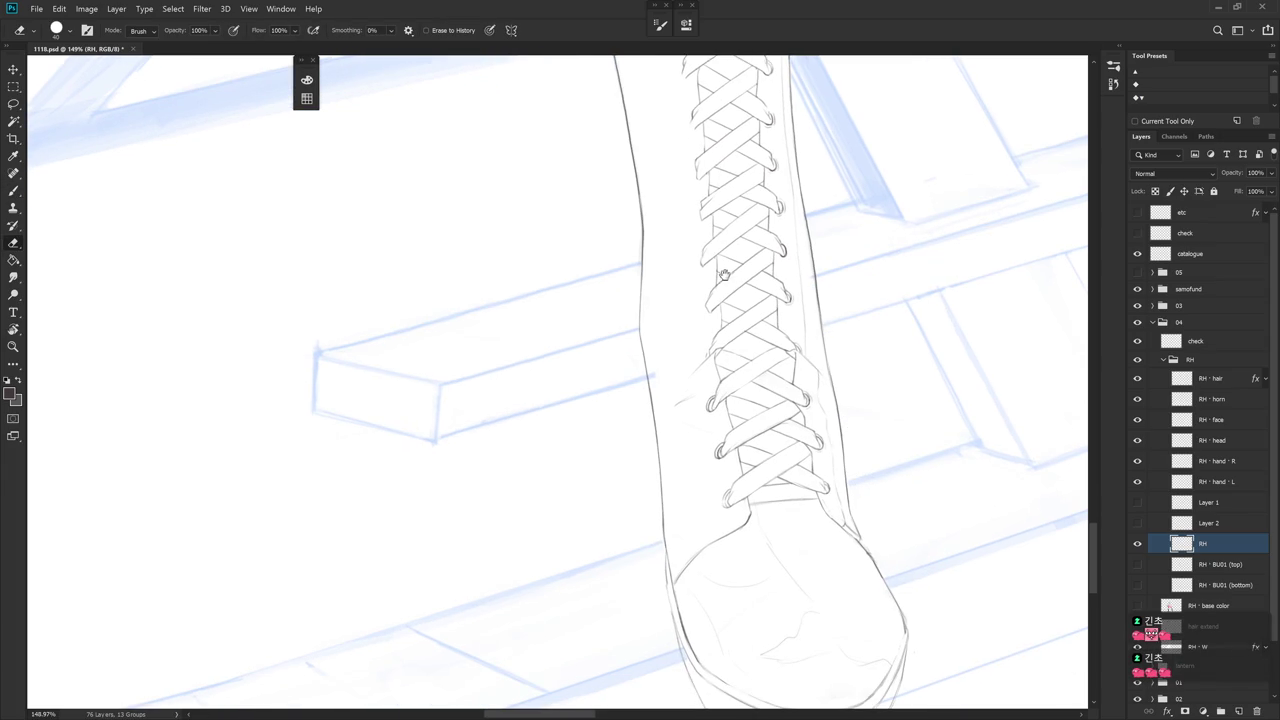
scroll(725, 280, up, 1)
key(b)
drag(807, 327, 769, 473)
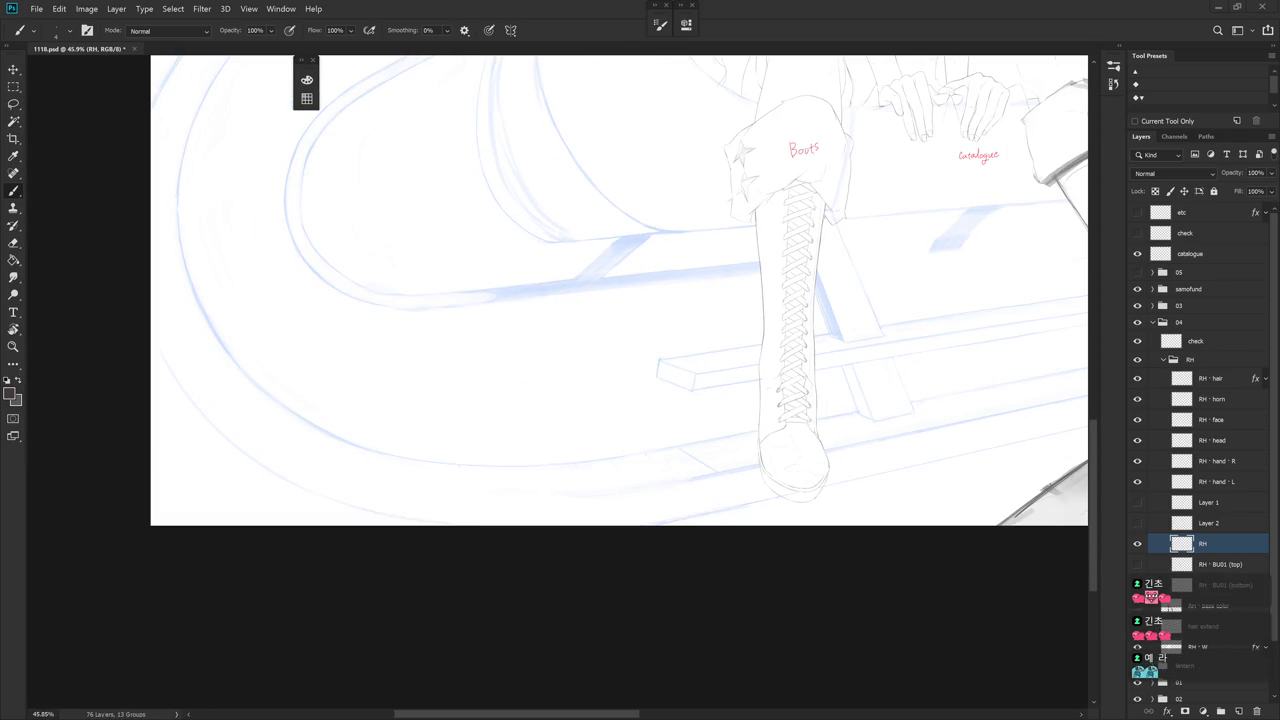
drag(871, 466, 789, 531)
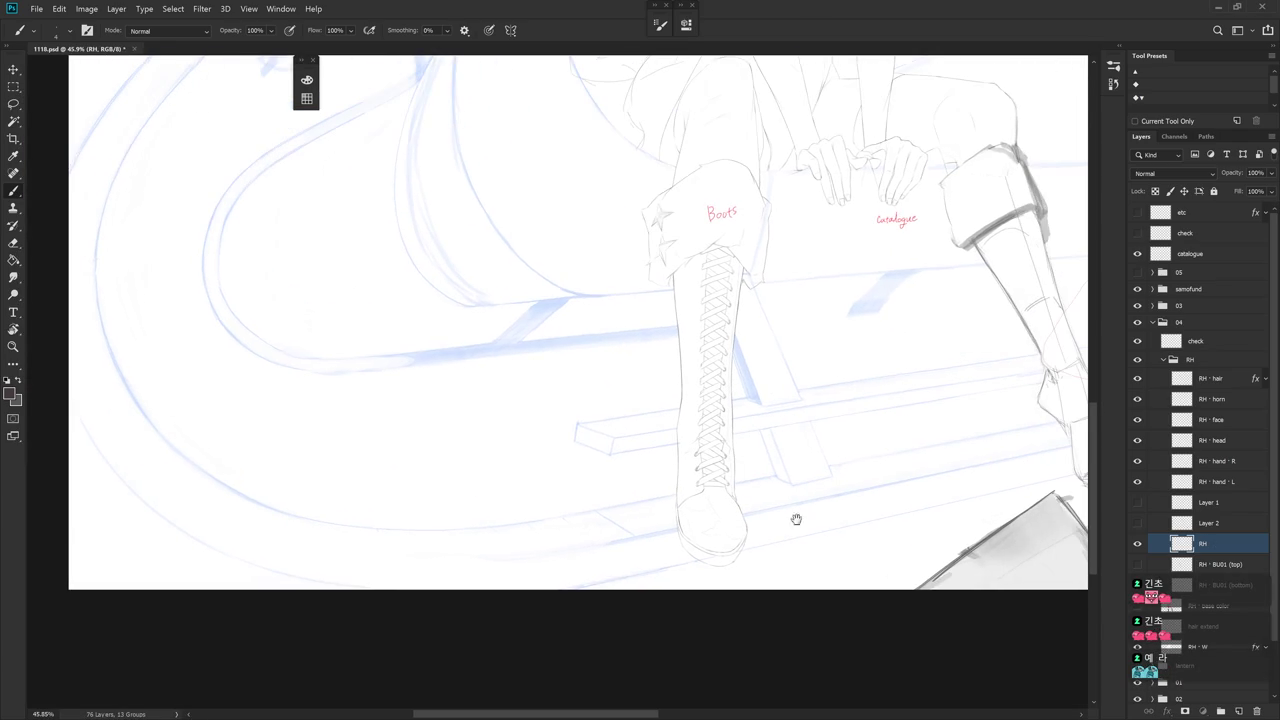
Delete Layer 2 from the RH group, then zoom and pan to review the upper boot
click(1206, 526)
key(Delete)
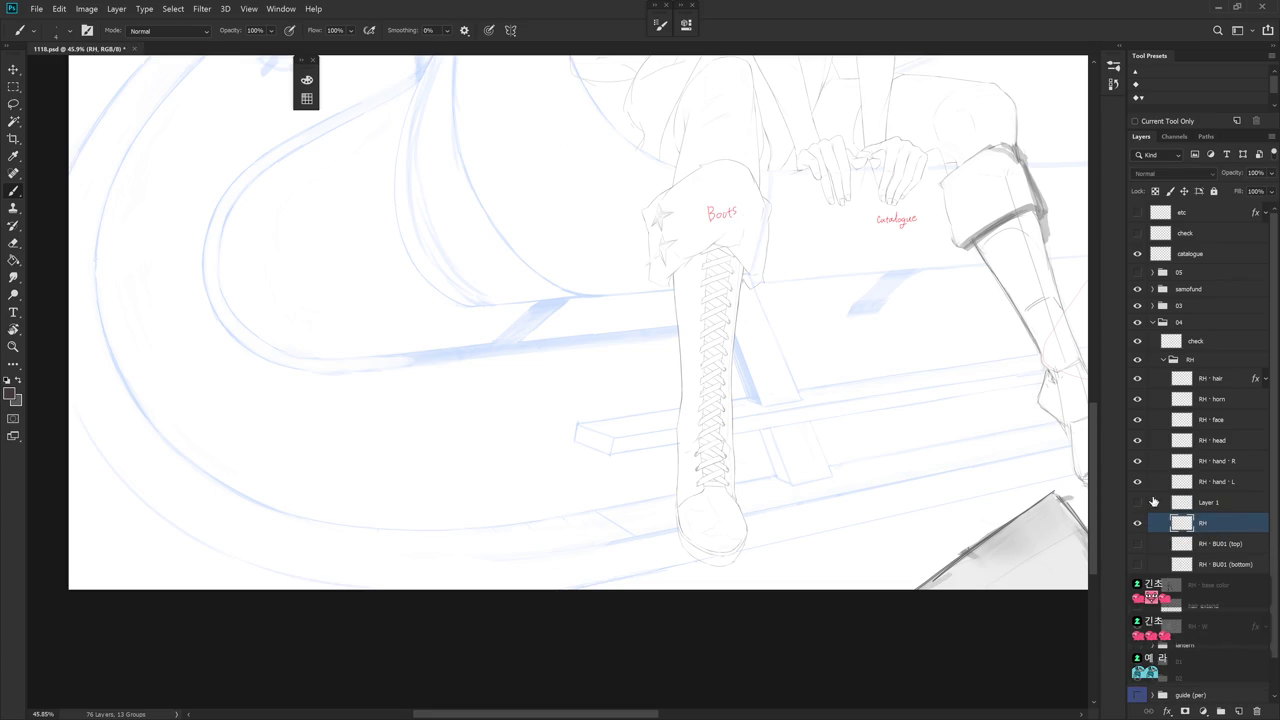
scroll(760, 366, up, 5)
scroll(764, 436, down, 2)
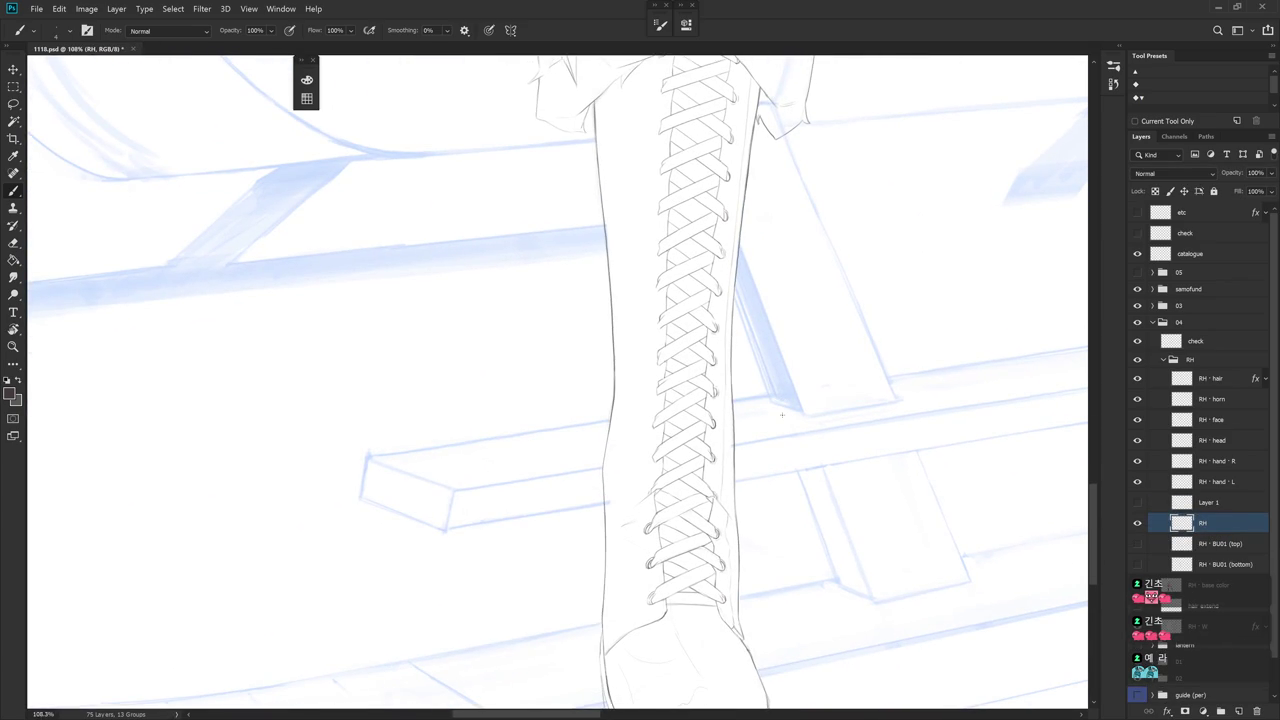
scroll(735, 354, up, 1)
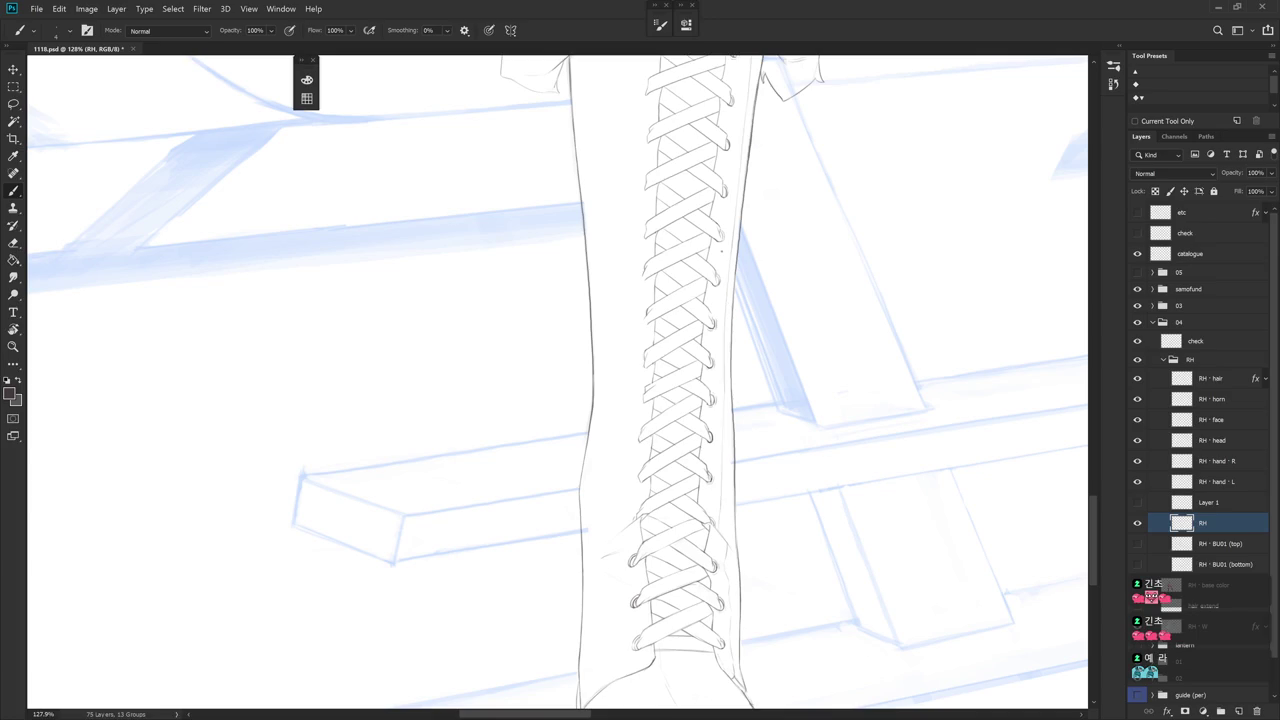
drag(746, 322, 766, 392)
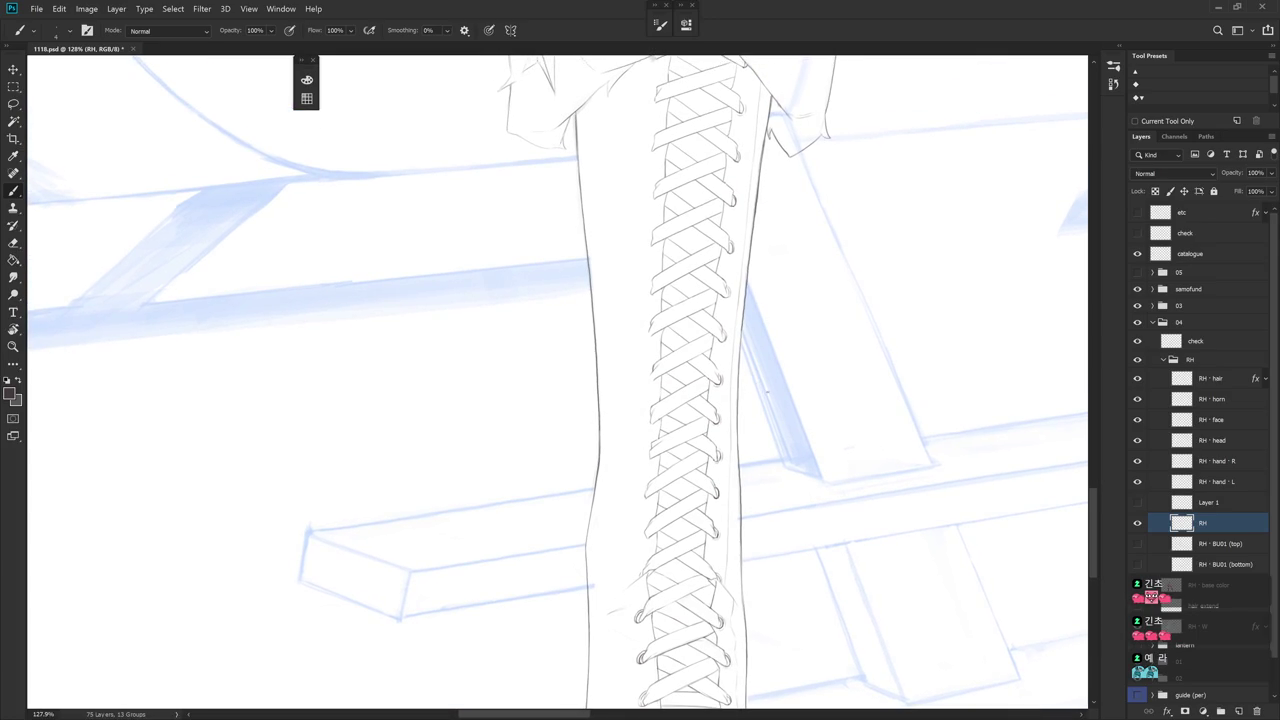
scroll(772, 403, down, 2)
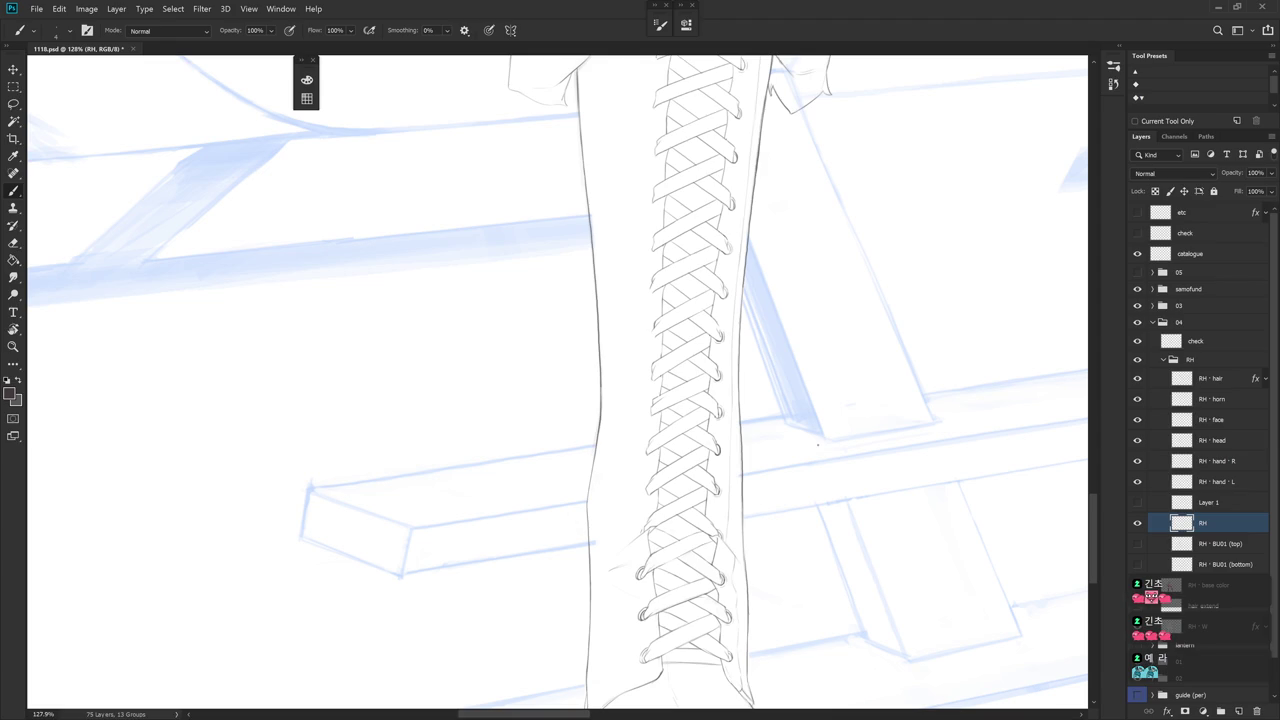
scroll(742, 391, down, 2)
scroll(742, 391, down, 1)
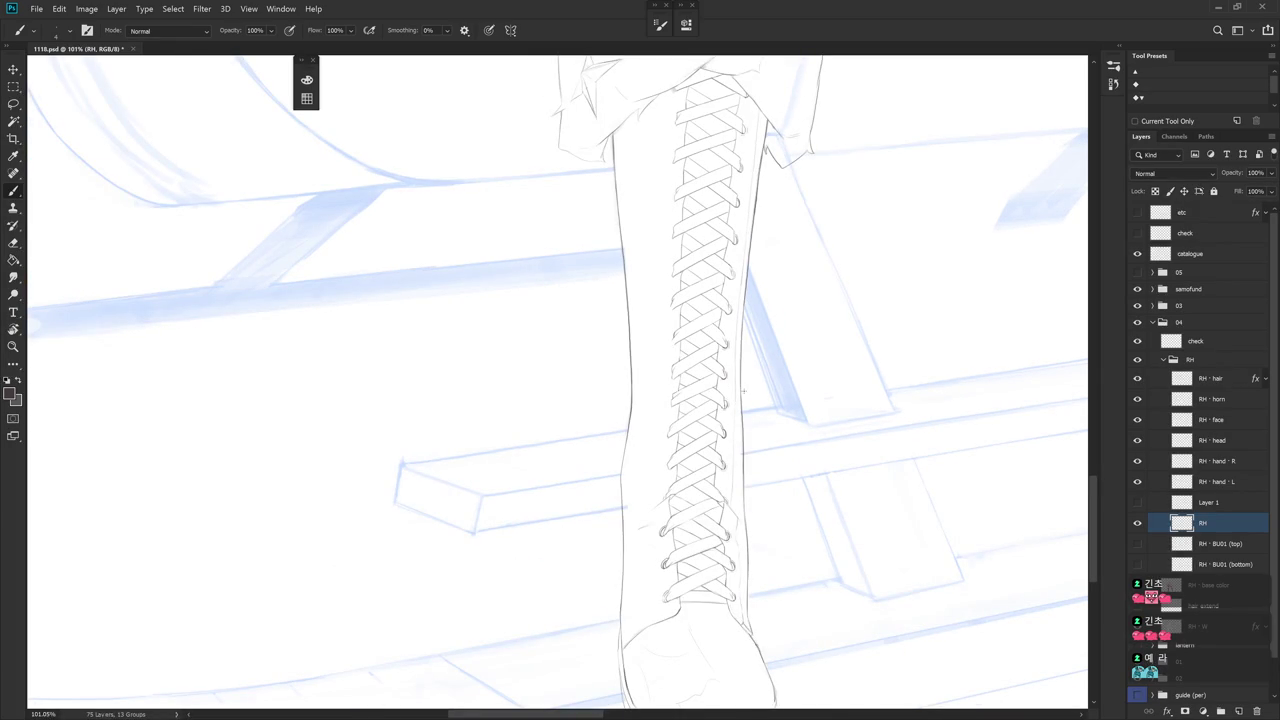
scroll(729, 396, down, 6)
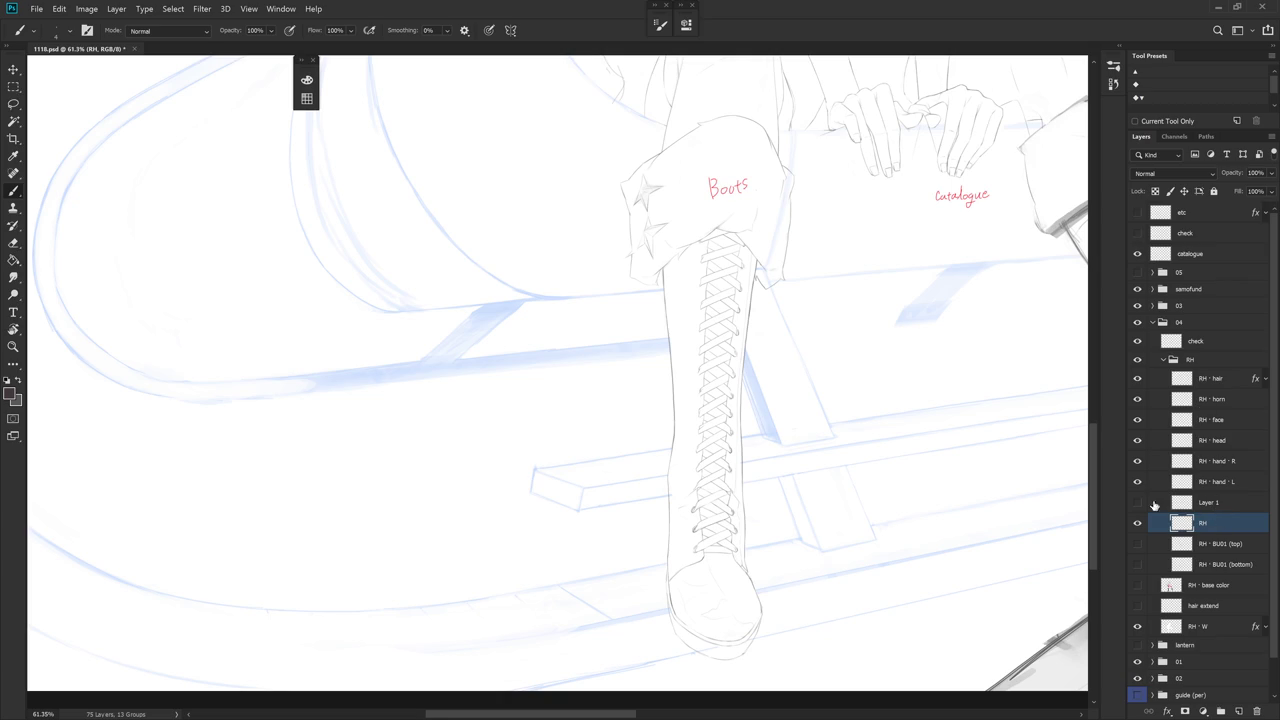
Zoom in on the laces and add a short line at the upper-left eyelet
scroll(737, 397, up, 3)
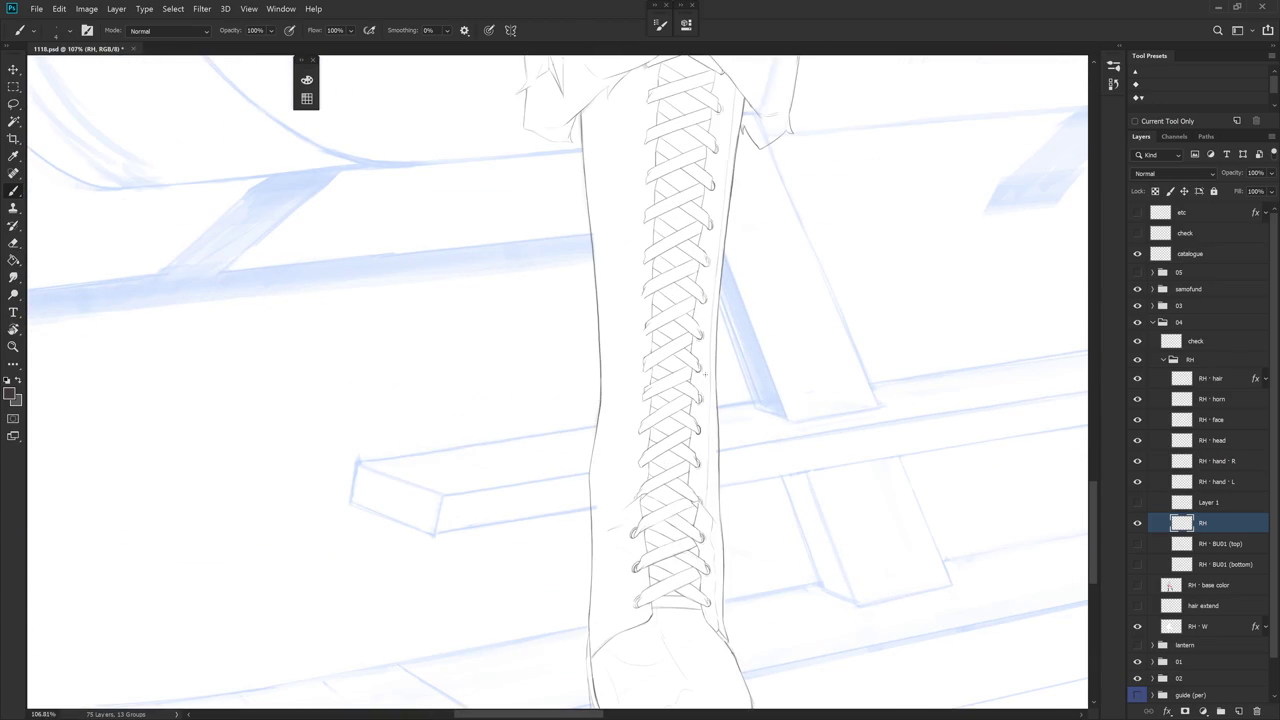
scroll(640, 500, up, 2)
scroll(646, 449, up, 2)
key(e)
key(b)
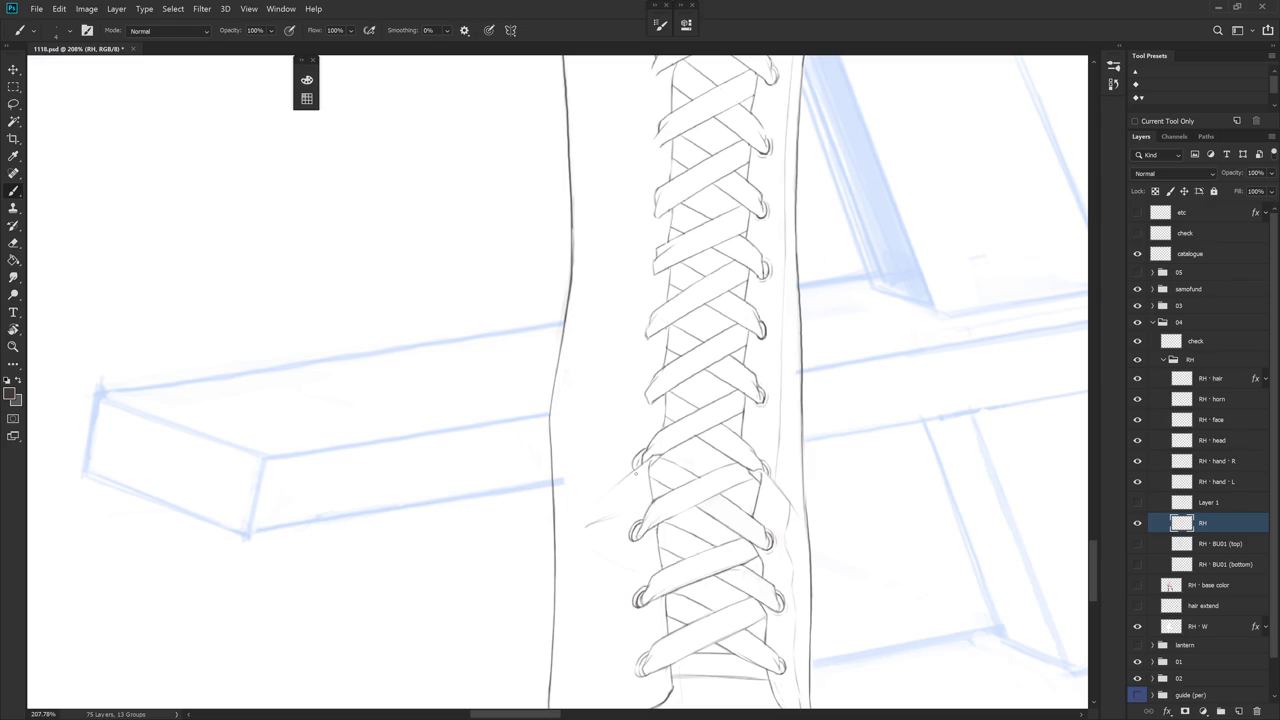
key(e)
key(b)
key(e)
key(b)
drag(641, 456, 635, 471)
Redraw the left eyelet as a closed loop
key(e)
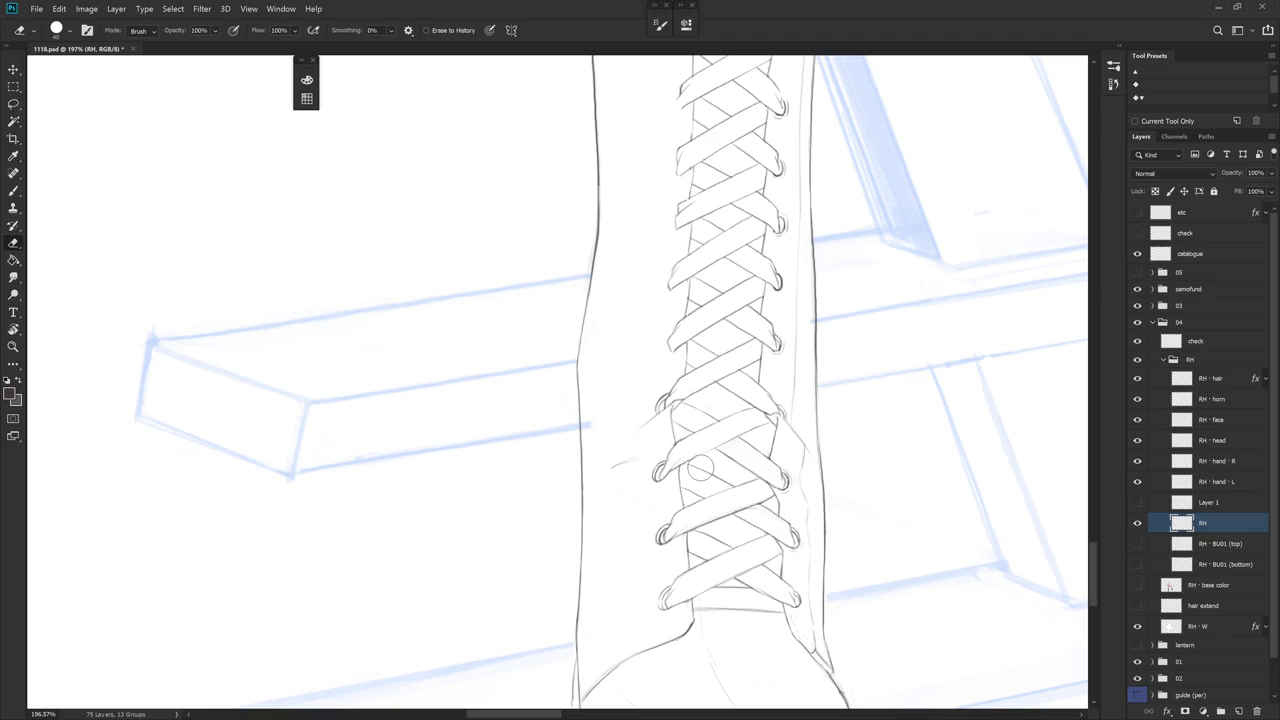
scroll(700, 467, down, 2)
scroll(710, 455, down, 3)
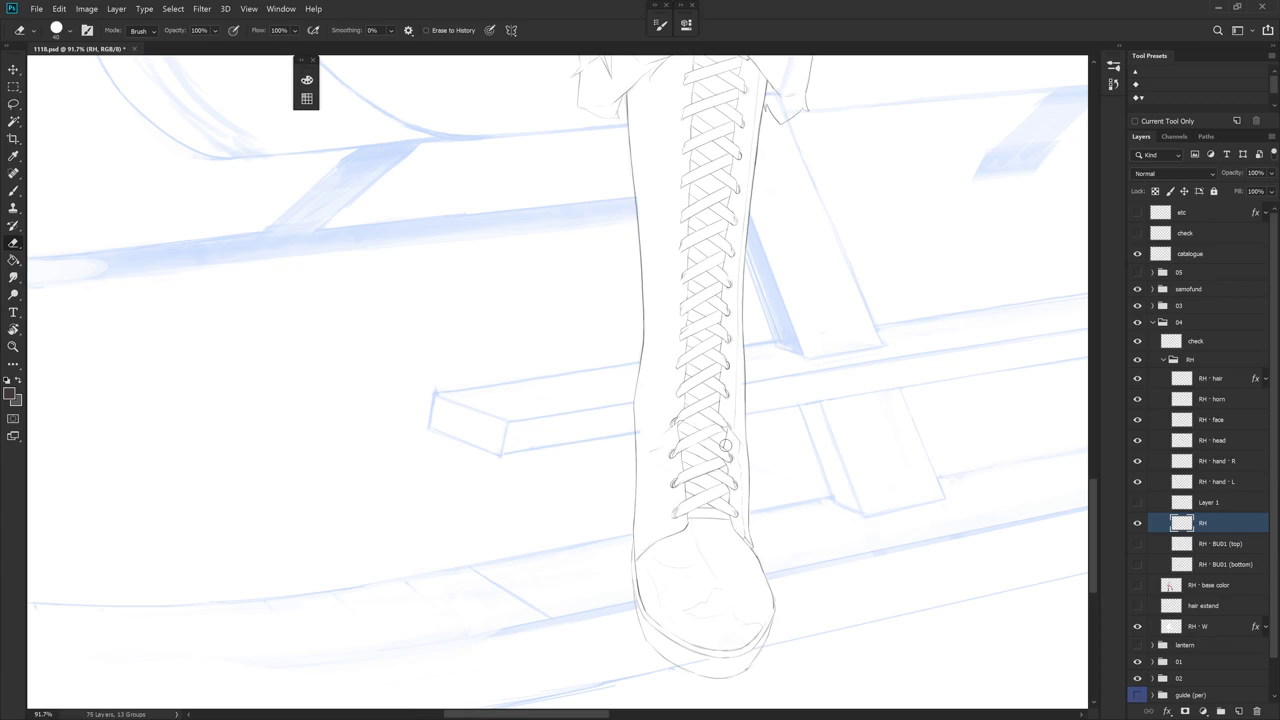
scroll(725, 445, up, 2)
scroll(714, 366, up, 3)
key(b)
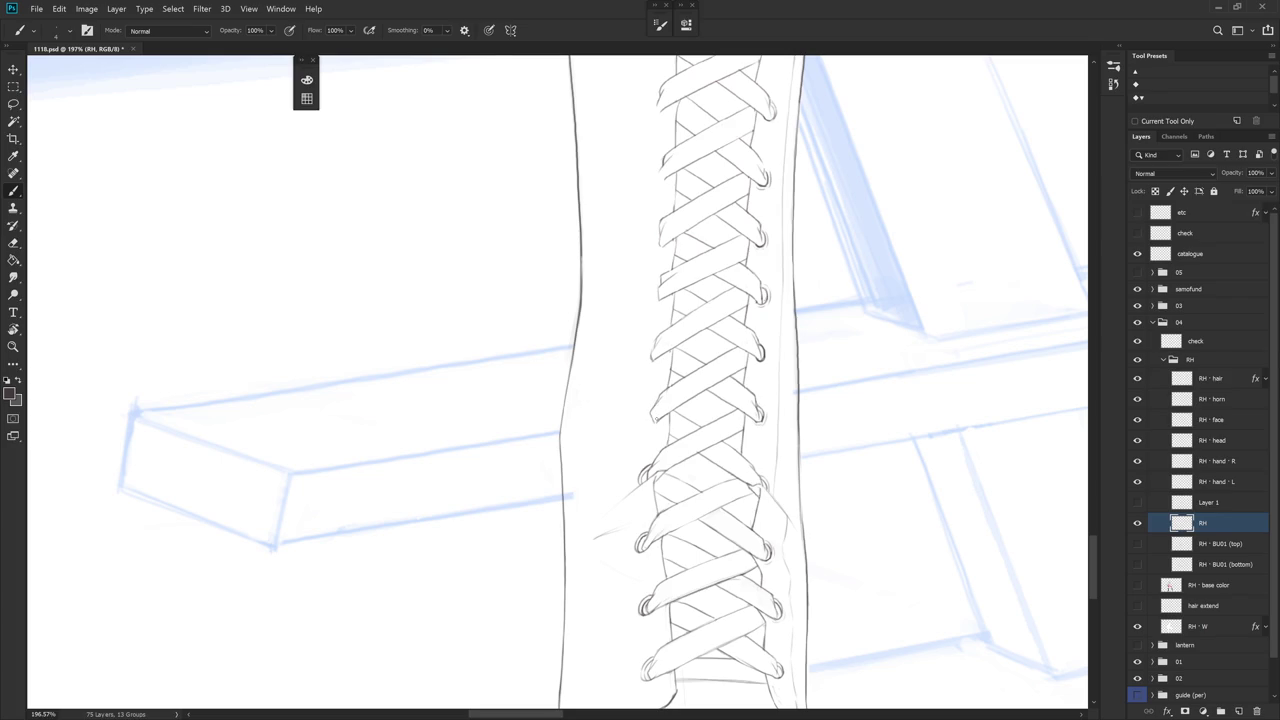
drag(655, 405, 648, 420)
Curve and close the left ends of the lower shoelace loops, undoing a stray mark
drag(678, 458, 683, 502)
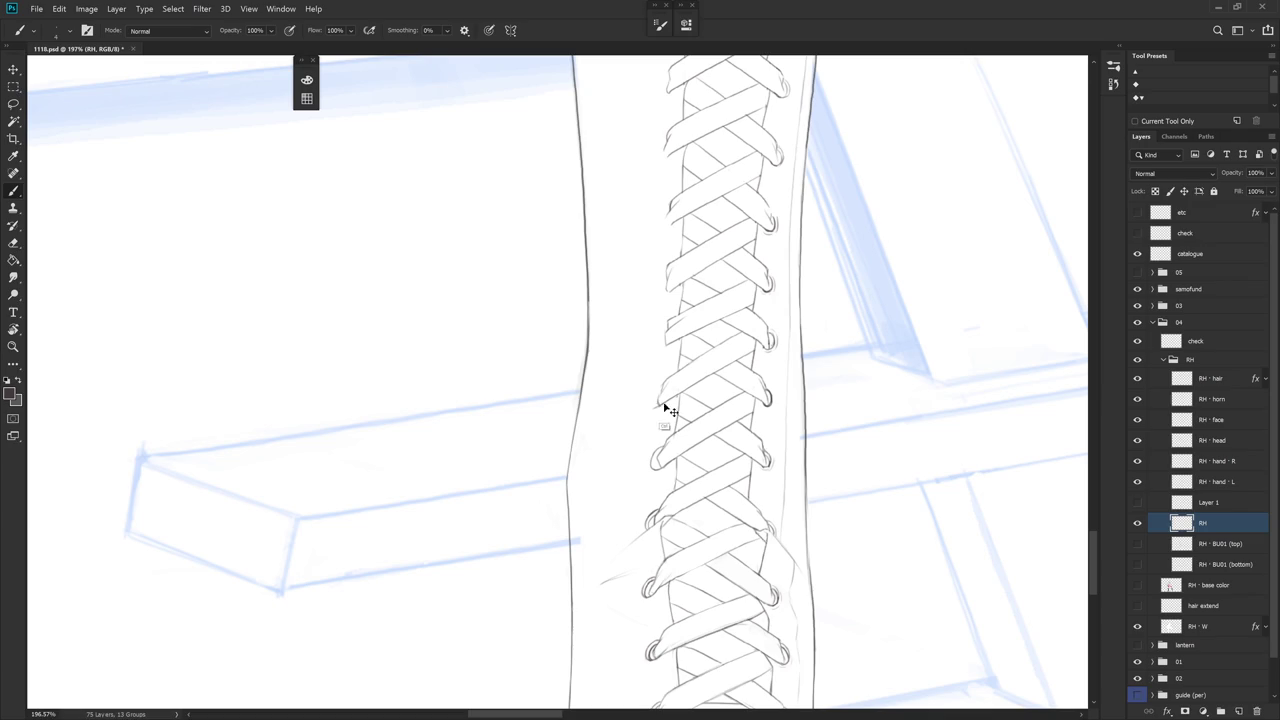
mouse_move(664, 386)
mouse_down()
mouse_move(652, 402)
mouse_move(662, 410)
mouse_move(652, 405)
mouse_up()
key(ctrl+z)
key(ctrl+z)
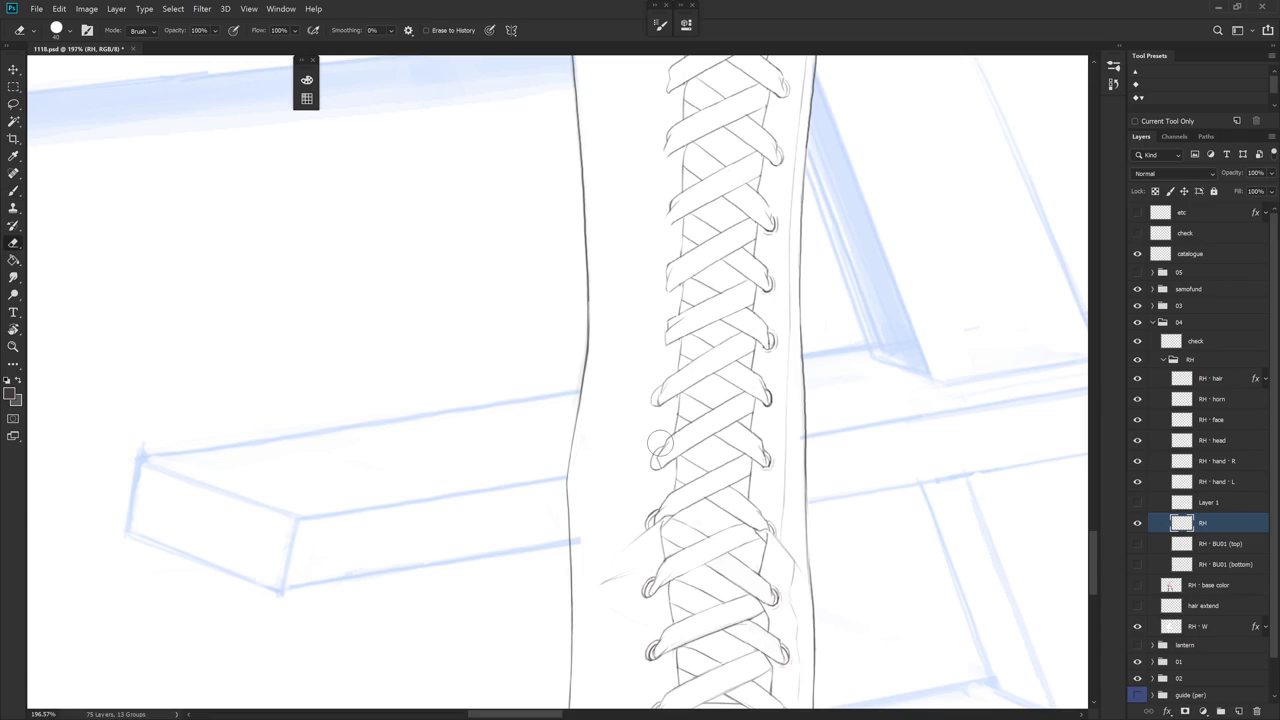
drag(663, 447, 654, 458)
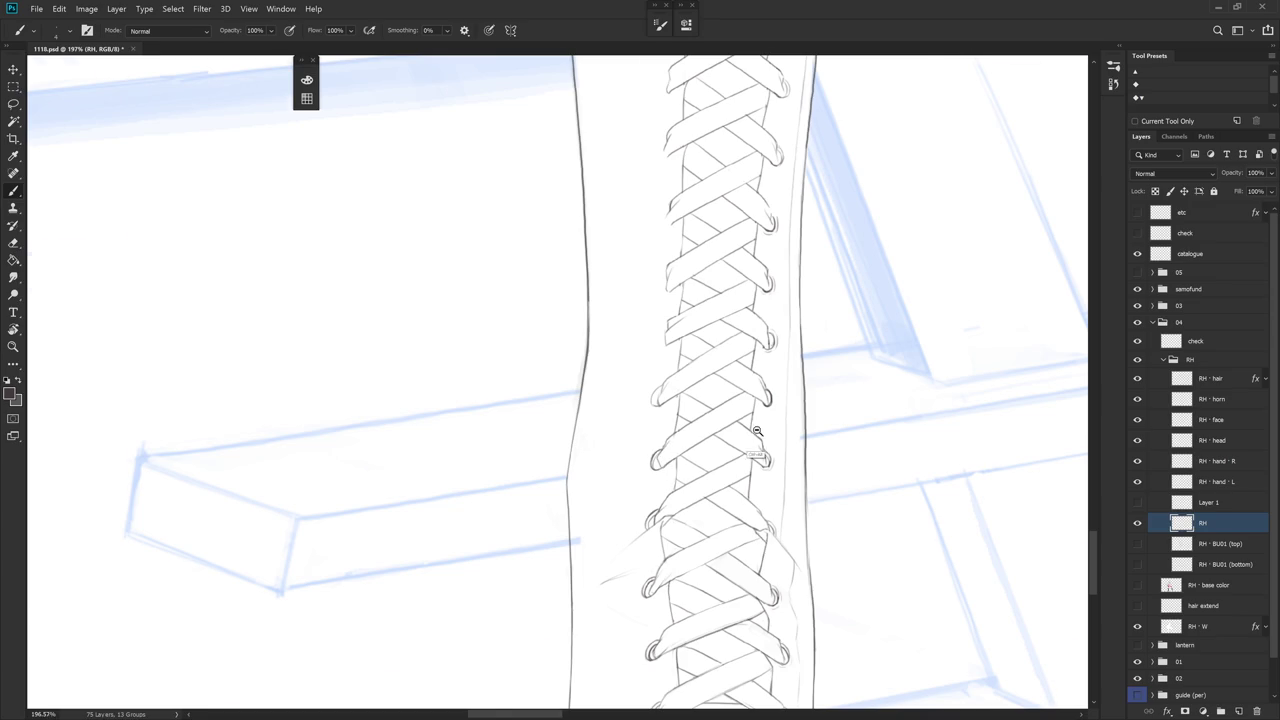
scroll(759, 426, down, 5)
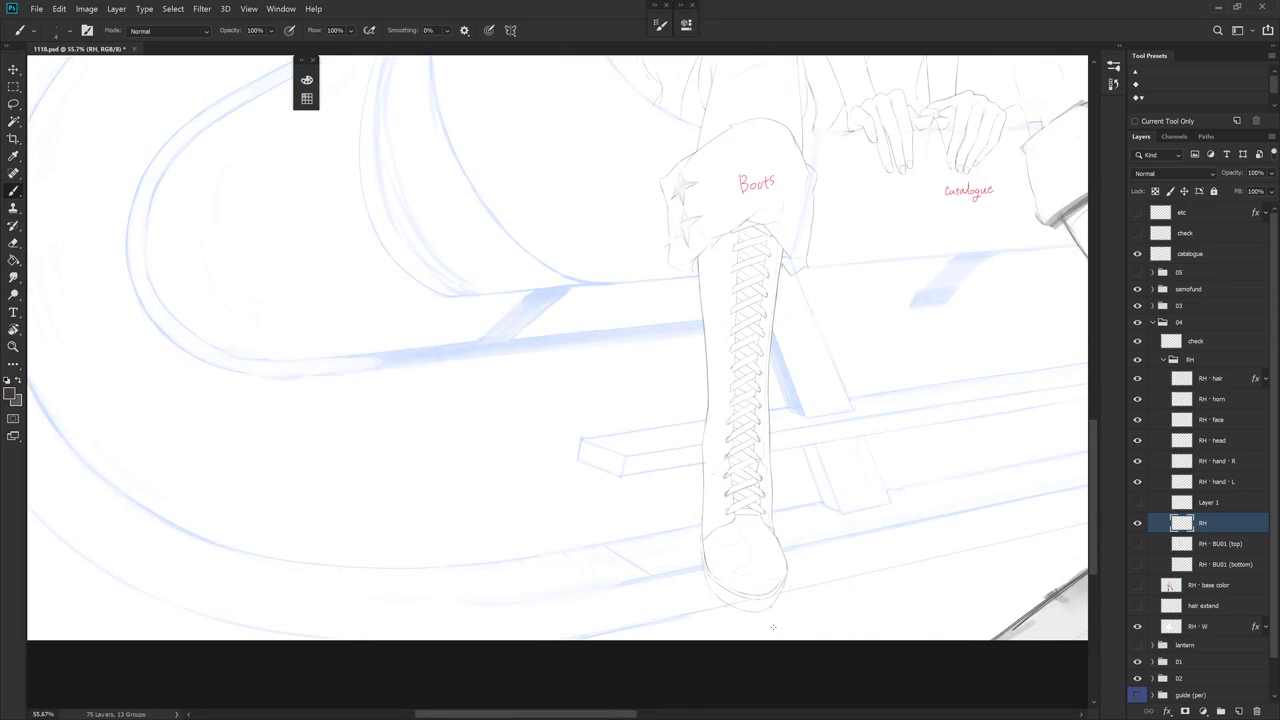
scroll(763, 420, up, 2)
scroll(717, 352, up, 3)
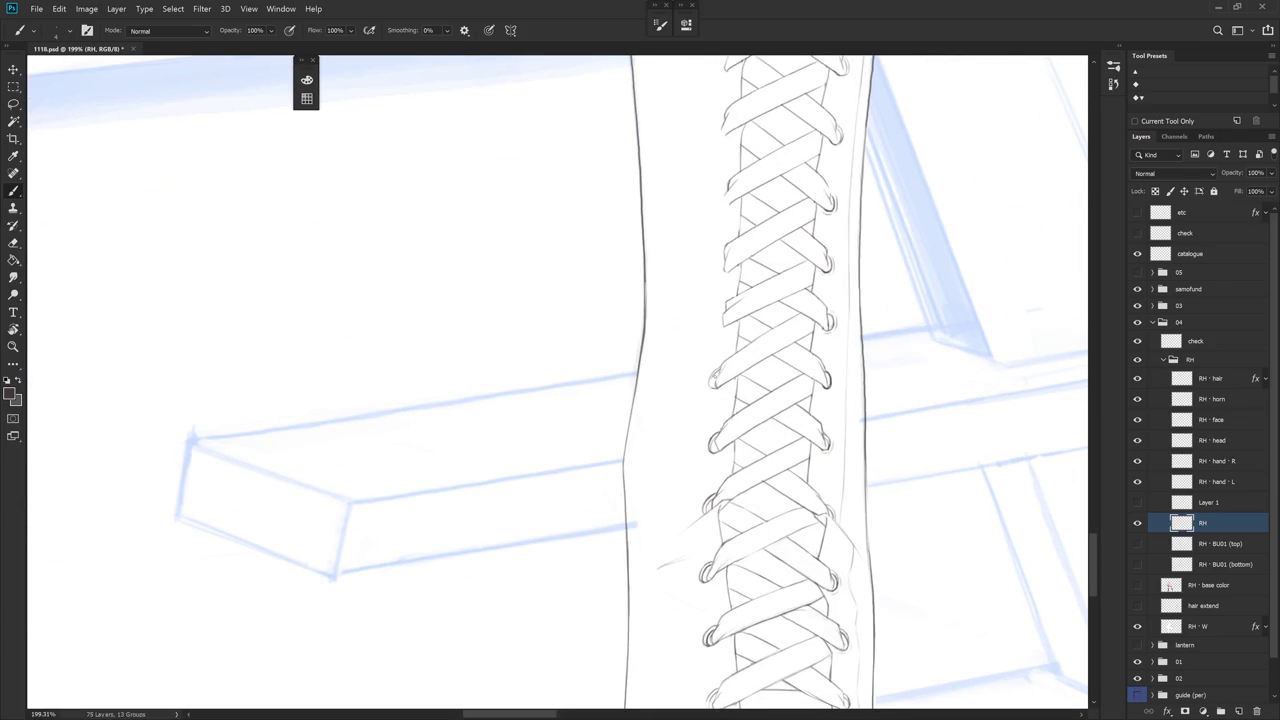
drag(741, 334, 719, 391)
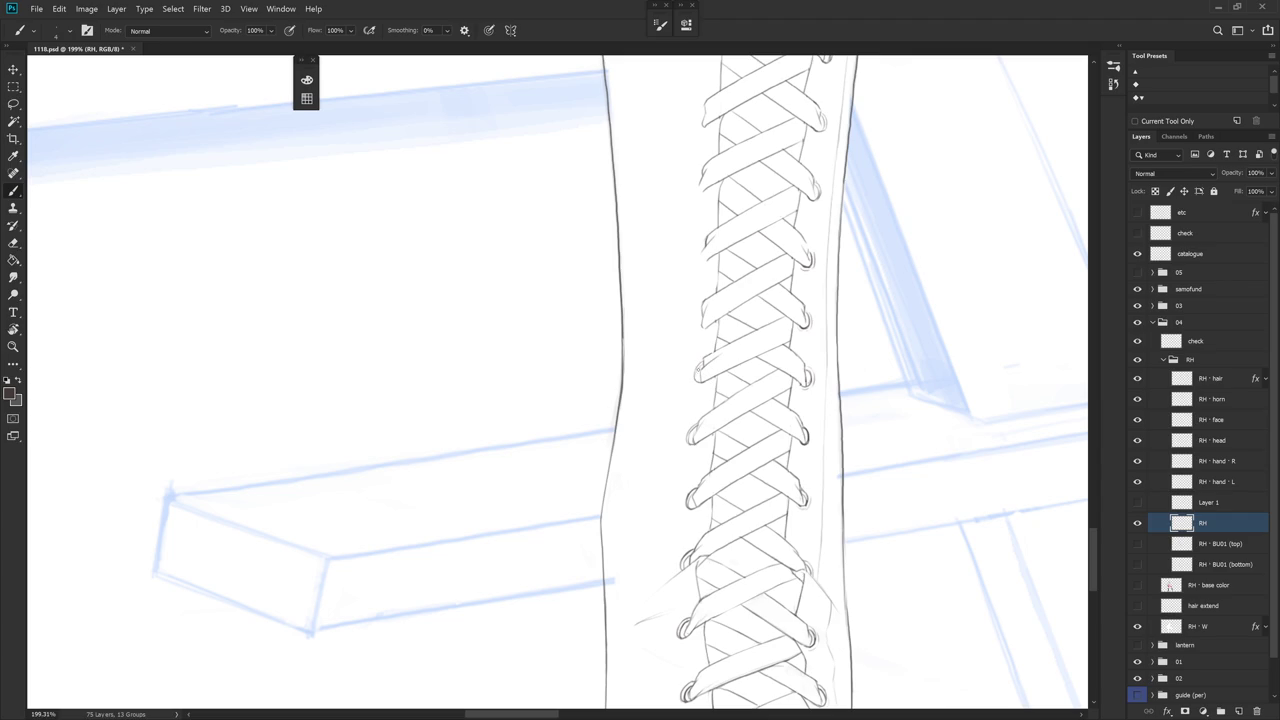
key(l)
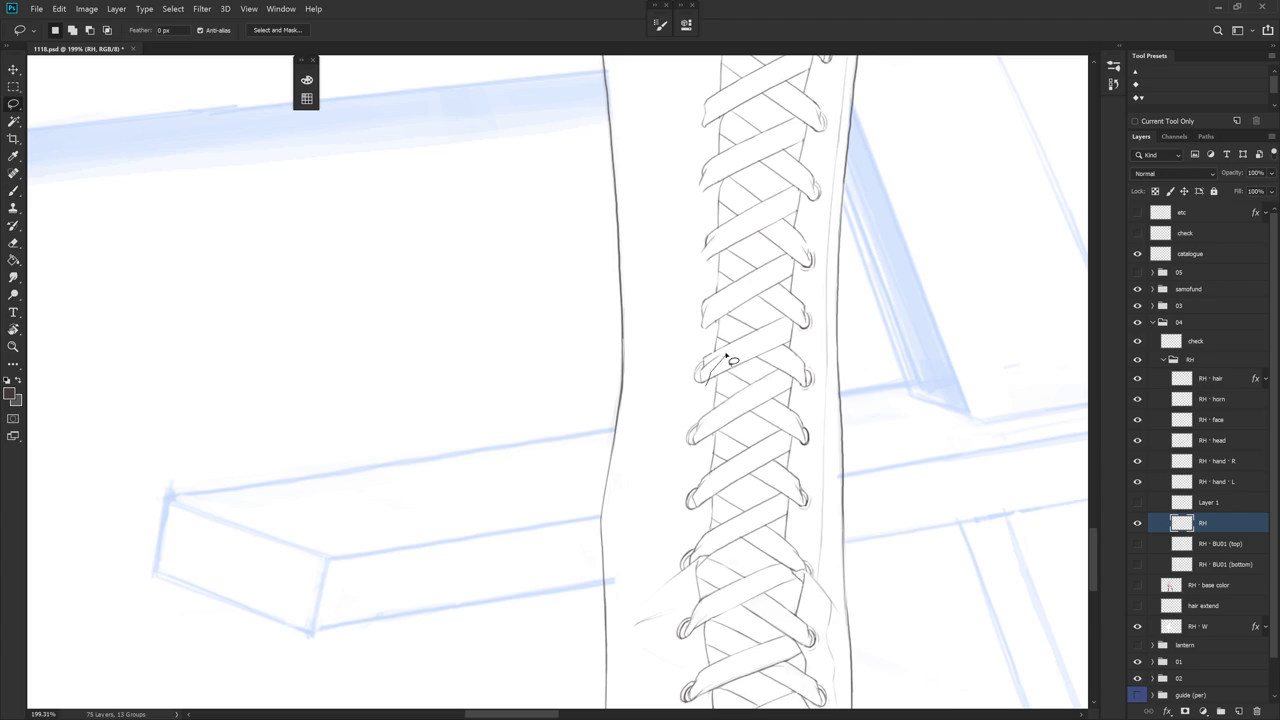
drag(722, 352, 692, 400)
scroll(693, 402, up, 3)
key(ctrl+t)
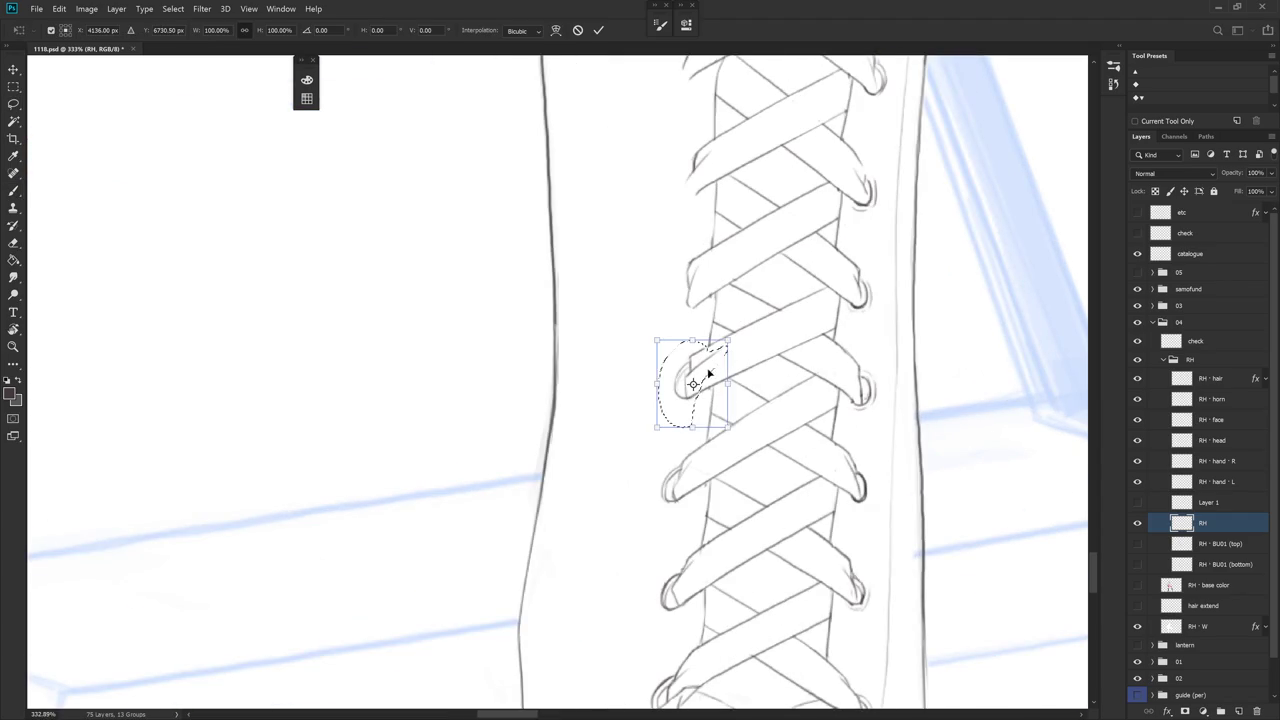
key(ctrl+d)
key(b)
drag(680, 370, 676, 372)
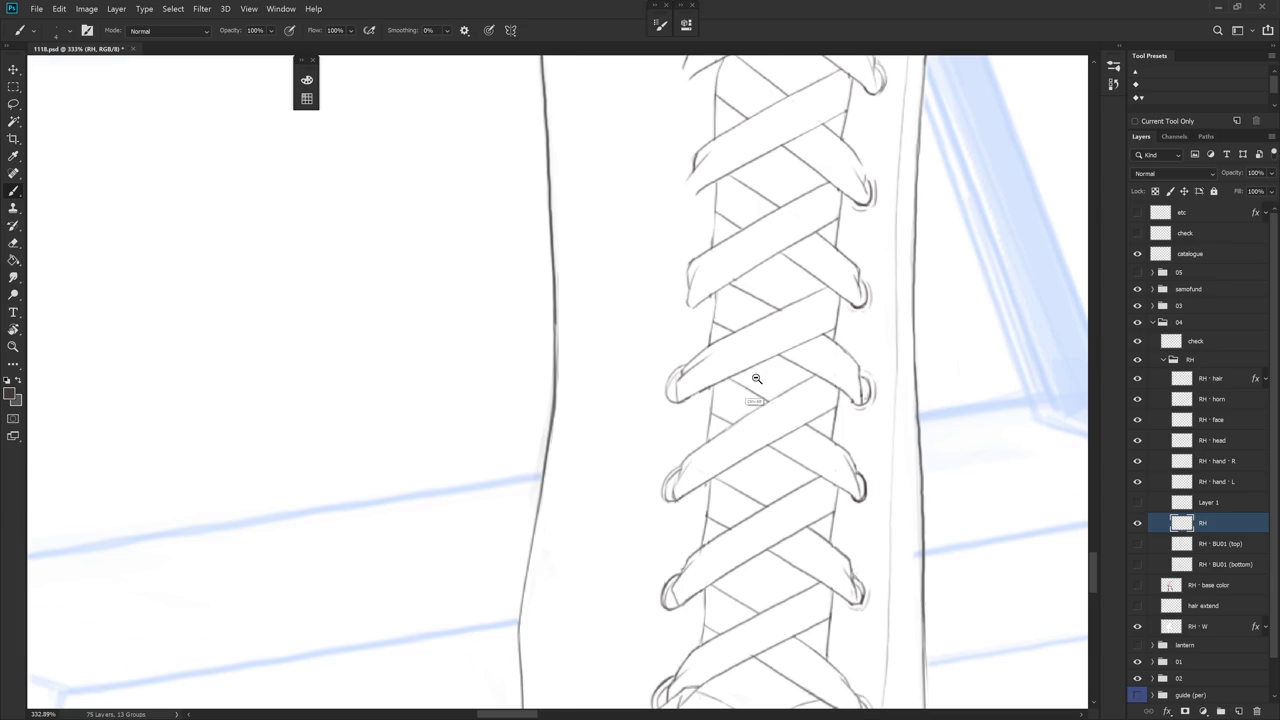
scroll(757, 378, down, 5)
scroll(706, 377, up, 3)
key(e)
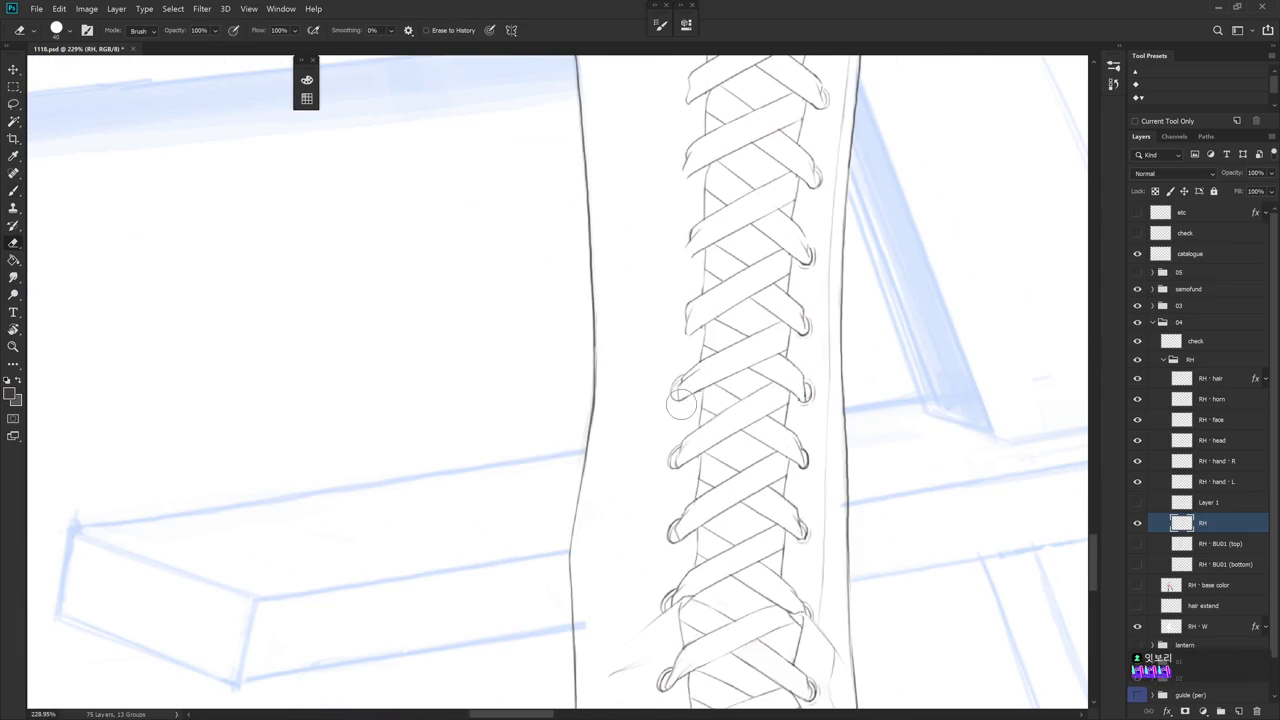
key(b)
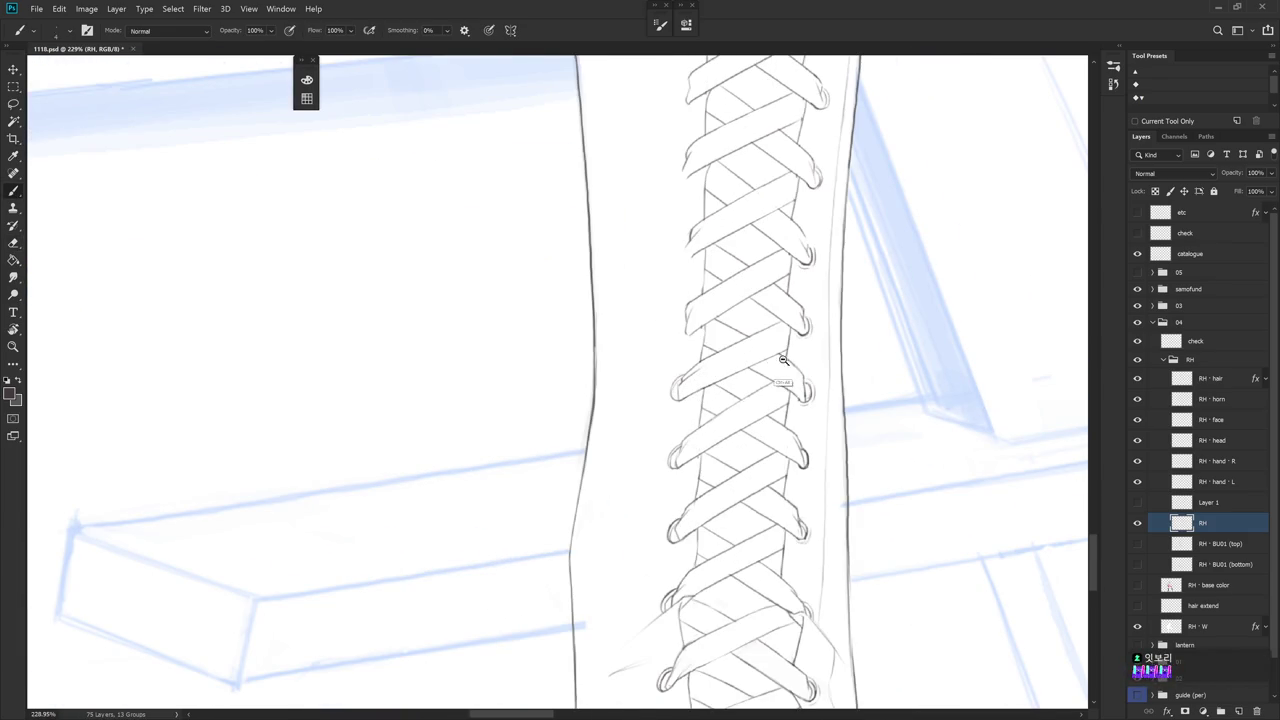
scroll(782, 360, down, 5)
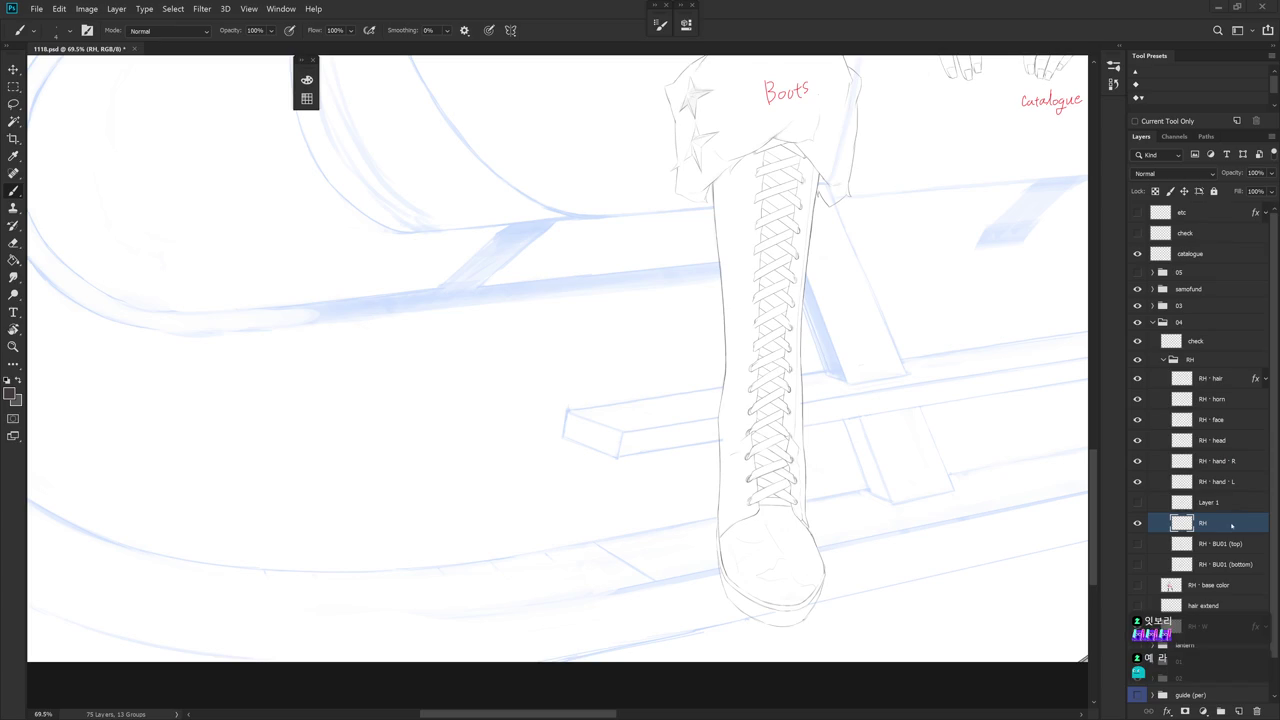
Draw a short stroke at the end of an upper lace loop
scroll(760, 378, up, 5)
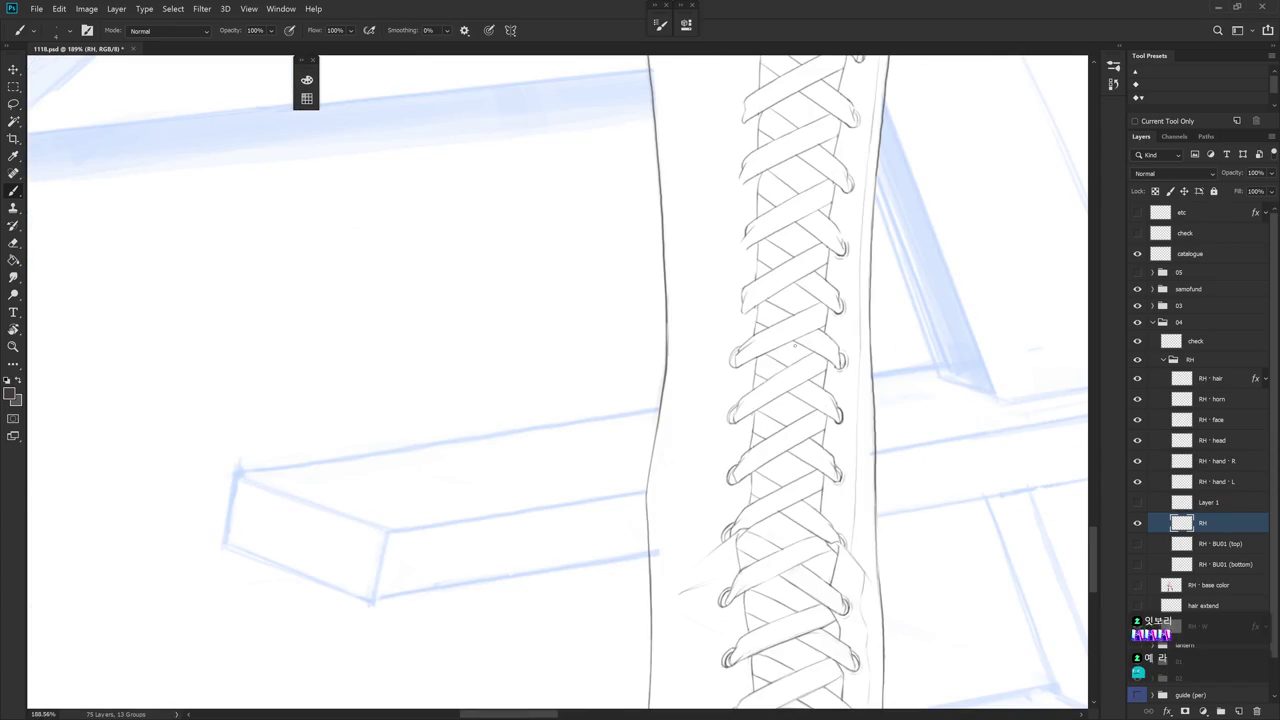
mouse_move(795, 345)
mouse_down()
mouse_move(785, 373)
mouse_move(746, 370)
mouse_up()
key(e)
key(b)
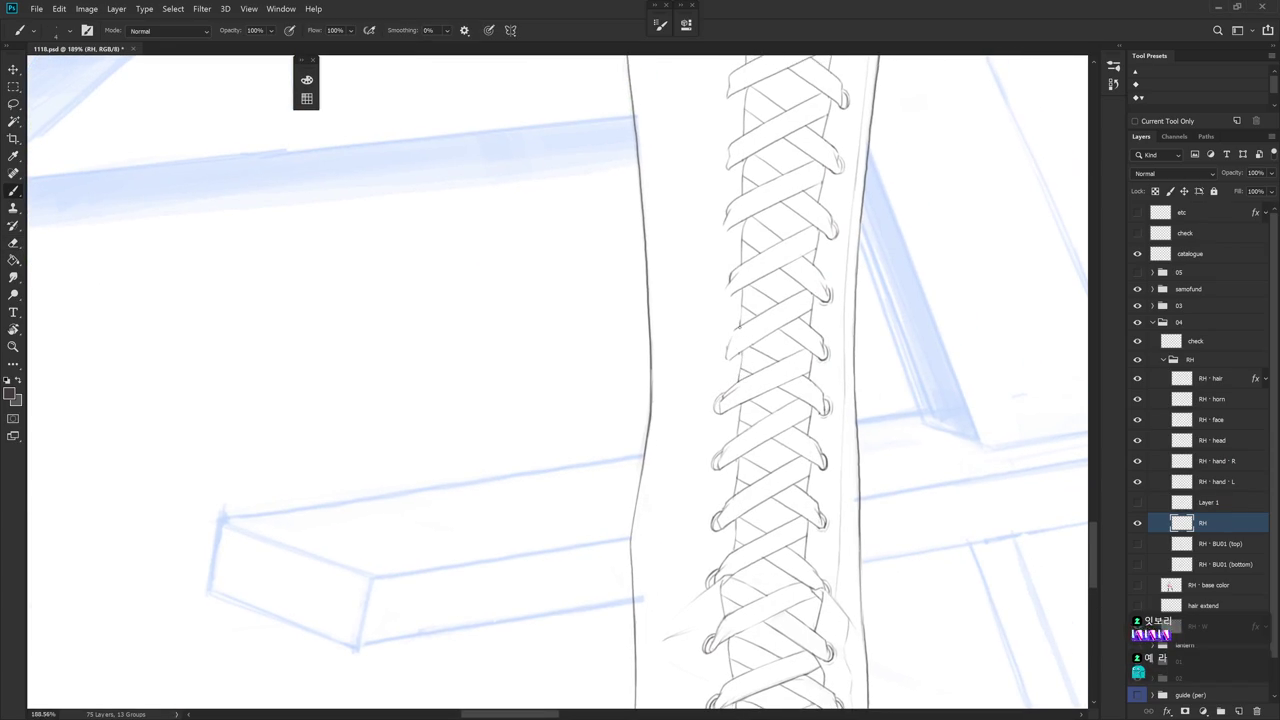
drag(732, 353, 719, 357)
Rework that lace loop end into a rounded eyelet, erasing a stray bit
scroll(812, 311, down, 5)
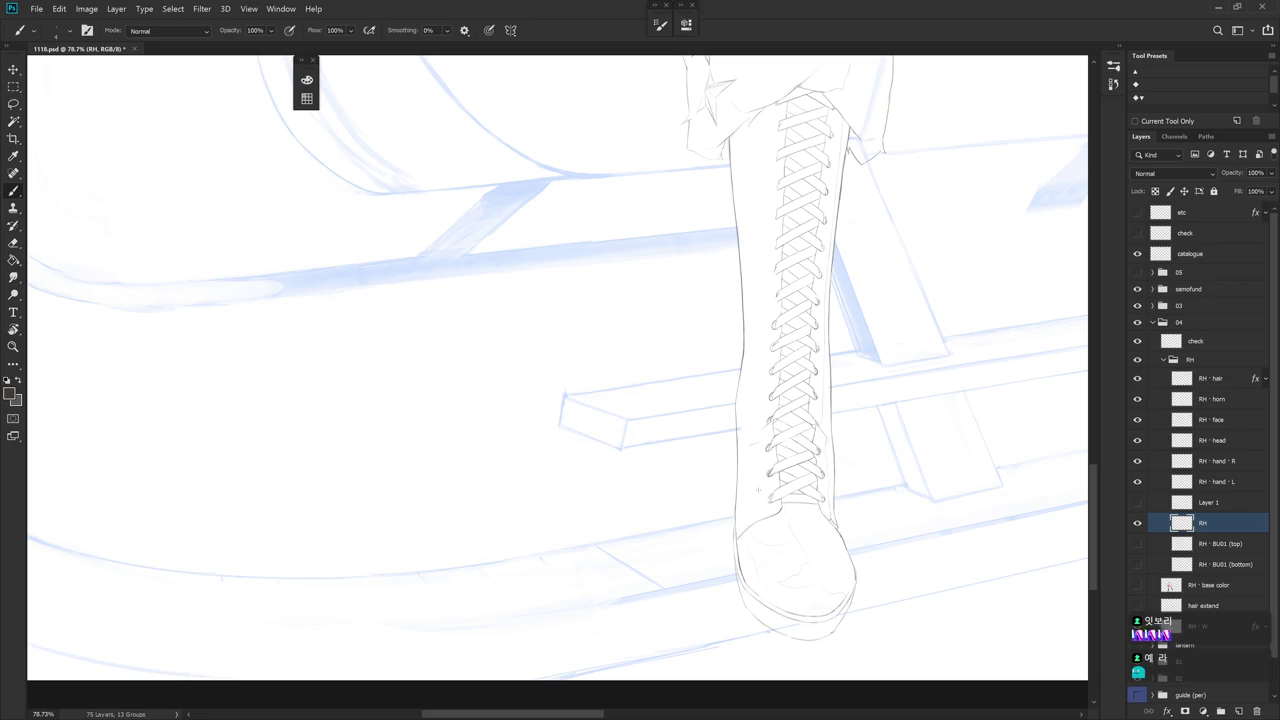
scroll(811, 373, up, 2)
scroll(751, 363, up, 2)
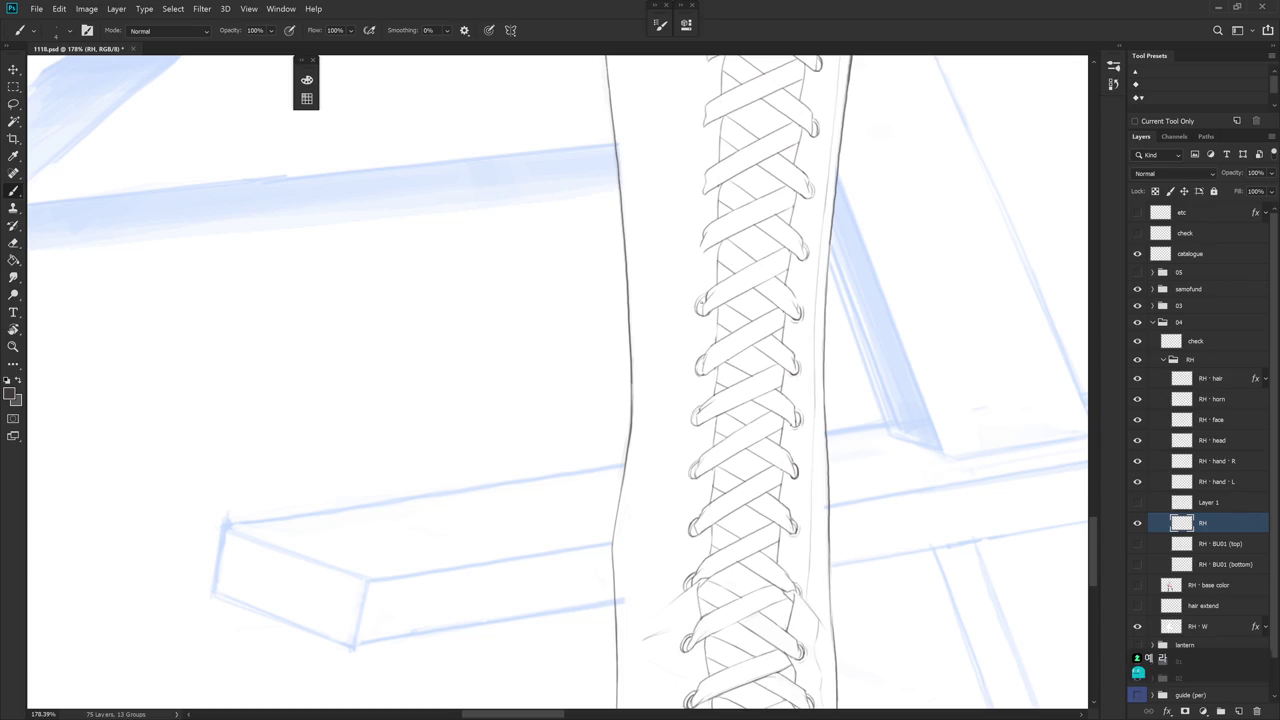
scroll(720, 272, up, 1)
scroll(718, 285, up, 1)
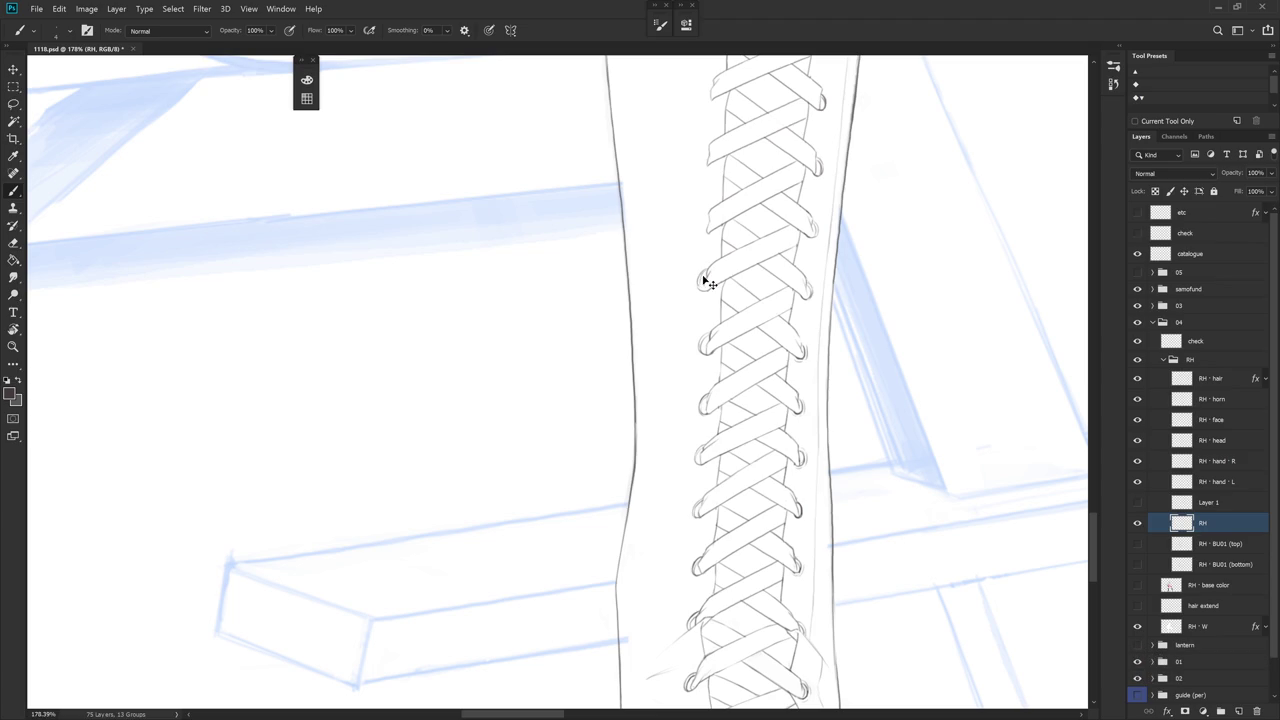
key(e)
drag(704, 268, 700, 290)
key(b)
key(e)
drag(703, 270, 700, 290)
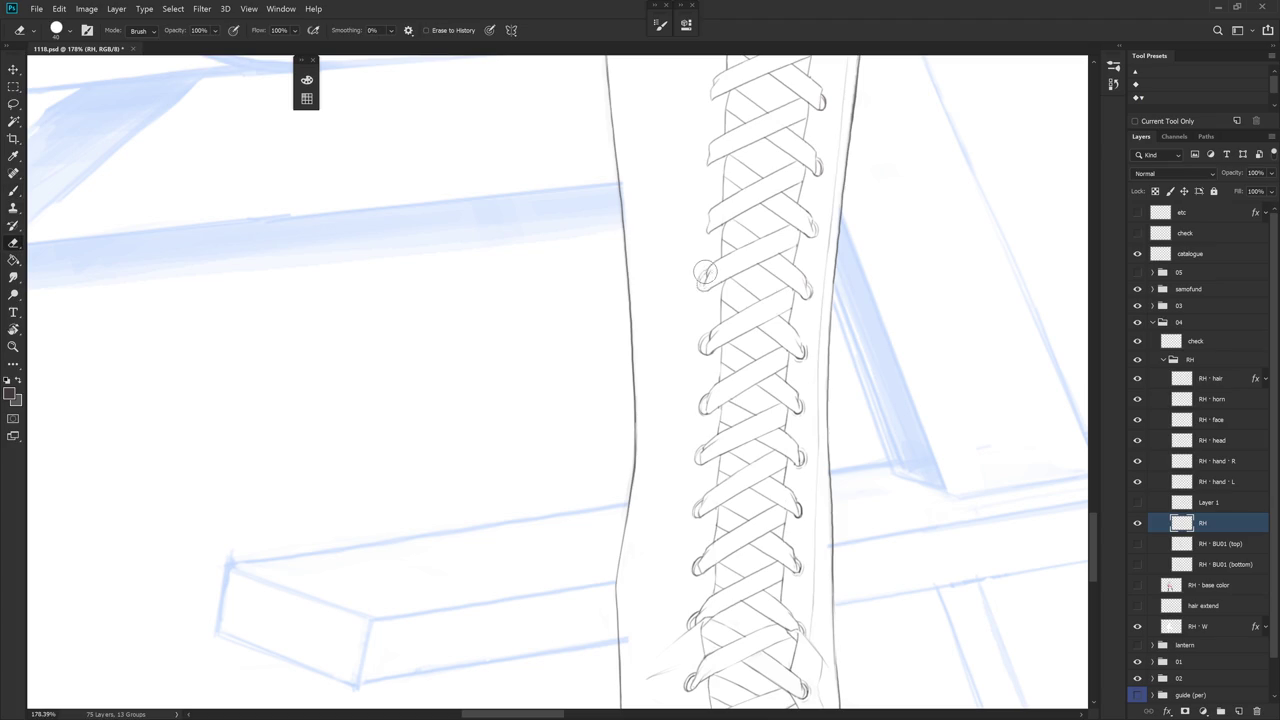
key(b)
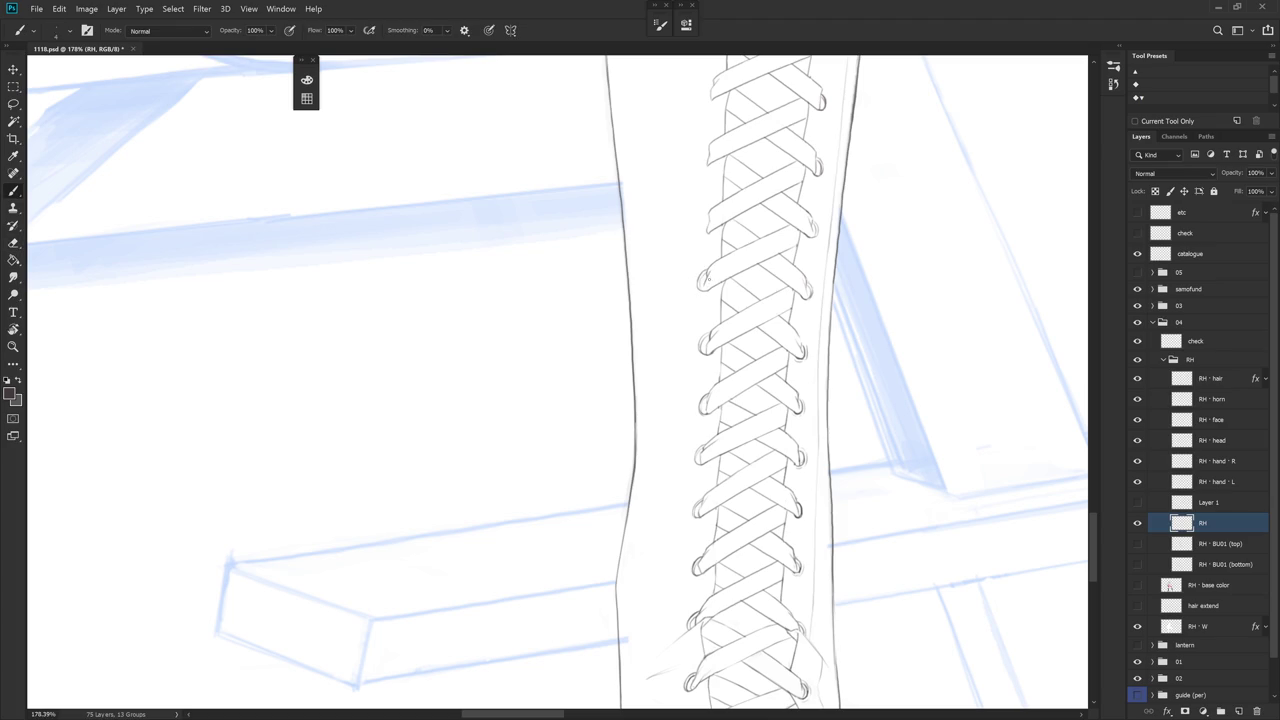
drag(730, 244, 722, 284)
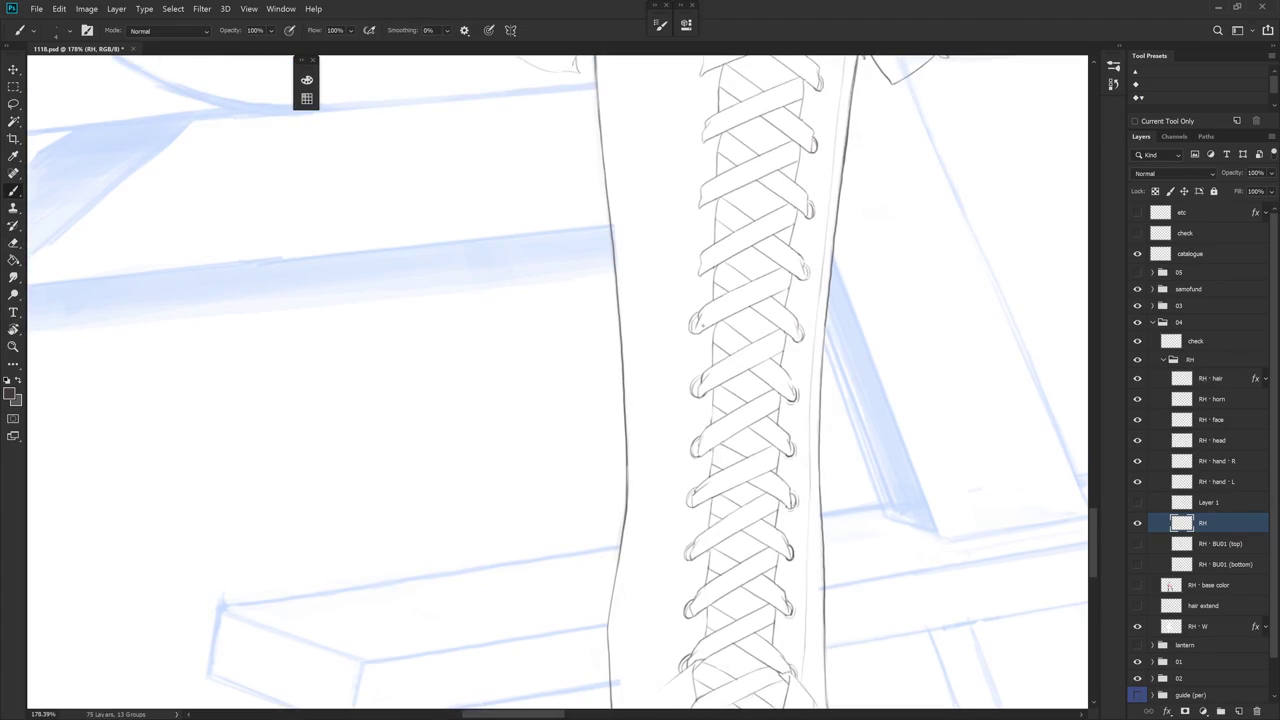
scroll(850, 385, down, 3)
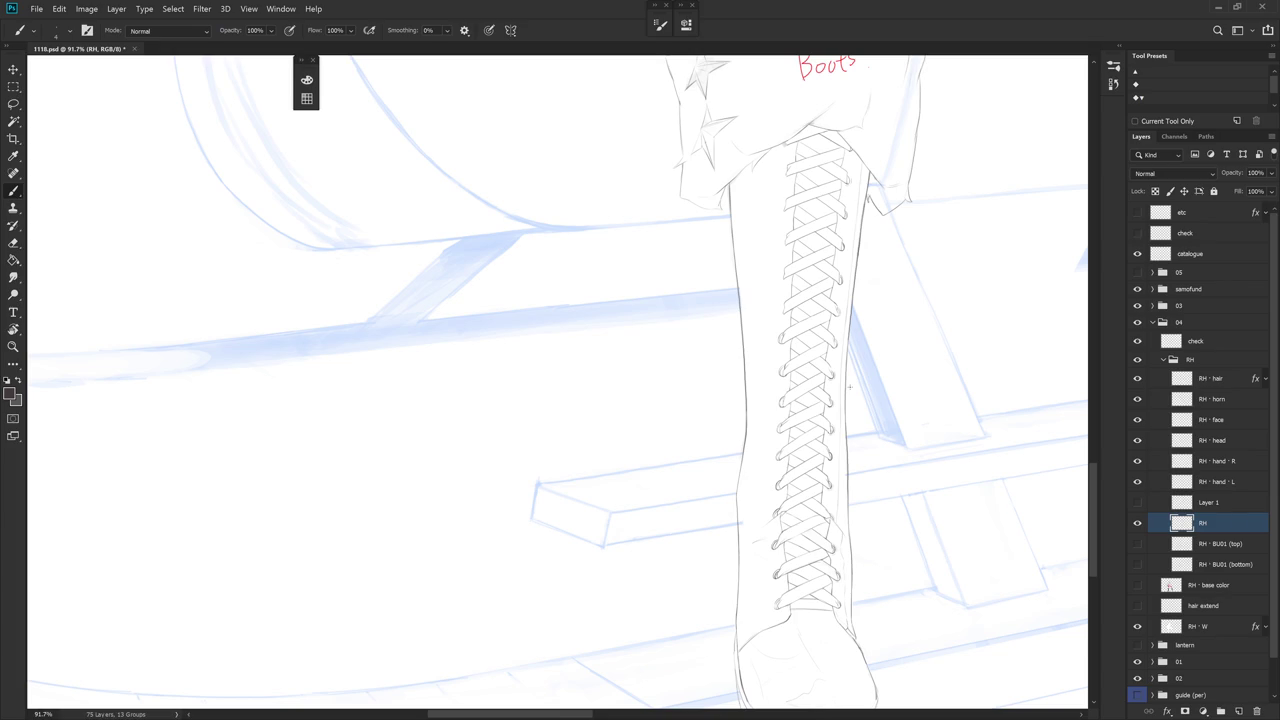
Show Layer 1 and merge it down into the RH layer
click(1137, 503)
click(1189, 503)
key(ctrl+e)
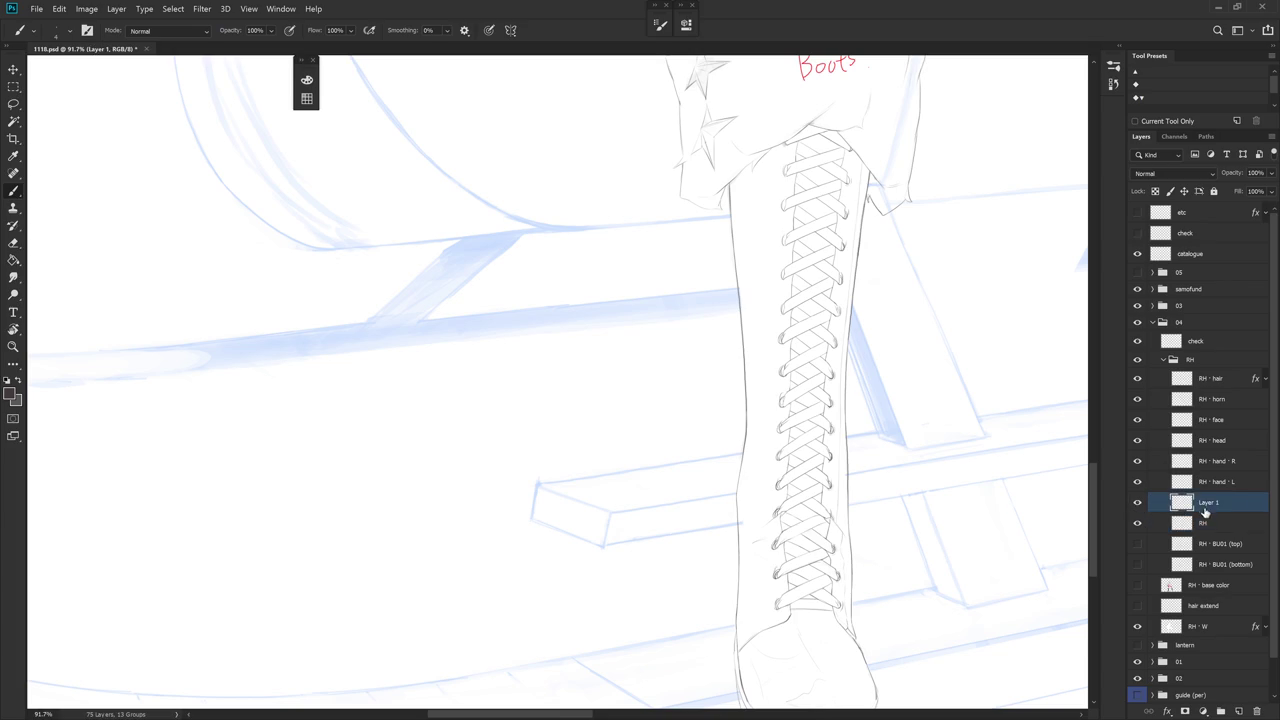
drag(859, 446, 809, 391)
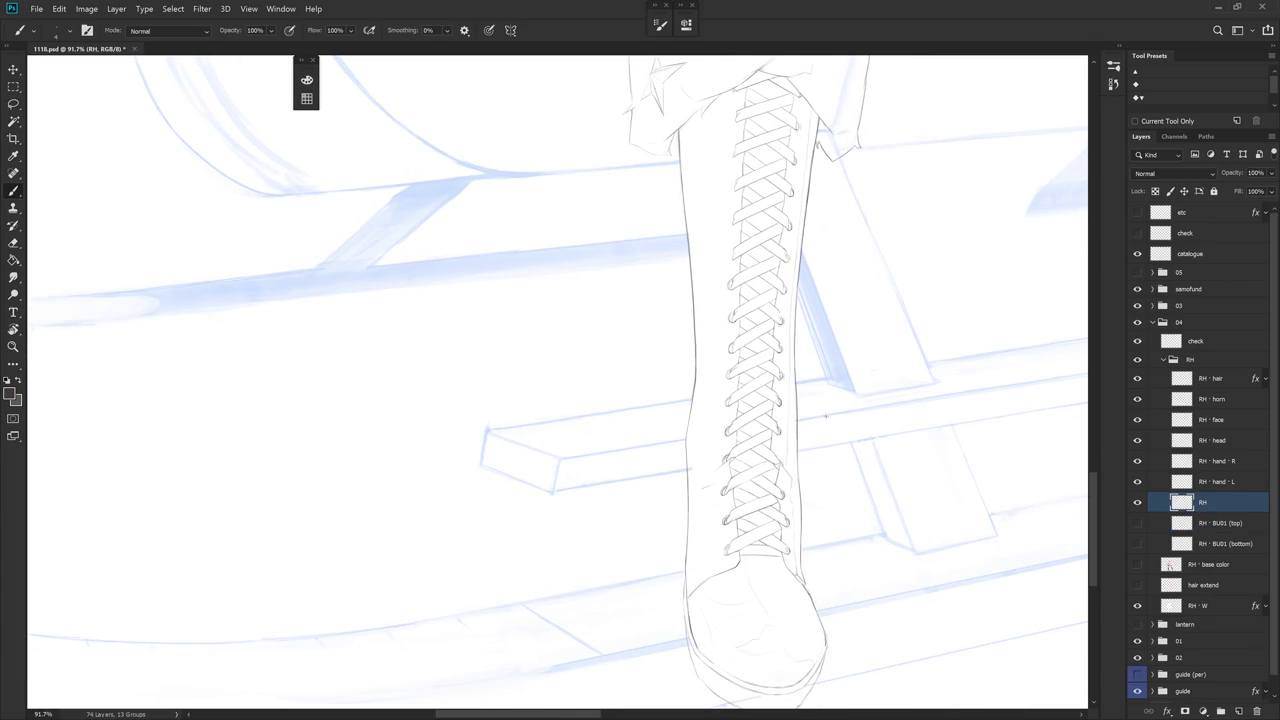
Undo the last lace stroke and redraw the left end of the lace strap
scroll(757, 300, up, 2)
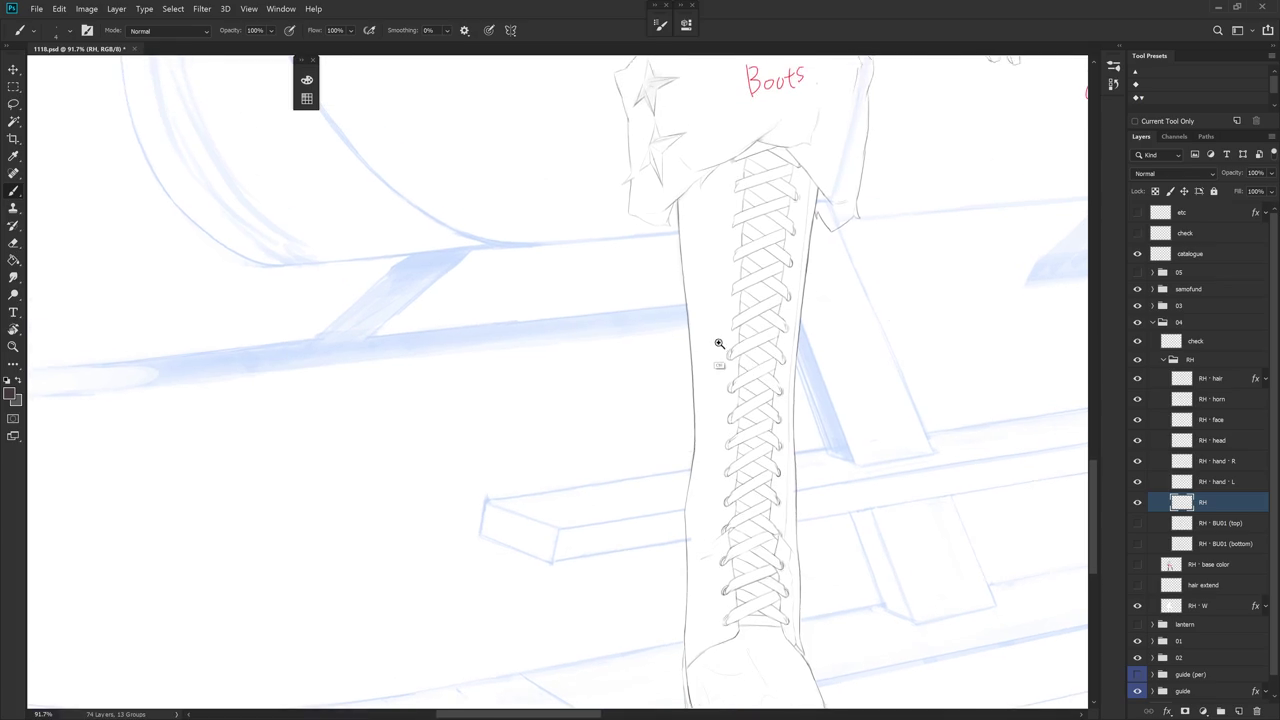
scroll(720, 349, up, 3)
scroll(719, 249, up, 2)
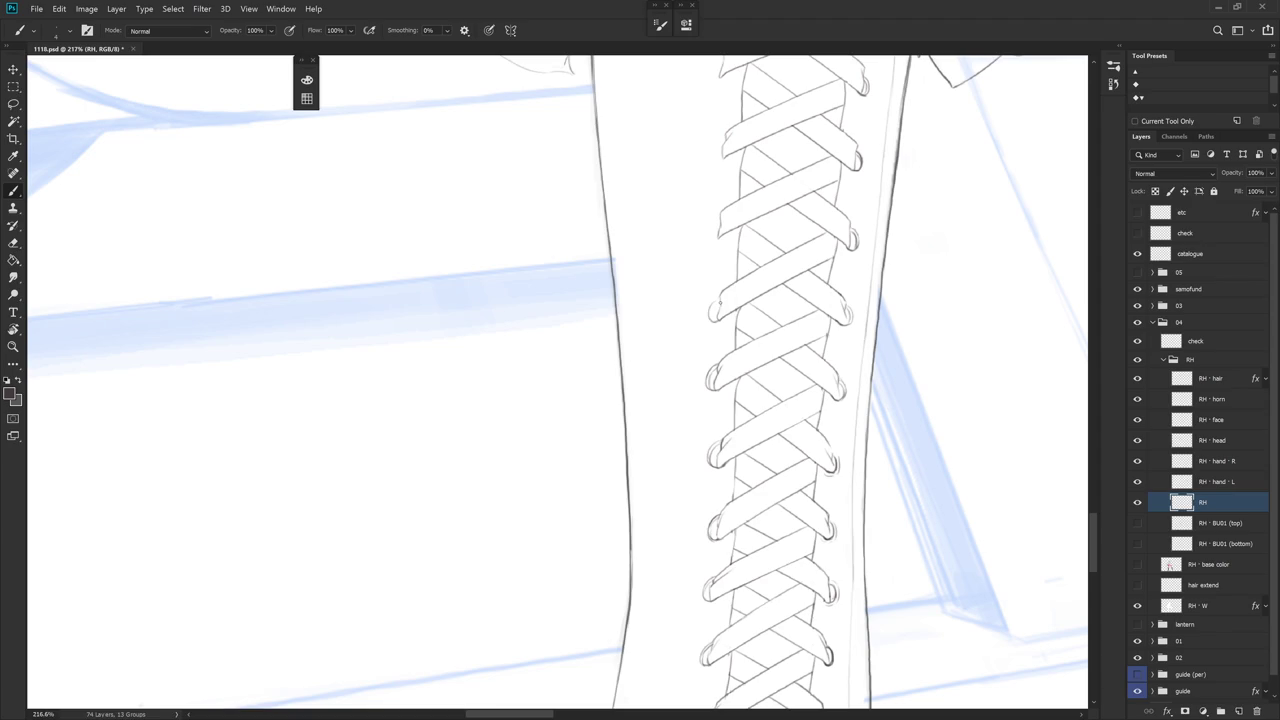
key(ctrl+z)
scroll(718, 260, up, 2)
drag(718, 274, 708, 294)
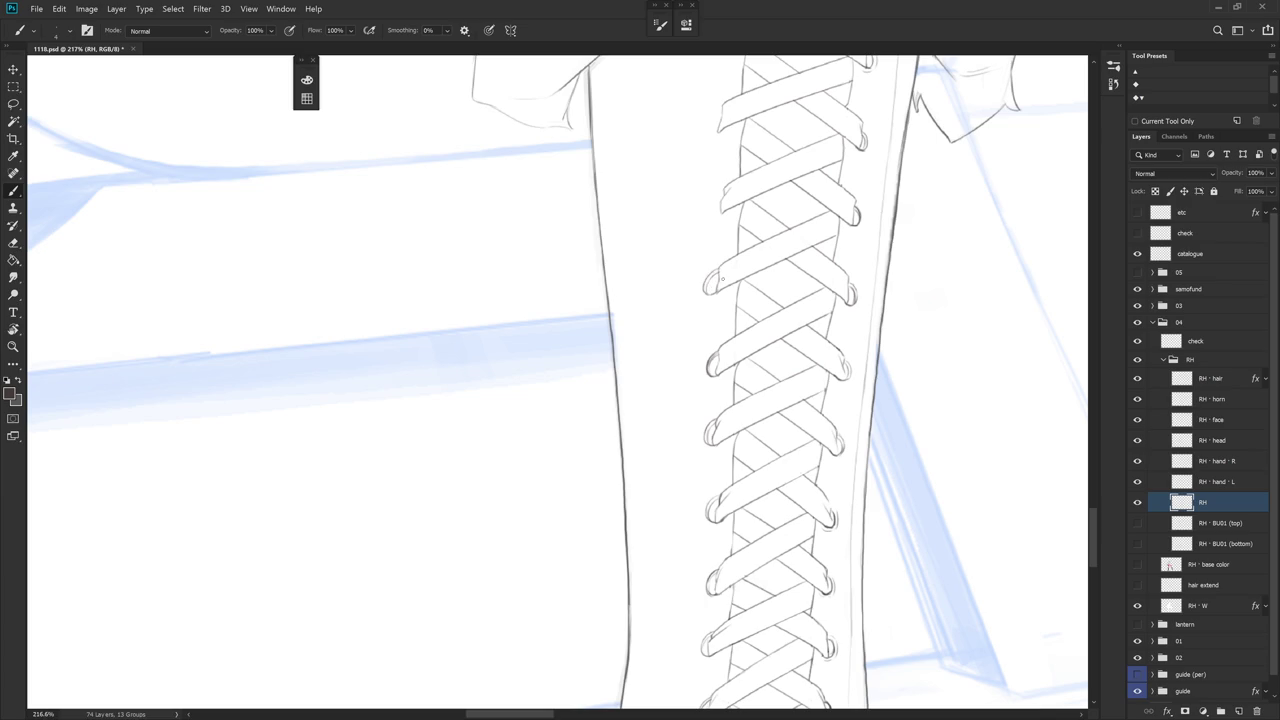
scroll(778, 250, down, 5)
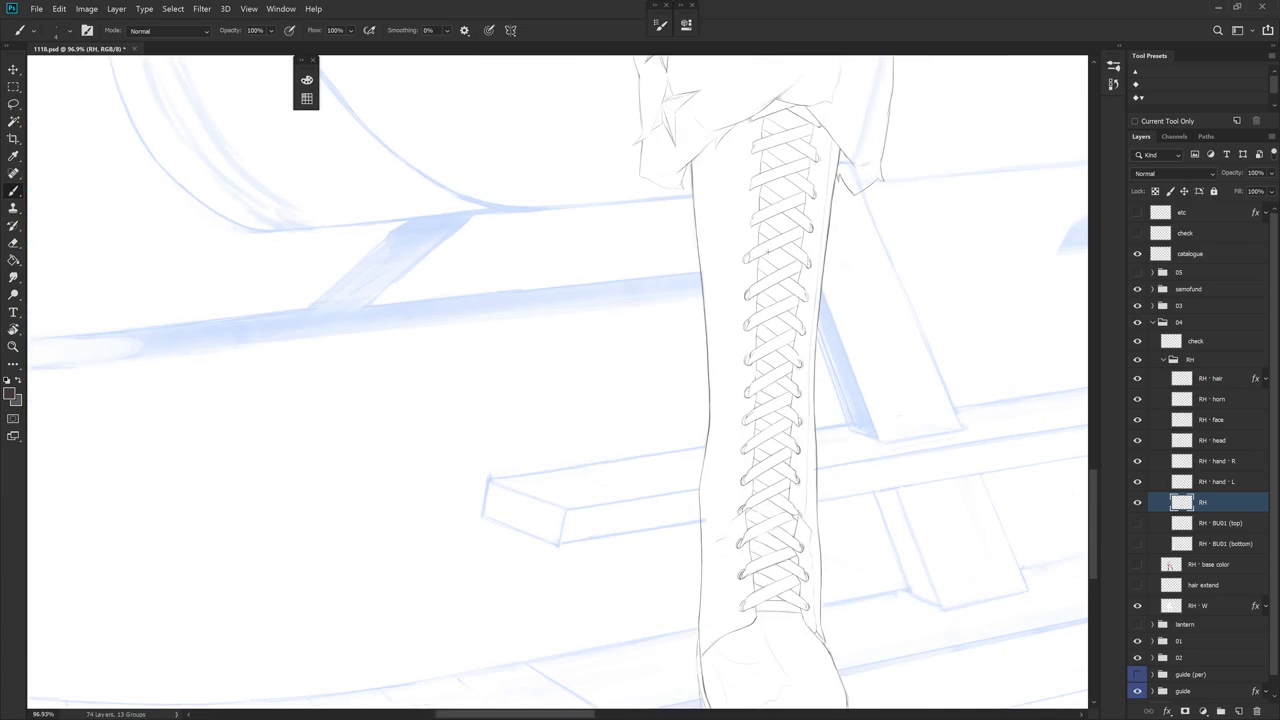
scroll(763, 251, up, 3)
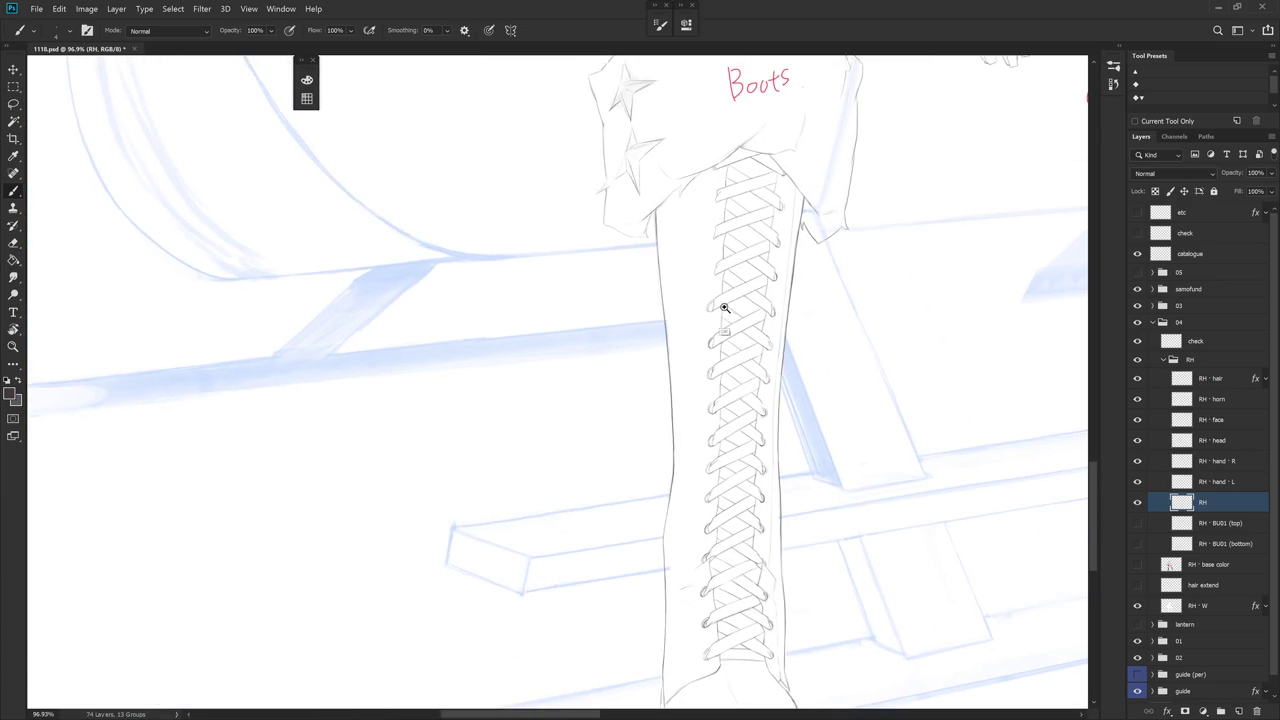
scroll(723, 306, up, 2)
Lasso the left lace loop and nudge it into place with Free Transform
key(l)
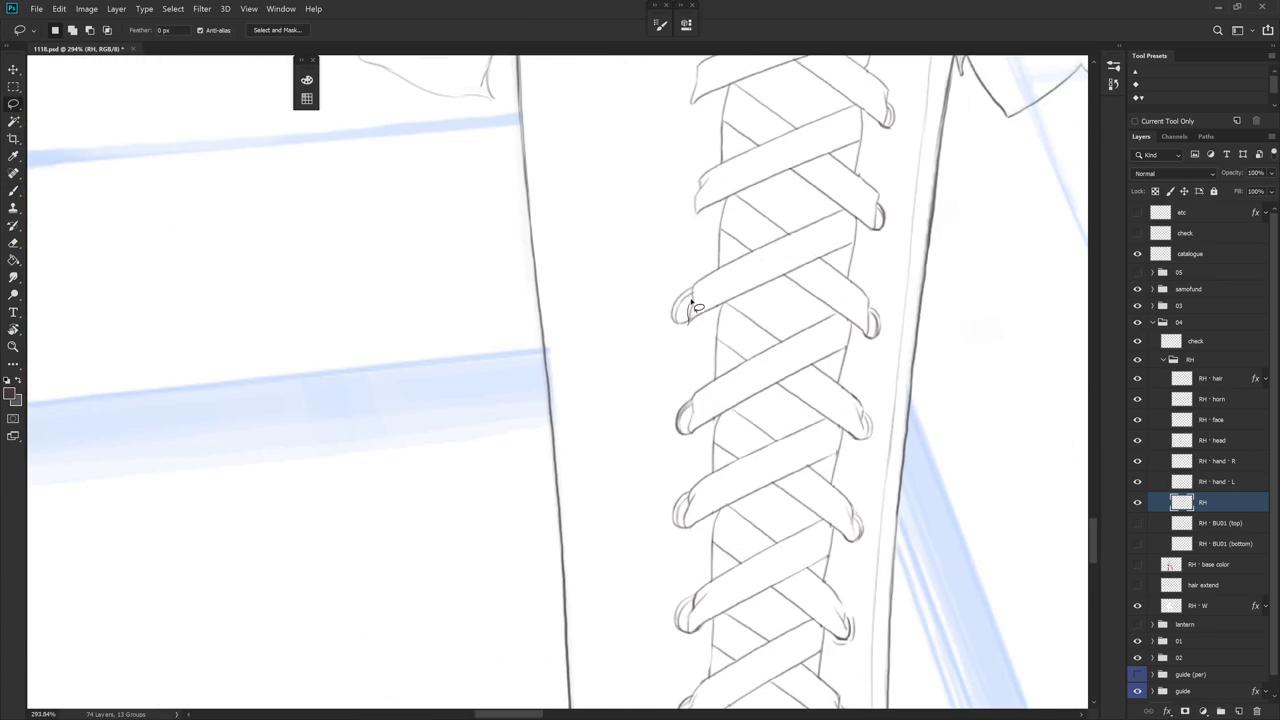
drag(686, 282, 697, 345)
key(ctrl+t)
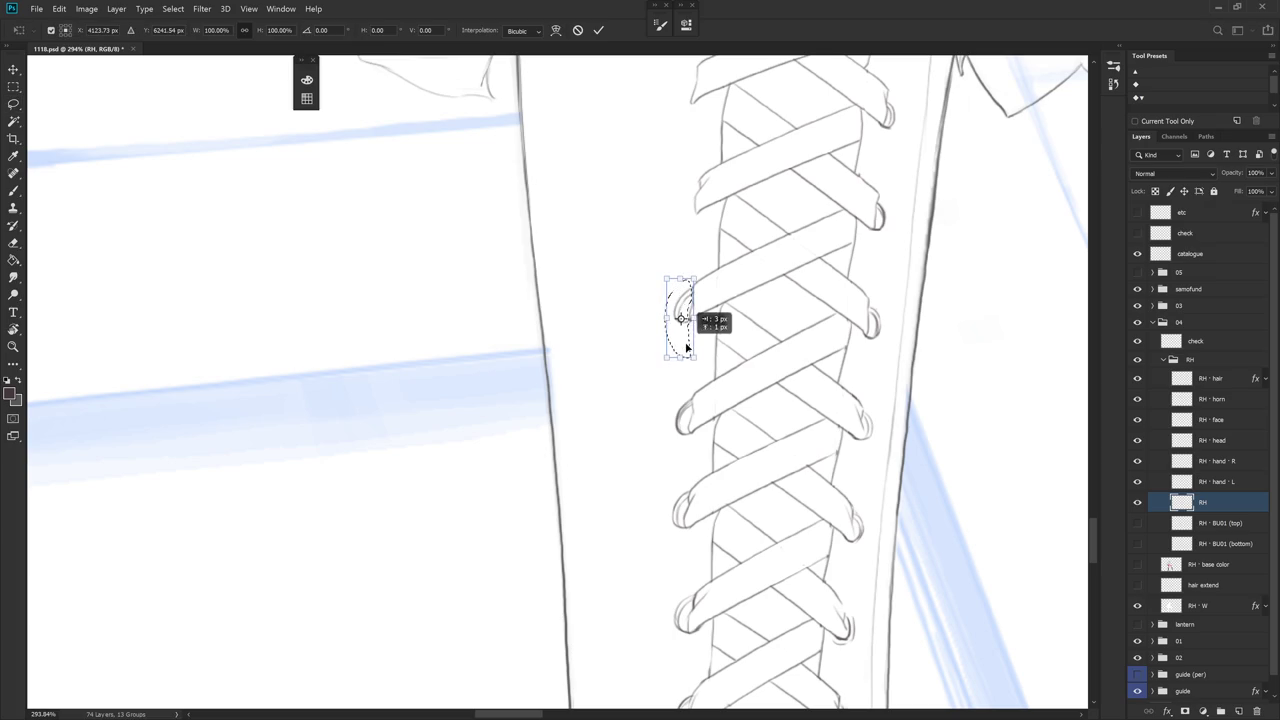
key(Return)
key(ctrl+d)
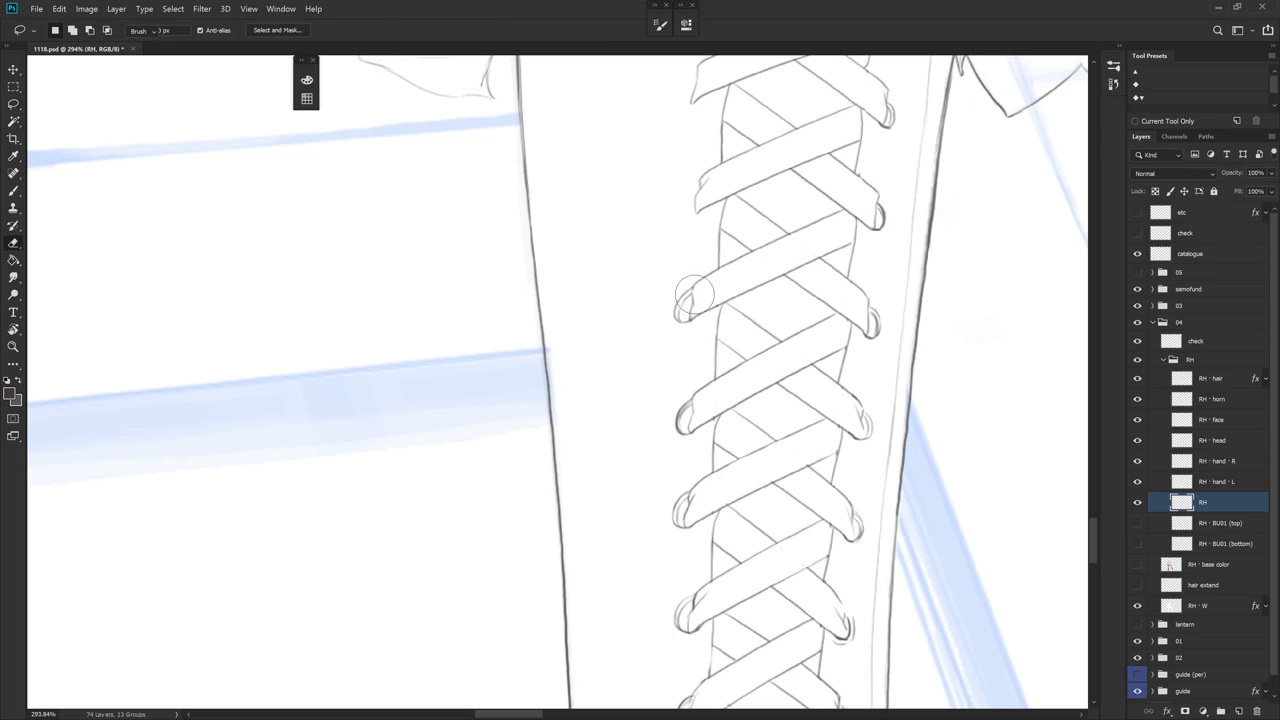
Undo a stray stroke and round off the lace strap's left end
key(e)
scroll(740, 270, down, 5)
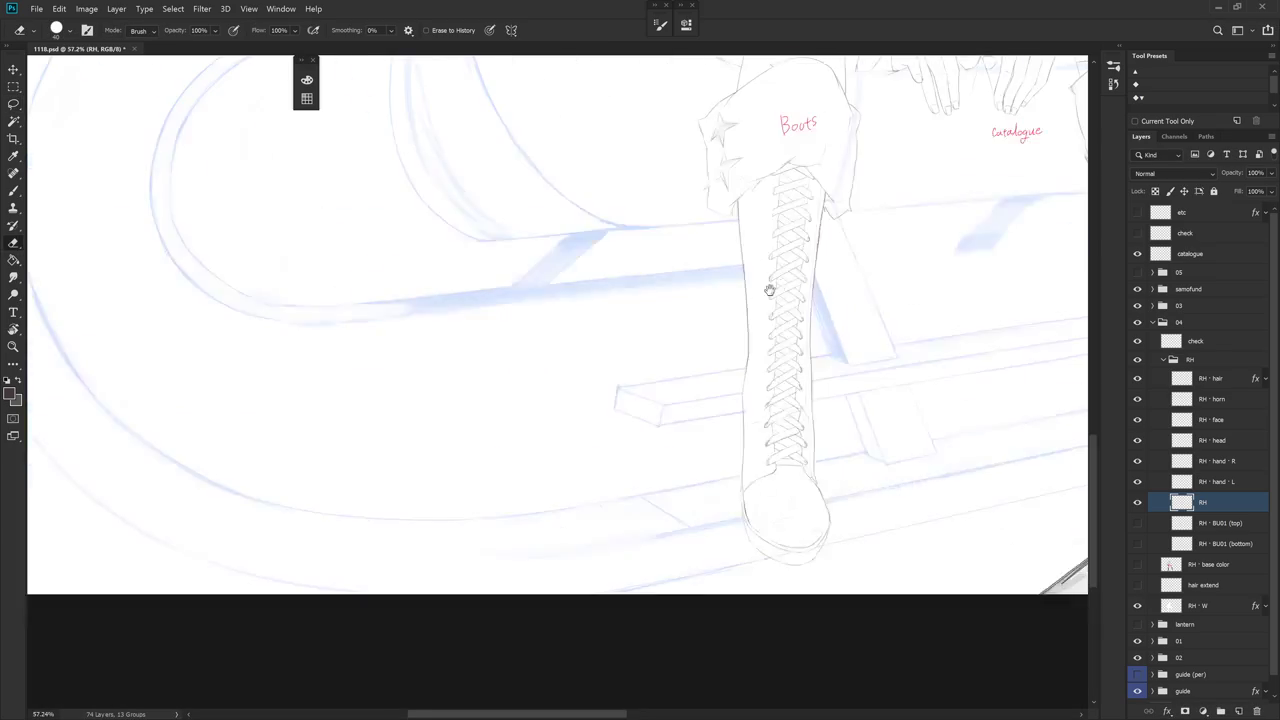
key(b)
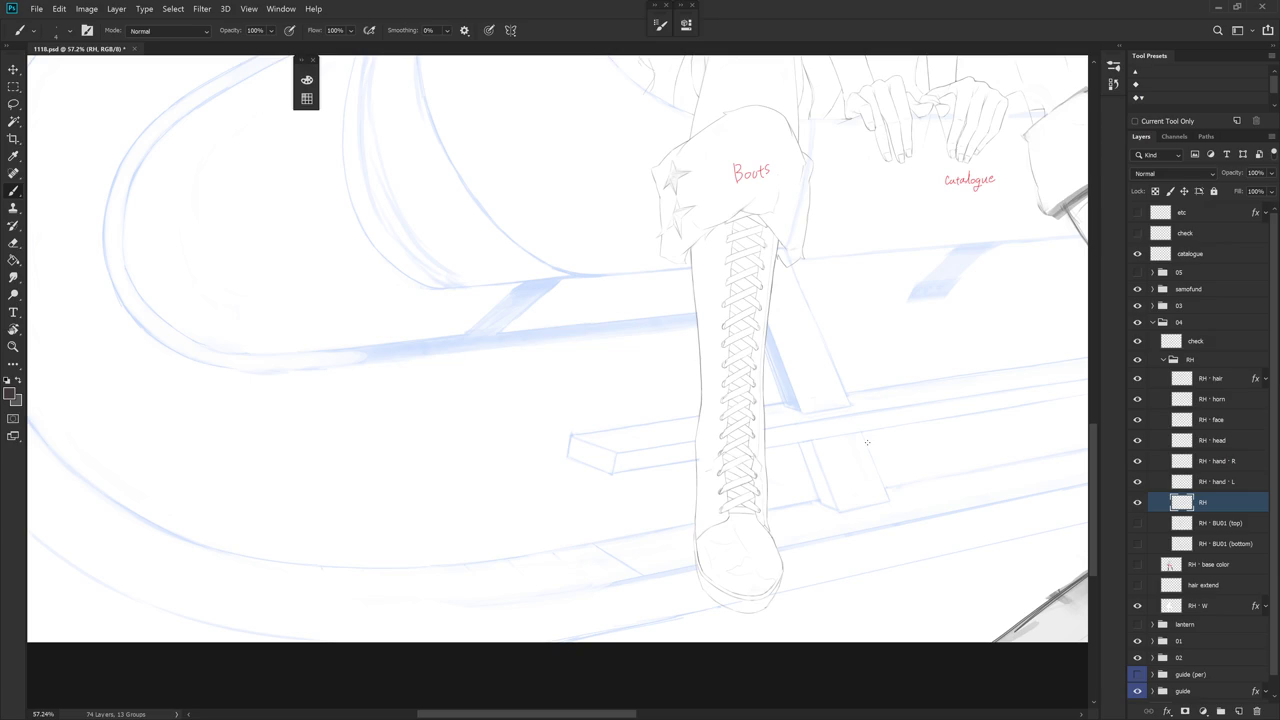
scroll(867, 442, up, 2)
scroll(763, 420, up, 2)
scroll(709, 374, up, 2)
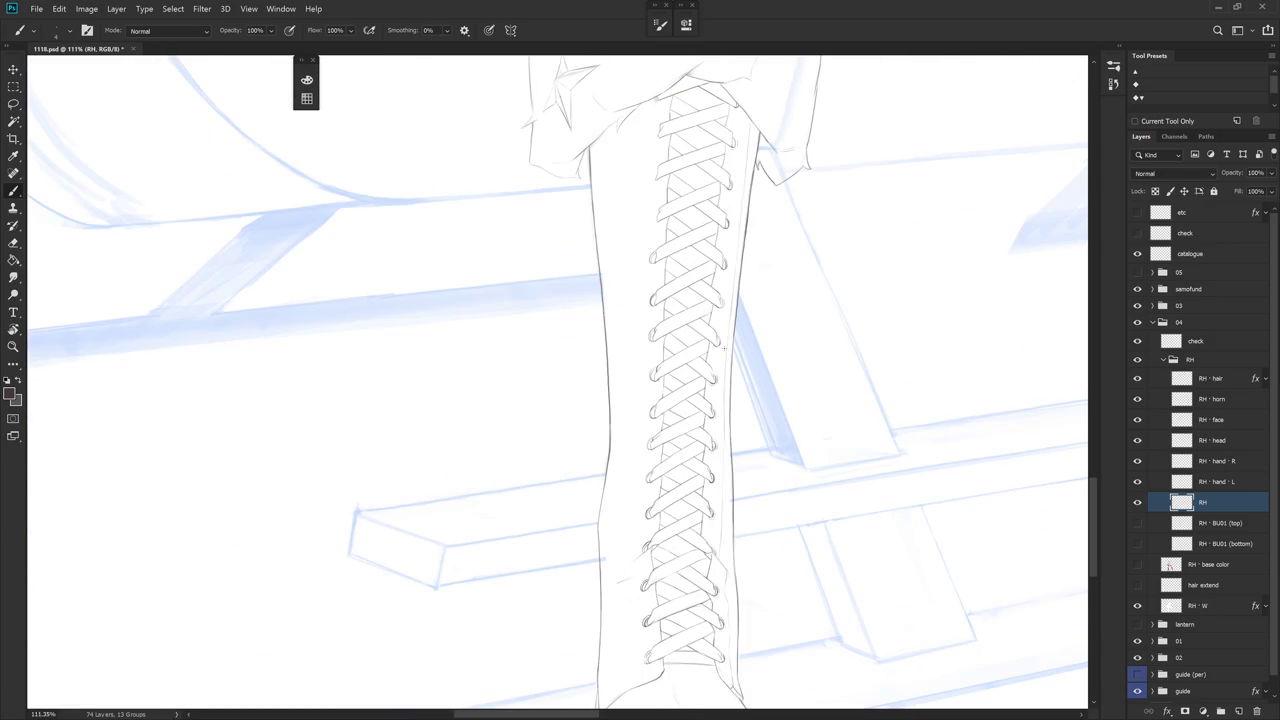
scroll(651, 394, up, 2)
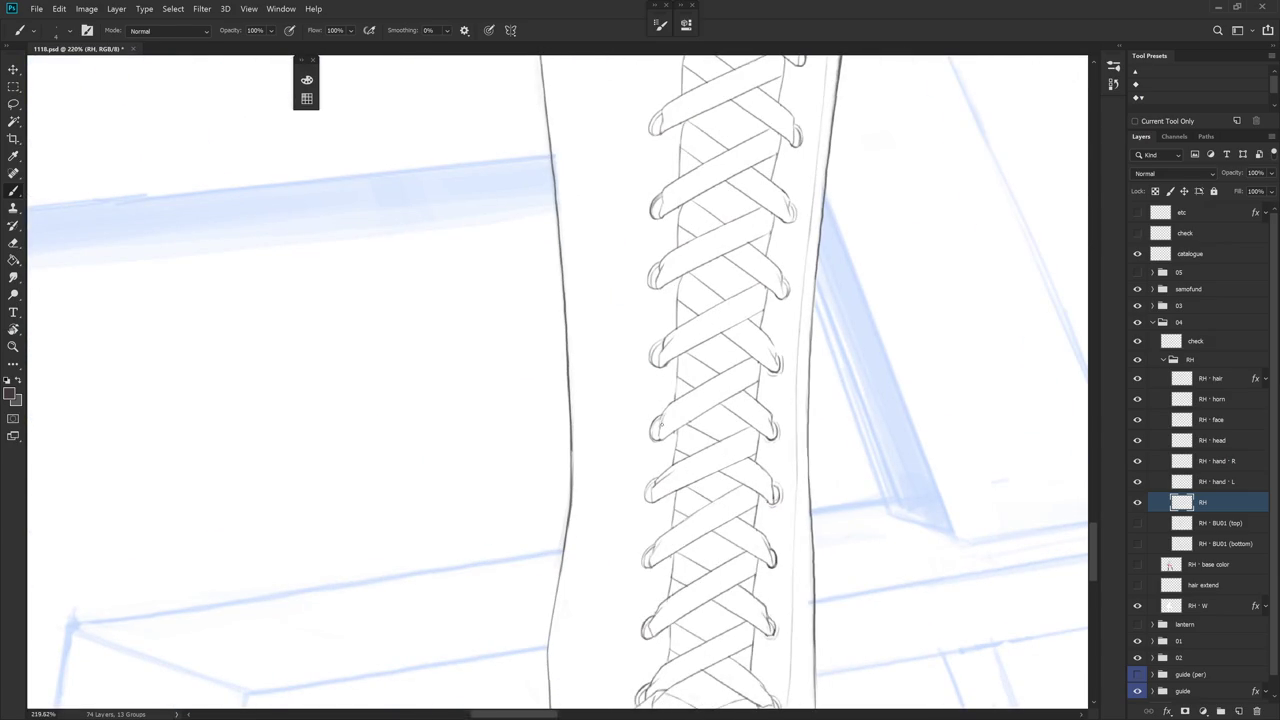
scroll(656, 302, up, 2)
scroll(656, 300, up, 2)
scroll(655, 298, up, 2)
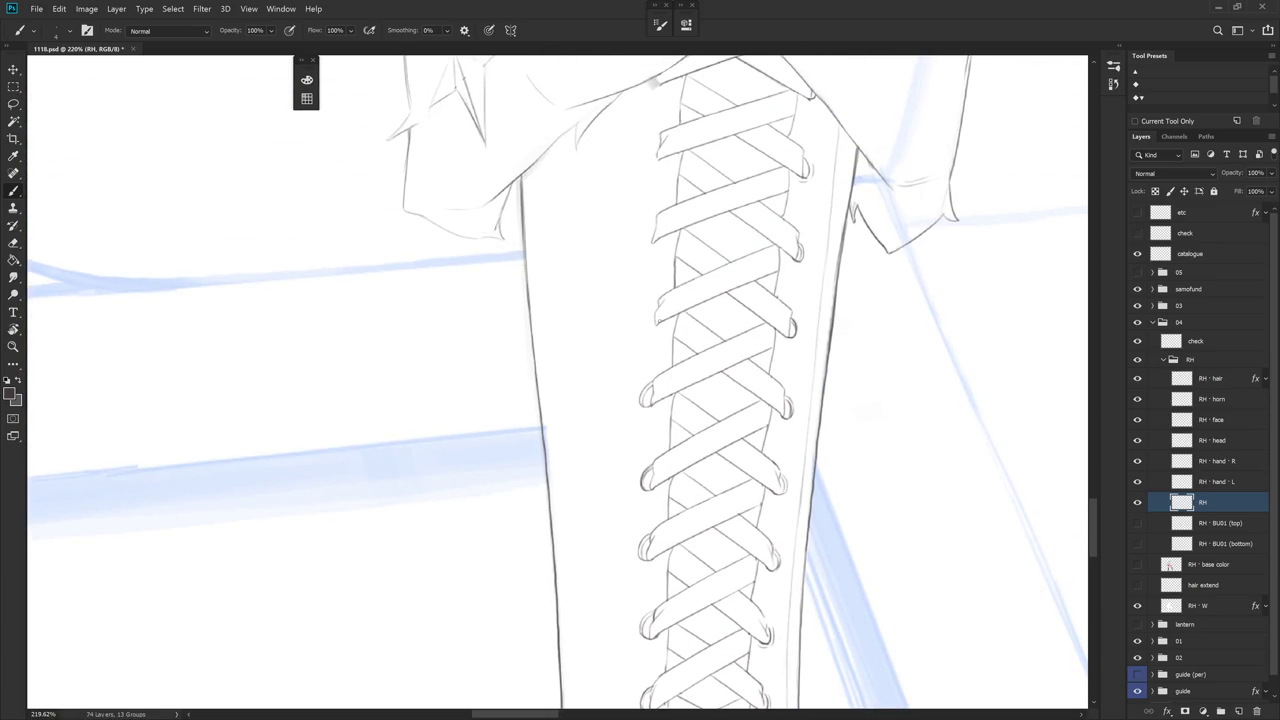
key(ctrl+z)
scroll(656, 302, up, 2)
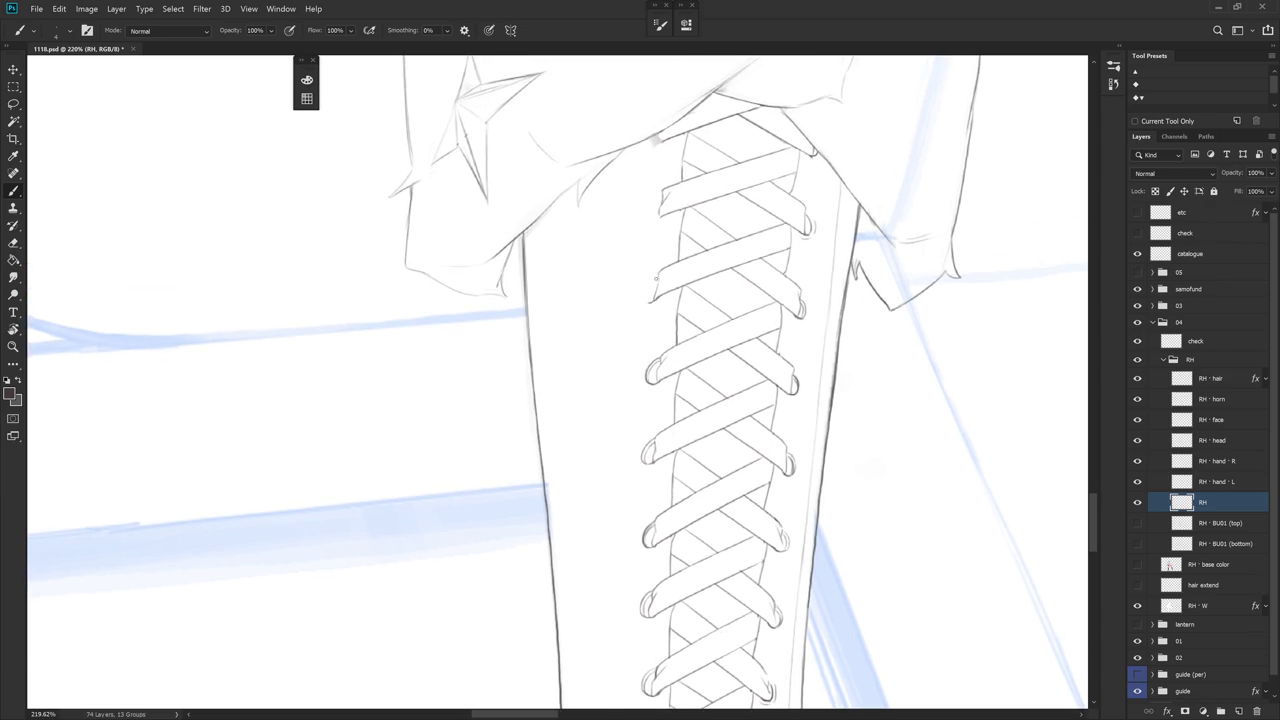
drag(655, 282, 649, 299)
drag(660, 277, 656, 286)
scroll(656, 304, down, 5)
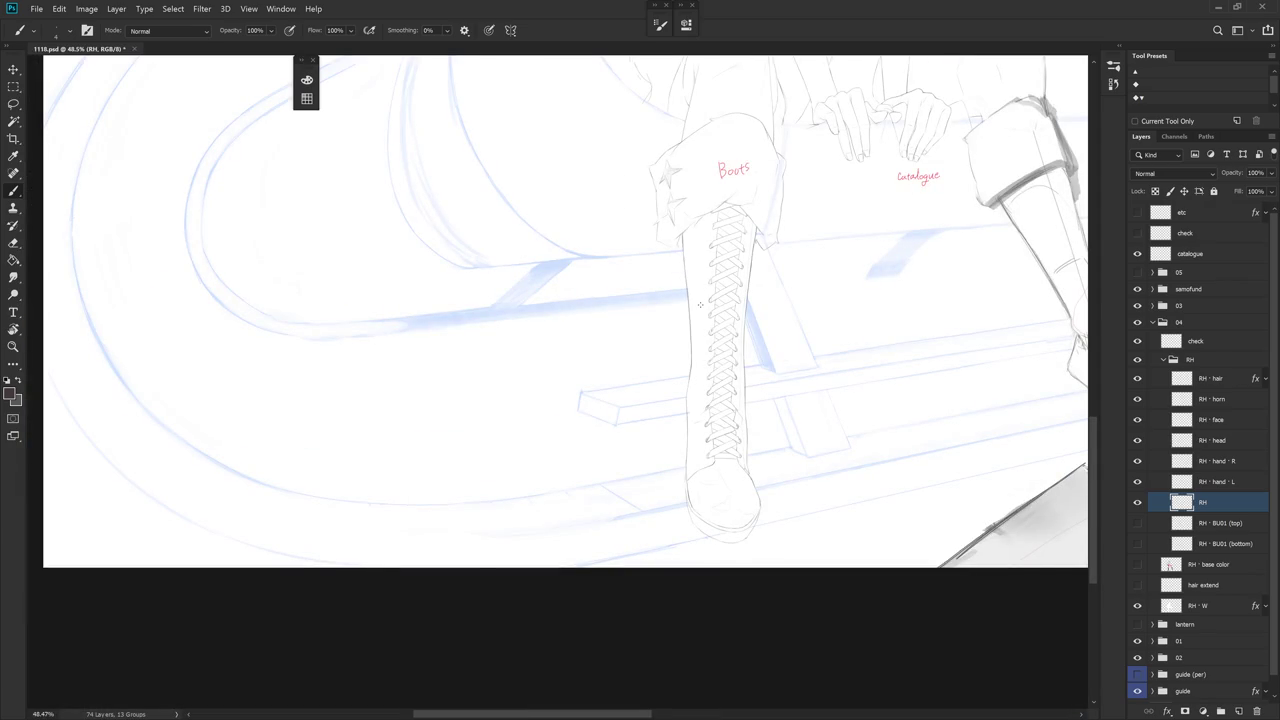
scroll(720, 274, up, 1)
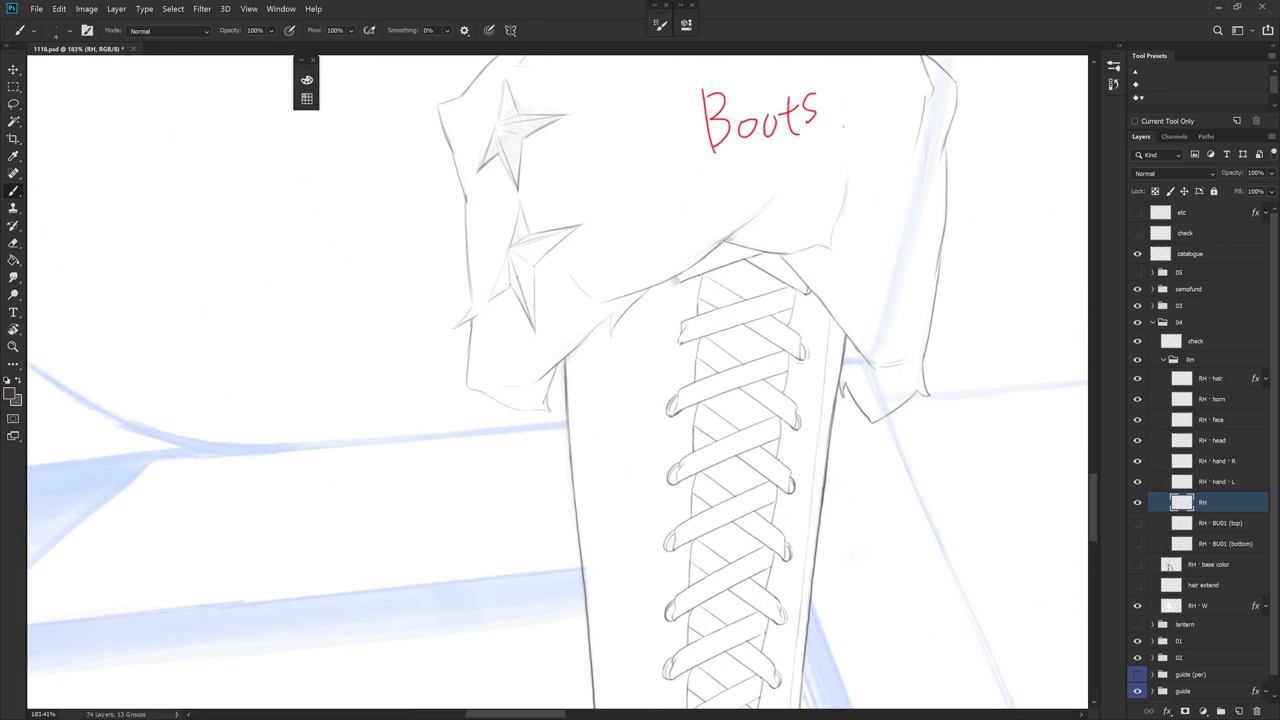
drag(681, 326, 675, 339)
key(e)
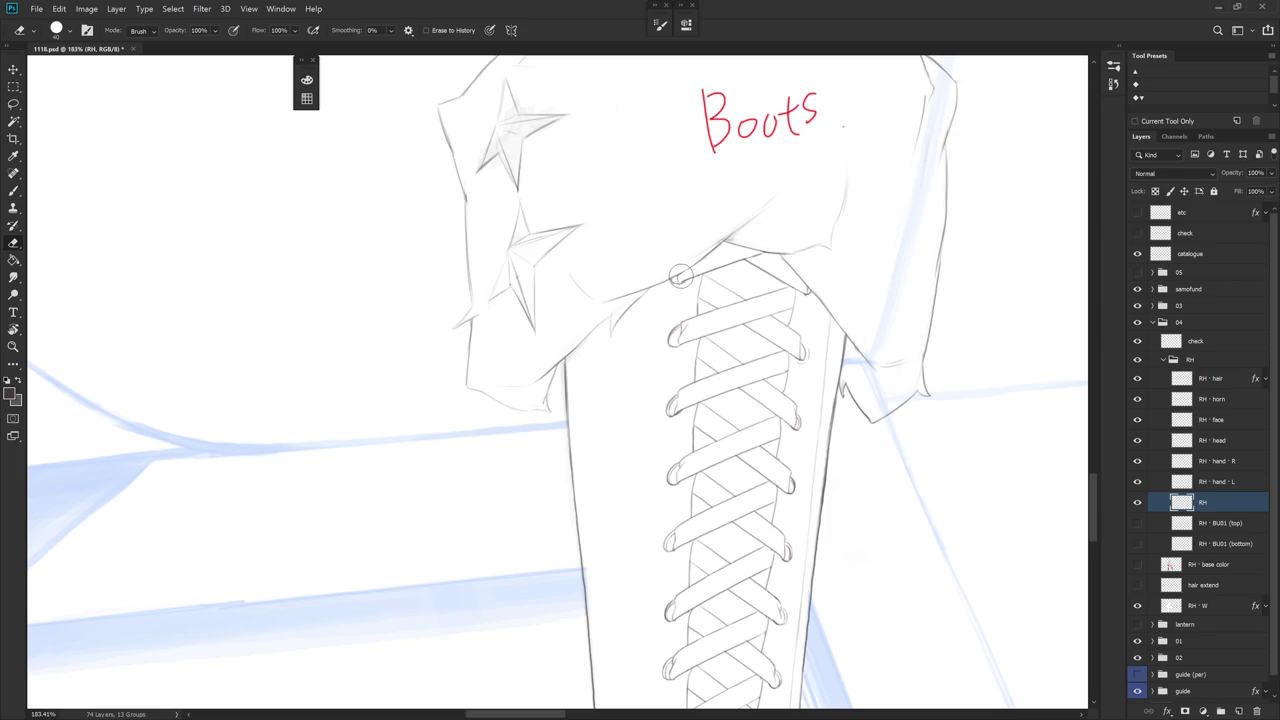
key(b)
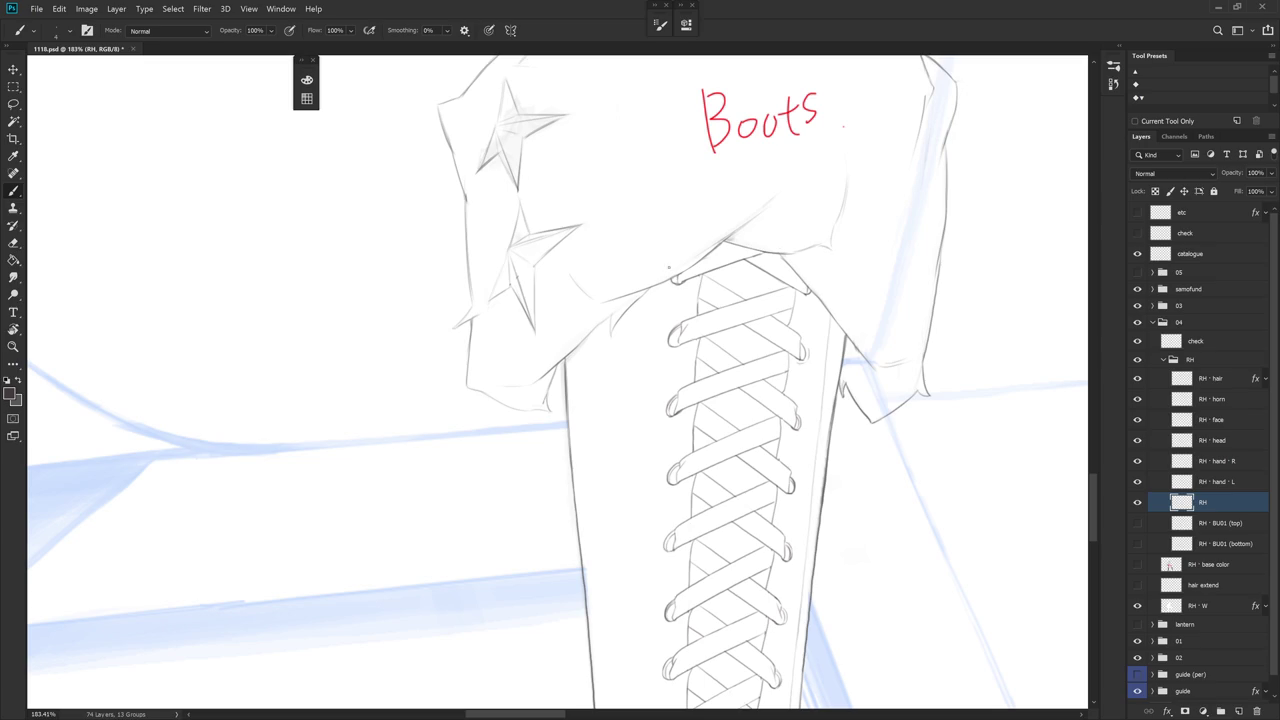
scroll(807, 325, down, 5)
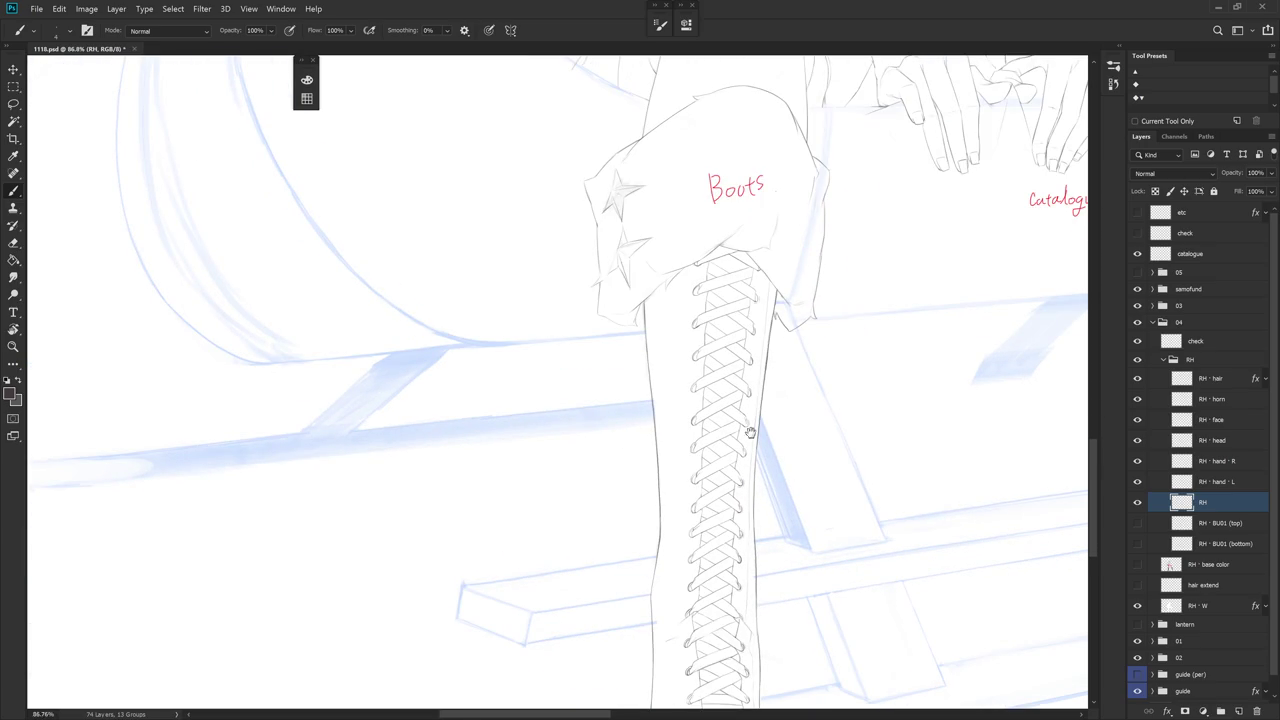
scroll(746, 443, down, 3)
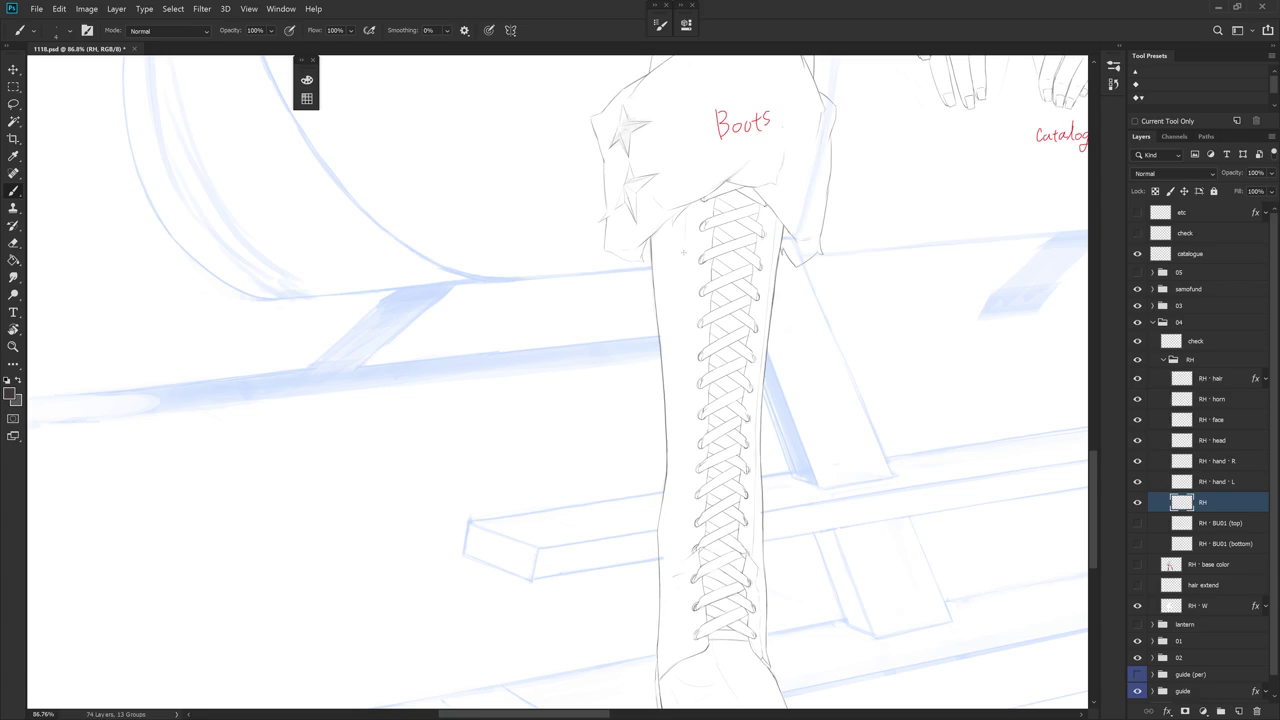
drag(685, 224, 684, 250)
drag(772, 389, 766, 311)
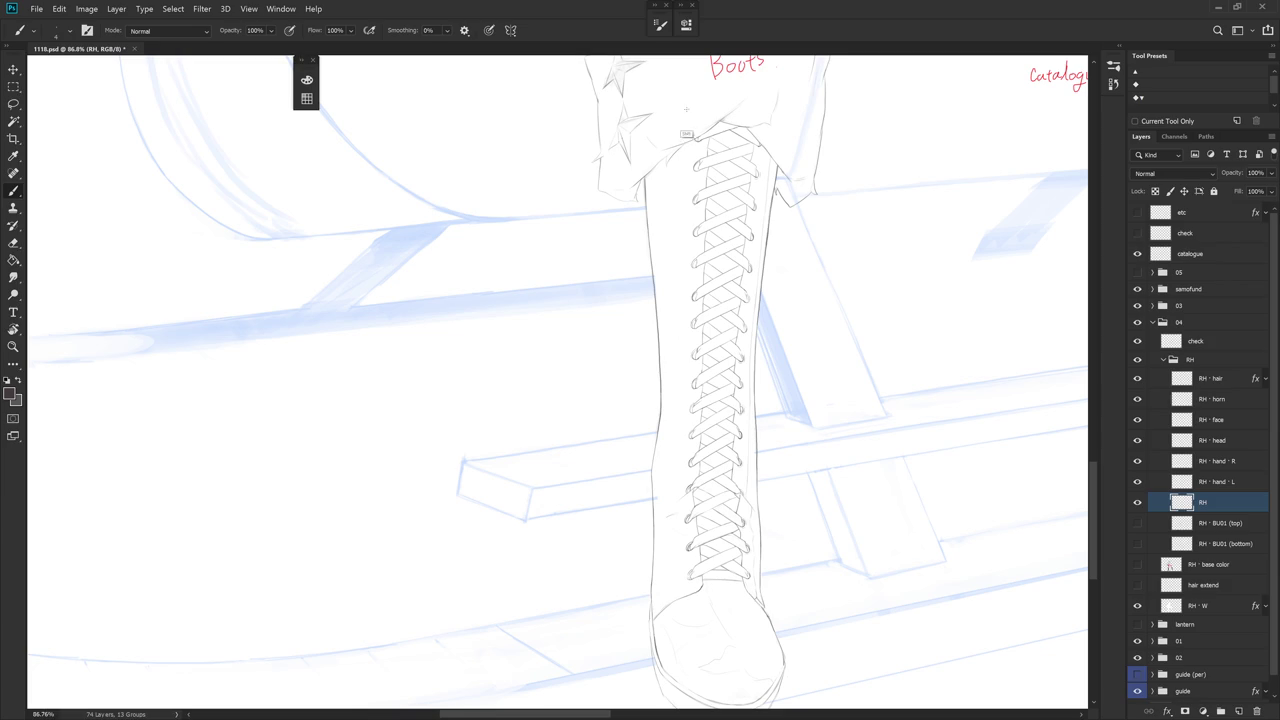
drag(680, 168, 680, 198)
drag(677, 242, 679, 270)
key(ctrl+z)
key(ctrl+z)
key(ctrl+z)
drag(681, 296, 681, 334)
key(ctrl+z)
Draw a faint line along the left side of the lower laces
drag(727, 532, 715, 447)
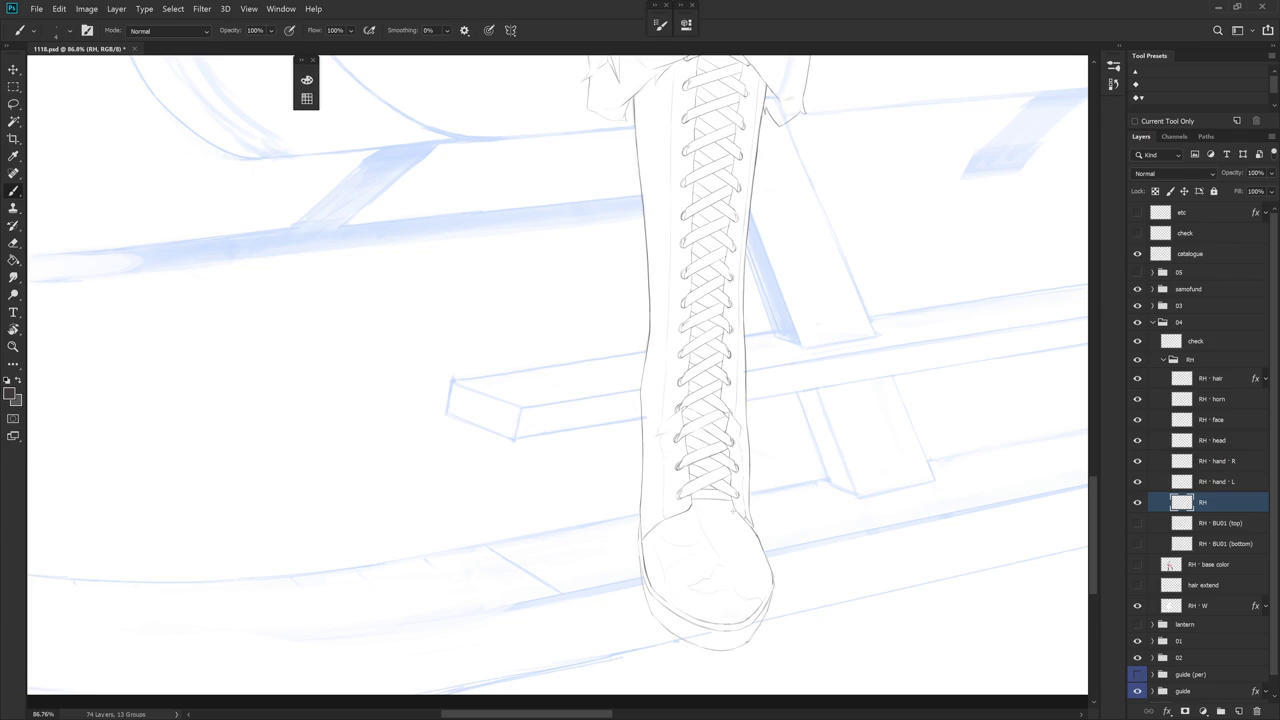
scroll(731, 509, up, 1)
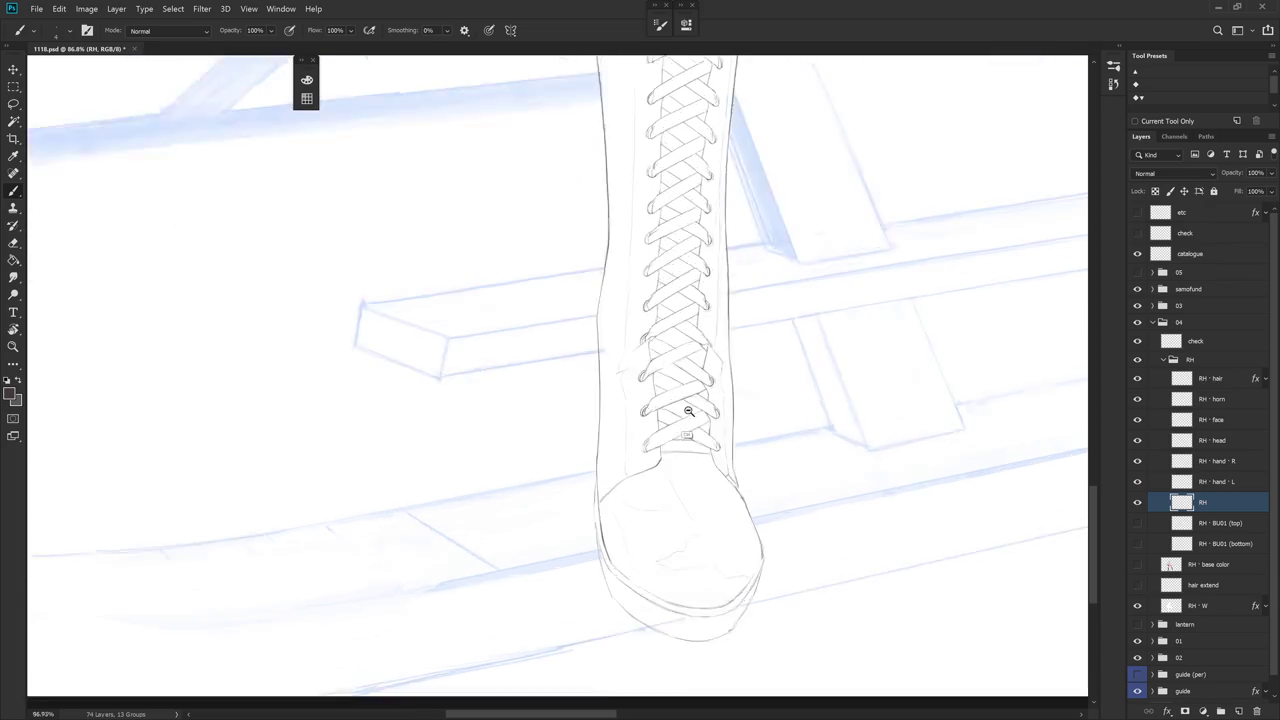
scroll(674, 423, up, 1)
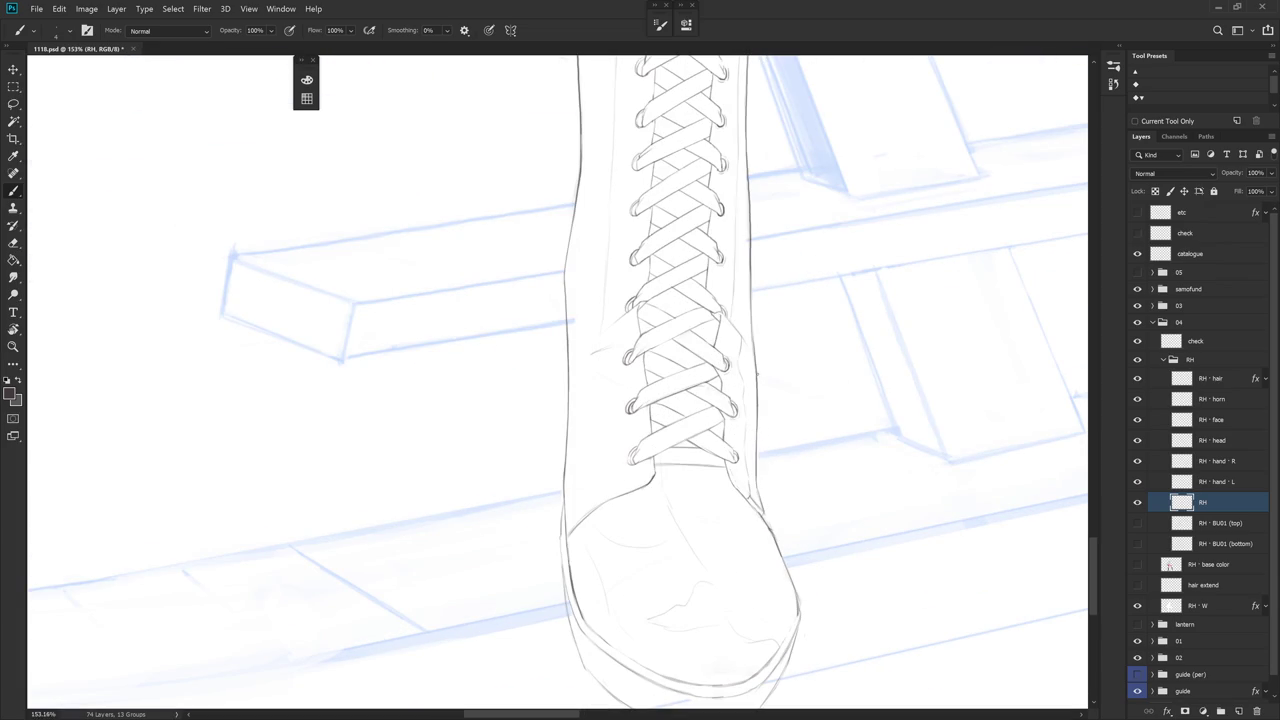
scroll(732, 343, up, 2)
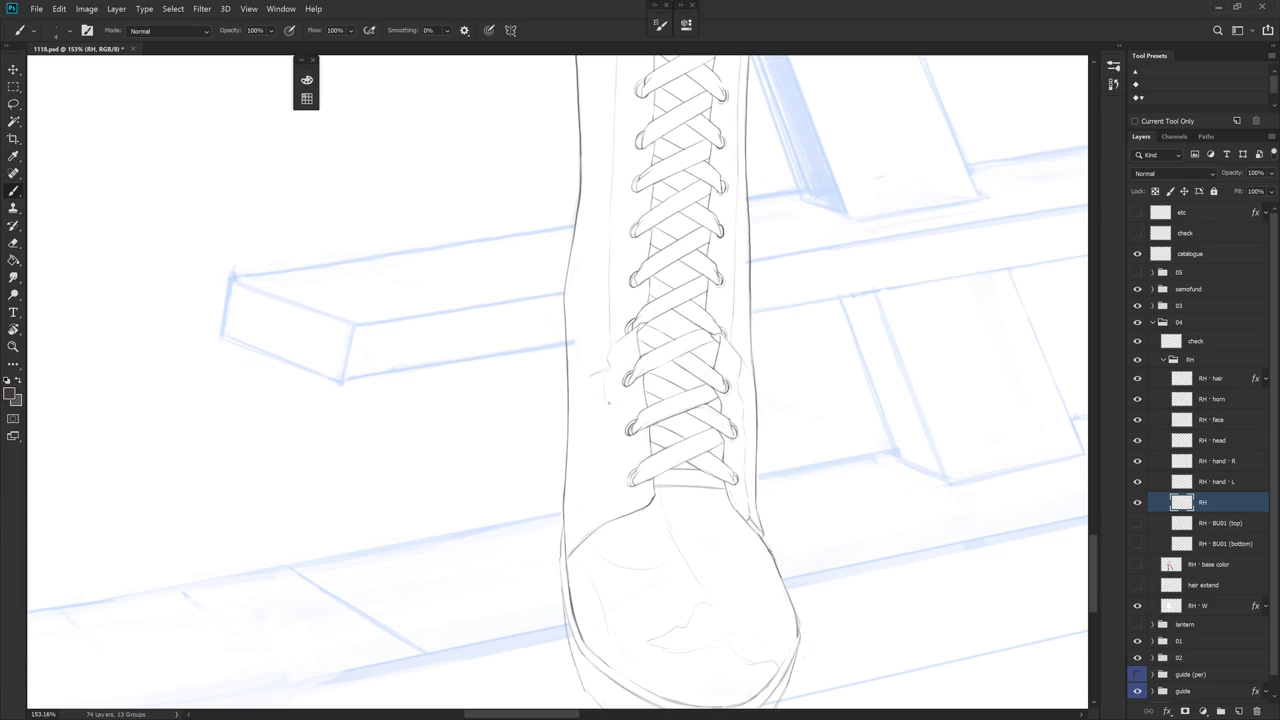
drag(606, 410, 608, 460)
drag(617, 507, 650, 505)
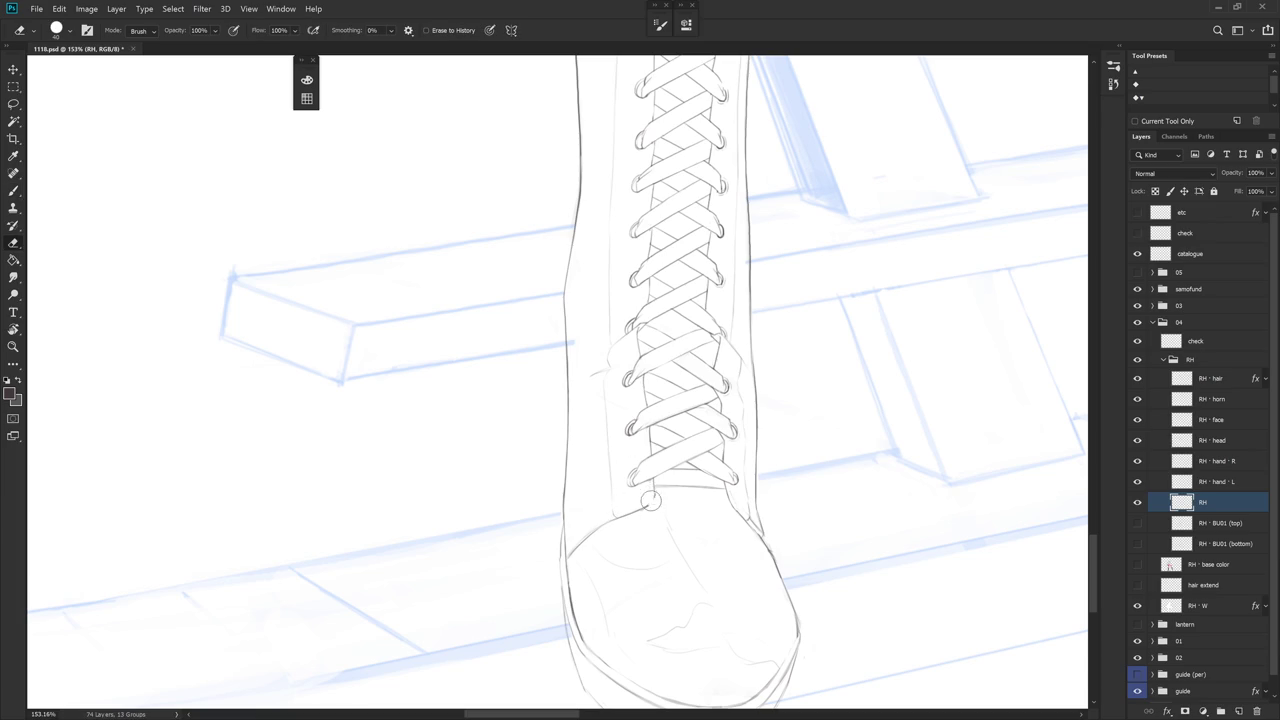
Zoom out to the whole illustration and mirror the canvas view horizontally
key(e)
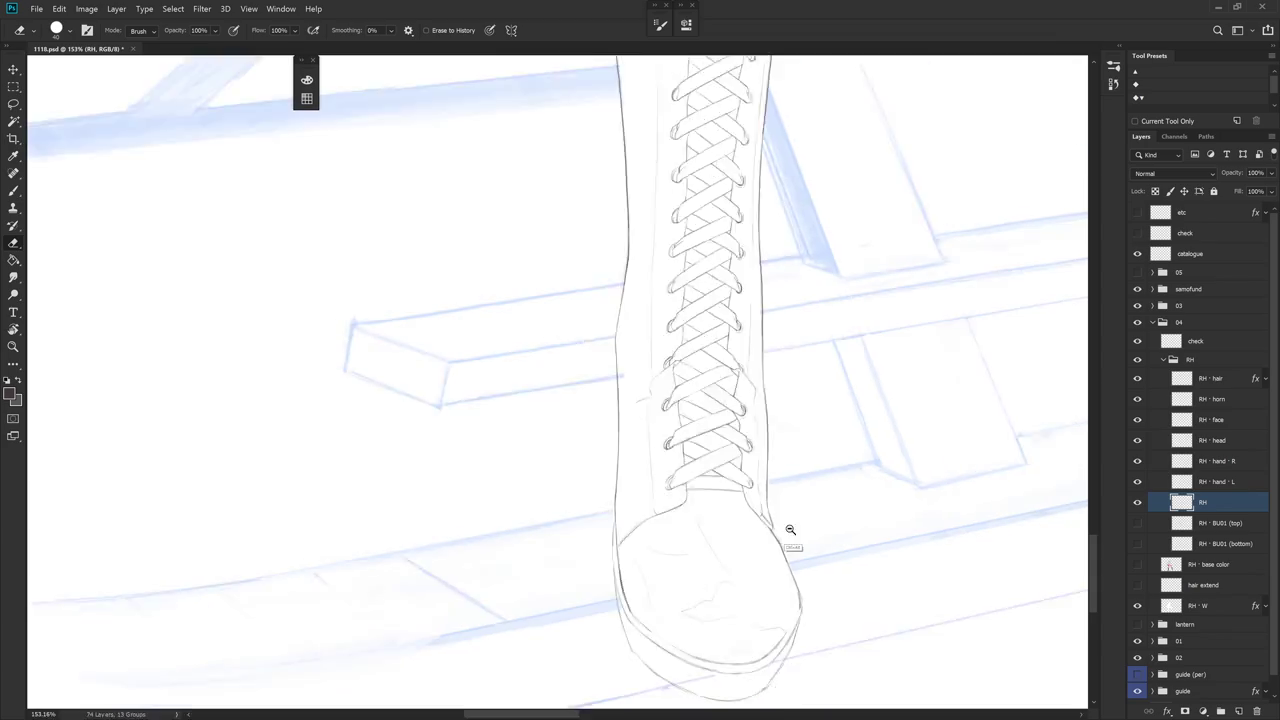
drag(800, 515, 740, 515)
key(b)
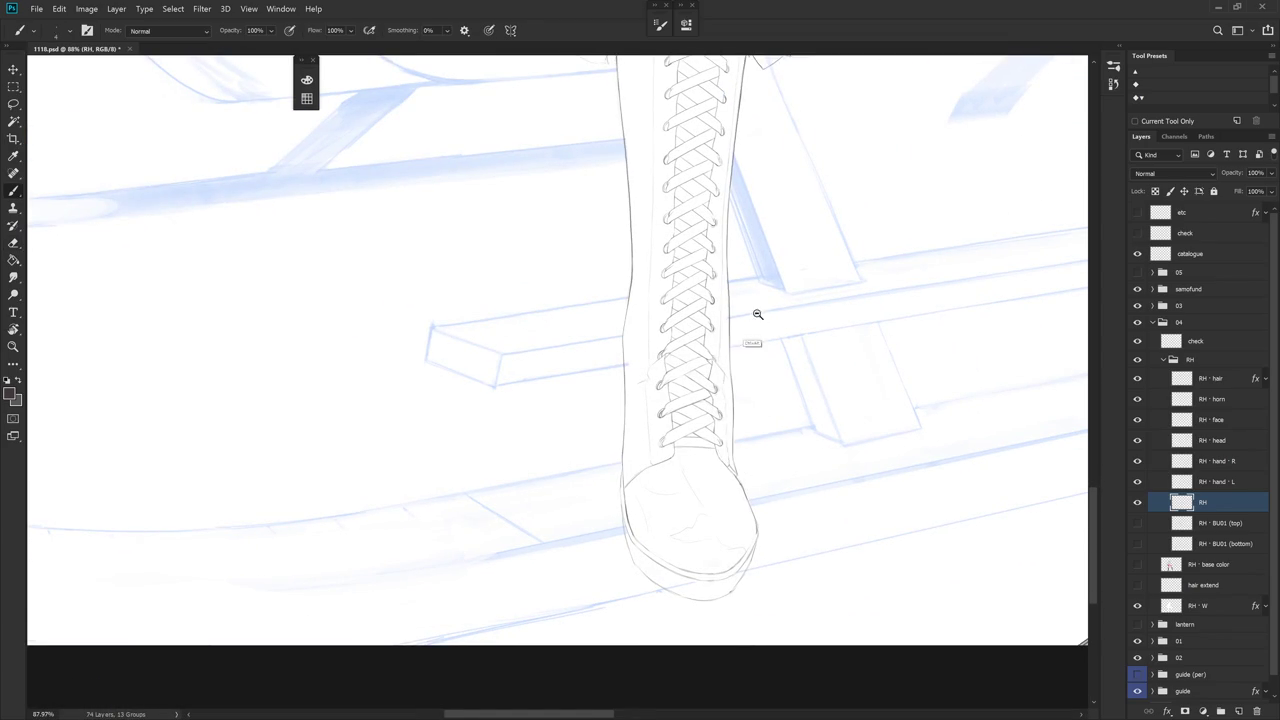
drag(757, 314, 730, 400)
drag(766, 494, 654, 491)
key(h)
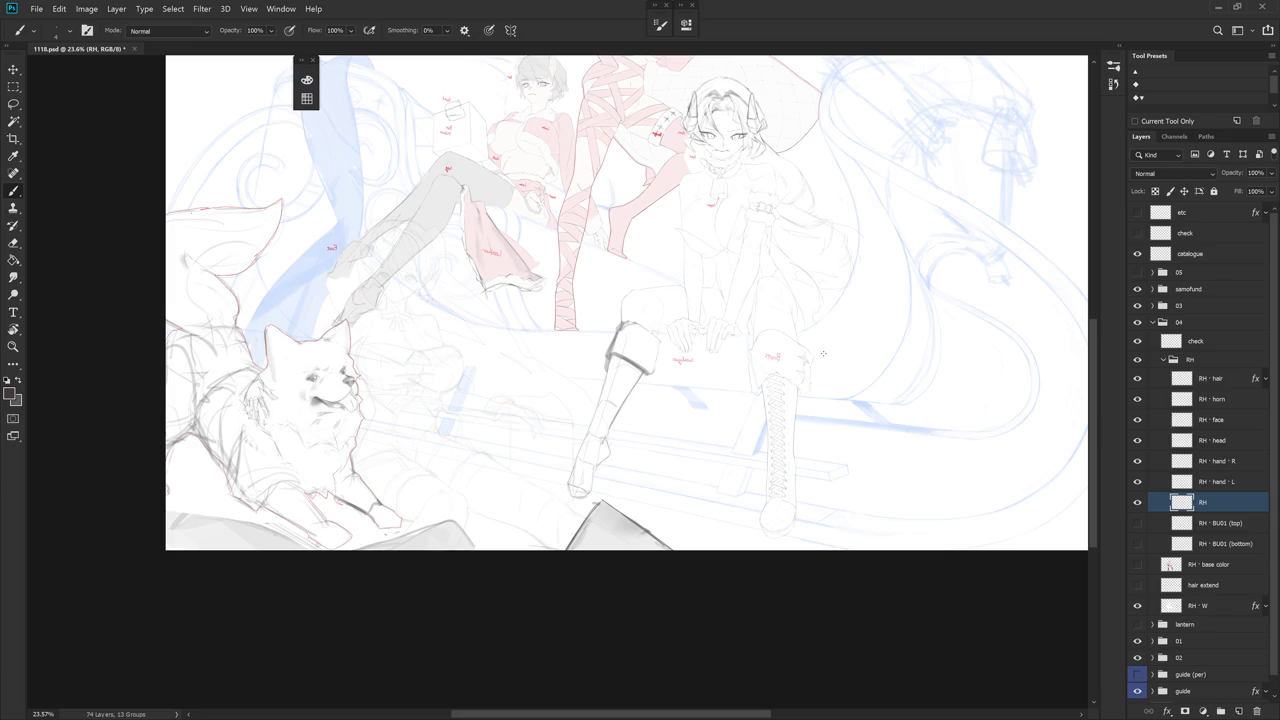
Zoom in on the cuff and lasso a tip of its star
drag(806, 358, 900, 360)
key(l)
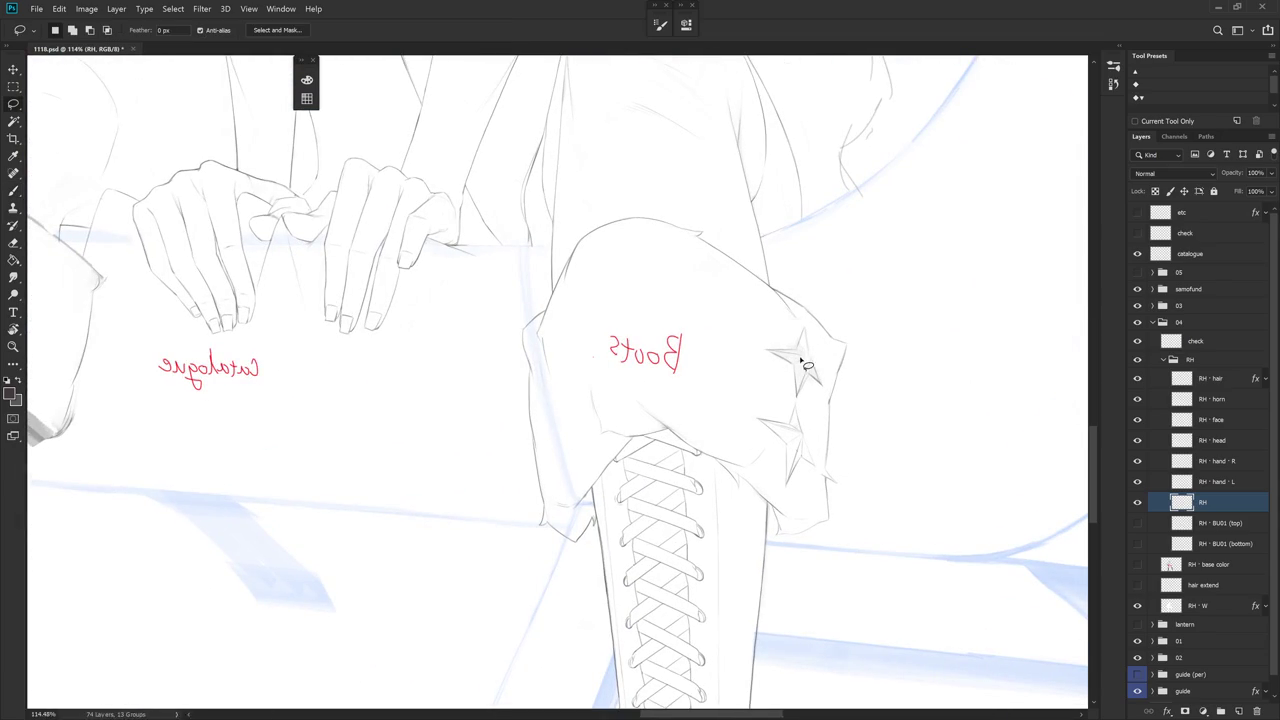
mouse_move(800, 393)
mouse_down()
mouse_move(806, 360)
mouse_move(730, 442)
mouse_up()
key(ctrl+d)
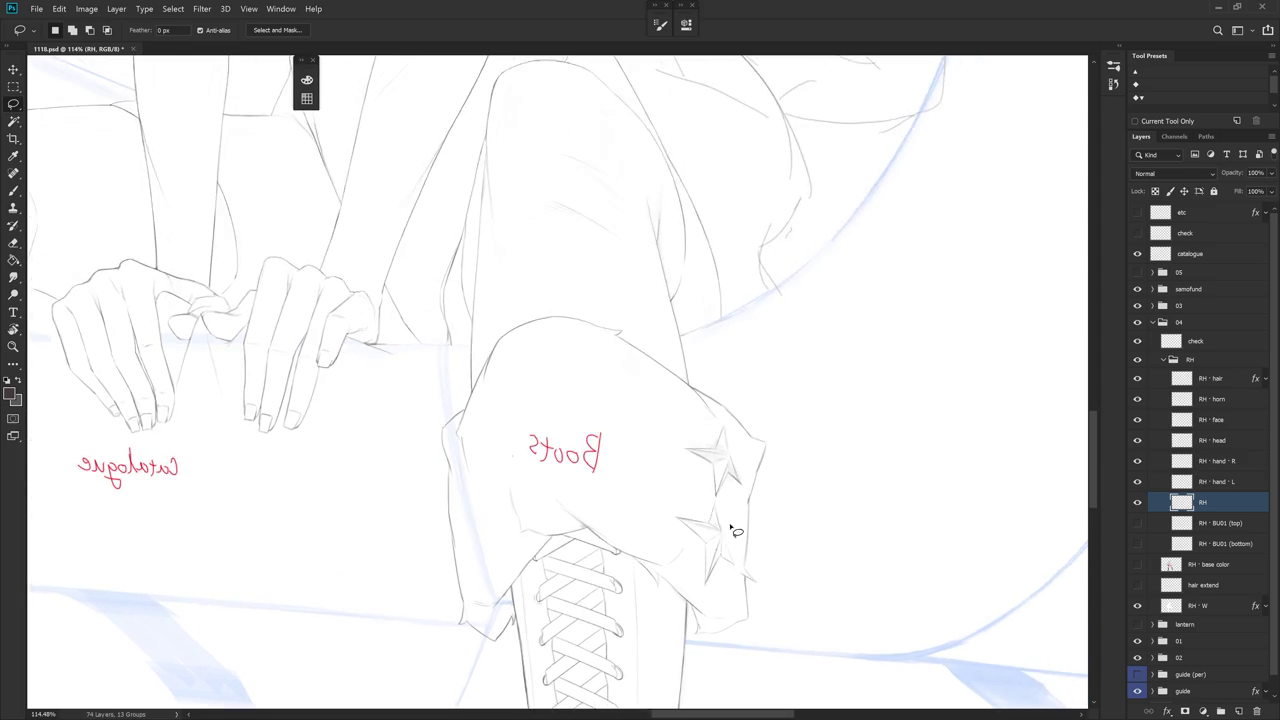
drag(823, 257, 714, 271)
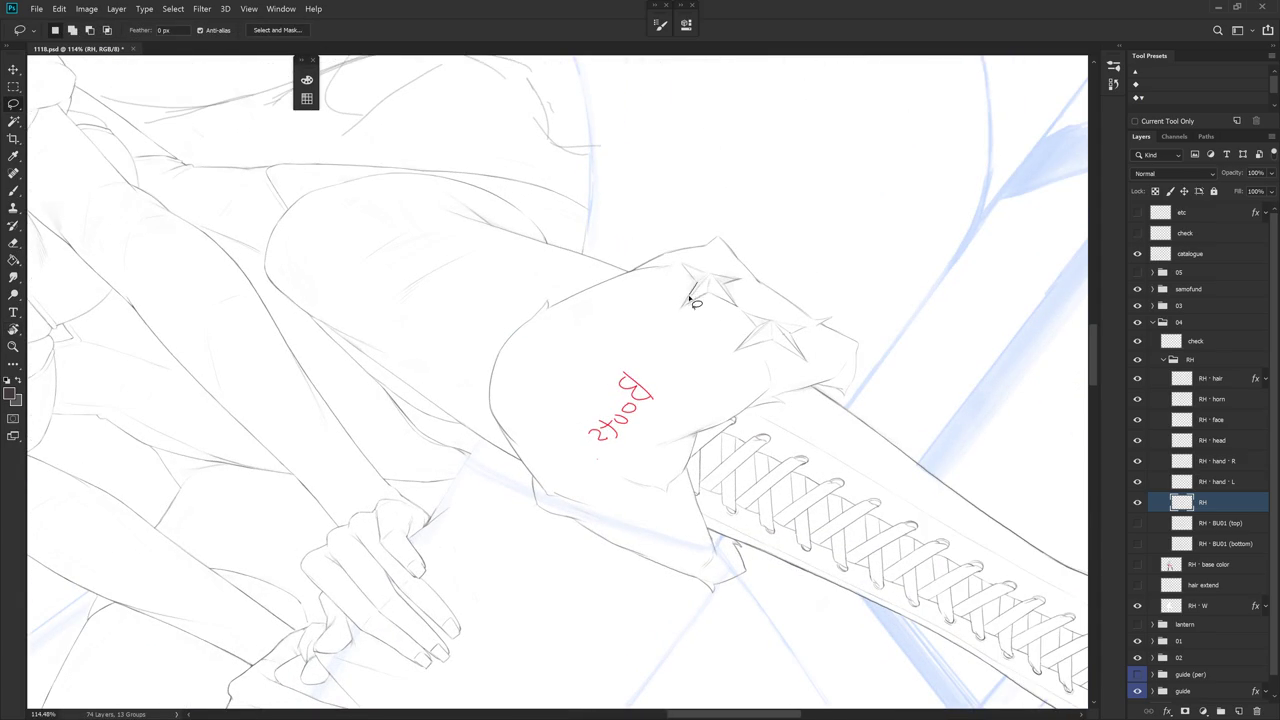
mouse_move(691, 293)
mouse_down()
mouse_move(705, 278)
mouse_move(690, 296)
mouse_up()
Reset the view, reselect and deselect the star tip, then rotate the view counter-clockwise
key(Escape)
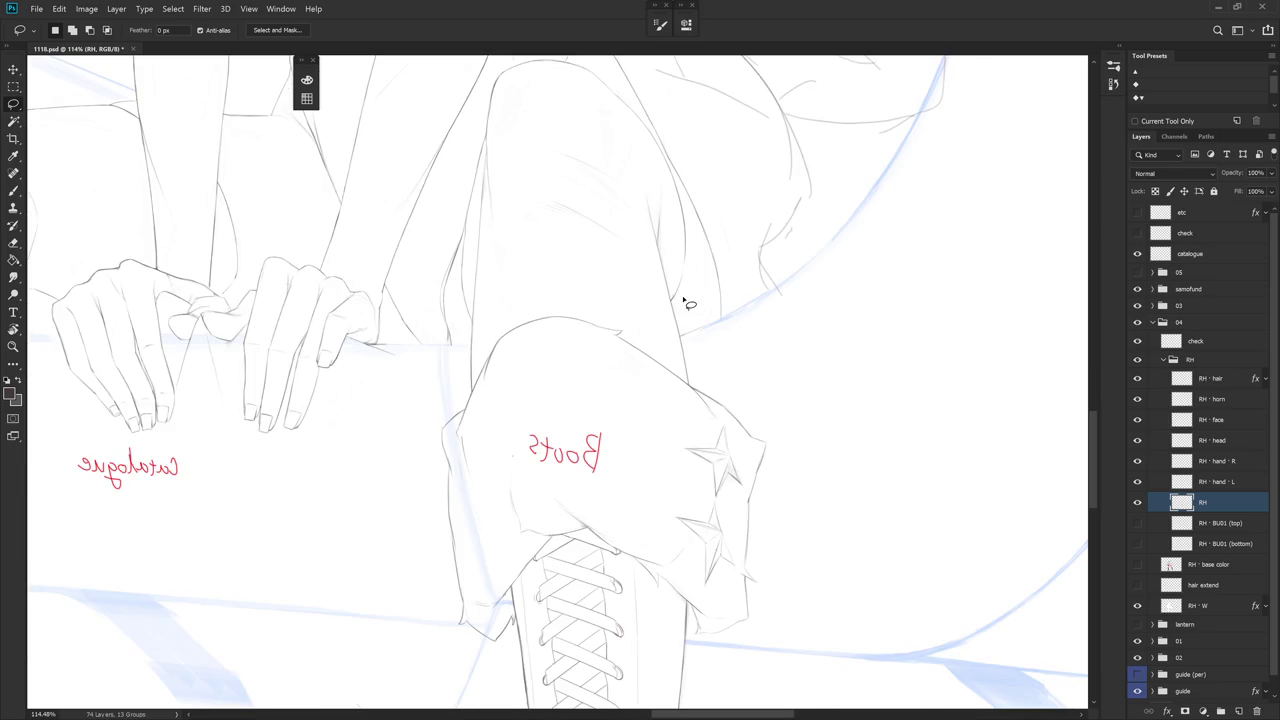
drag(760, 462, 723, 385)
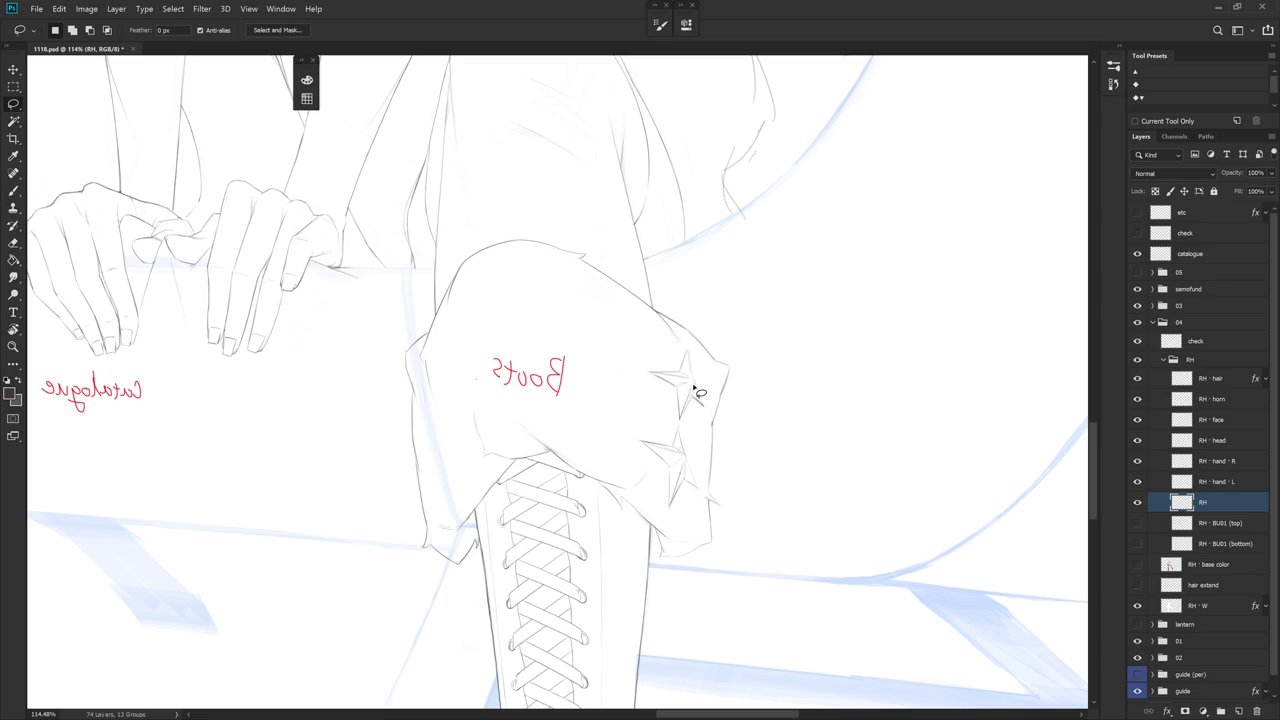
drag(693, 388, 690, 405)
click(688, 420)
key(r)
drag(700, 497, 703, 348)
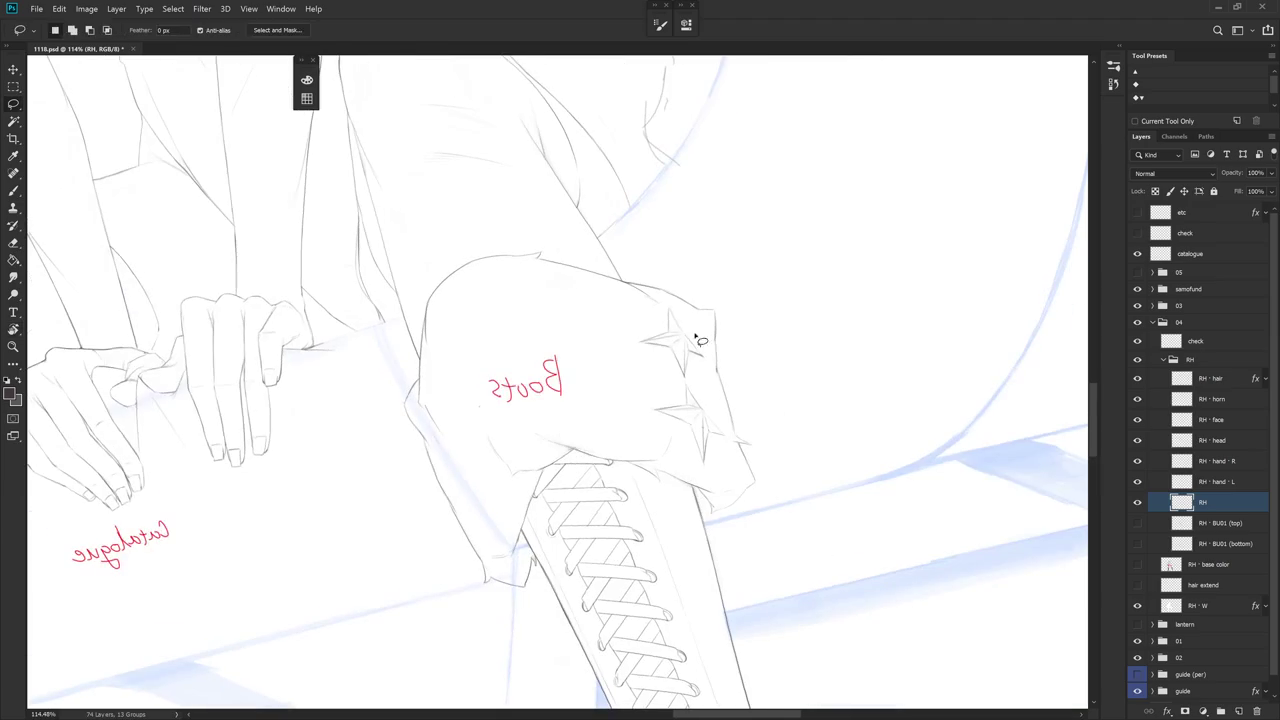
key(b)
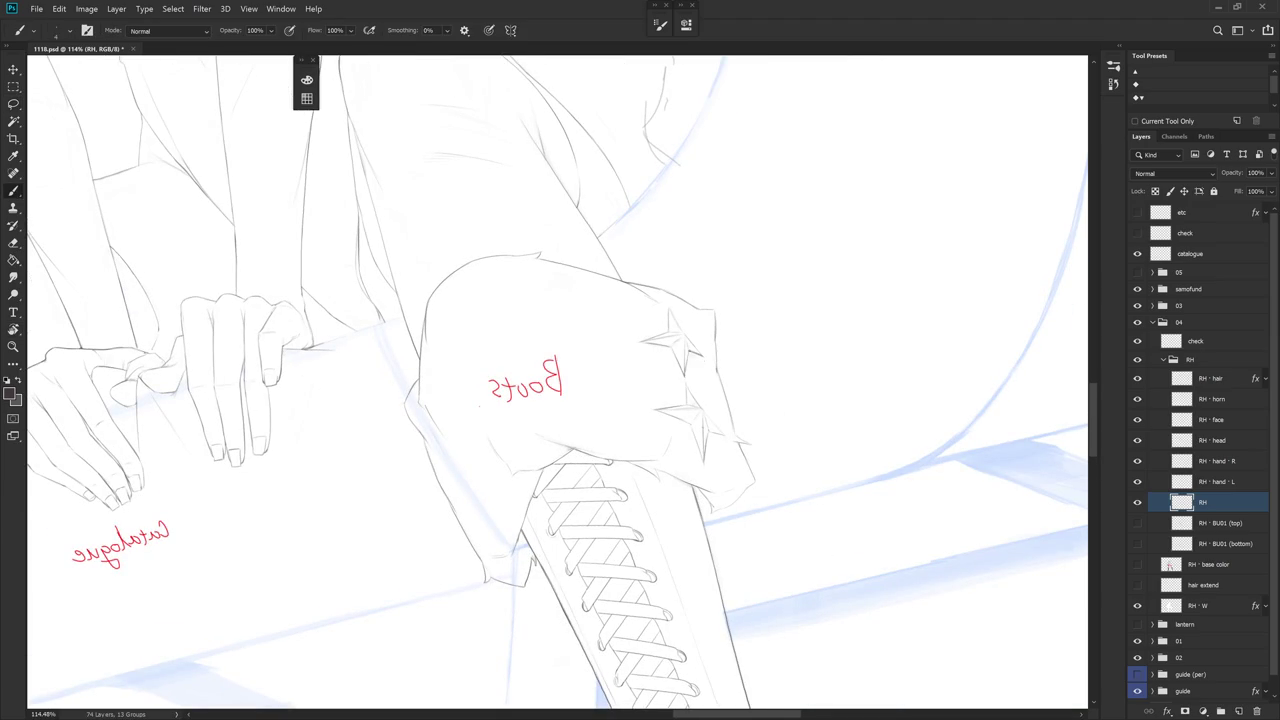
mouse_move(764, 454)
mouse_down()
mouse_move(735, 408)
mouse_move(690, 432)
mouse_up()
Rotate the view so the boot below the cape stands upright
key(e)
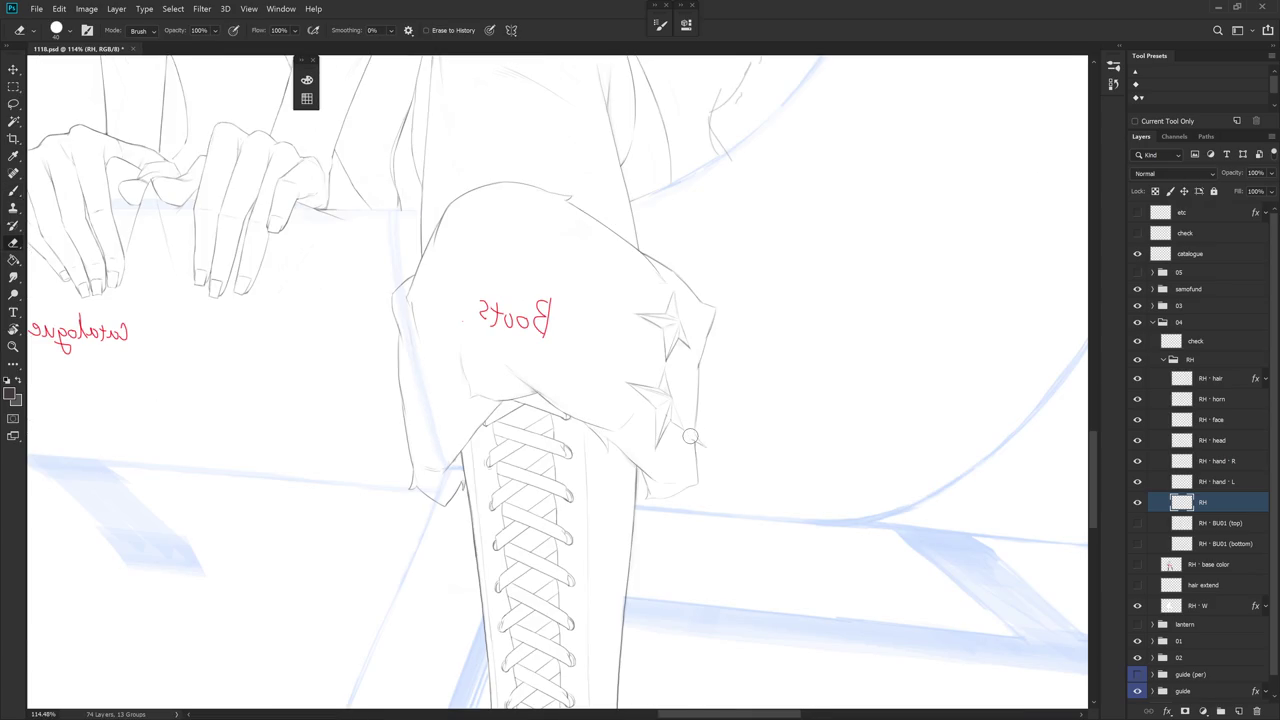
scroll(700, 480, down, 5)
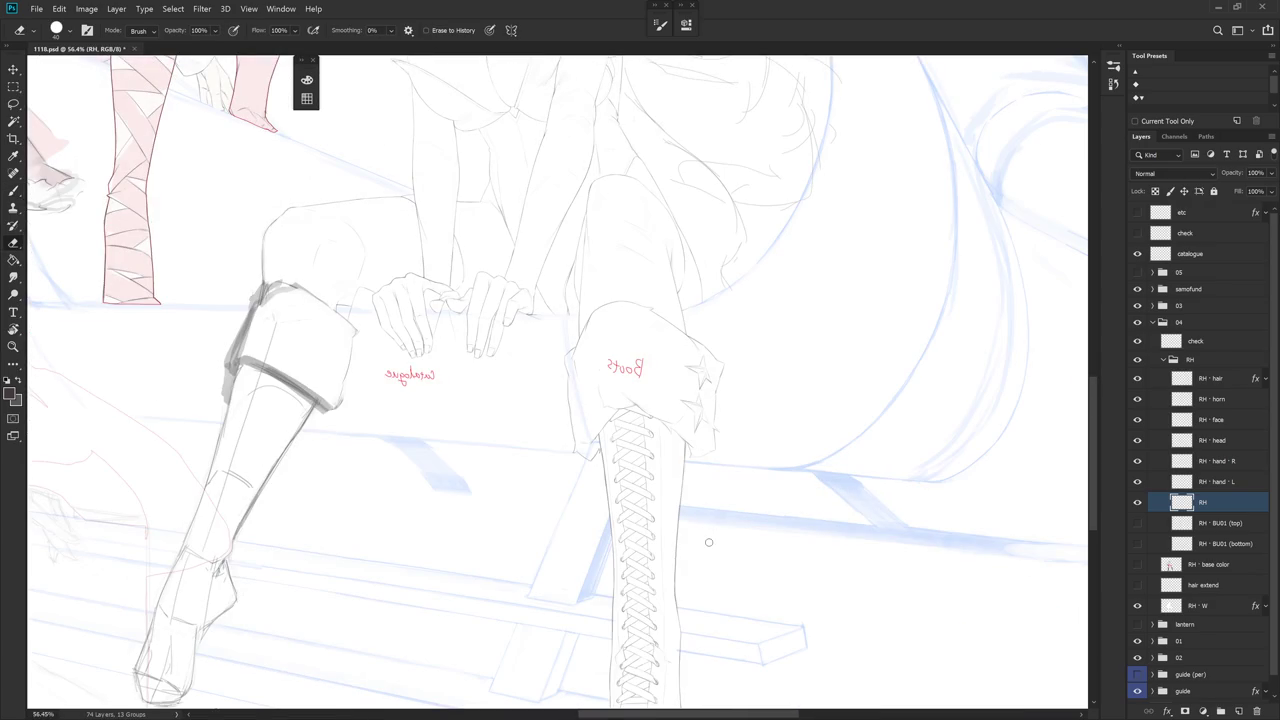
scroll(725, 430, up, 3)
scroll(700, 414, up, 2)
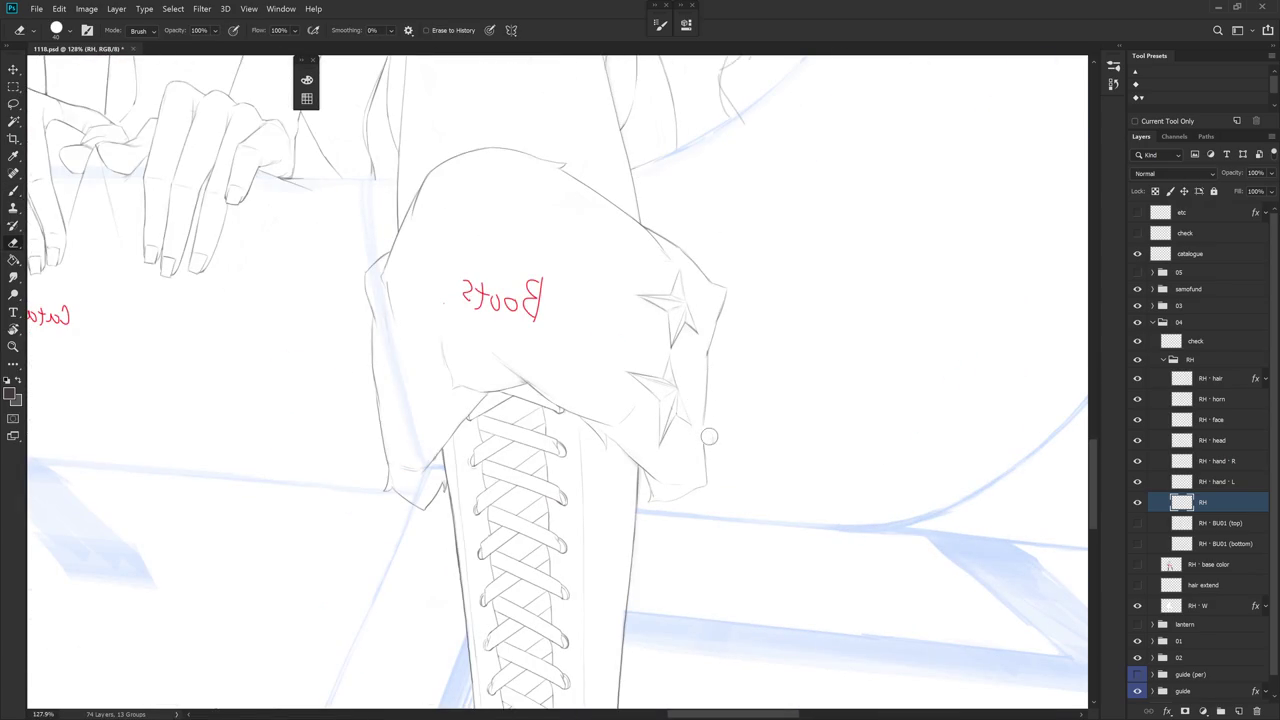
key(b)
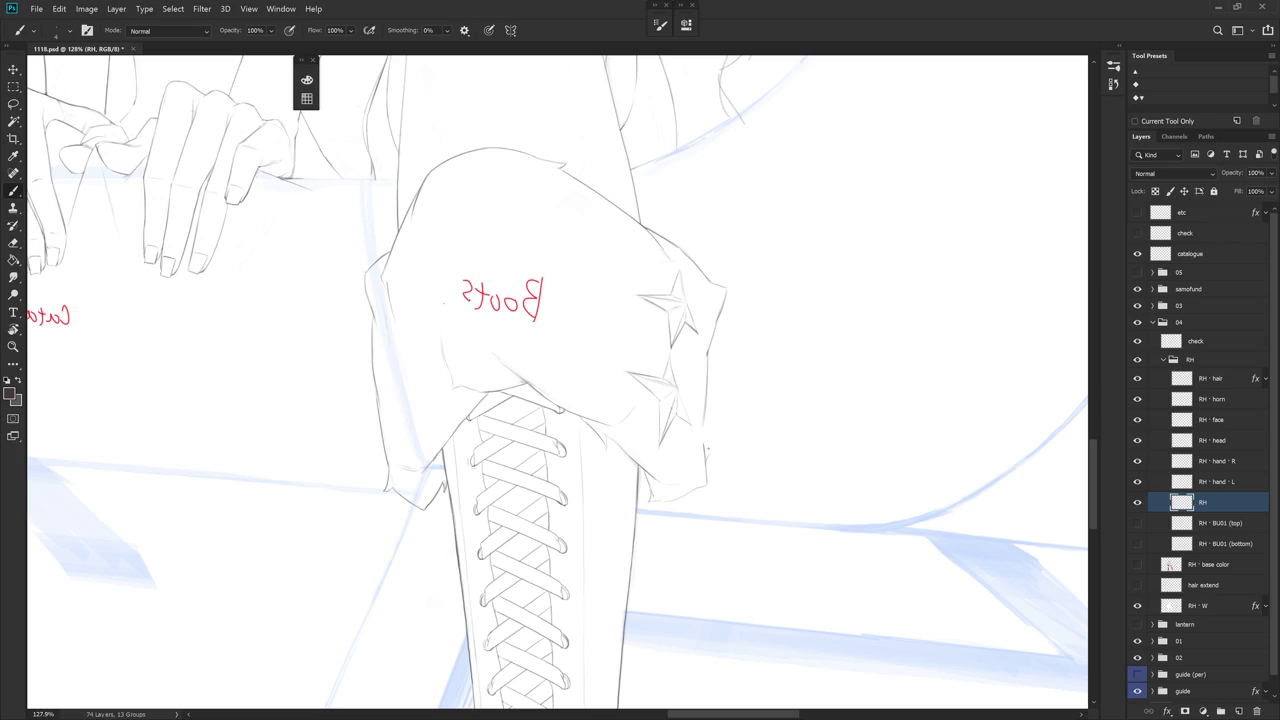
key(e)
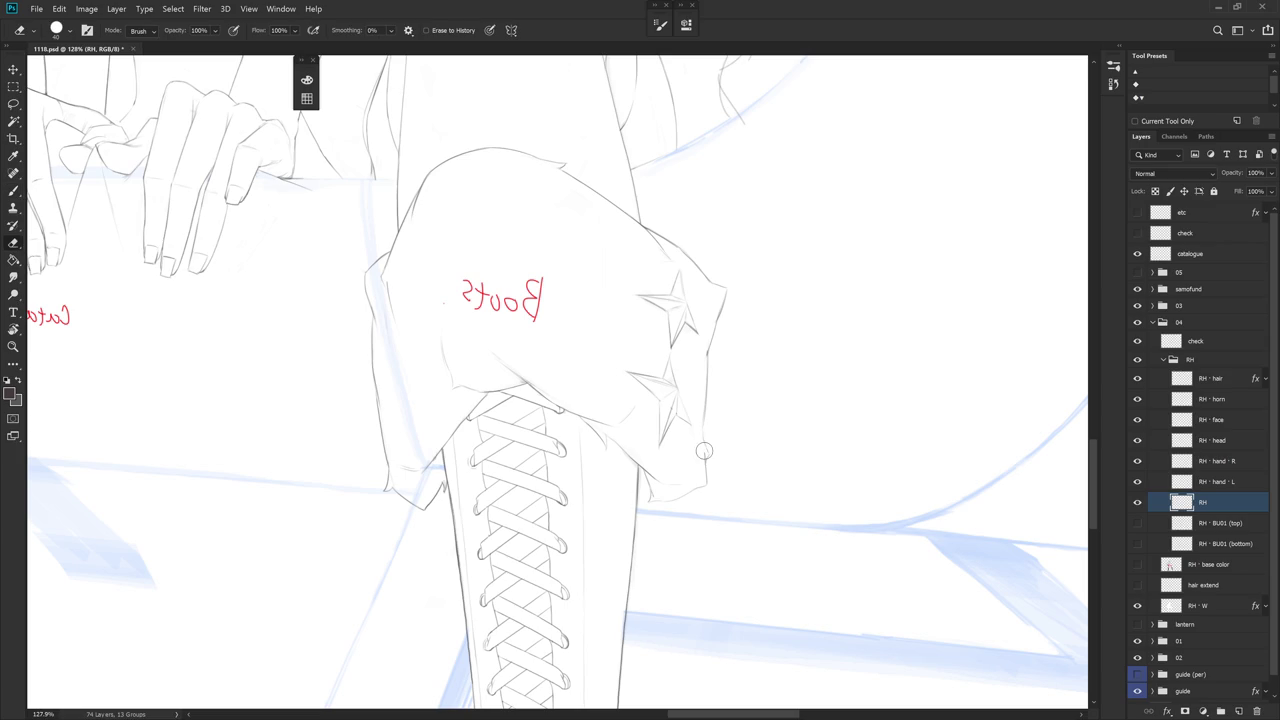
key(e)
key(b)
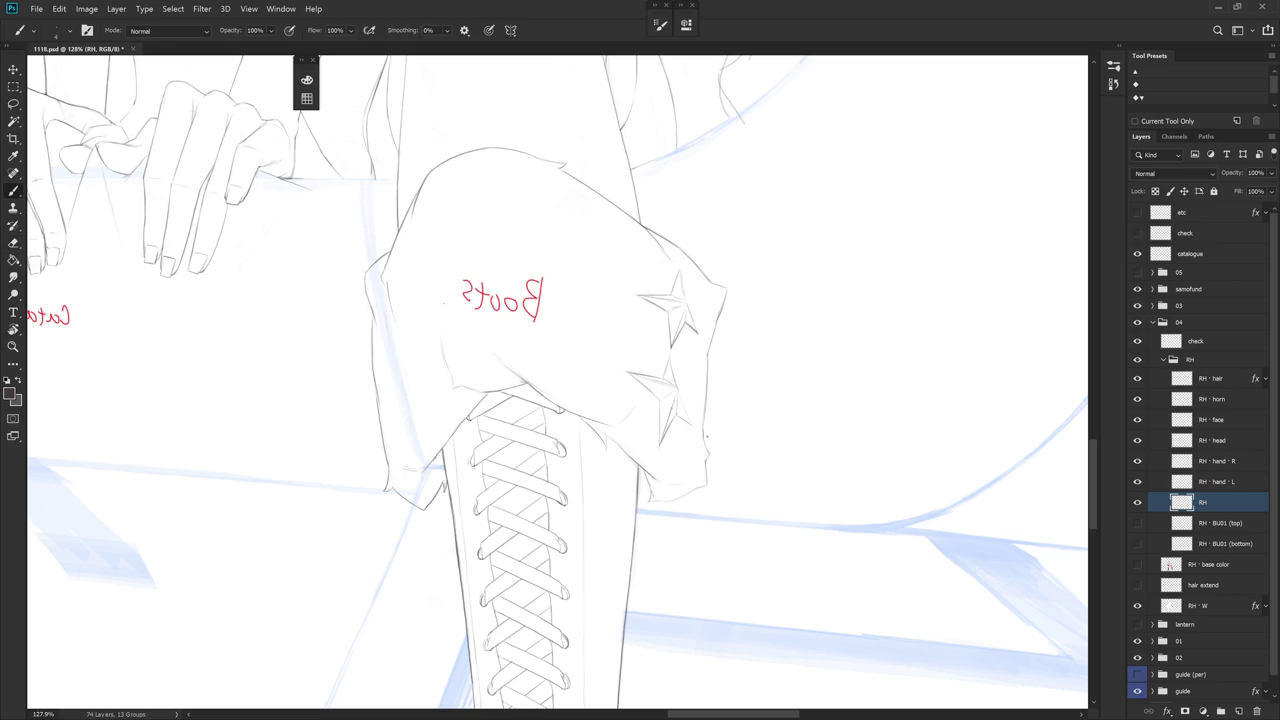
key(e)
key(e)
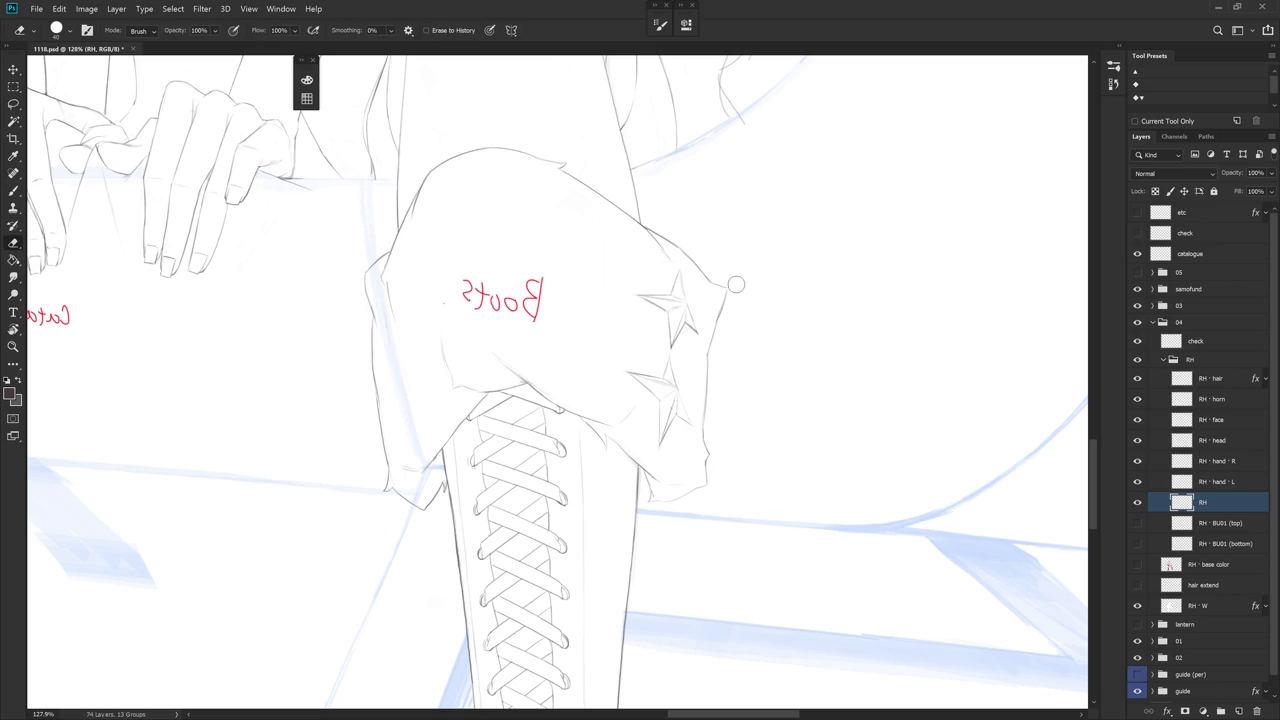
drag(723, 361, 758, 328)
mouse_move(758, 495)
mouse_down()
mouse_move(646, 466)
mouse_move(686, 394)
mouse_up()
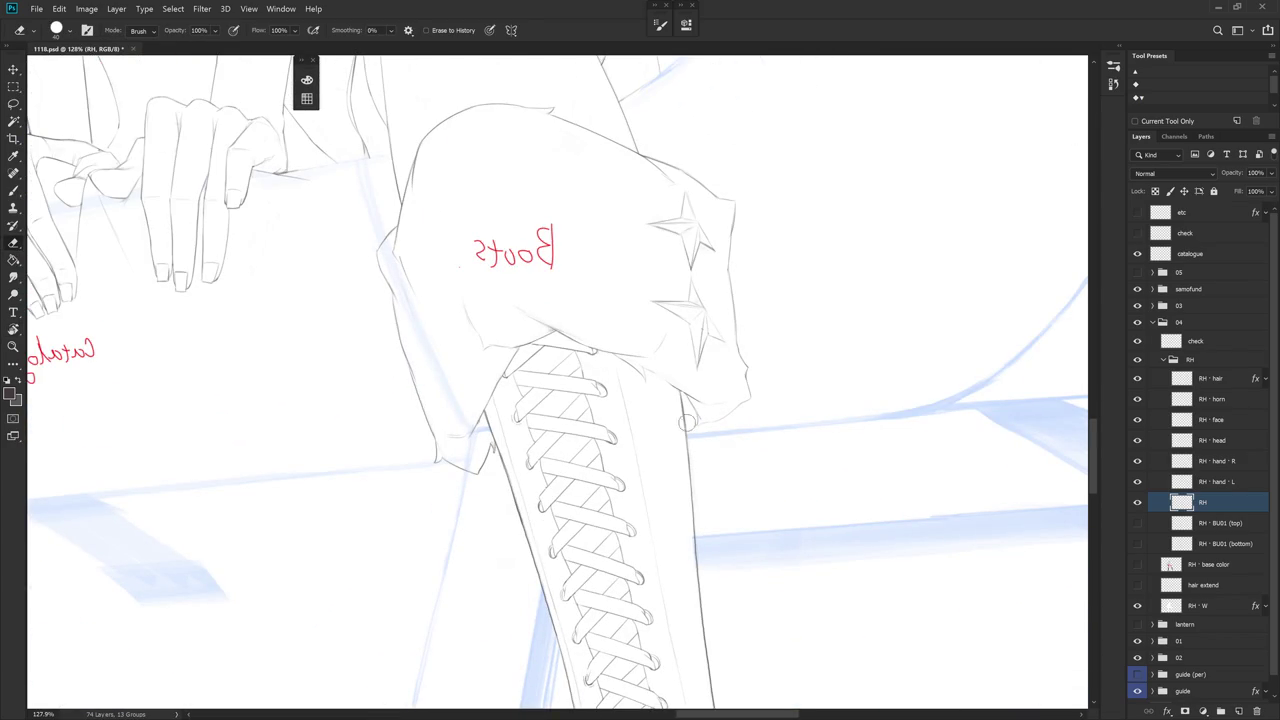
drag(690, 461, 709, 523)
key(b)
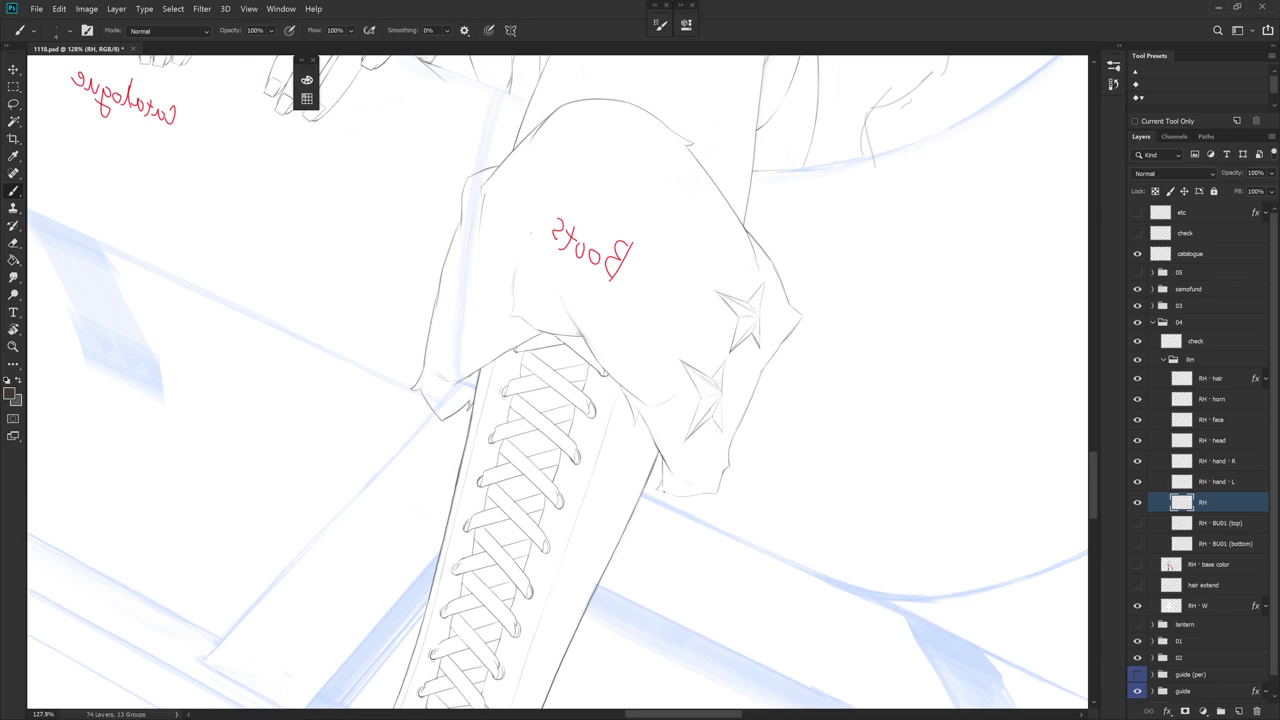
drag(720, 480, 748, 400)
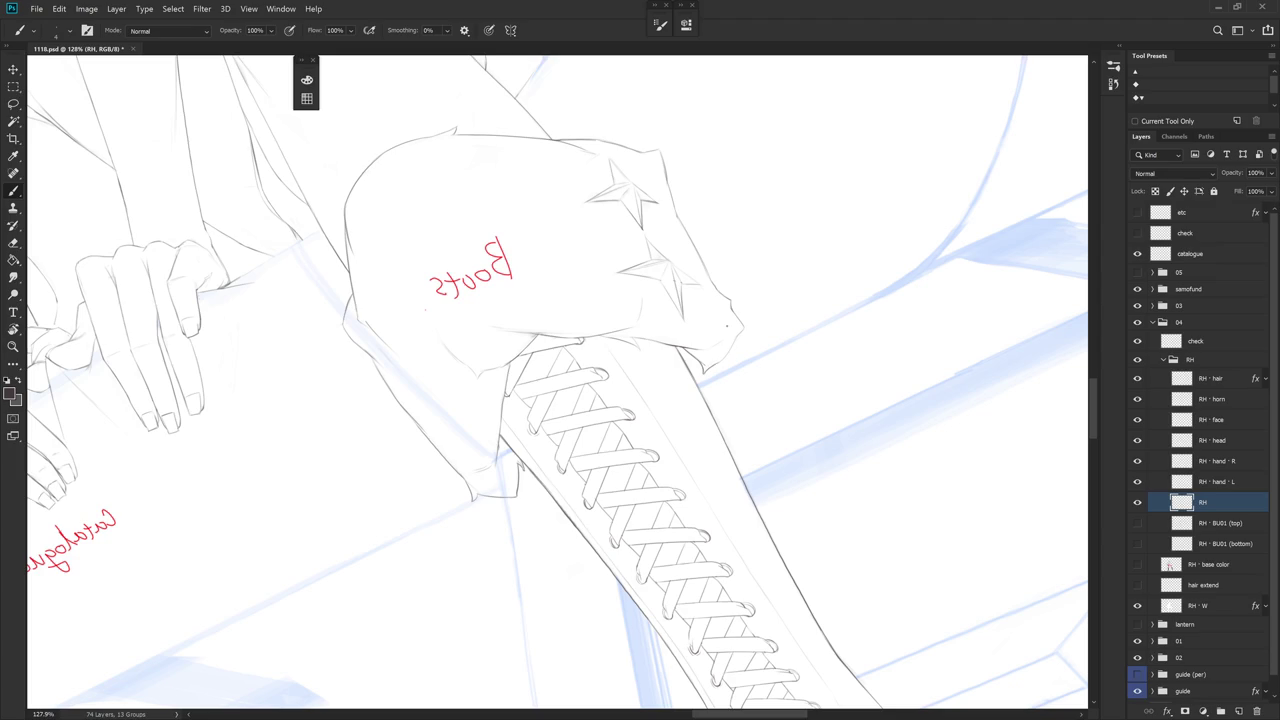
Zoom in on the top of the laces near the boot's left edge
drag(714, 348, 771, 400)
scroll(560, 414, up, 3)
key(e)
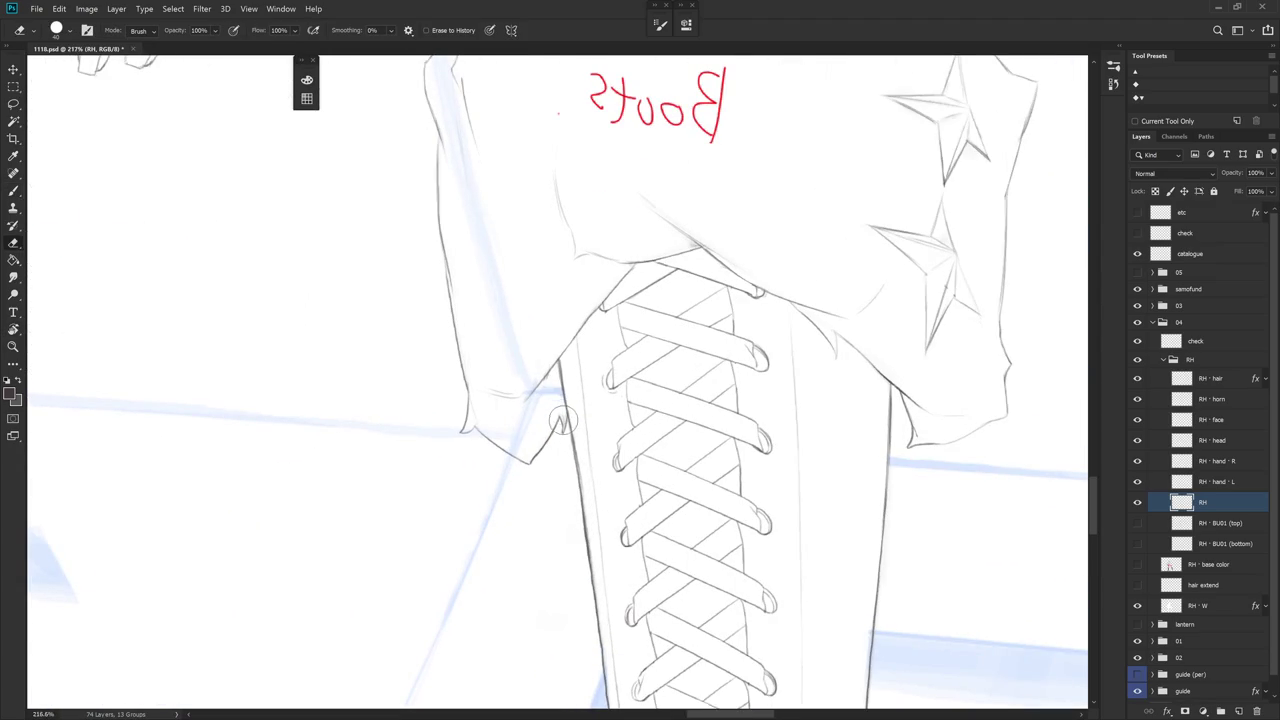
key(b)
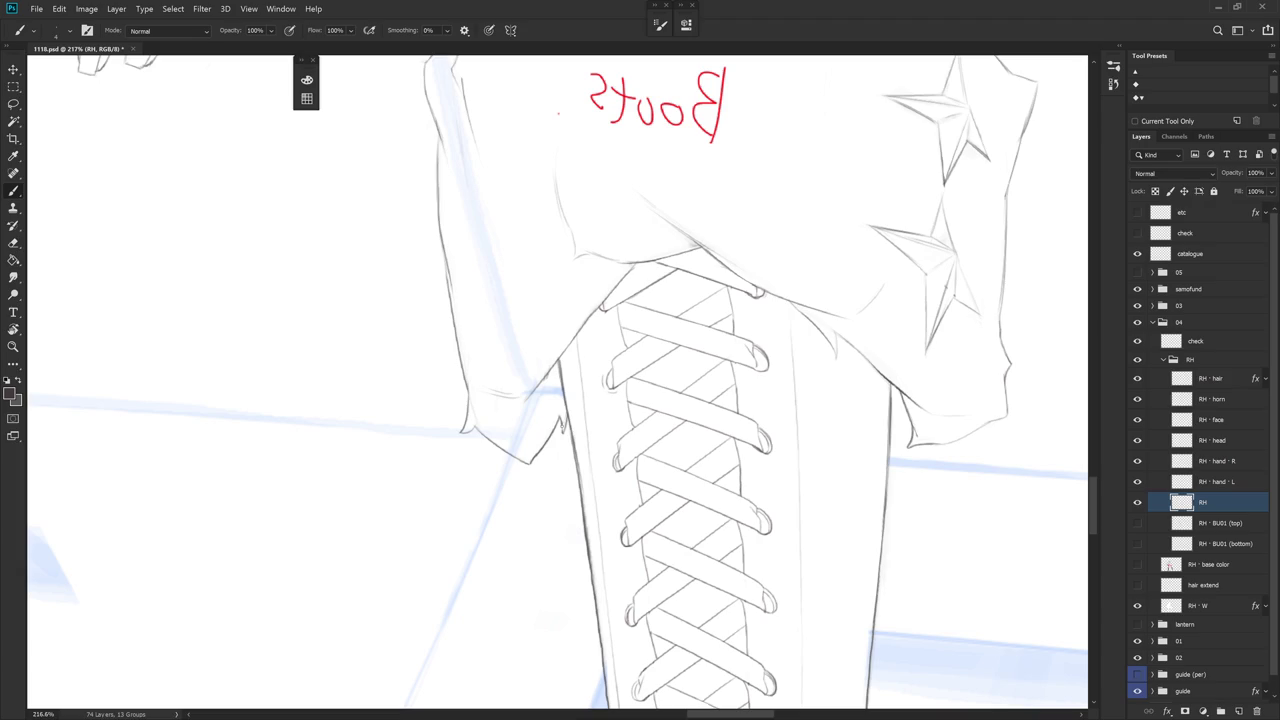
key(e)
key(b)
key(e)
alt+scroll(636, 462, down, 3)
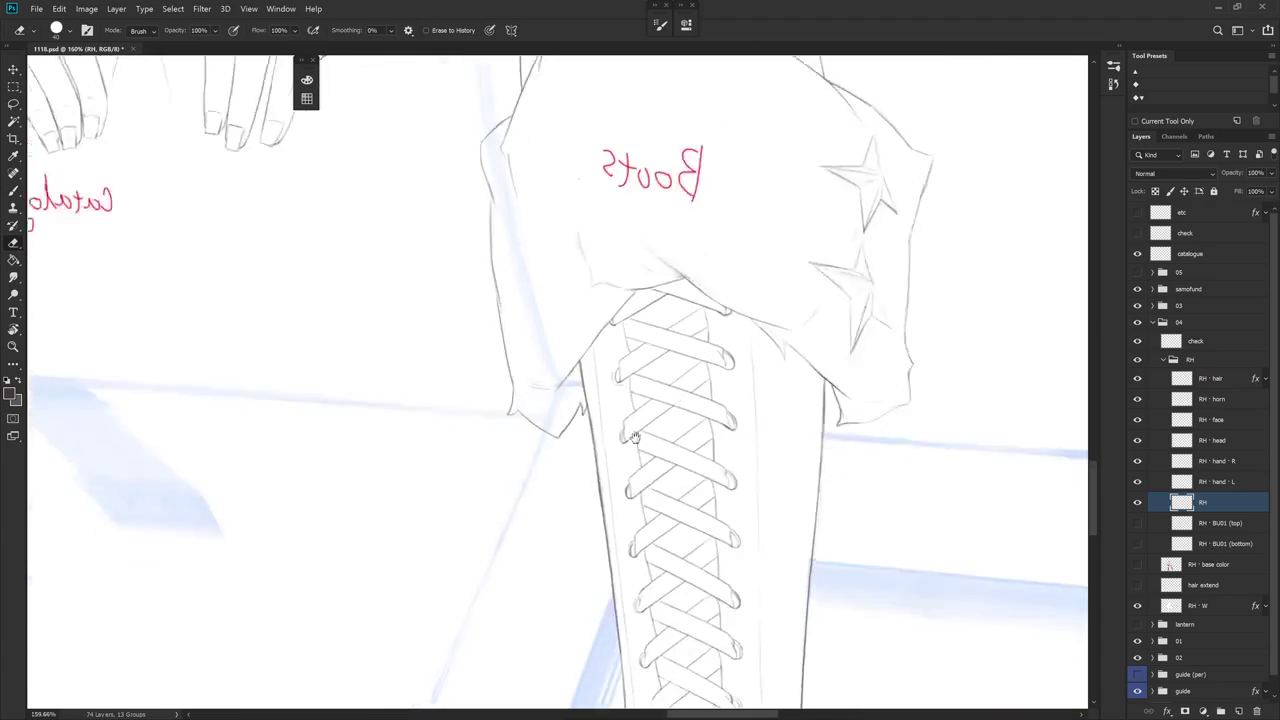
scroll(636, 462, down, 2)
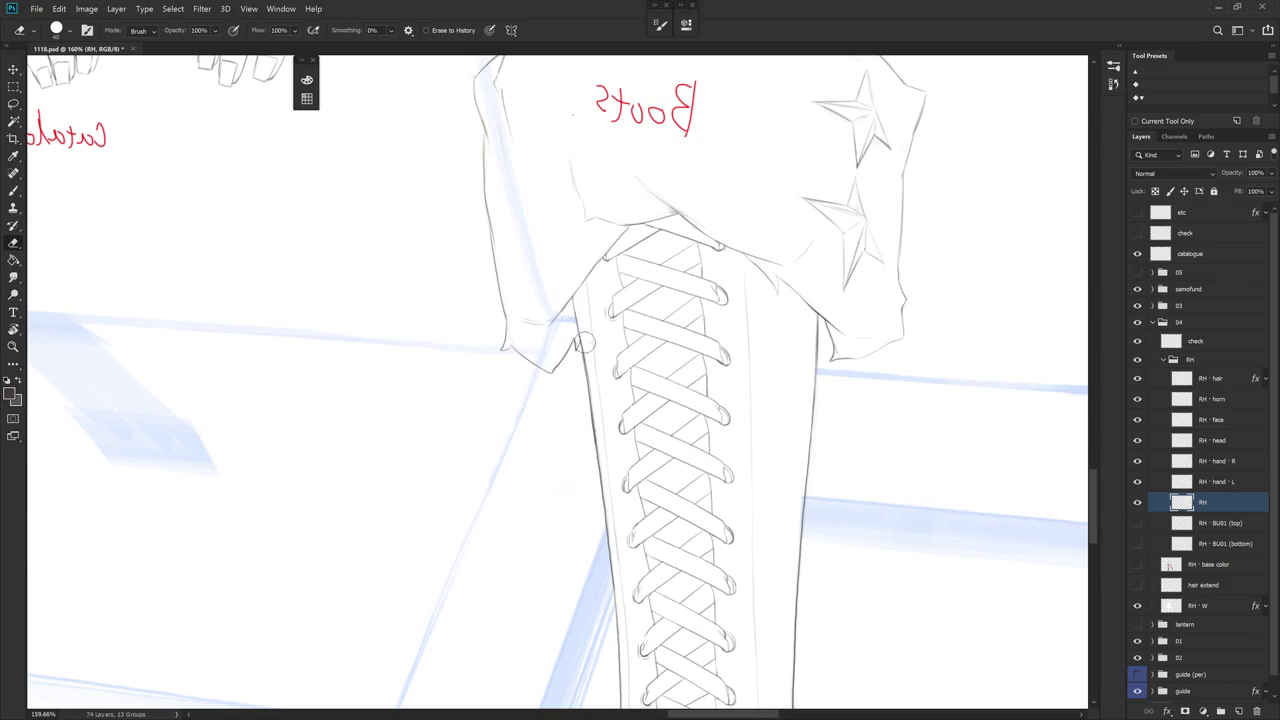
key(b)
Draw the boot's left edge below the cape, undo it, and redraw it cleanly
drag(576, 300, 588, 394)
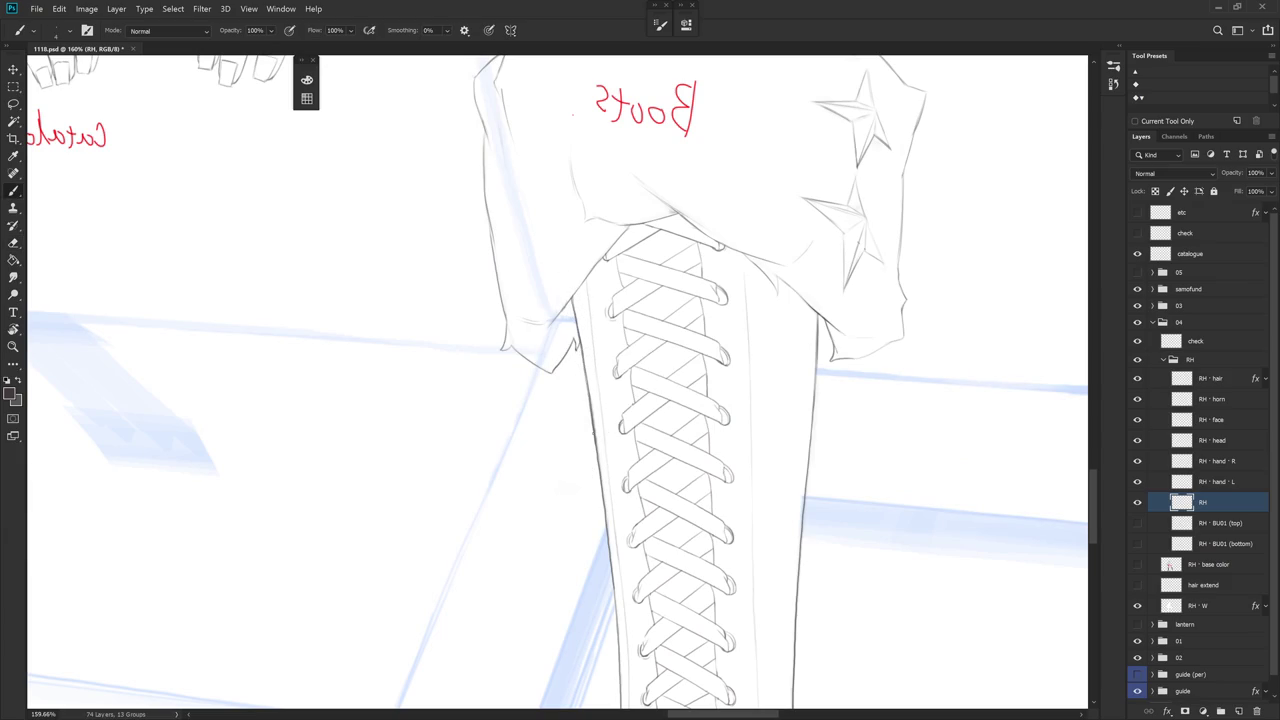
key(ctrl+z)
key(ctrl+z)
drag(572, 306, 586, 368)
drag(632, 460, 617, 365)
key(e)
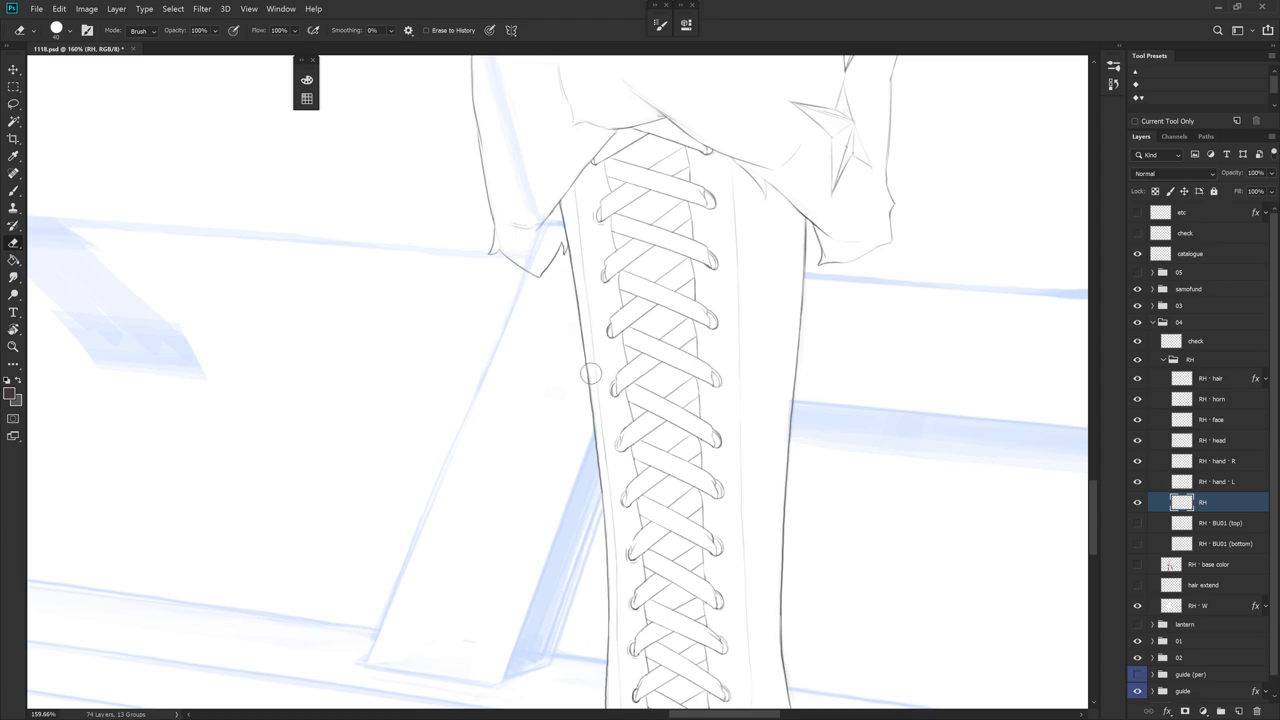
scroll(735, 413, down, 3)
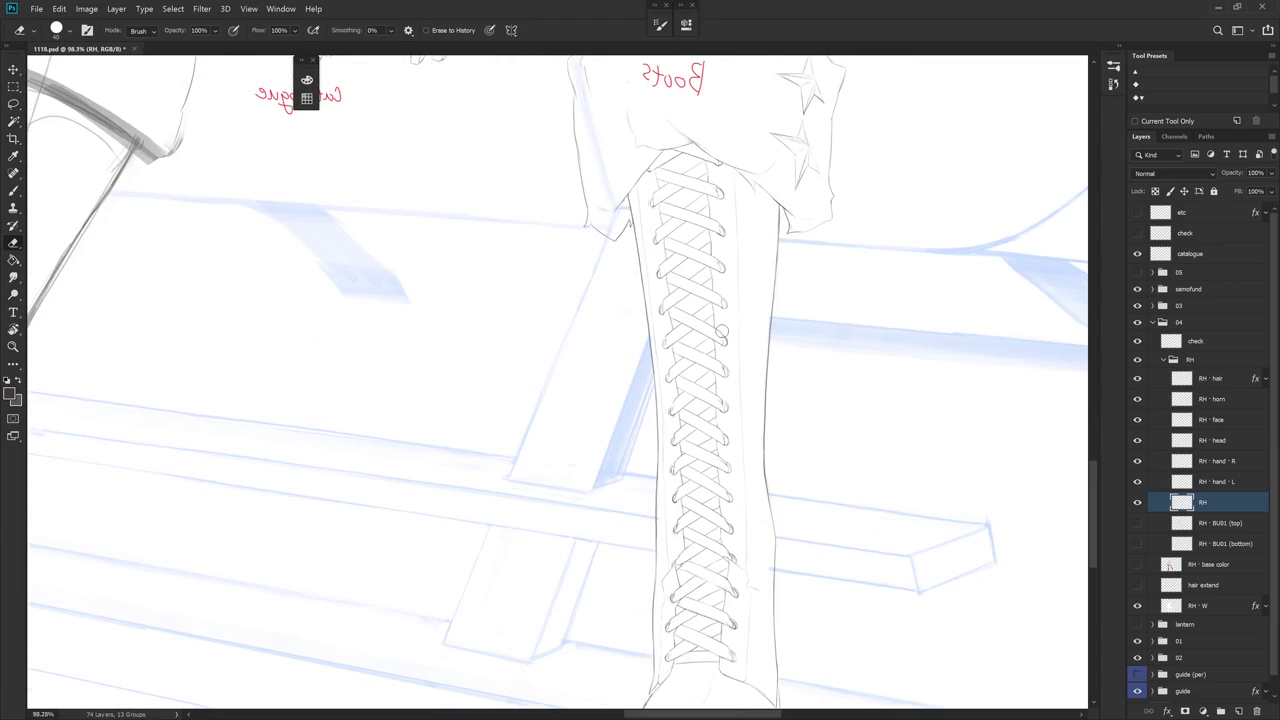
Replace the long line beside the boot lacing with a short stroke on the boot's right outline
scroll(733, 541, down, 3)
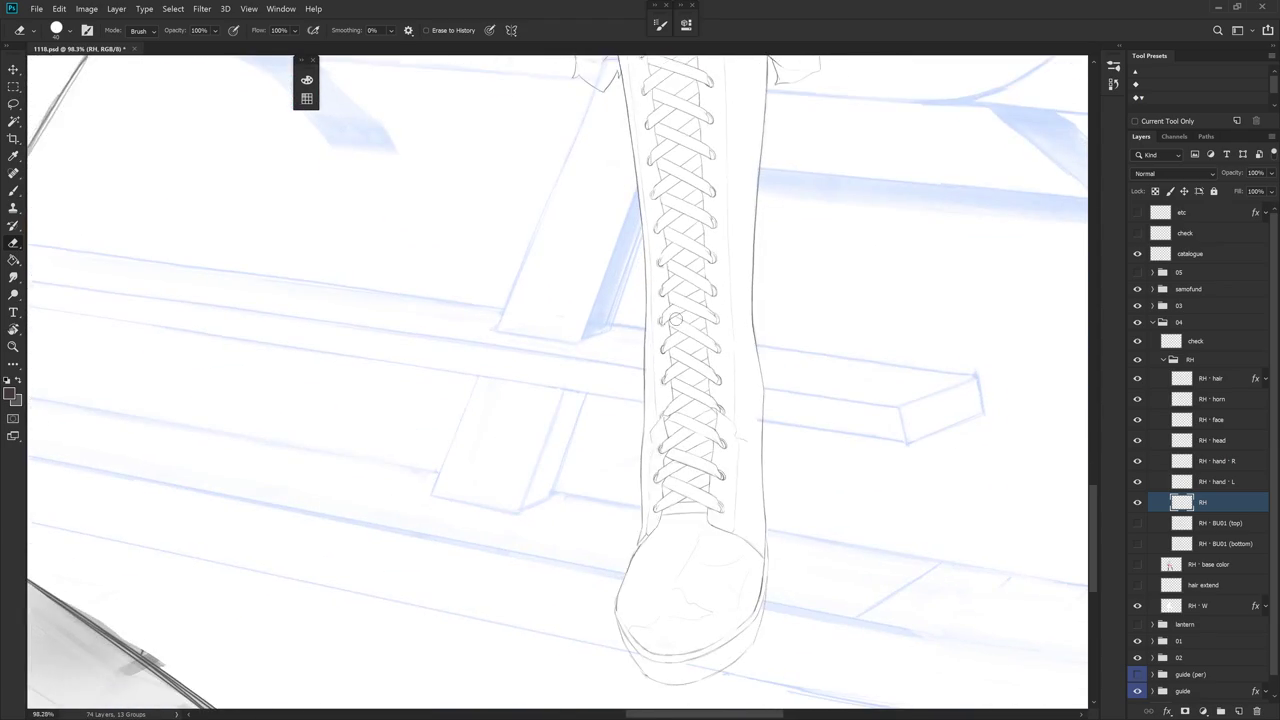
scroll(643, 292, up, 2)
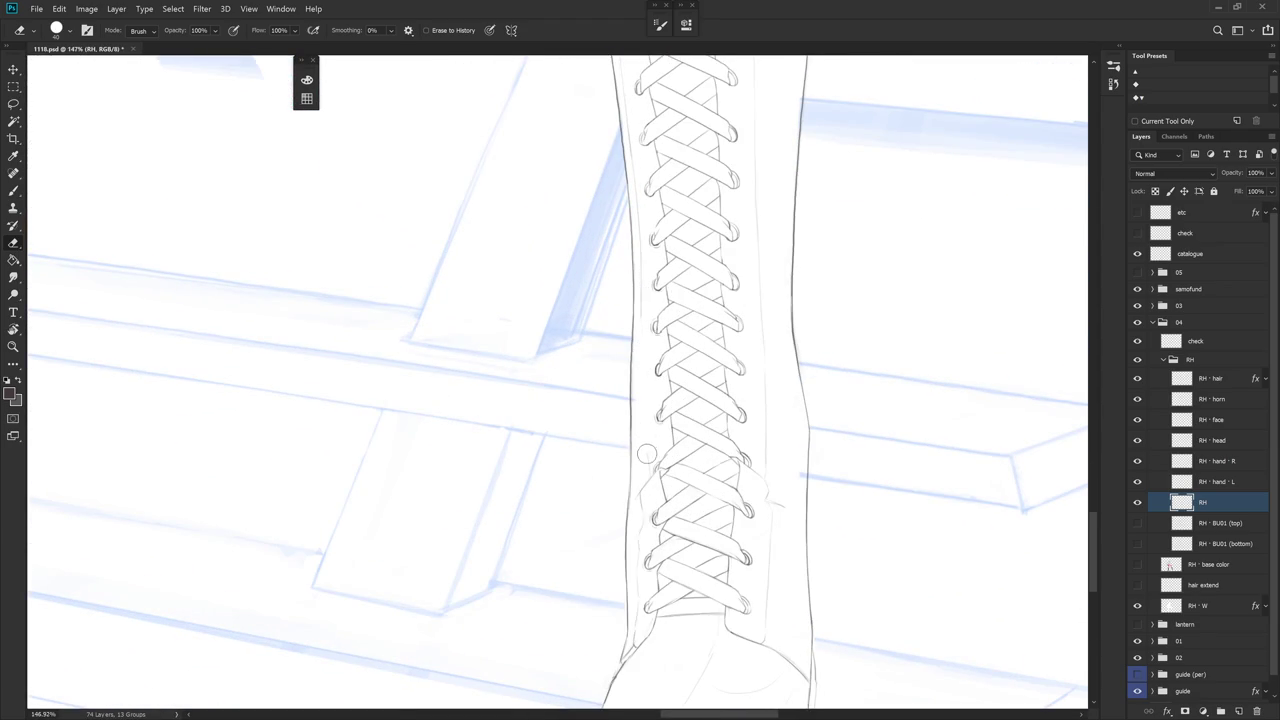
key(b)
drag(641, 318, 643, 431)
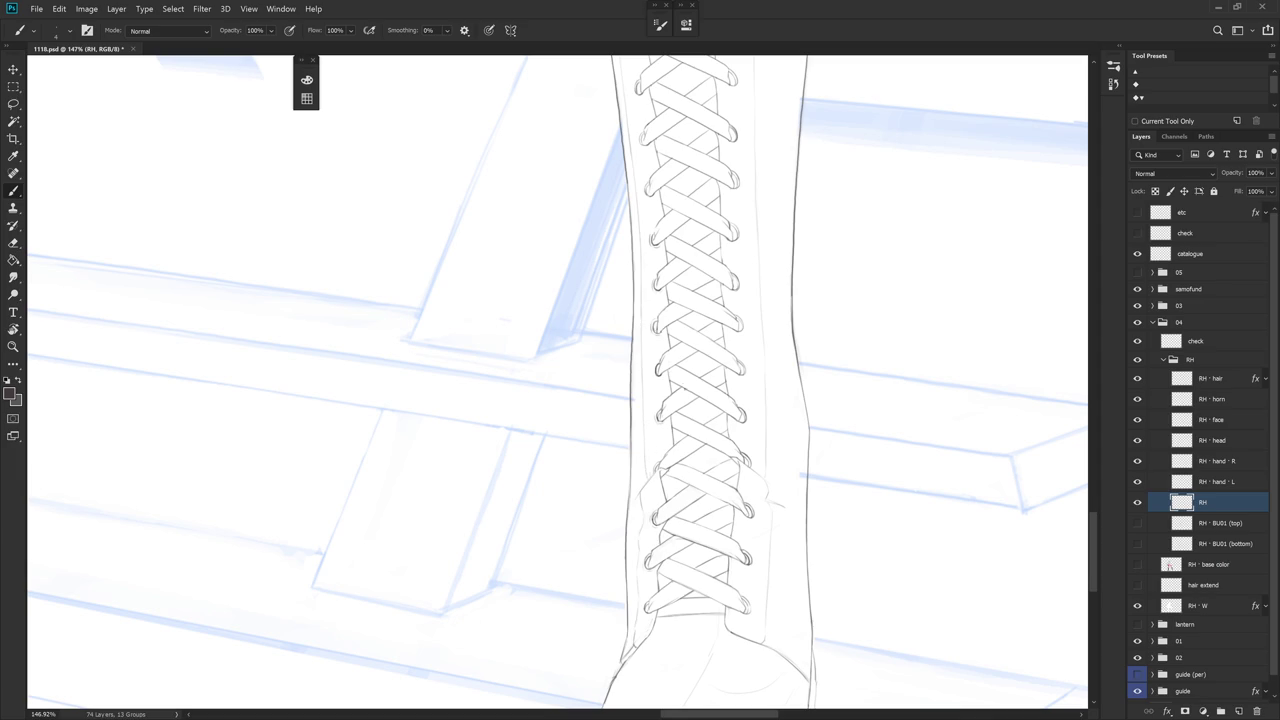
key(ctrl+z)
drag(641, 322, 642, 348)
Tilt the view to the boot's angle, erase along the lacing outline, then reset rotation upright
scroll(764, 487, down, 2)
key(r)
drag(749, 534, 815, 347)
key(b)
scroll(737, 371, up, 4)
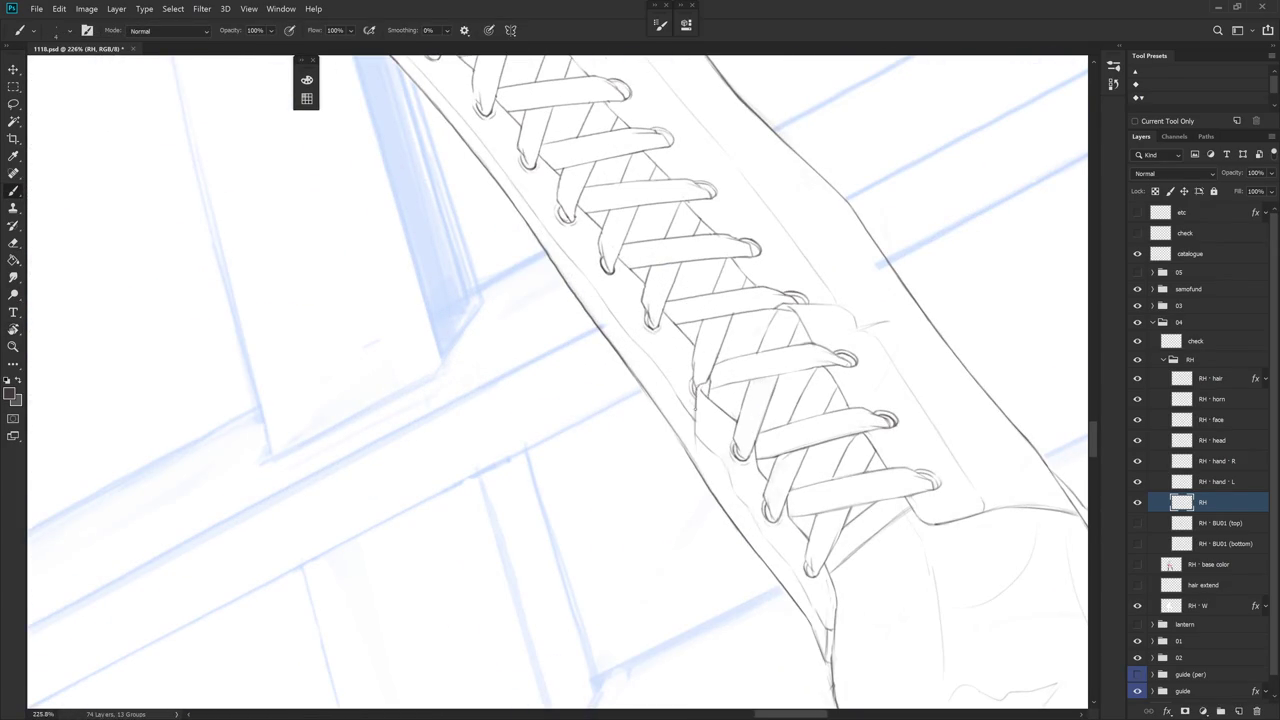
key(e)
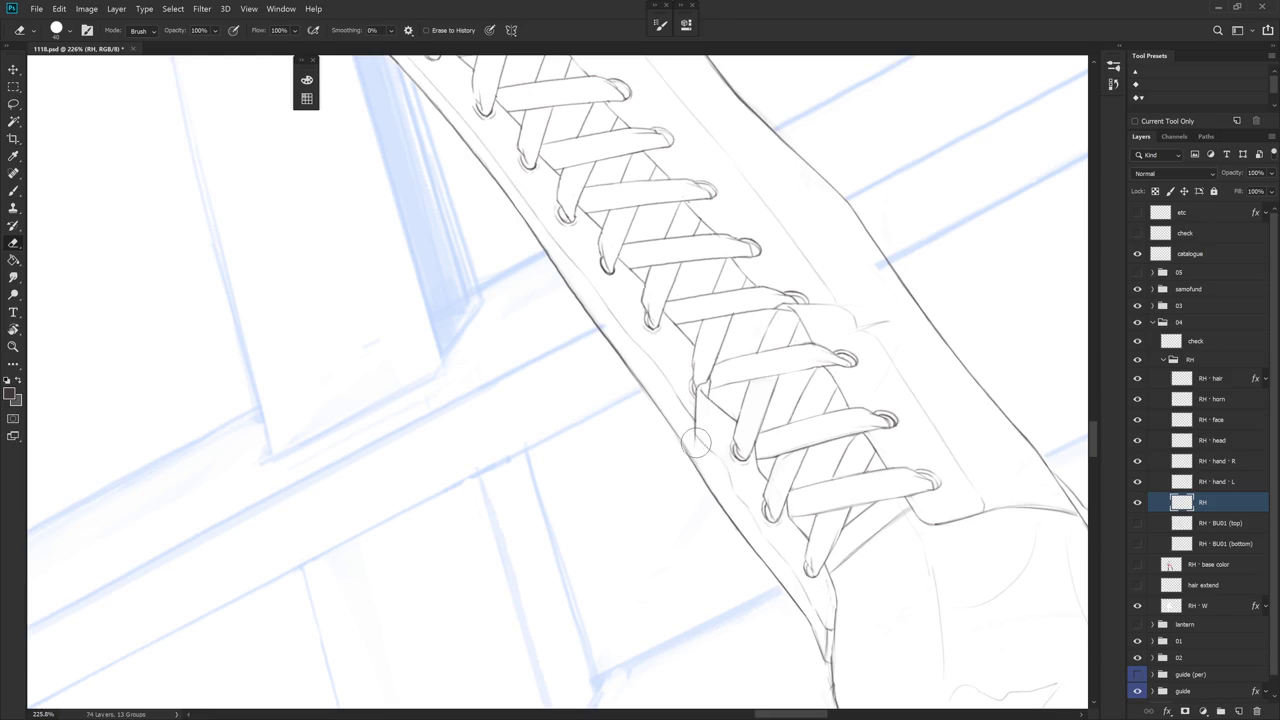
scroll(726, 423, down, 7)
key(Escape)
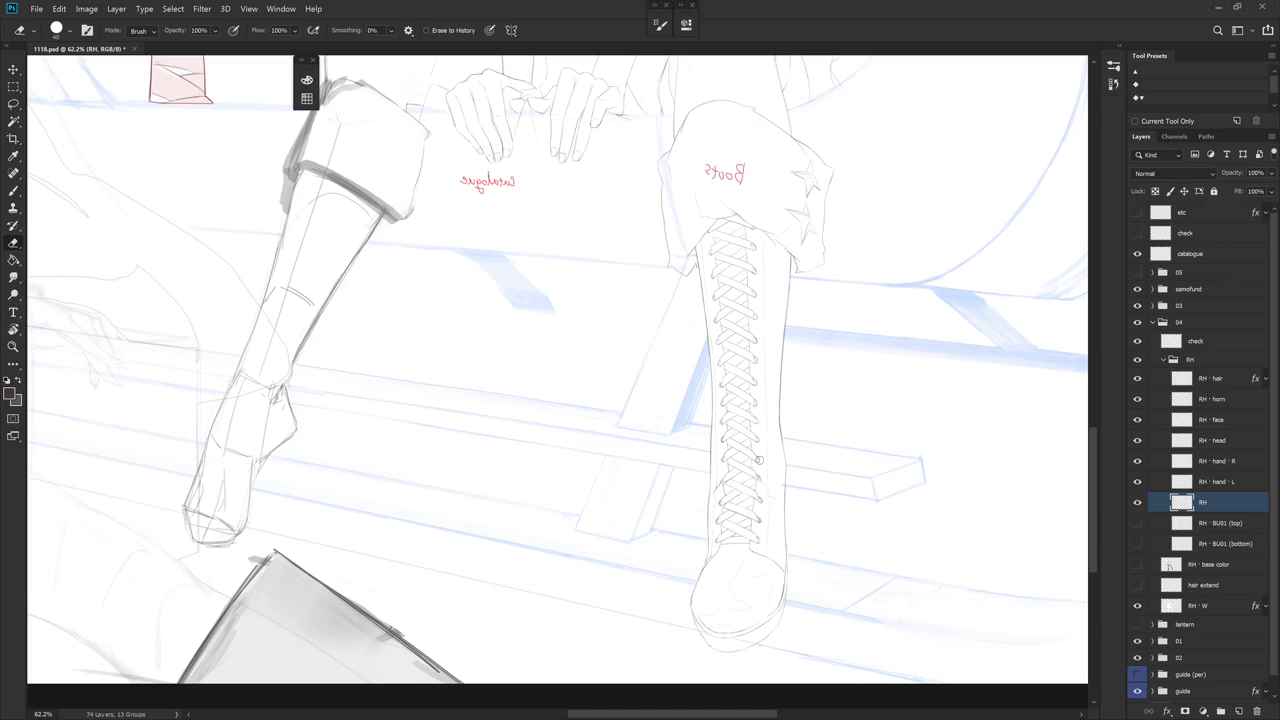
scroll(783, 486, down, 5)
key(b)
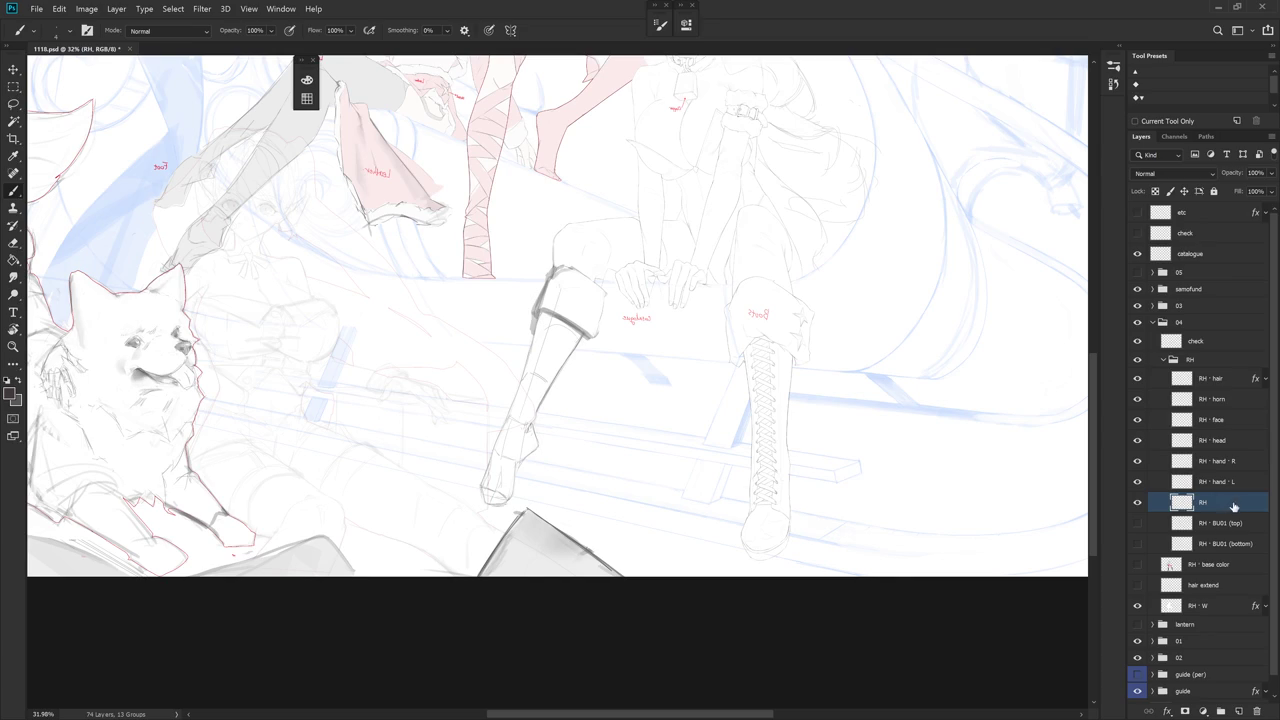
scroll(737, 386, up, 3)
Zoom and pan to bring the lower boots into view
scroll(751, 357, up, 3)
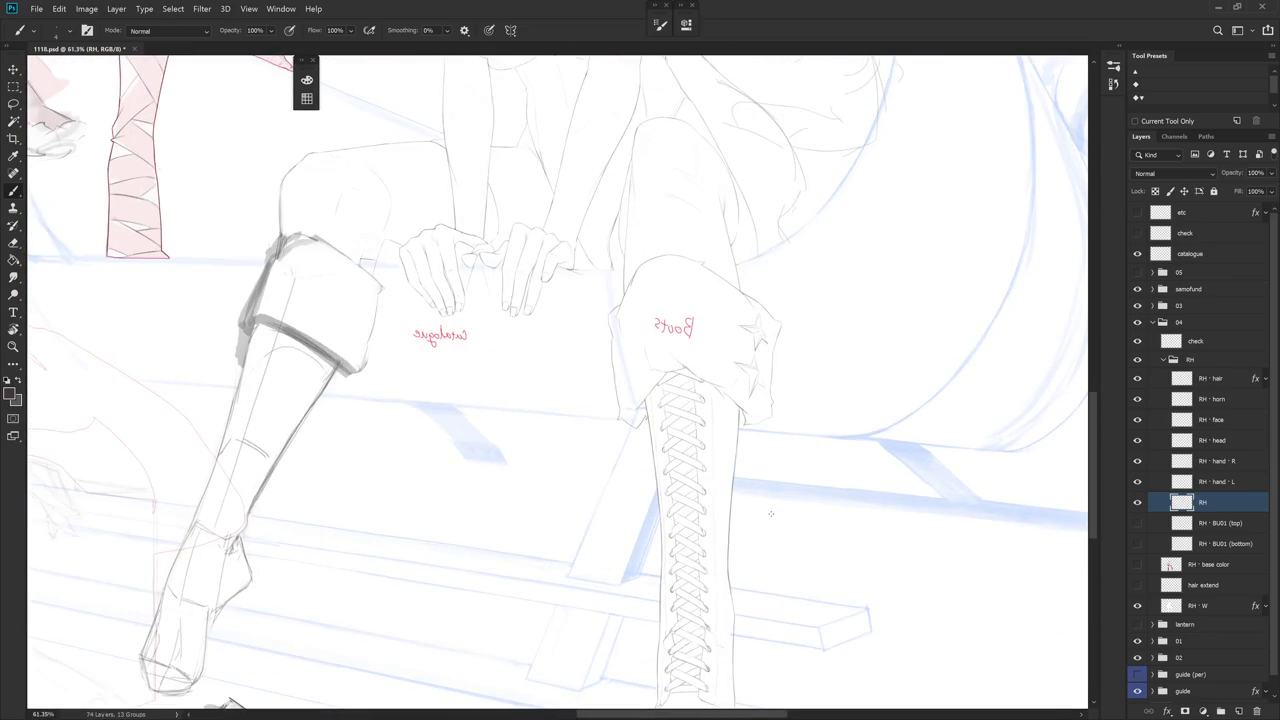
drag(773, 498, 786, 366)
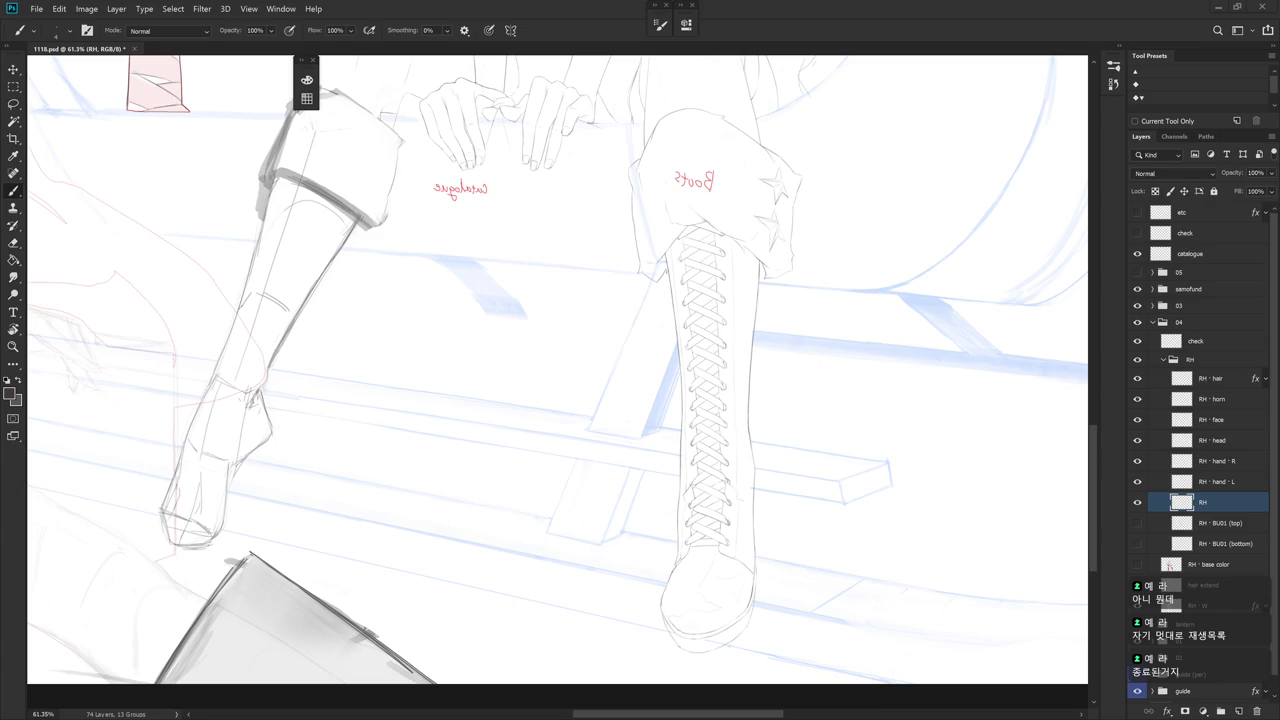
scroll(740, 537, down, 3)
scroll(674, 477, up, 3)
Alternately erase and redraw the boot toe's left outline where it meets the lacing
key(e)
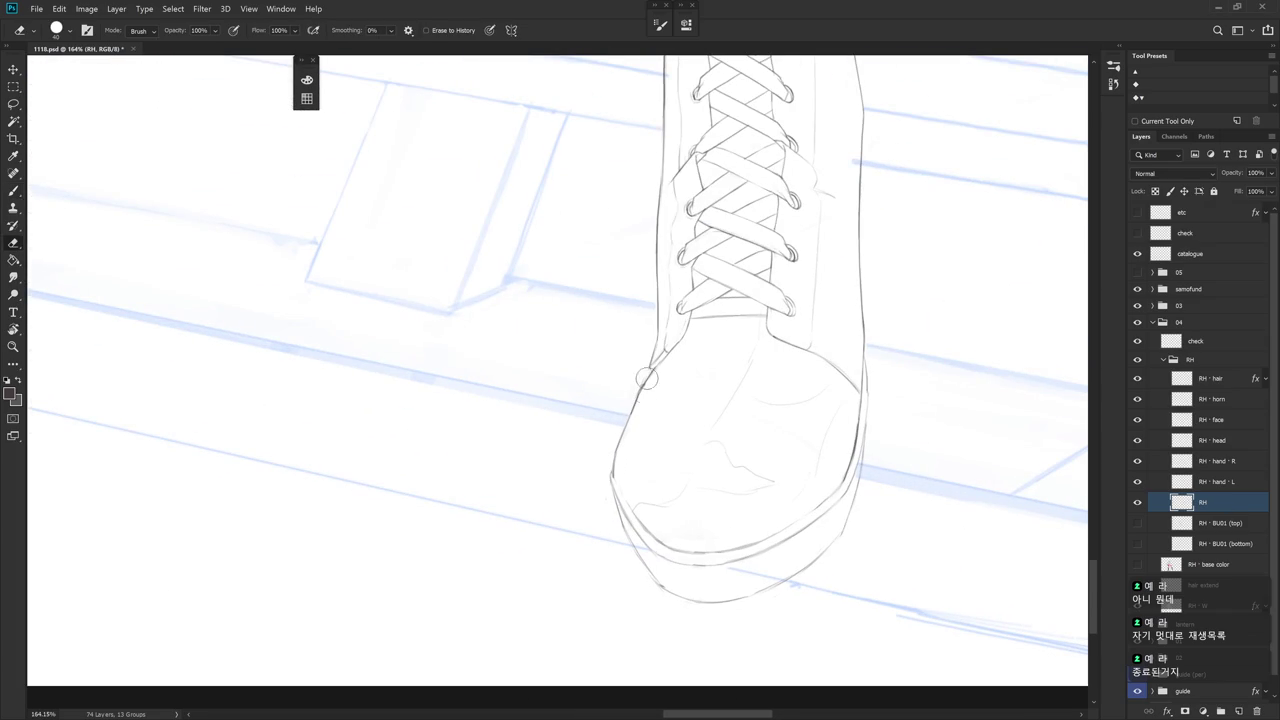
key(b)
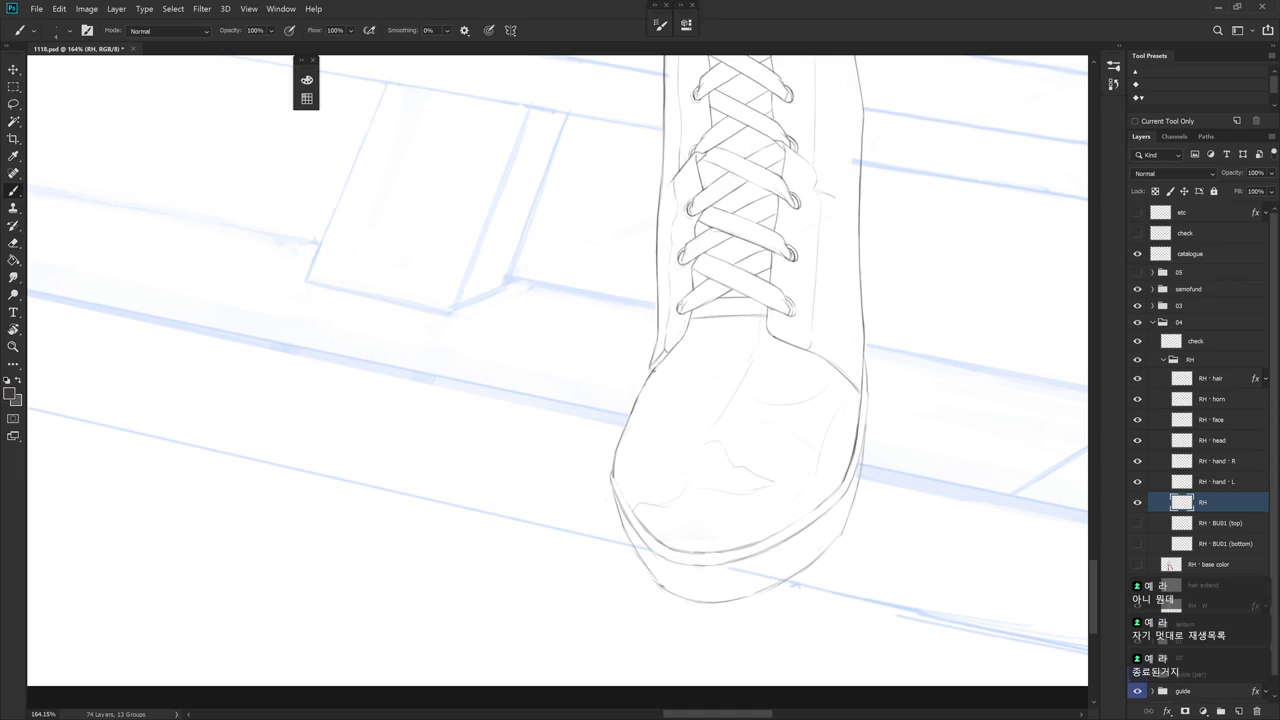
key(e)
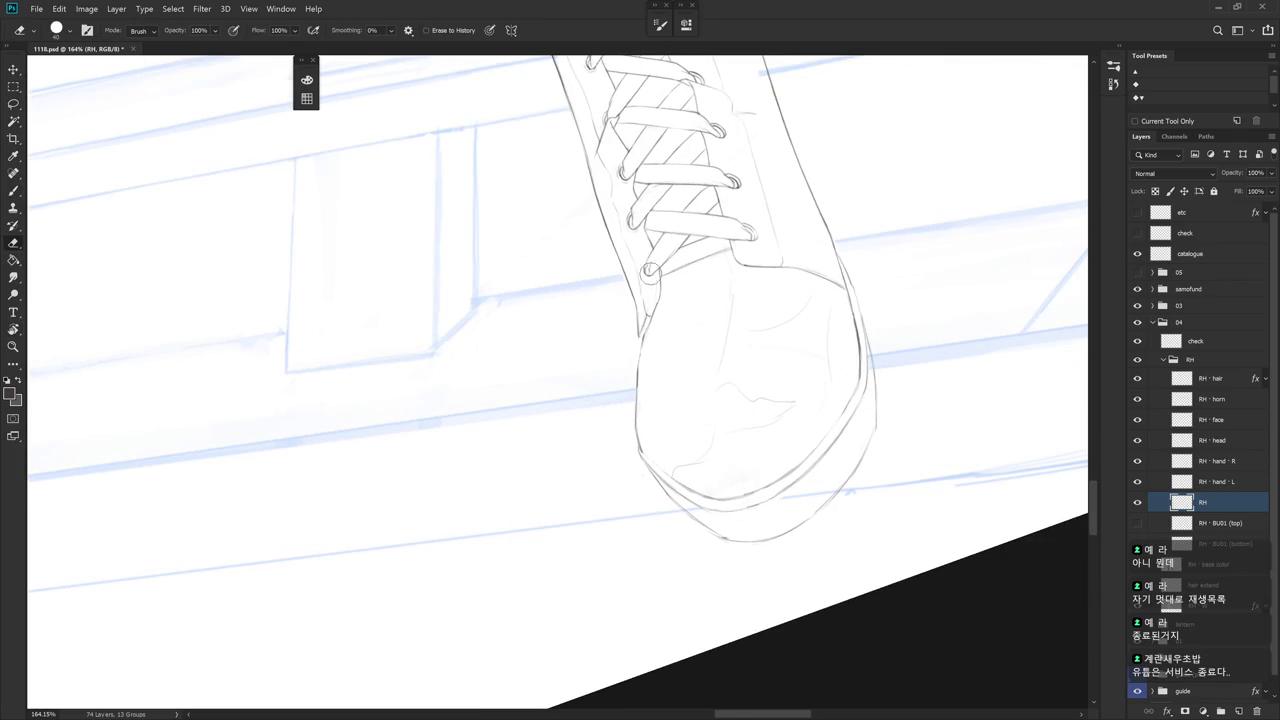
key(b)
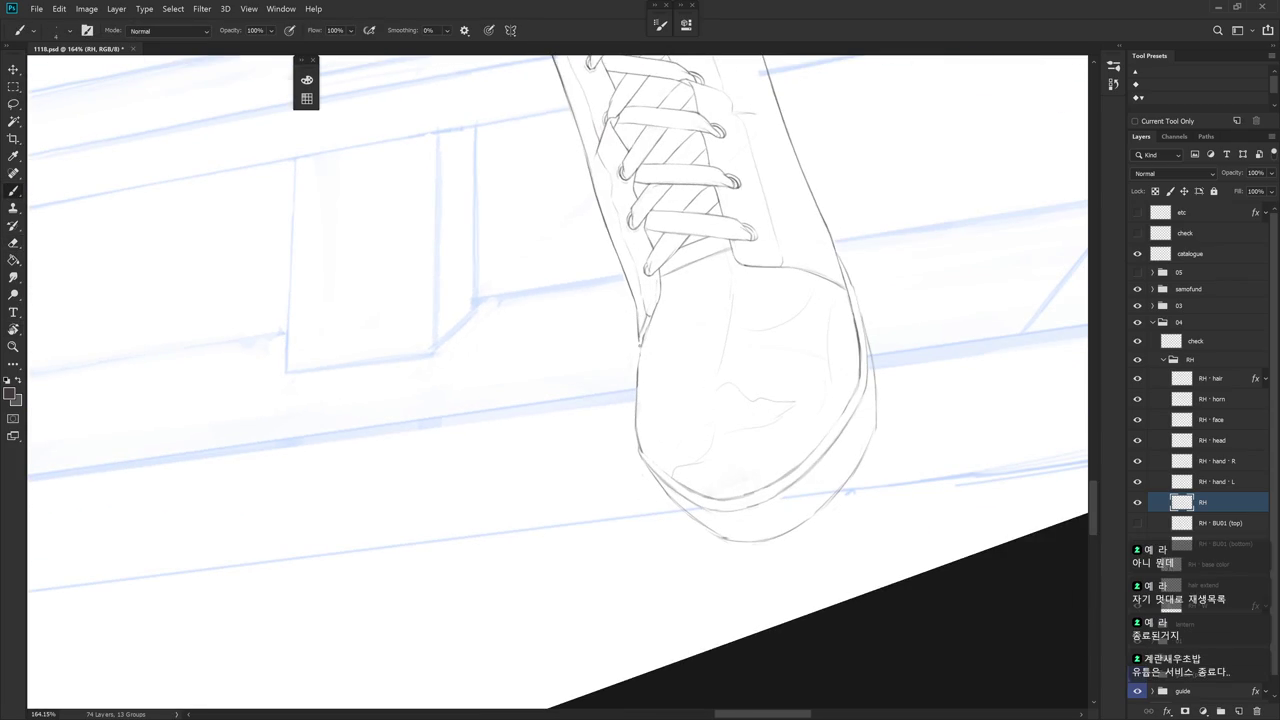
key(e)
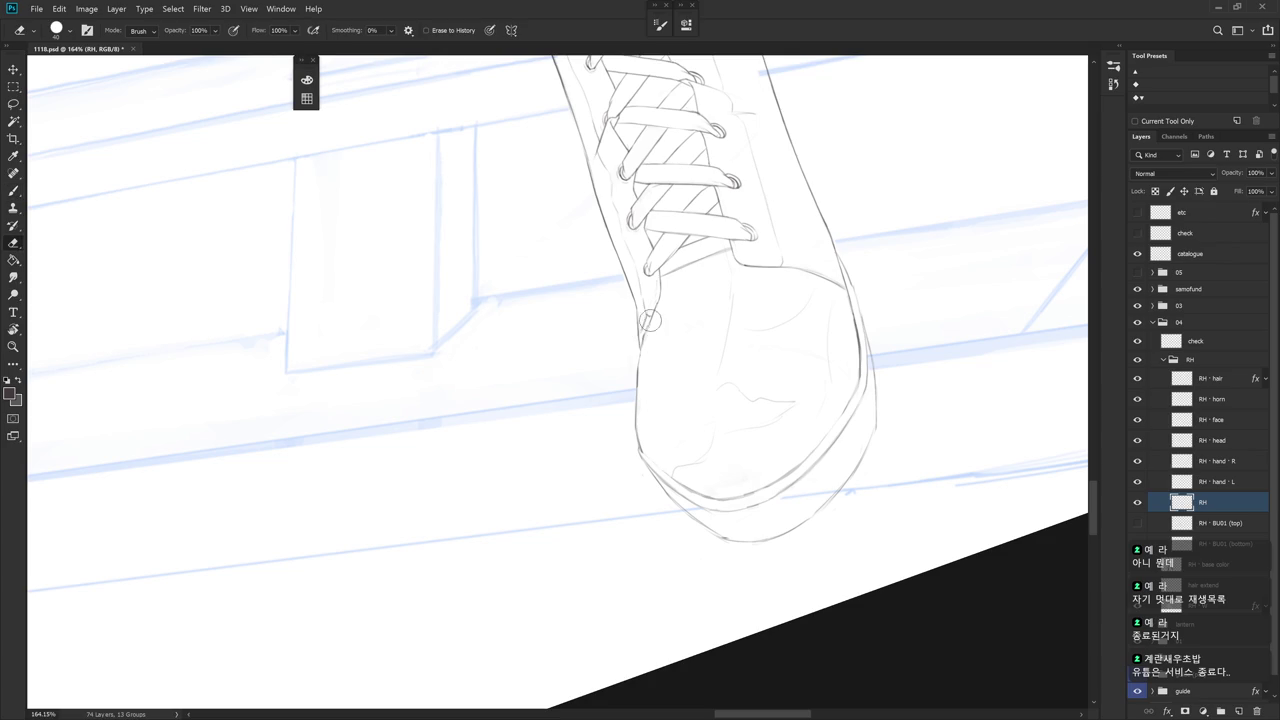
key(b)
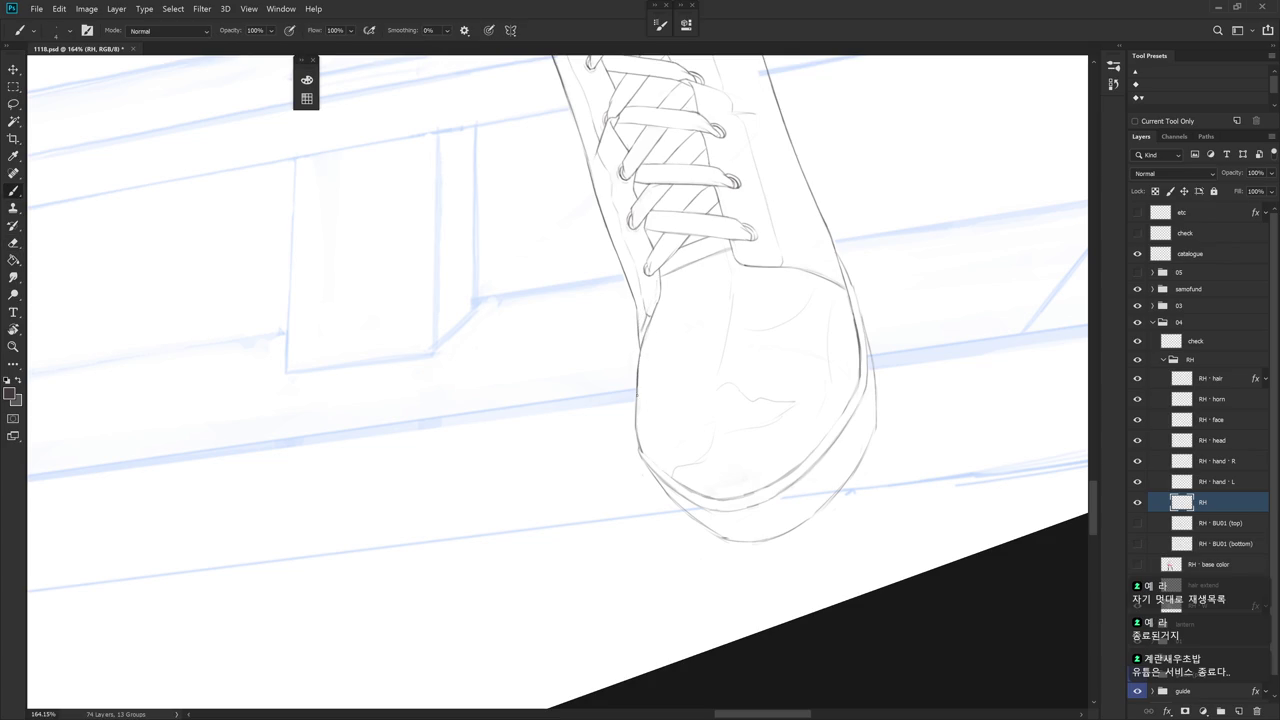
key(e)
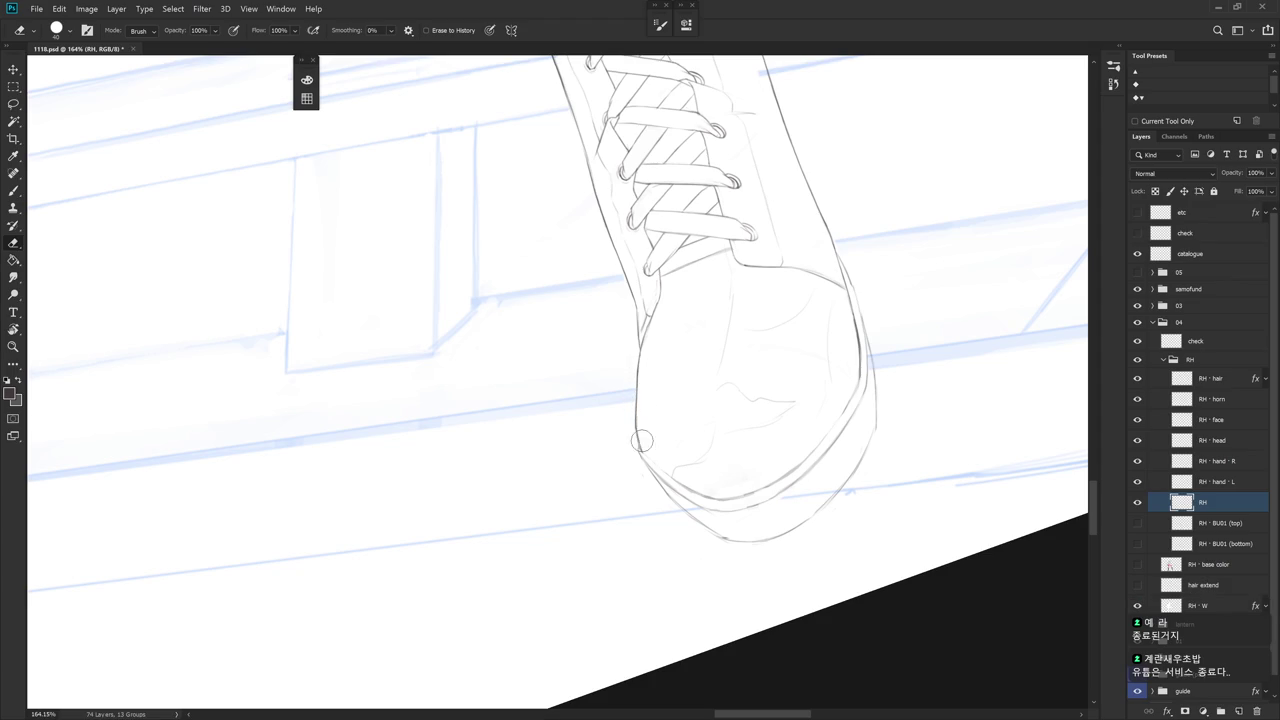
key(b)
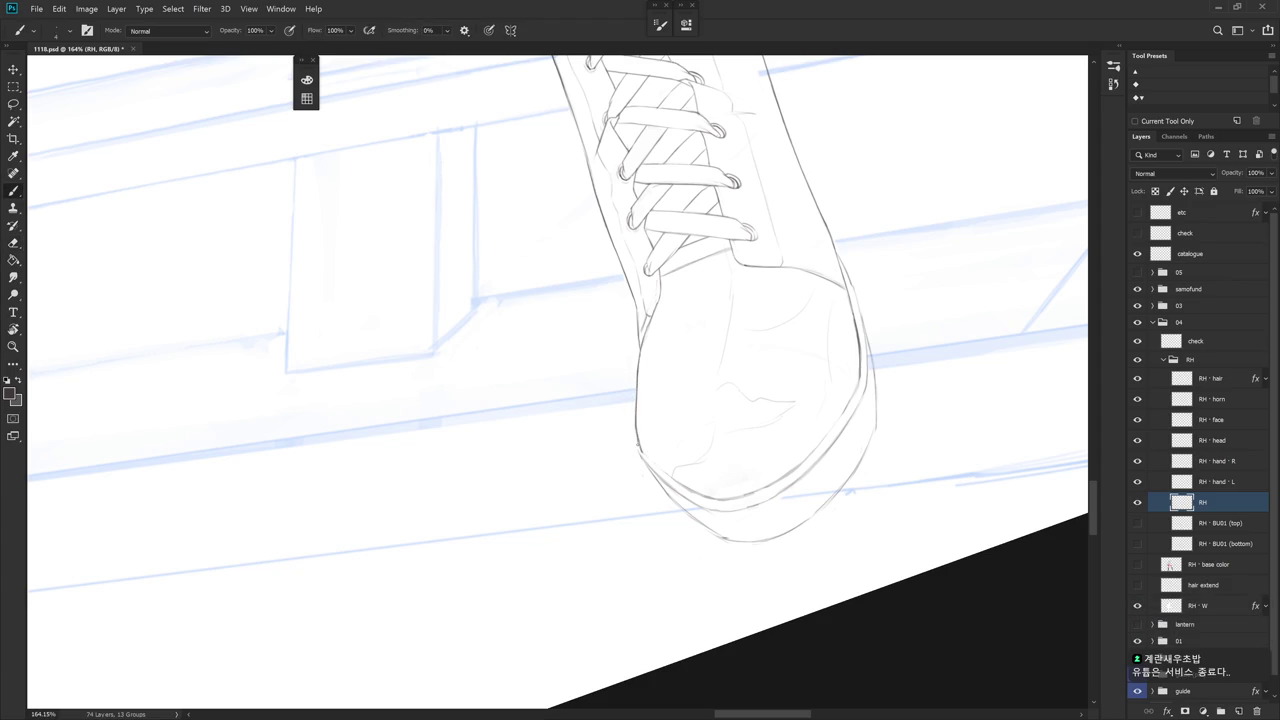
drag(705, 457, 603, 402)
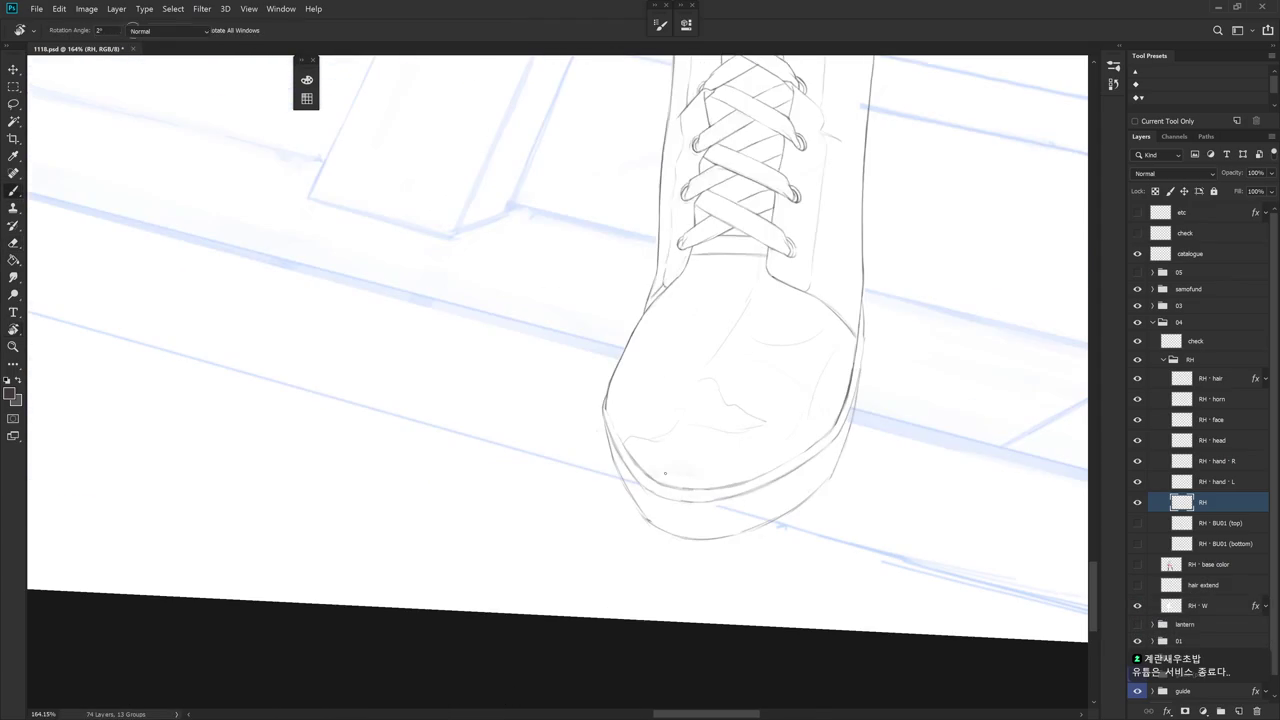
Turn the boot diagonal, then nearly level, erasing and brushing the toe outline
key(e)
scroll(757, 390, down, 3)
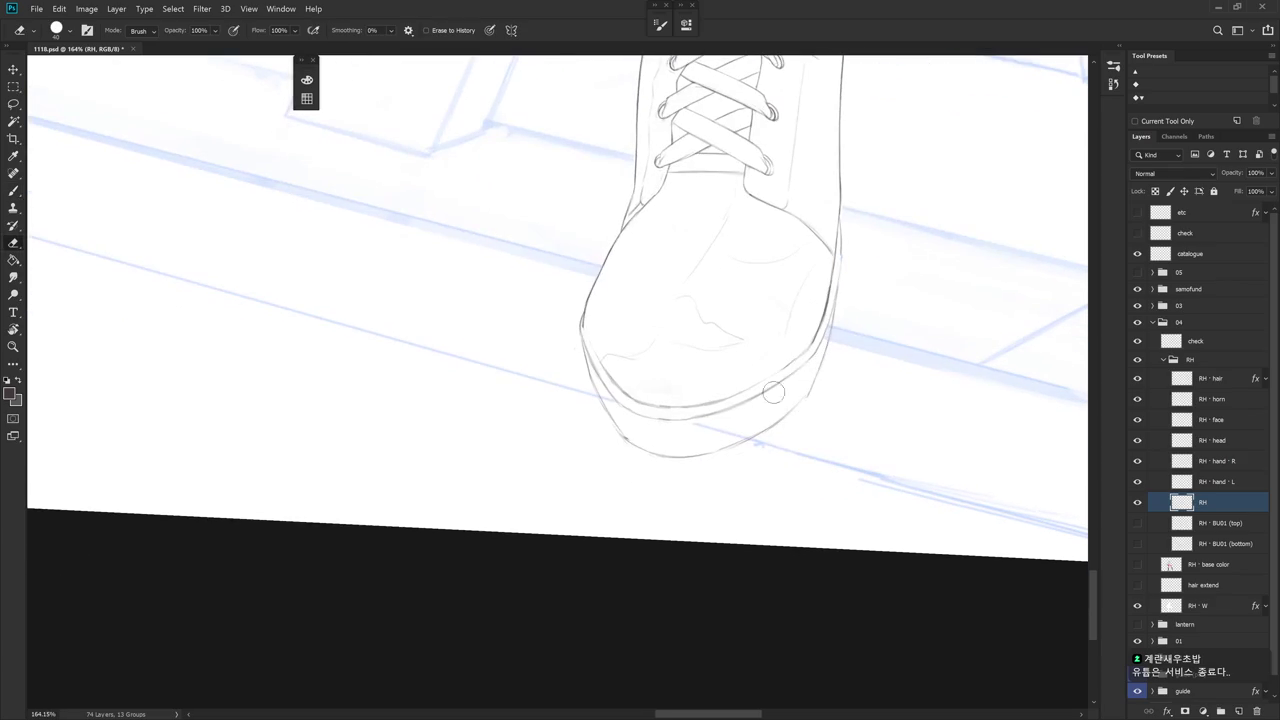
drag(834, 411, 709, 401)
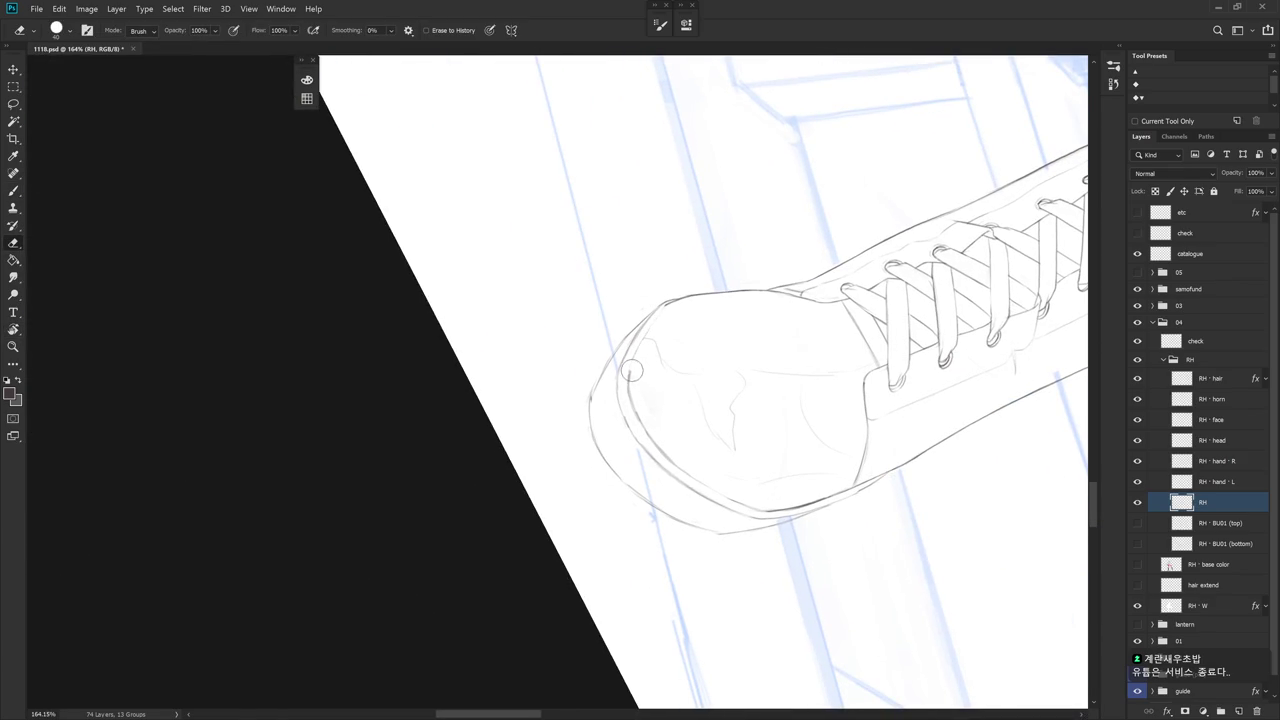
key(b)
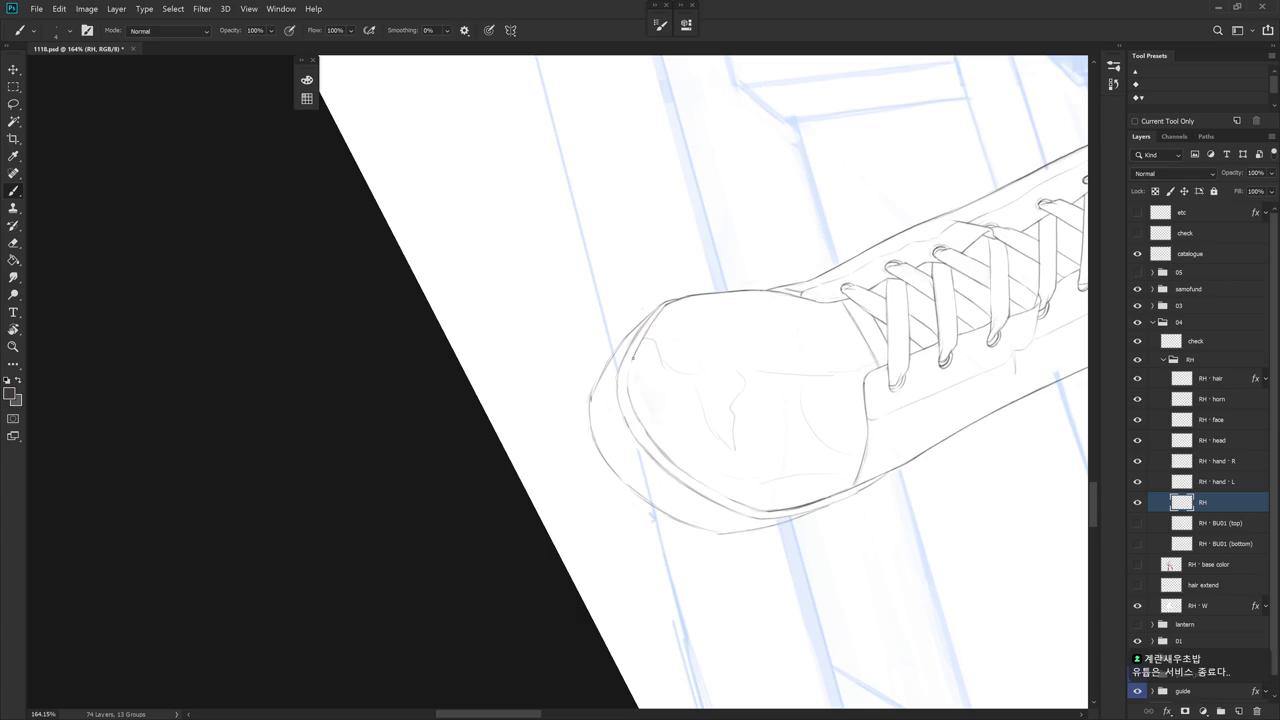
drag(744, 488, 700, 380)
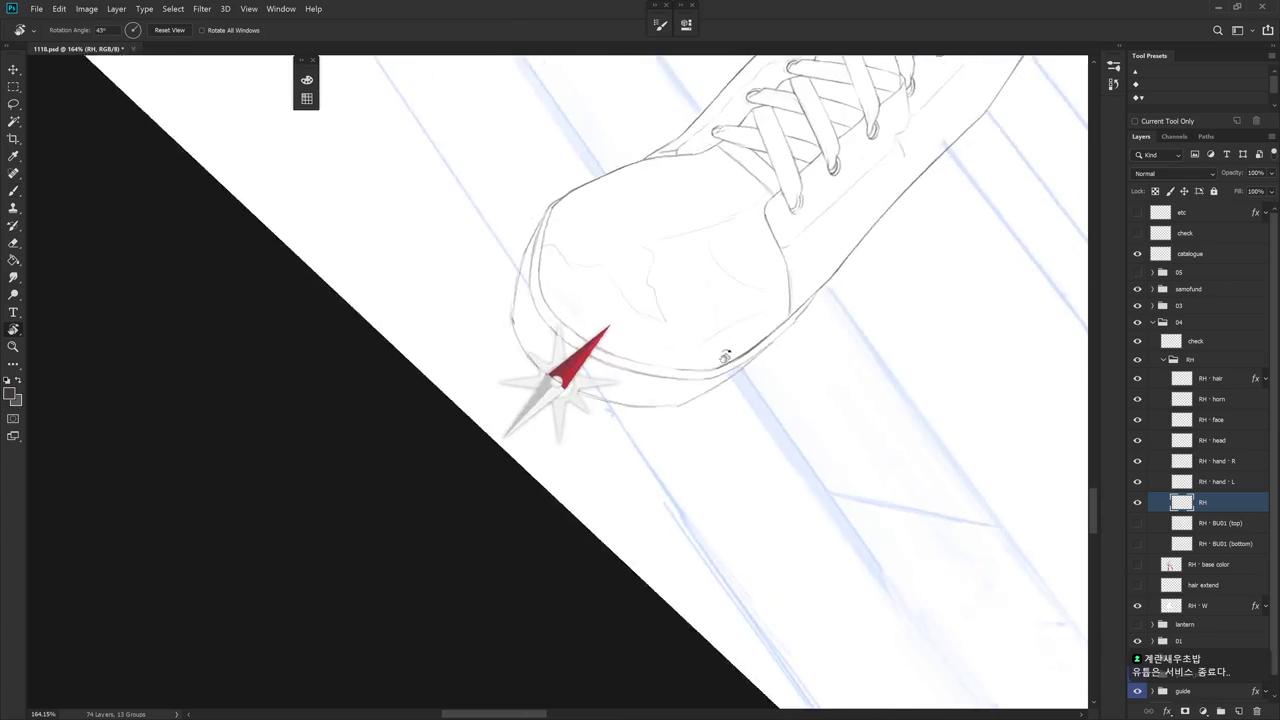
drag(571, 357, 666, 451)
key(e)
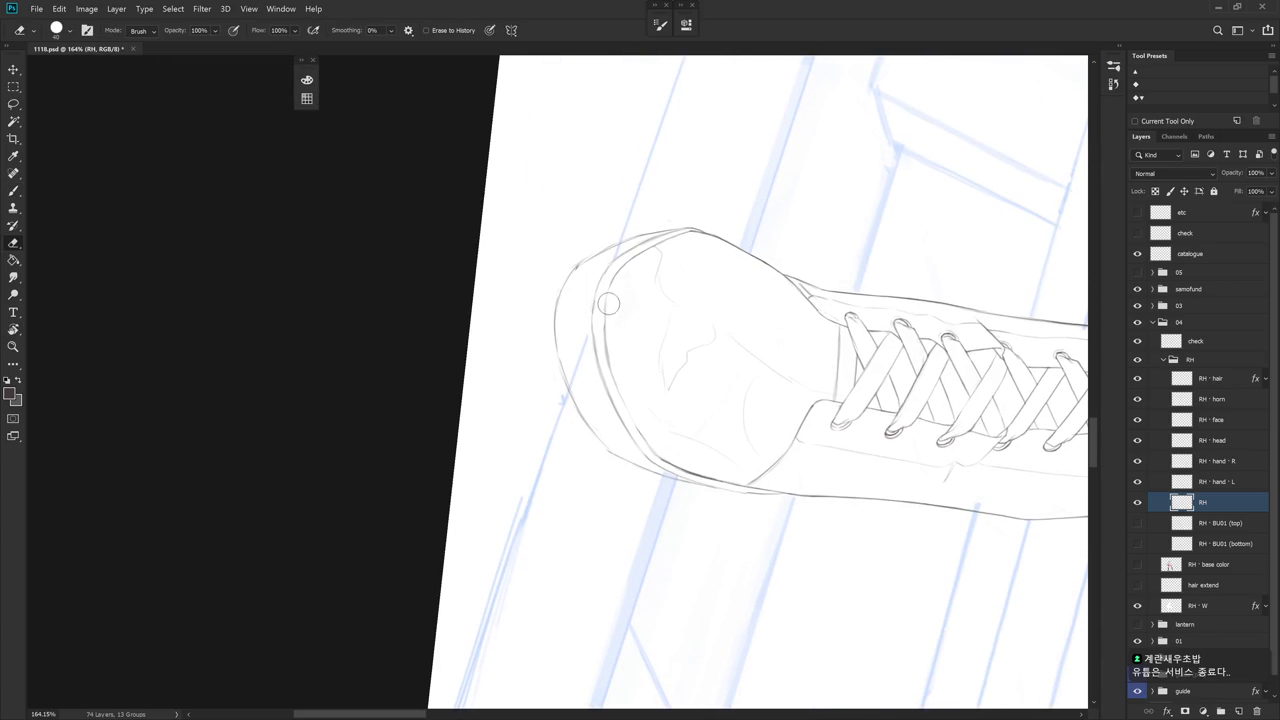
key(b)
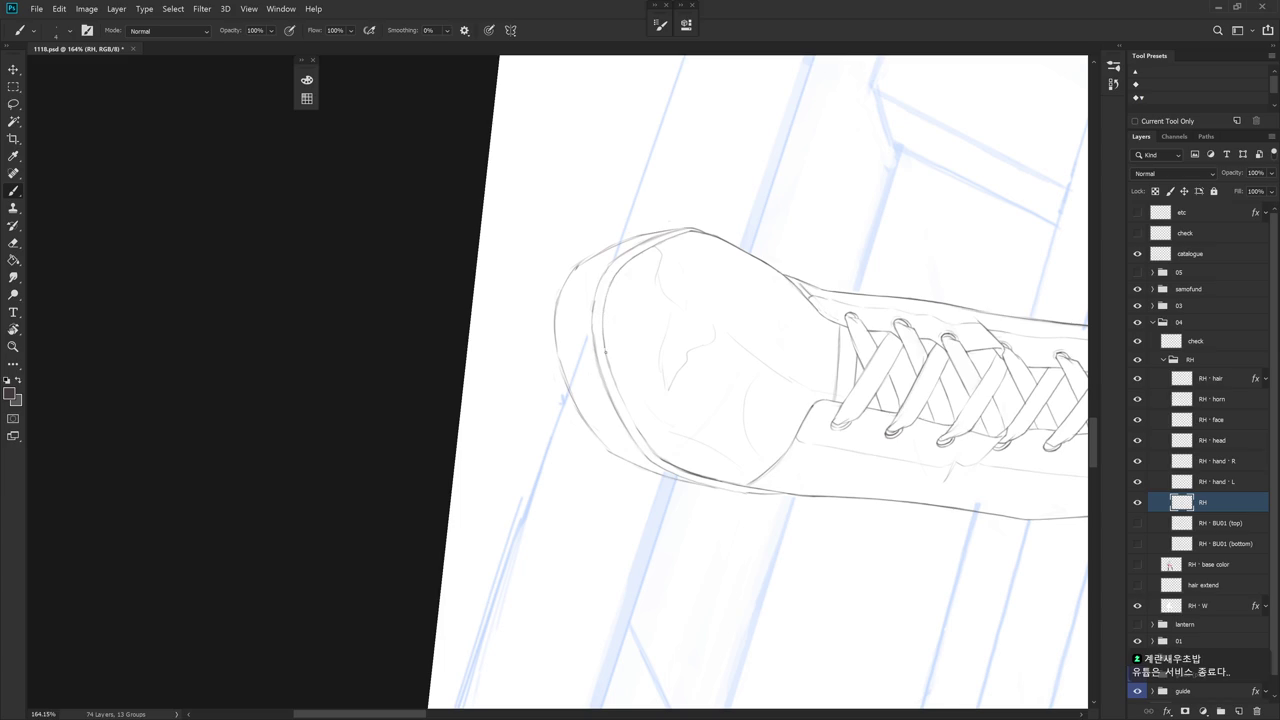
Rework the curved toe front through several canvas angles, ending with the boot pointing right
drag(711, 418, 700, 449)
key(e)
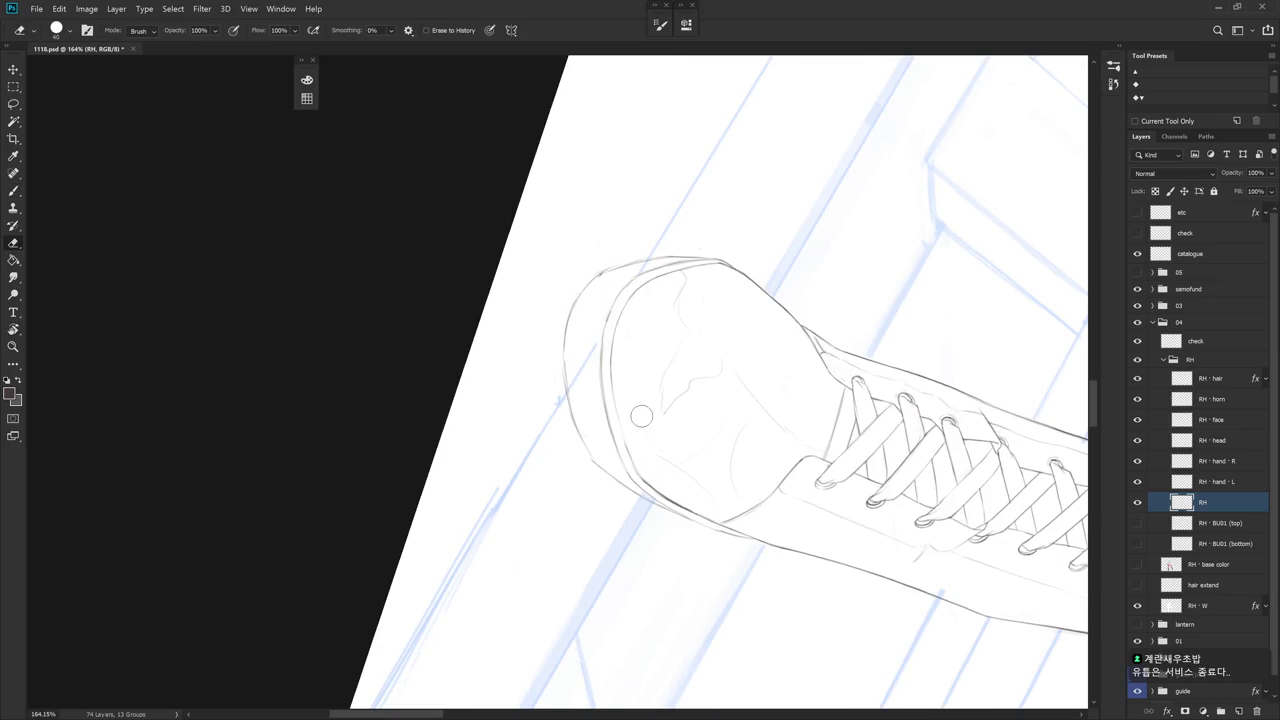
drag(648, 407, 674, 448)
drag(629, 500, 711, 509)
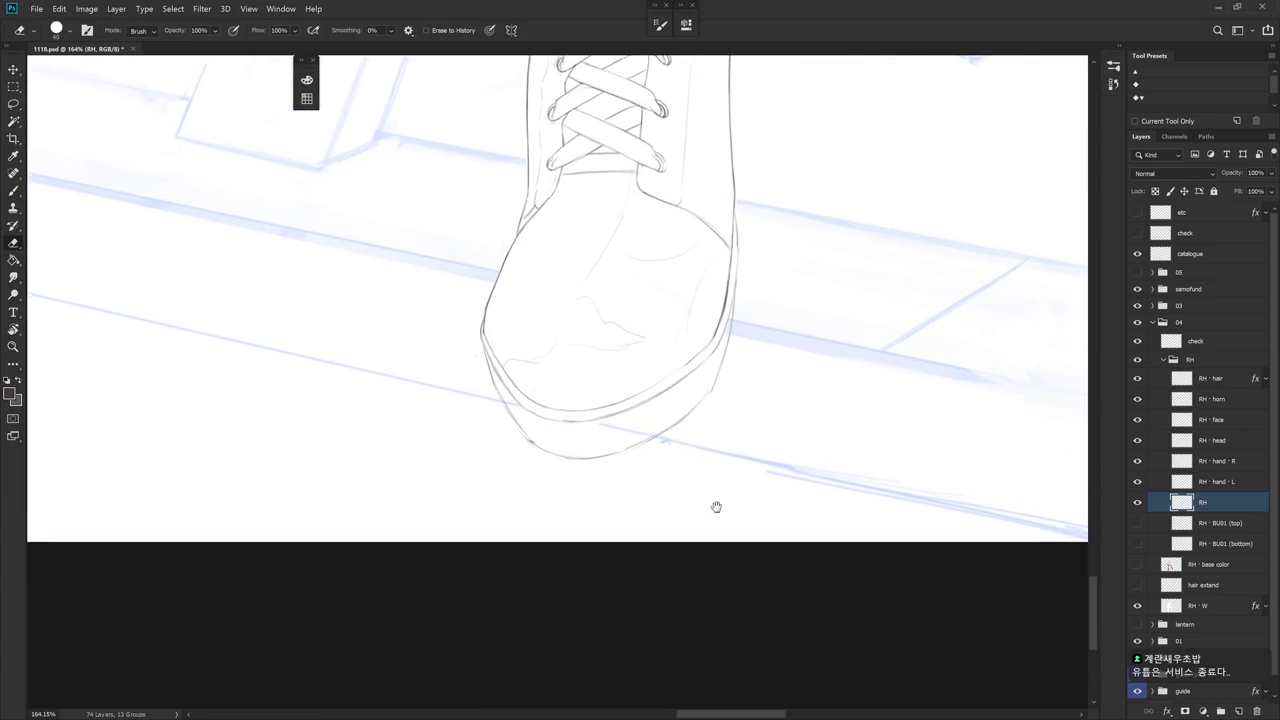
drag(666, 380, 614, 520)
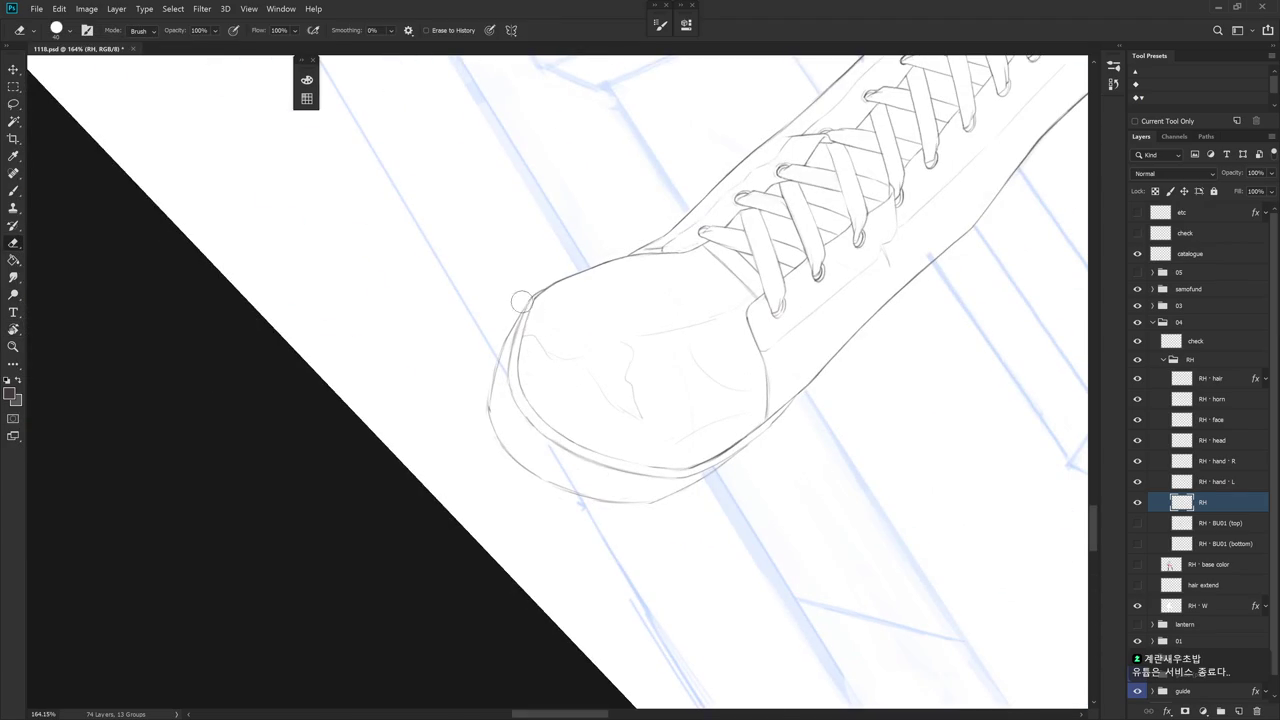
drag(684, 395, 663, 337)
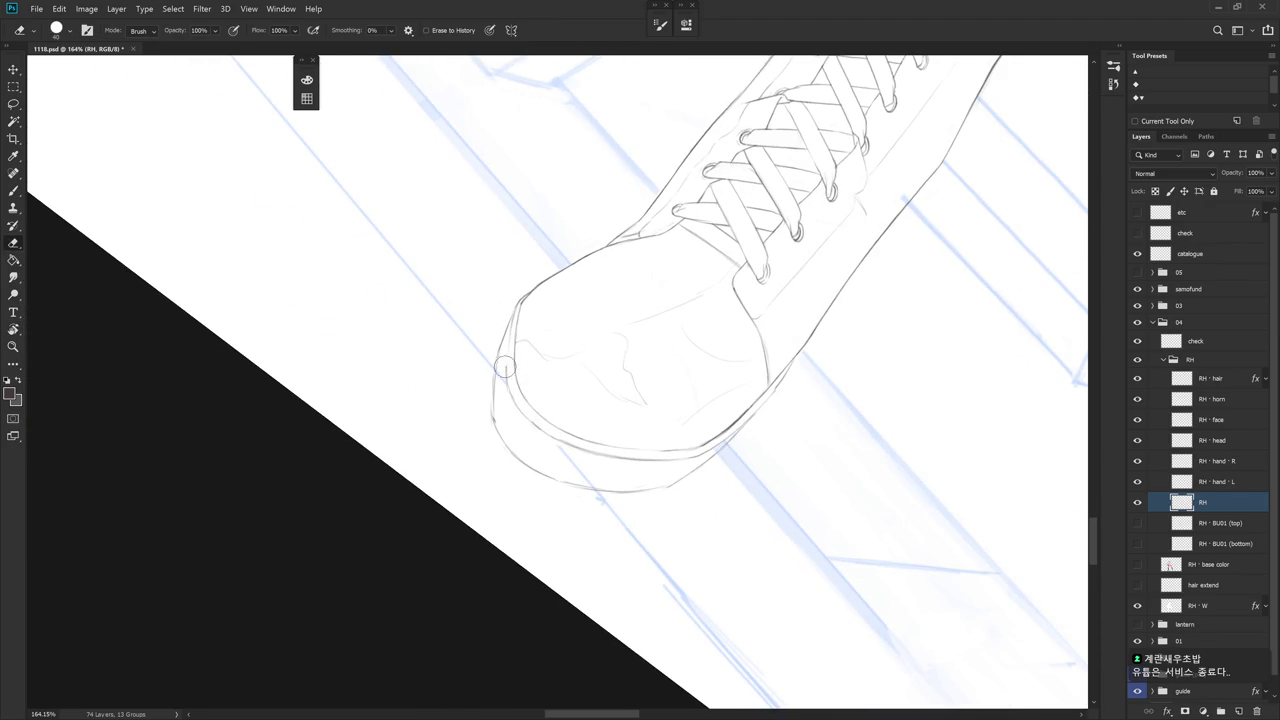
key(b)
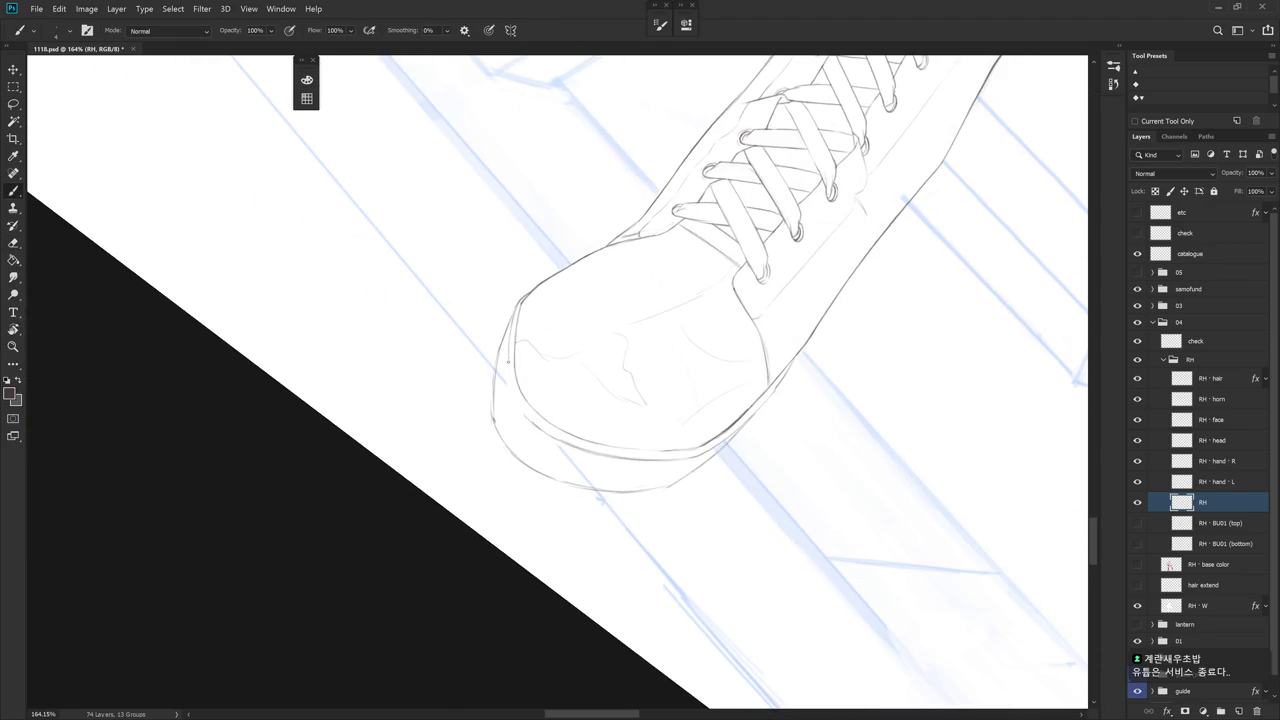
key(r)
drag(517, 378, 795, 288)
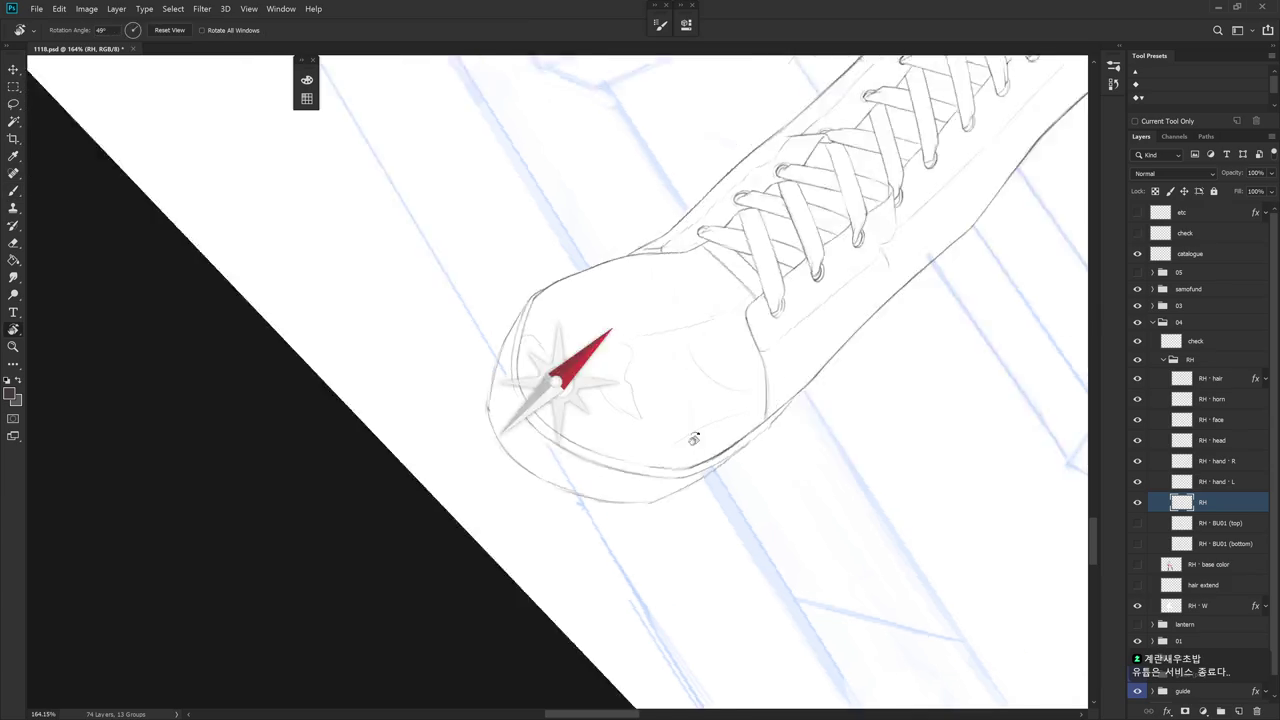
Erase the faint stray stroke inside the boot toe
key(b)
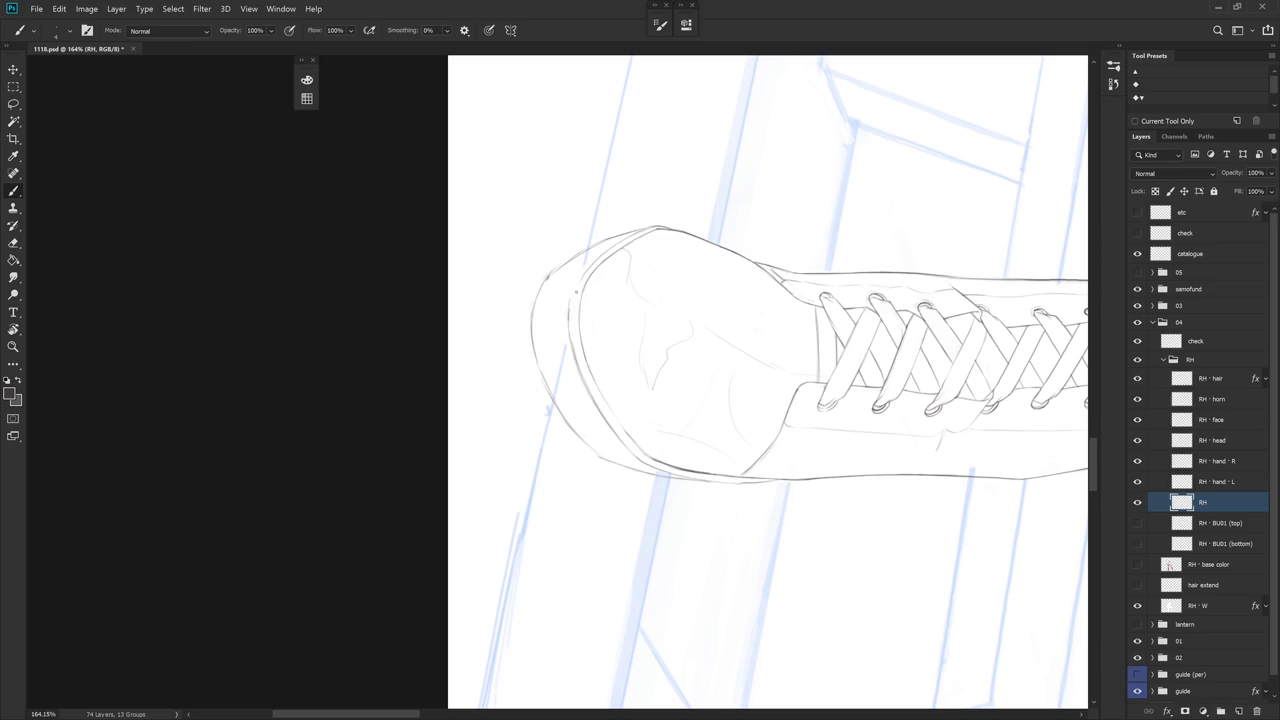
key(e)
drag(572, 310, 578, 372)
drag(748, 441, 572, 266)
key(b)
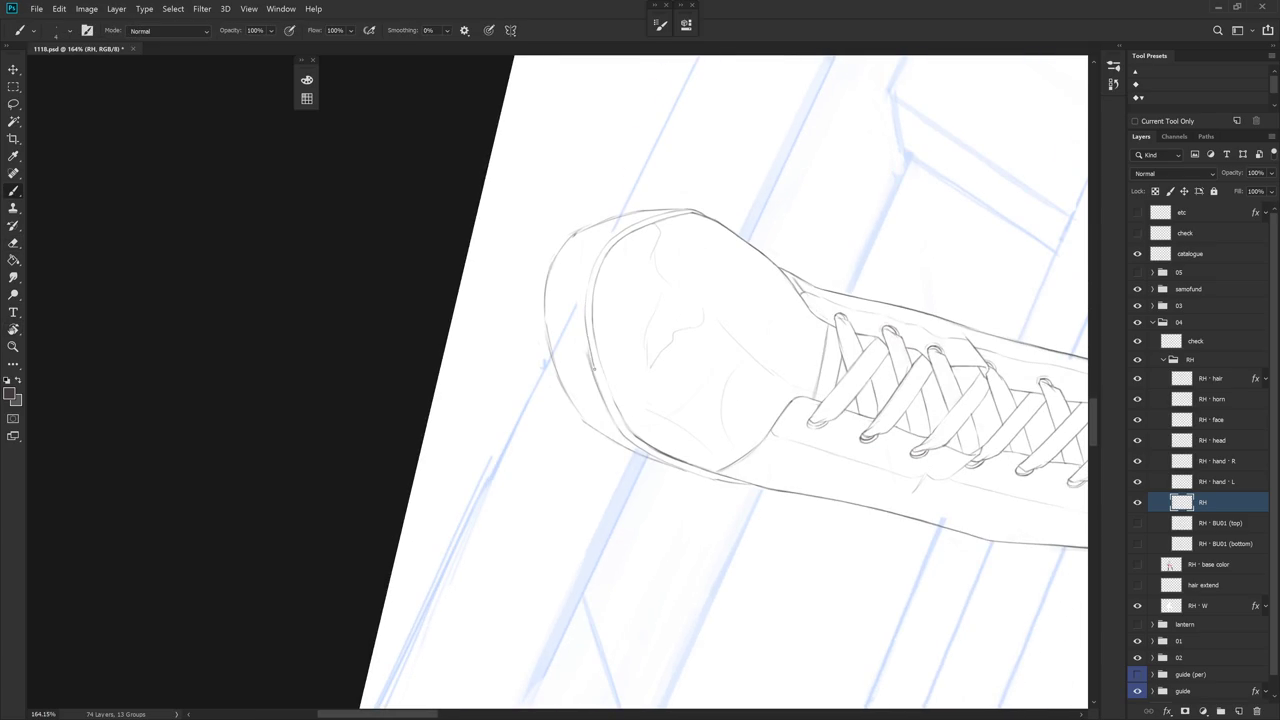
Reset the canvas upright, recentre the toe, and redraw a clean toe outline
key(e)
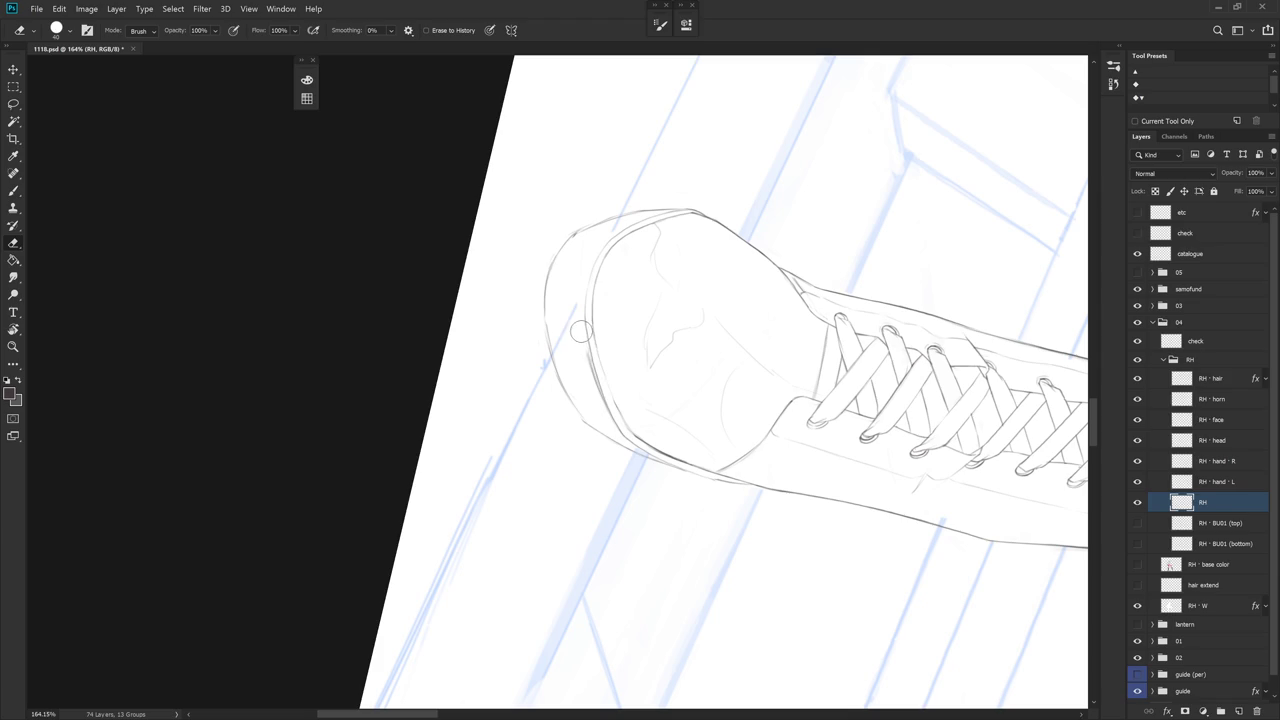
key(Escape)
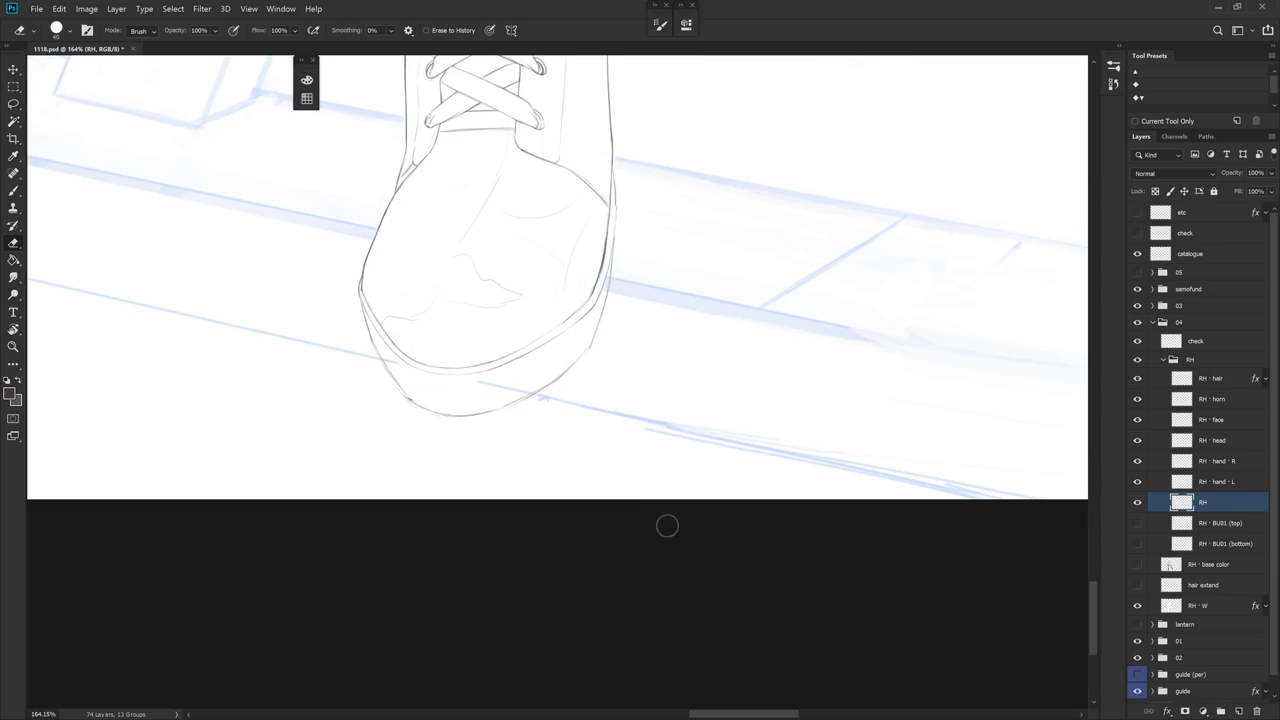
mouse_move(649, 469)
mouse_down()
mouse_move(697, 454)
mouse_move(618, 320)
mouse_up()
key(r)
key(b)
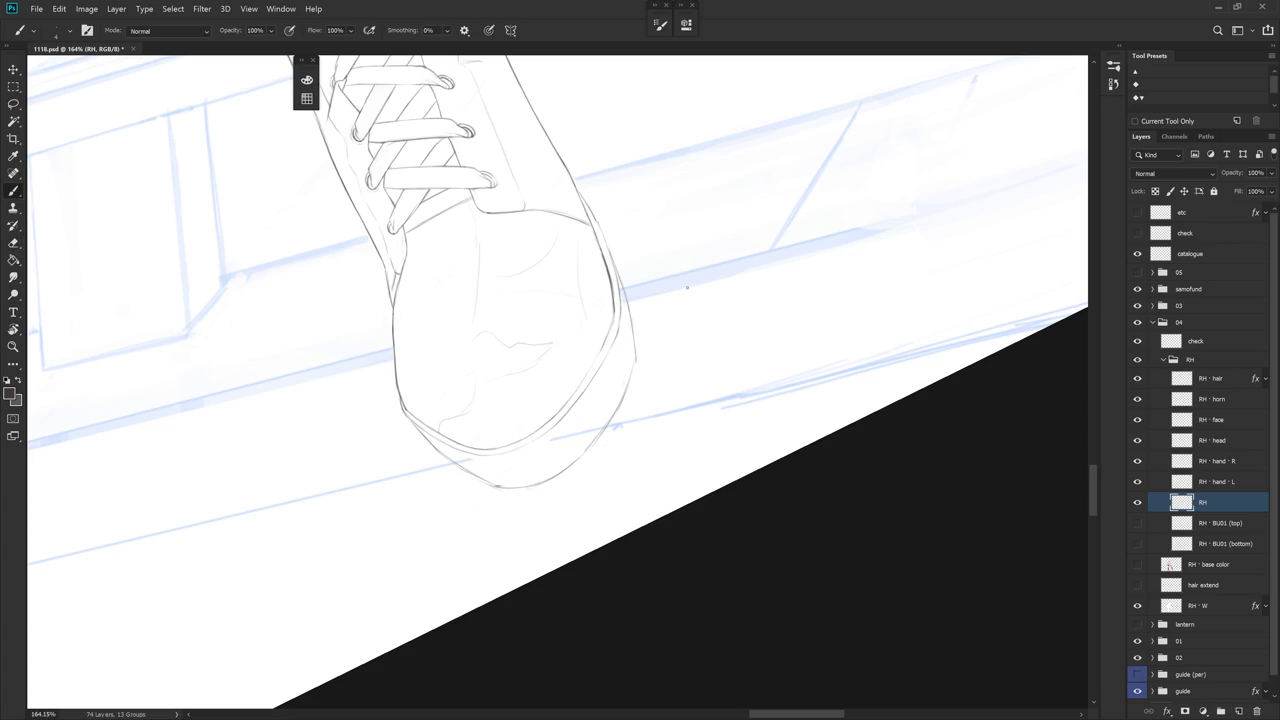
Rotate the canvas so the lines are less steep and touch up the toe's right edge
key(r)
drag(697, 300, 686, 337)
key(e)
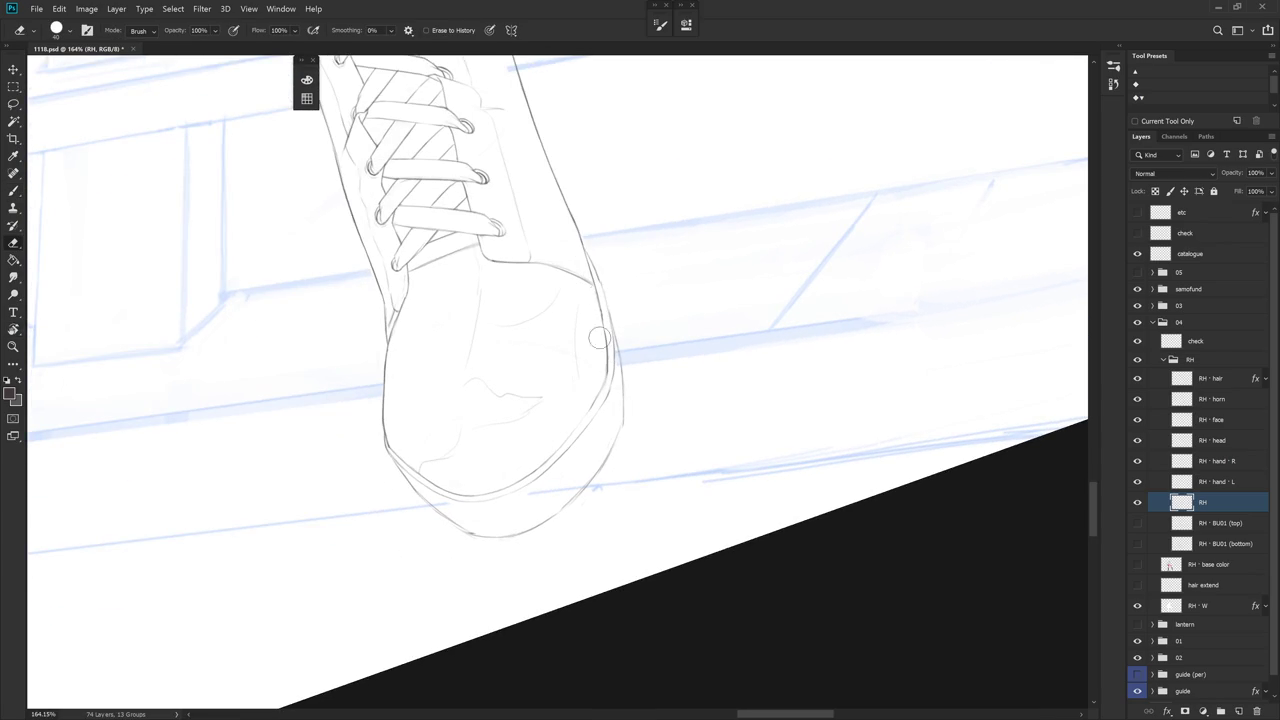
key(b)
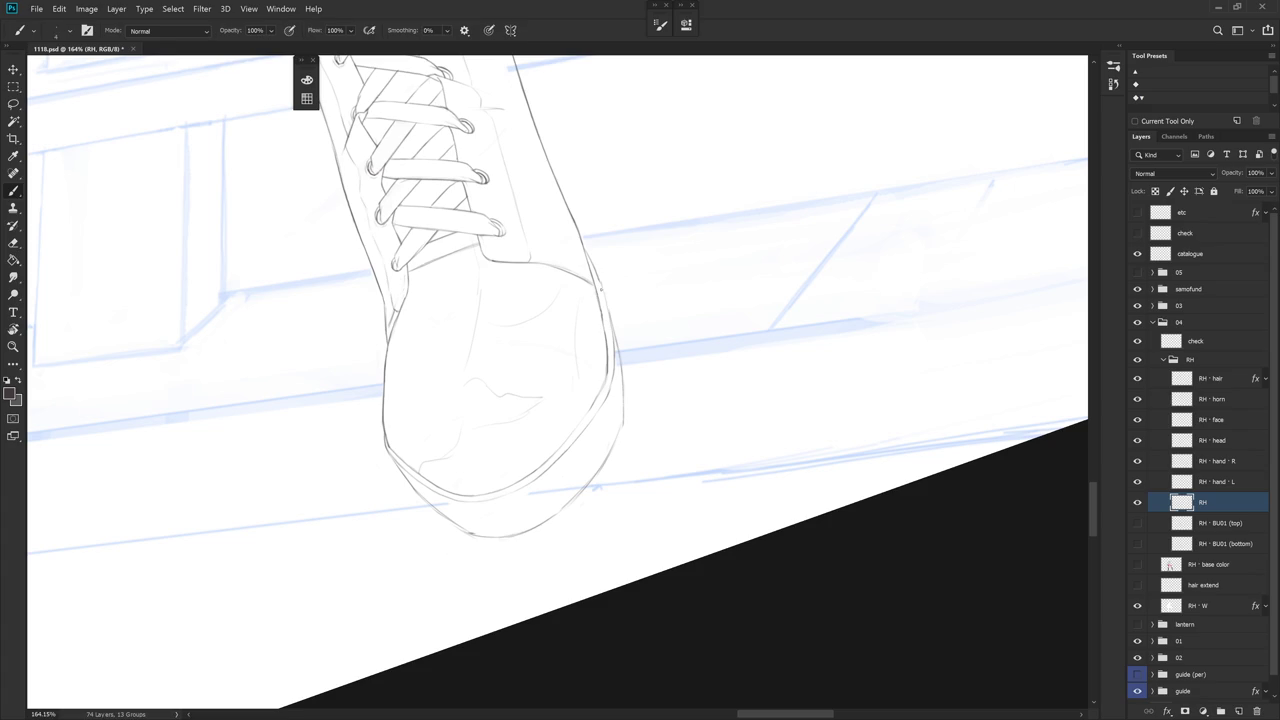
key(e)
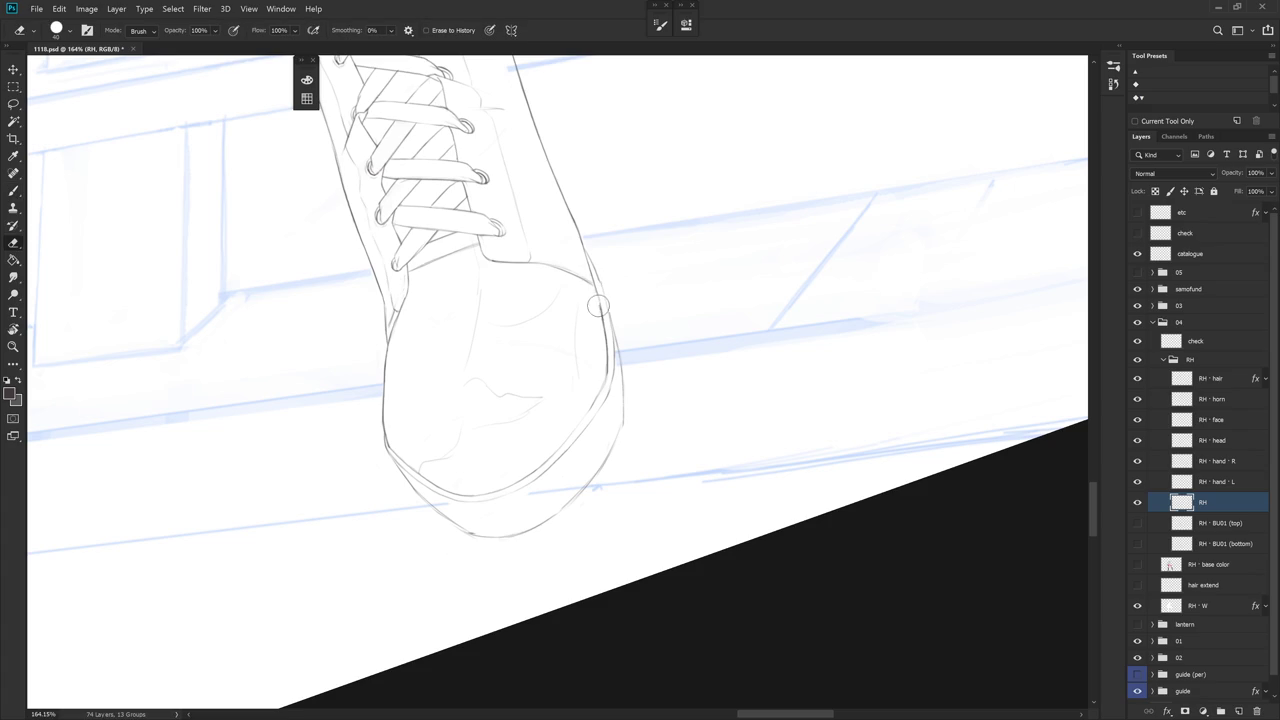
key(b)
Level the canvas and keep erasing and redrawing where the toe joins the laced upper
key(Escape)
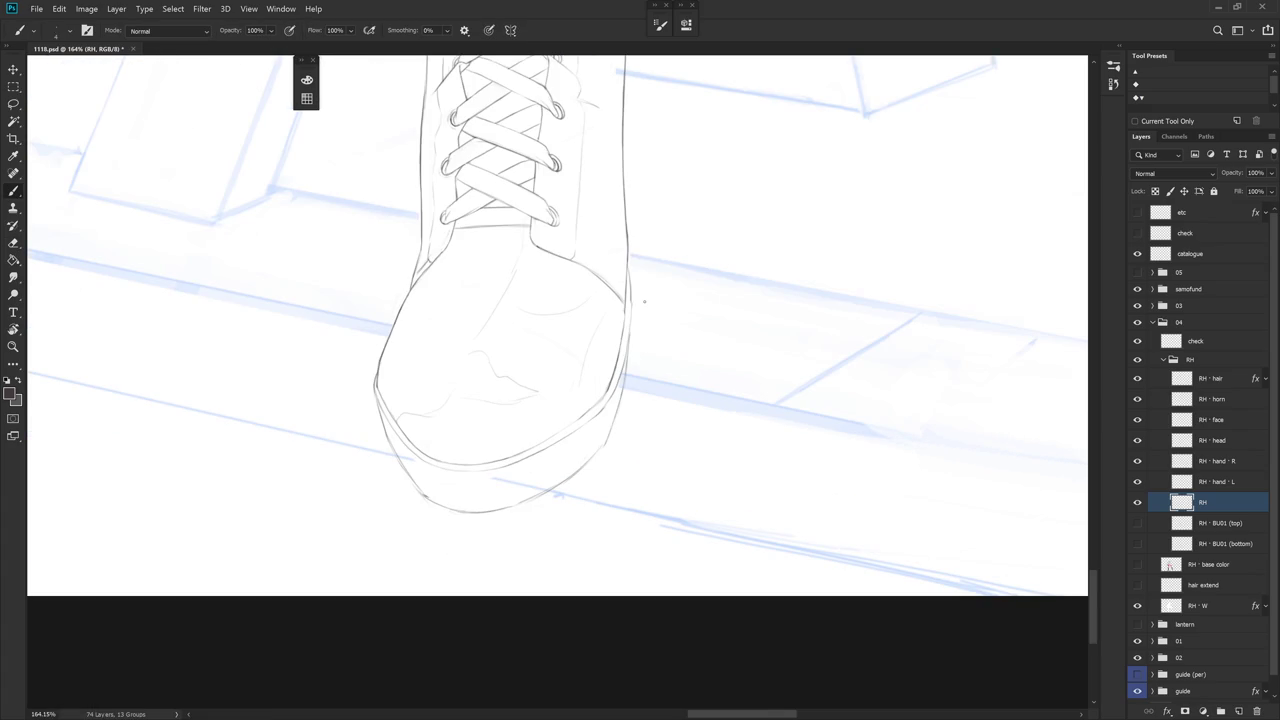
key(e)
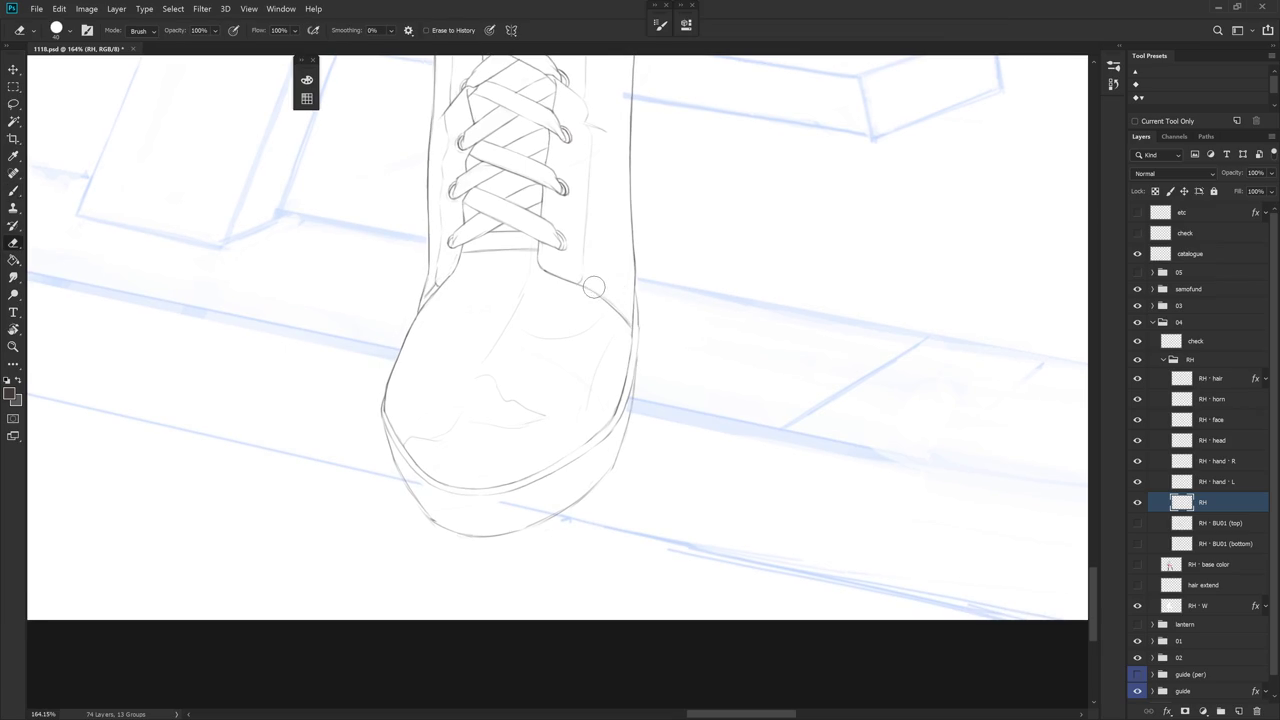
key(b)
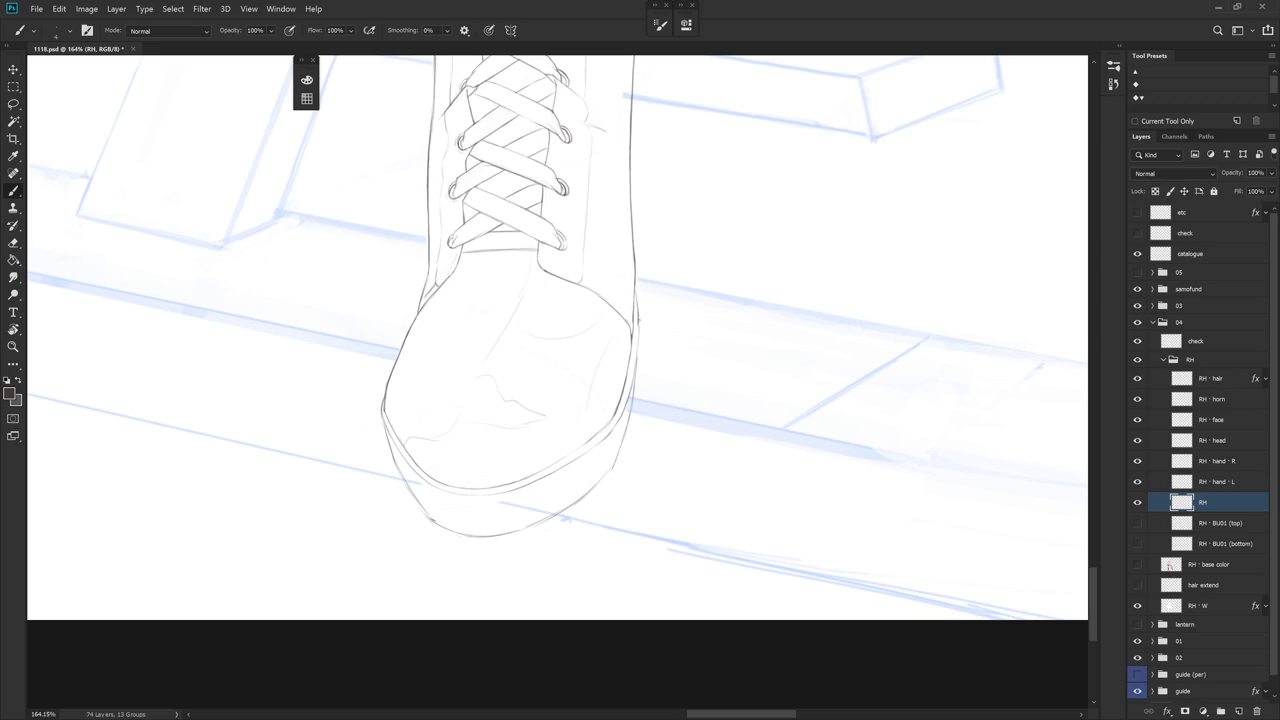
key(e)
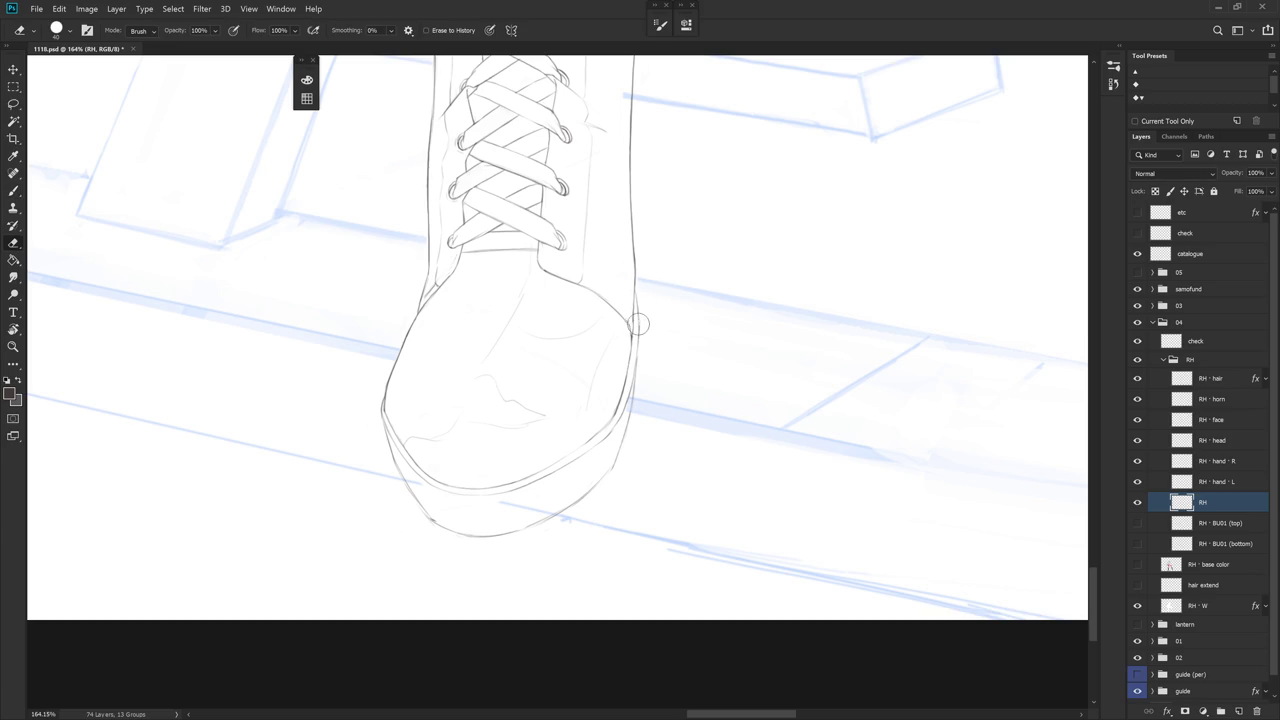
key(b)
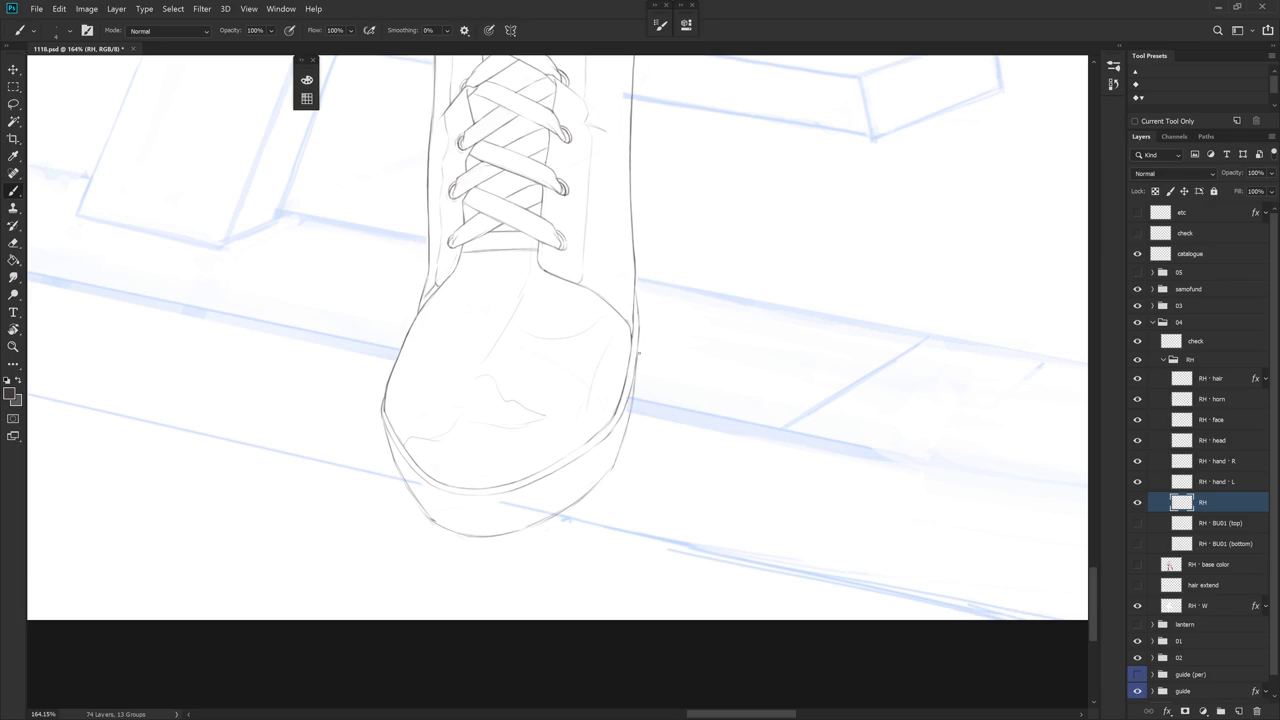
scroll(680, 300, down, 3)
drag(724, 362, 591, 377)
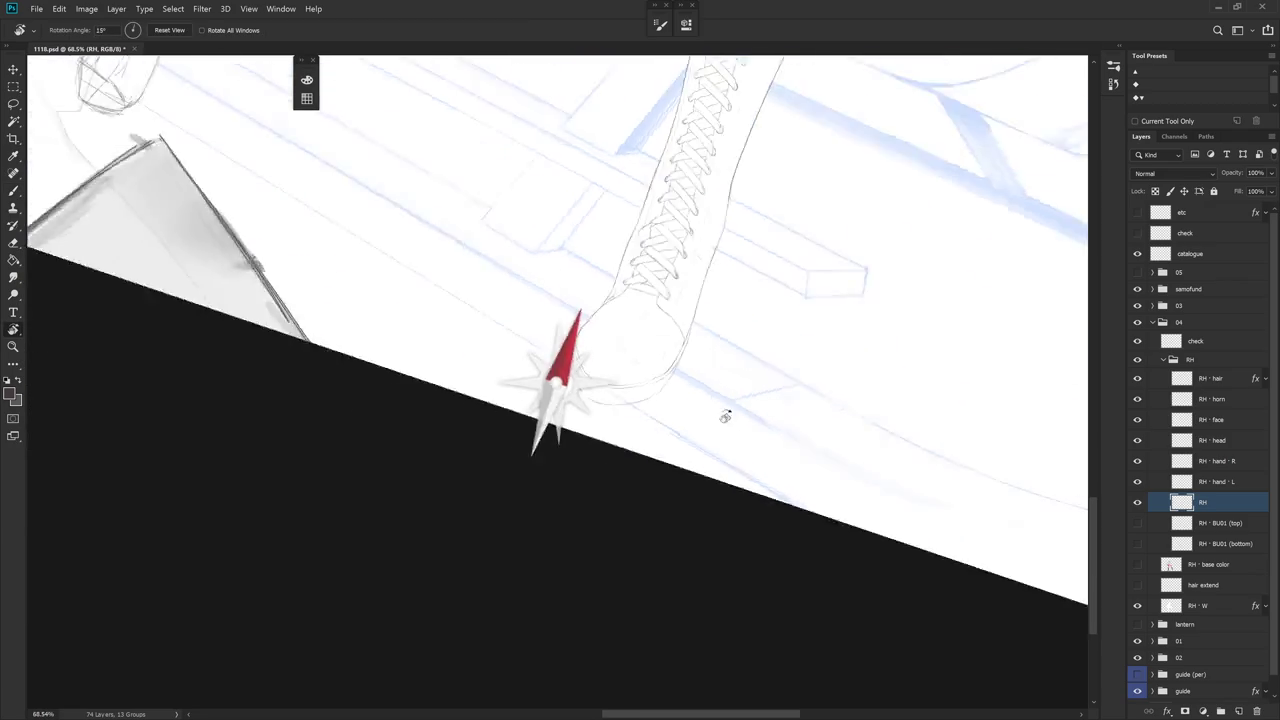
Darken the boot's lower-left edge with a short stroke, then rotate the boot horizontal
scroll(591, 377, up, 3)
key(e)
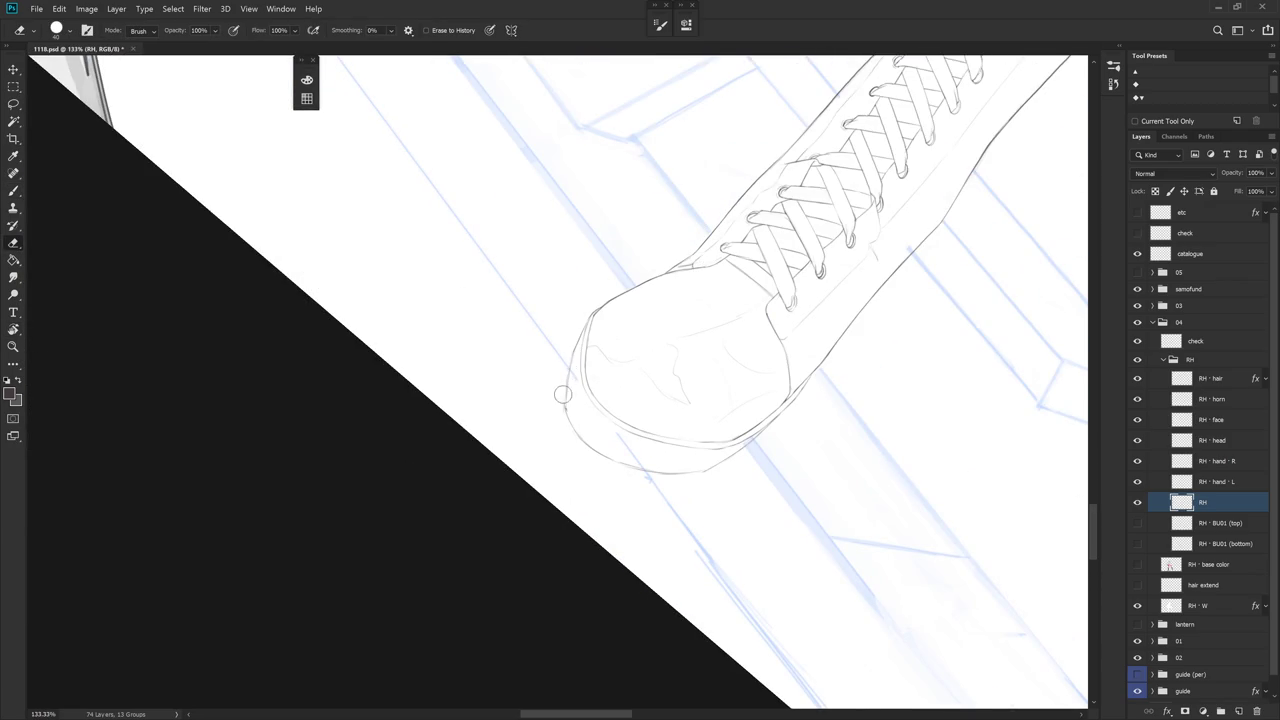
key(b)
drag(567, 402, 577, 436)
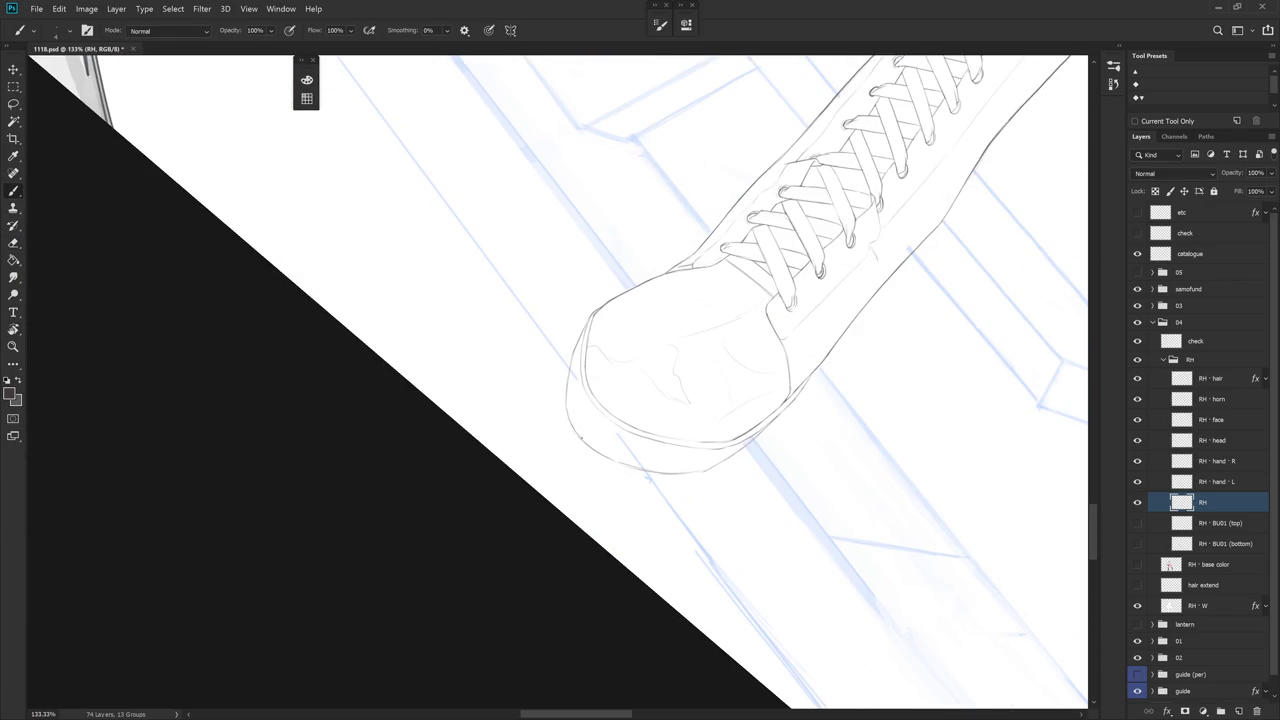
key(r)
mouse_move(771, 437)
mouse_down()
mouse_move(608, 531)
mouse_move(586, 363)
mouse_move(602, 428)
mouse_up()
key(e)
Draw a short reinforcing stroke down the boot toe's left edge
key(r)
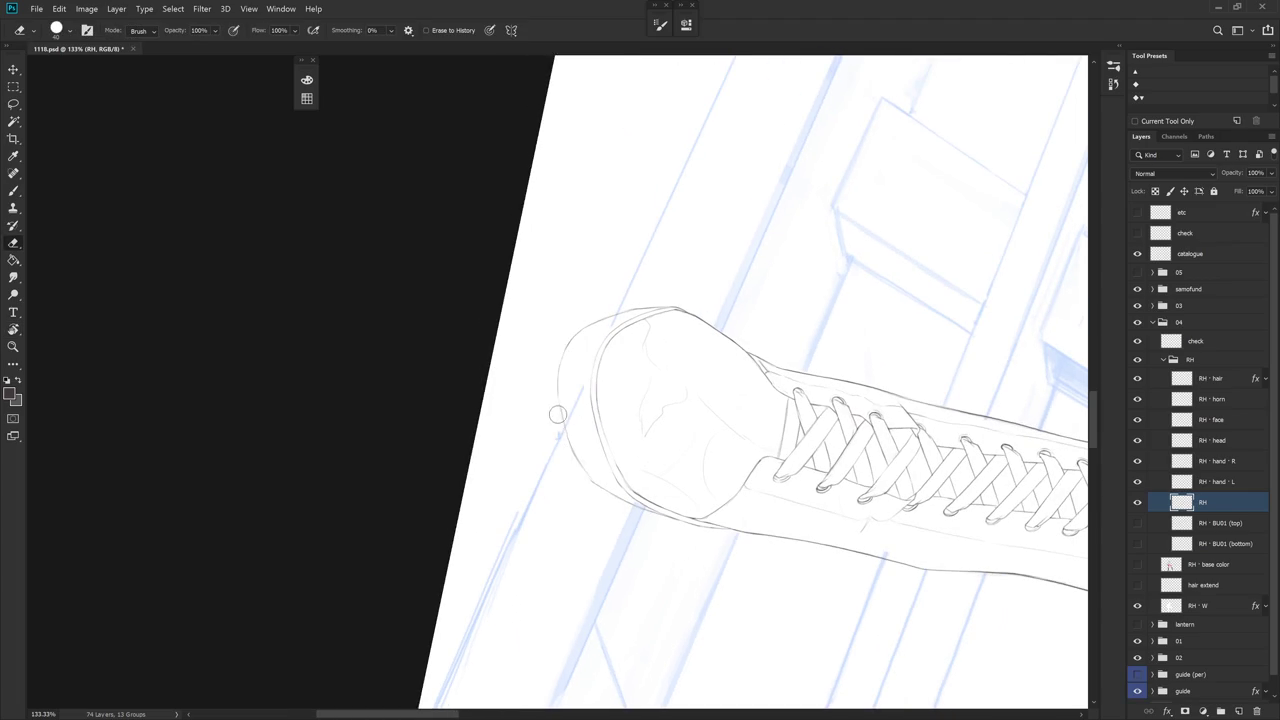
key(b)
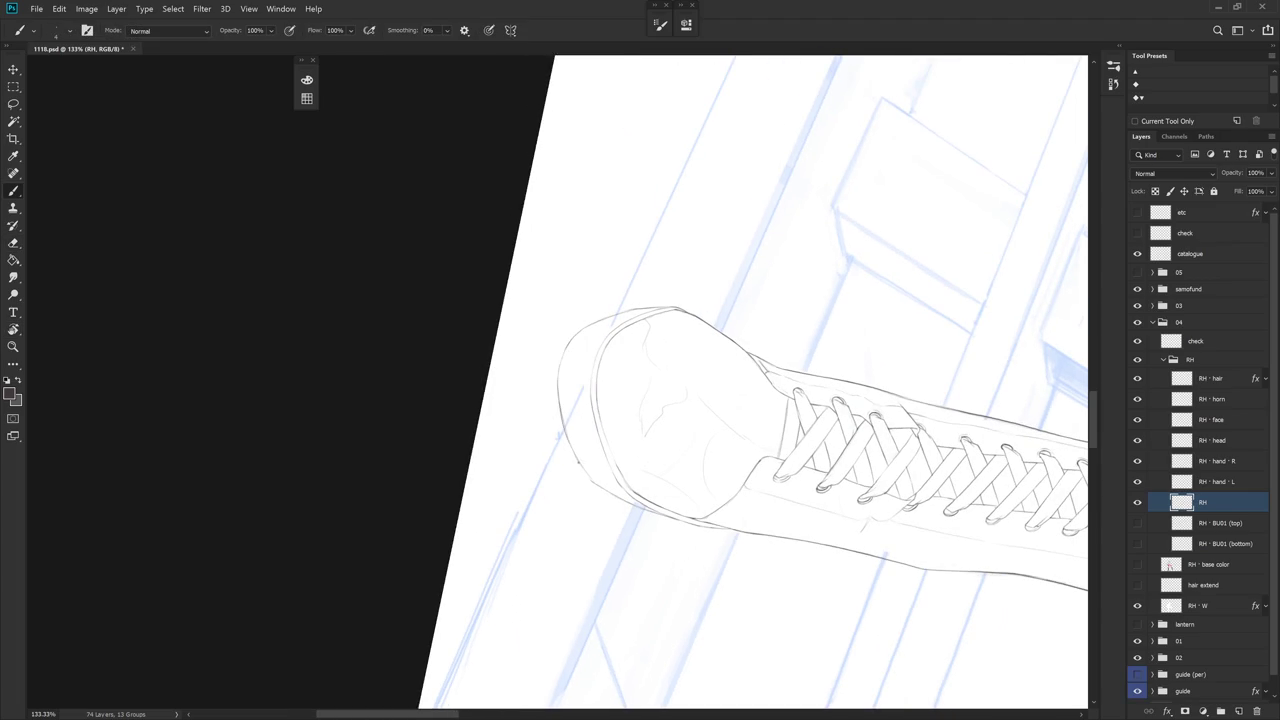
drag(558, 388, 564, 432)
key(e)
key(b)
Check the toe's right edge, then straighten the canvas and zoom out to the whole figure
key(e)
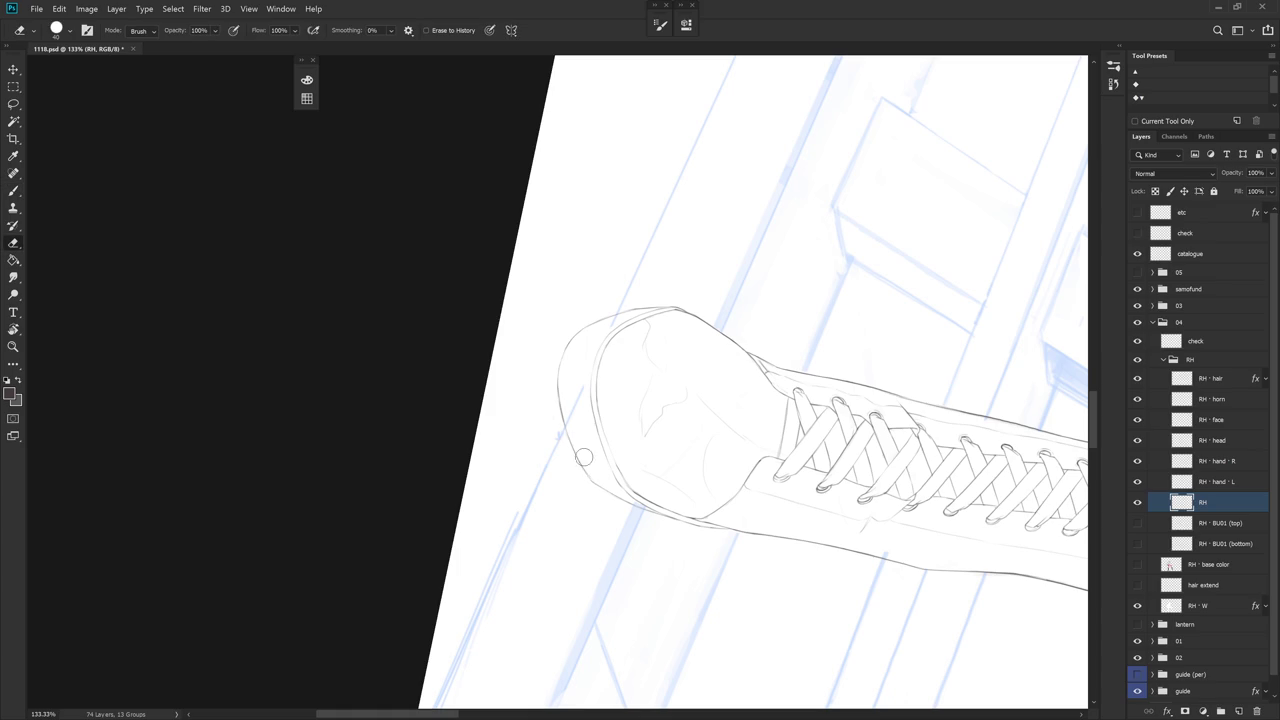
drag(633, 530, 597, 209)
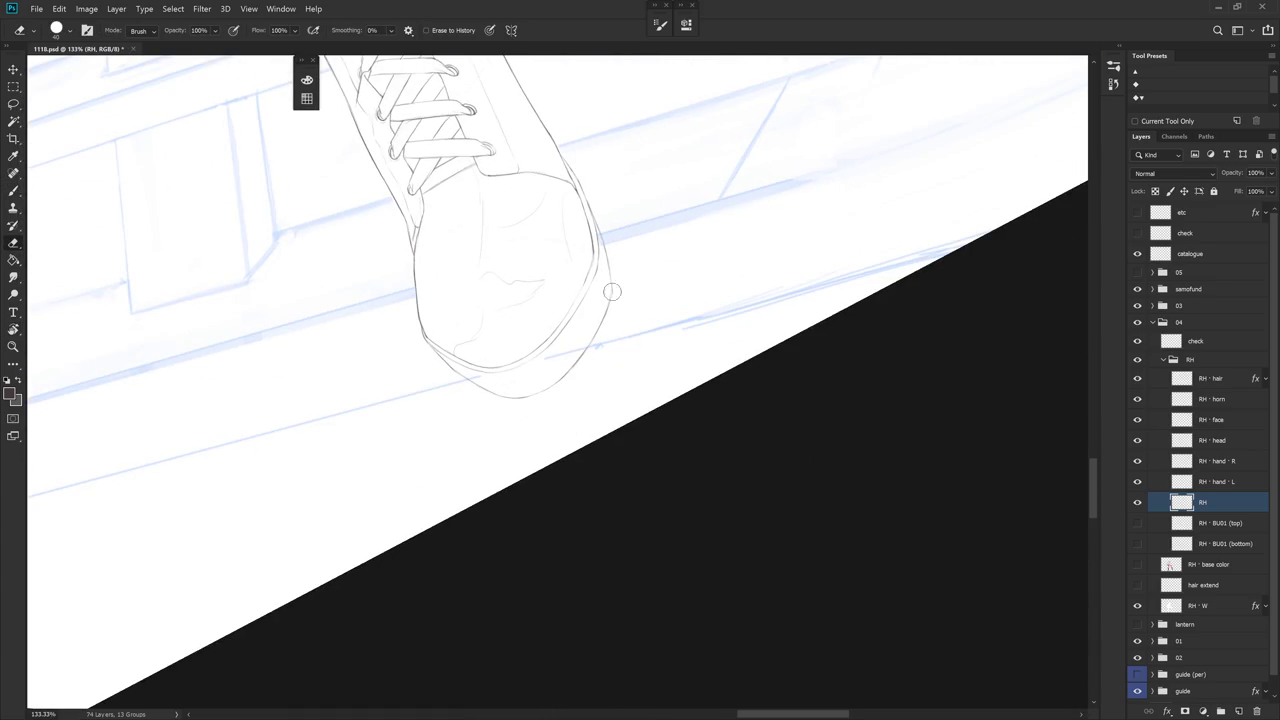
key(b)
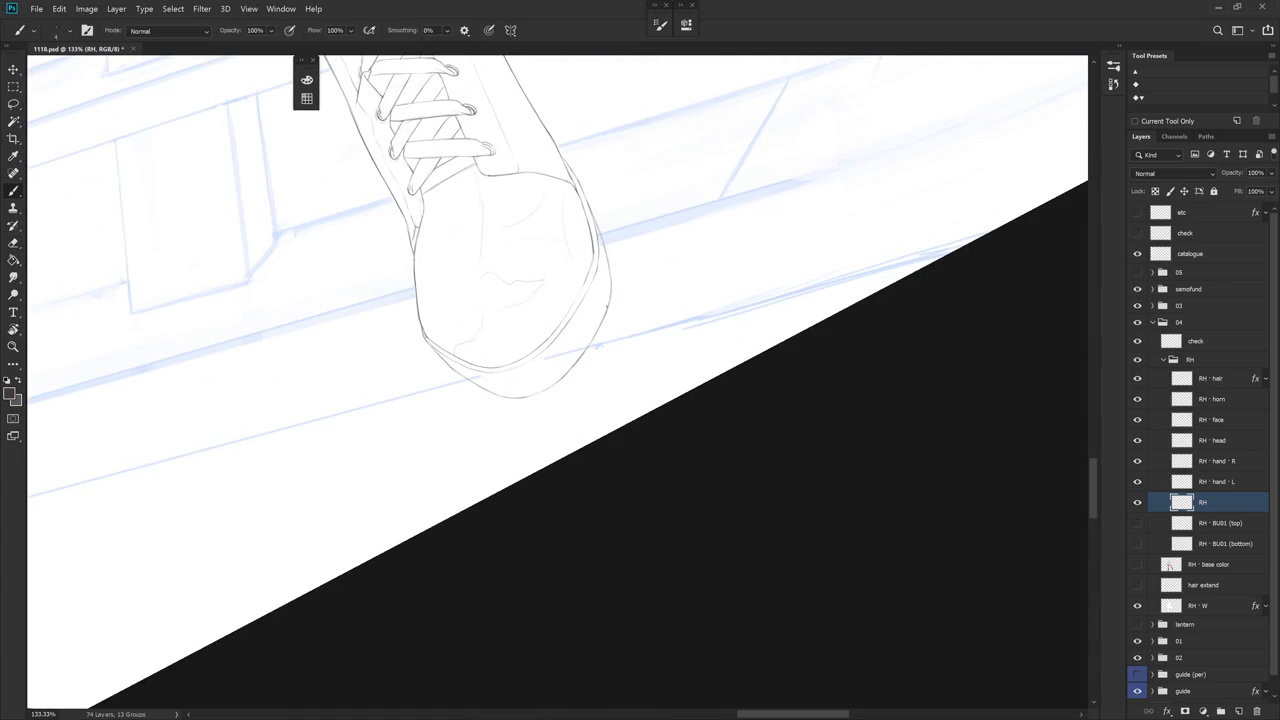
key(Escape)
scroll(717, 360, down, 5)
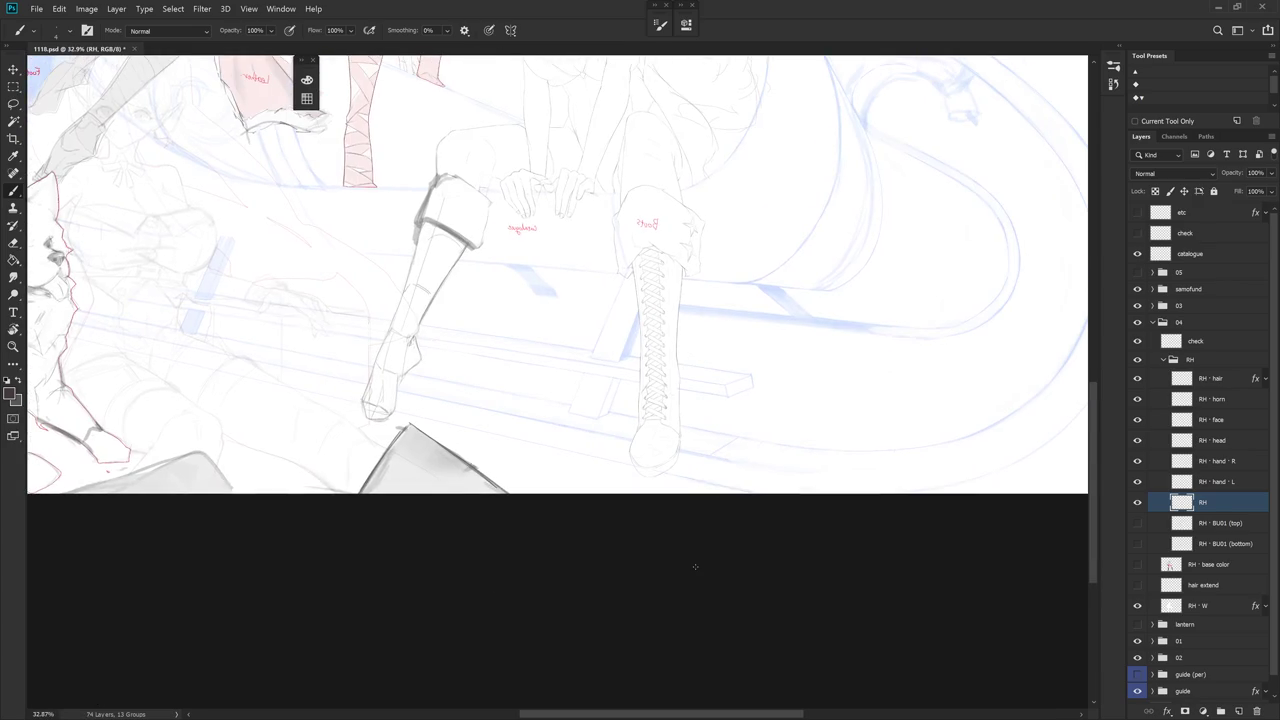